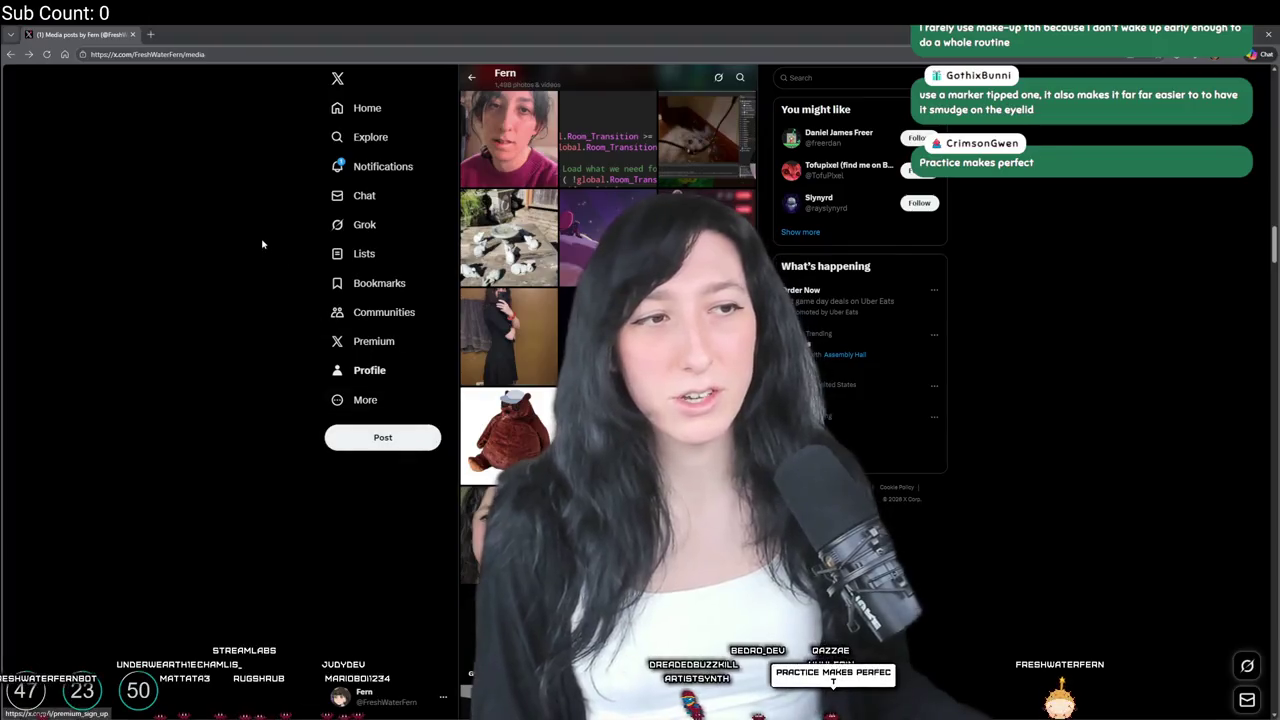
Switch from the X media page to the GameMaker project, then on to the Twitch Clips Manager
{"action": "key", "text": "alt+Tab"}
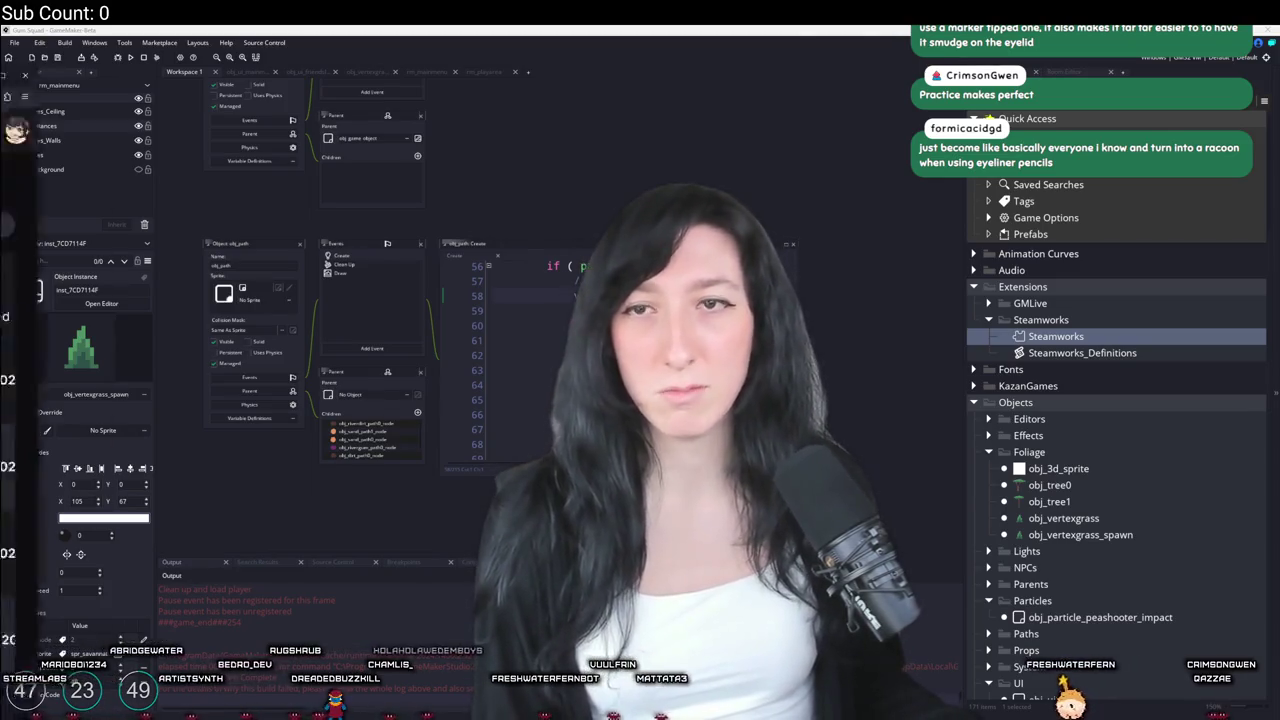
{"action": "key", "text": "alt+Tab"}
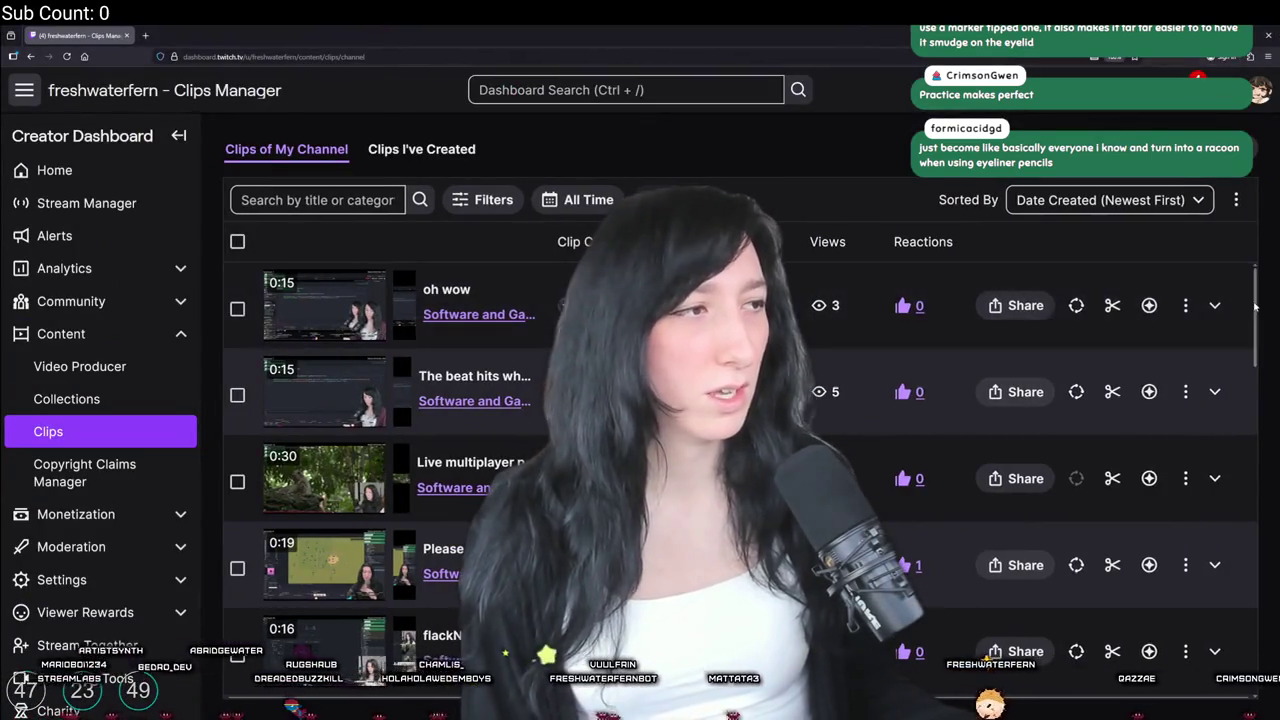
Sort the channel's clips by Date Created (Oldest First) and expand the first clip
{"action": "scroll", "coordinate": [1225, 651], "scroll_direction": "down", "scroll_amount": 10}
{"action": "scroll", "coordinate": [859, 431], "scroll_direction": "down", "scroll_amount": 10}
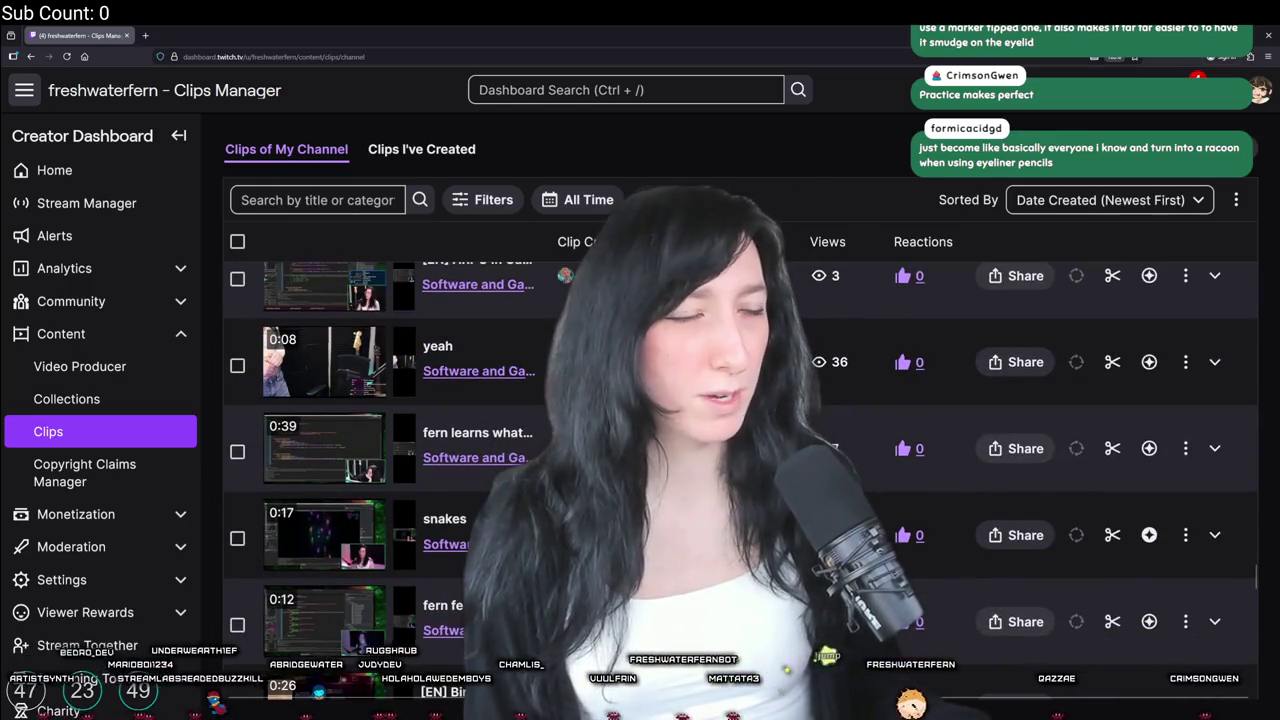
{"action": "scroll", "coordinate": [1048, 311], "scroll_direction": "down", "scroll_amount": 3}
{"action": "left_click", "coordinate": [1110, 200]}
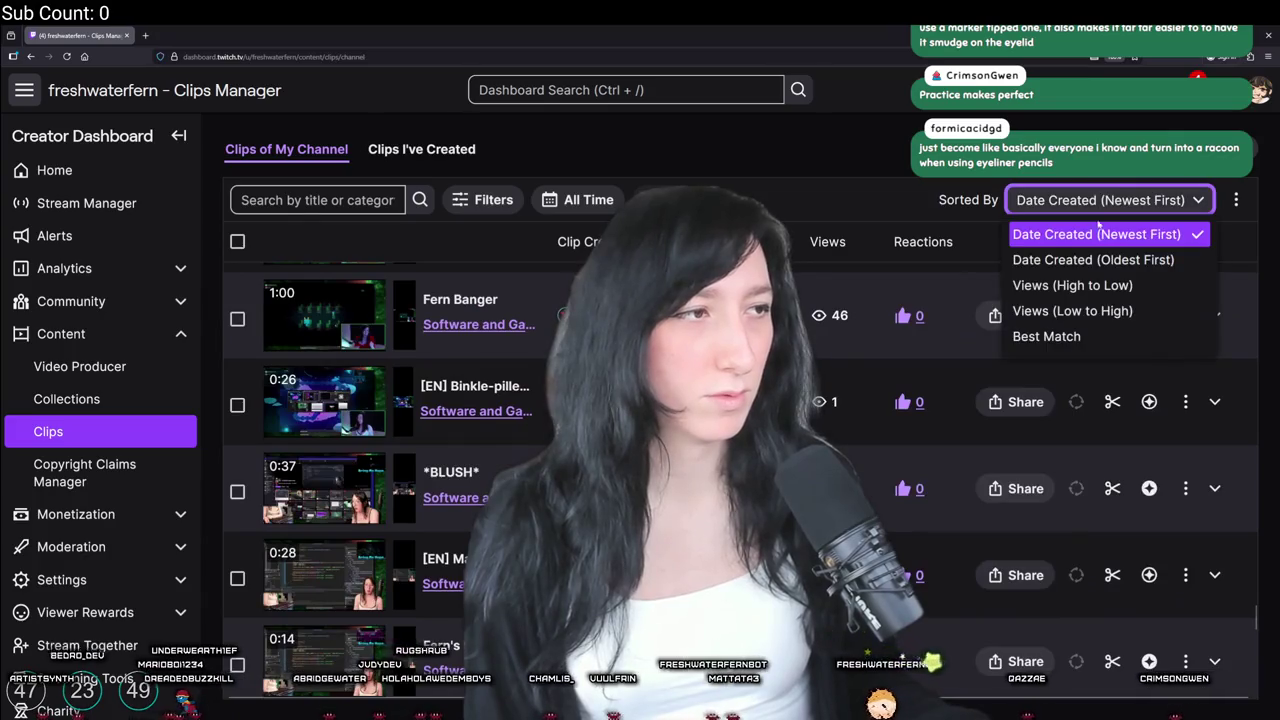
{"action": "left_click", "coordinate": [1118, 262]}
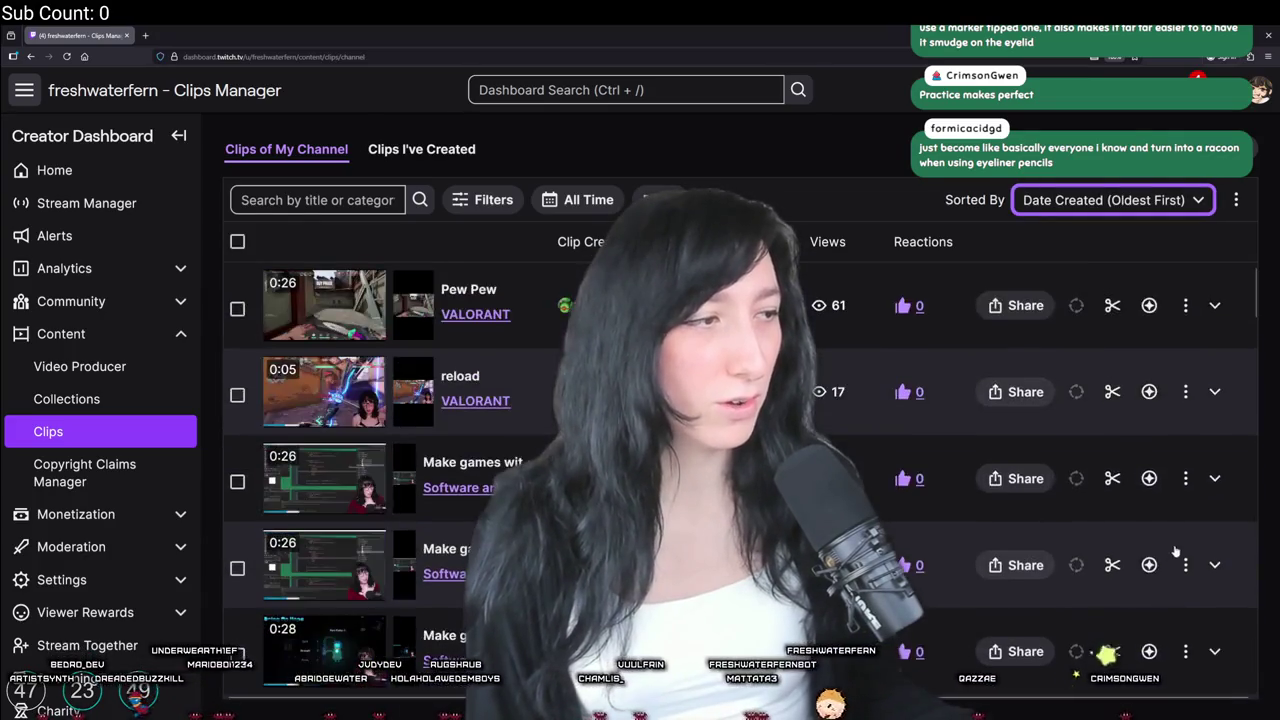
{"action": "scroll", "coordinate": [347, 323], "scroll_direction": "down", "scroll_amount": 2}
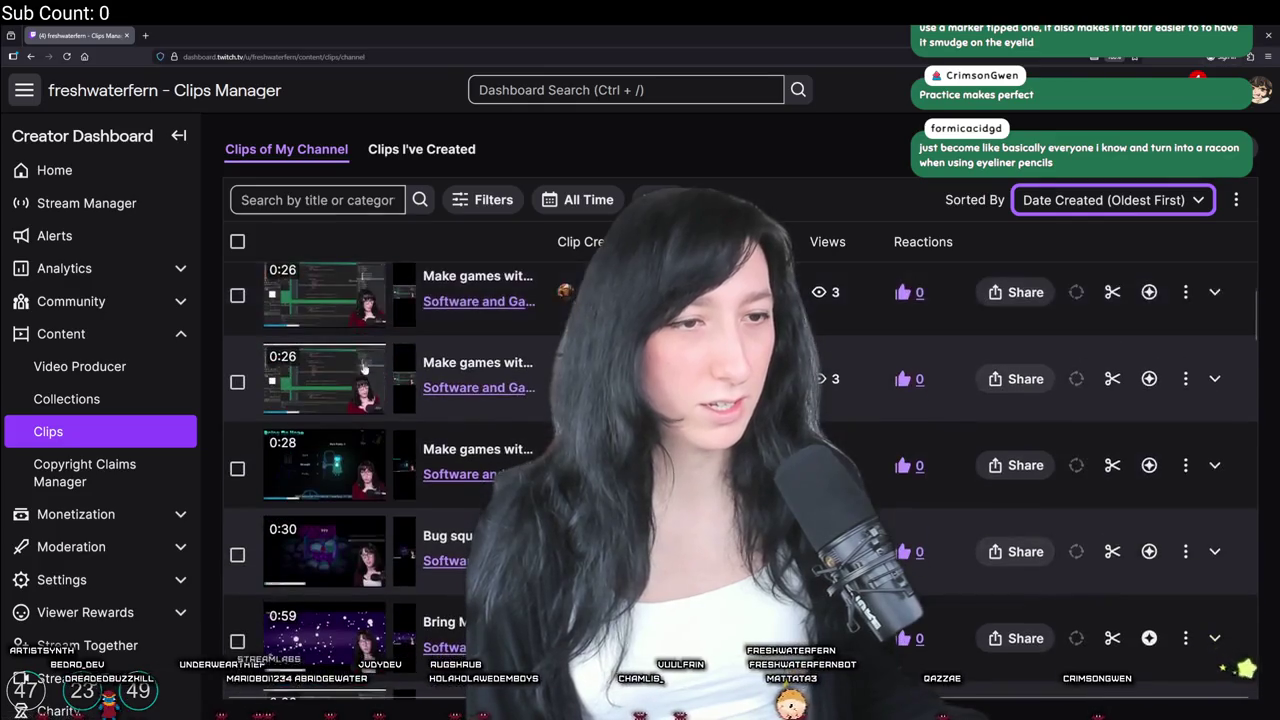
{"action": "left_click", "coordinate": [347, 323]}
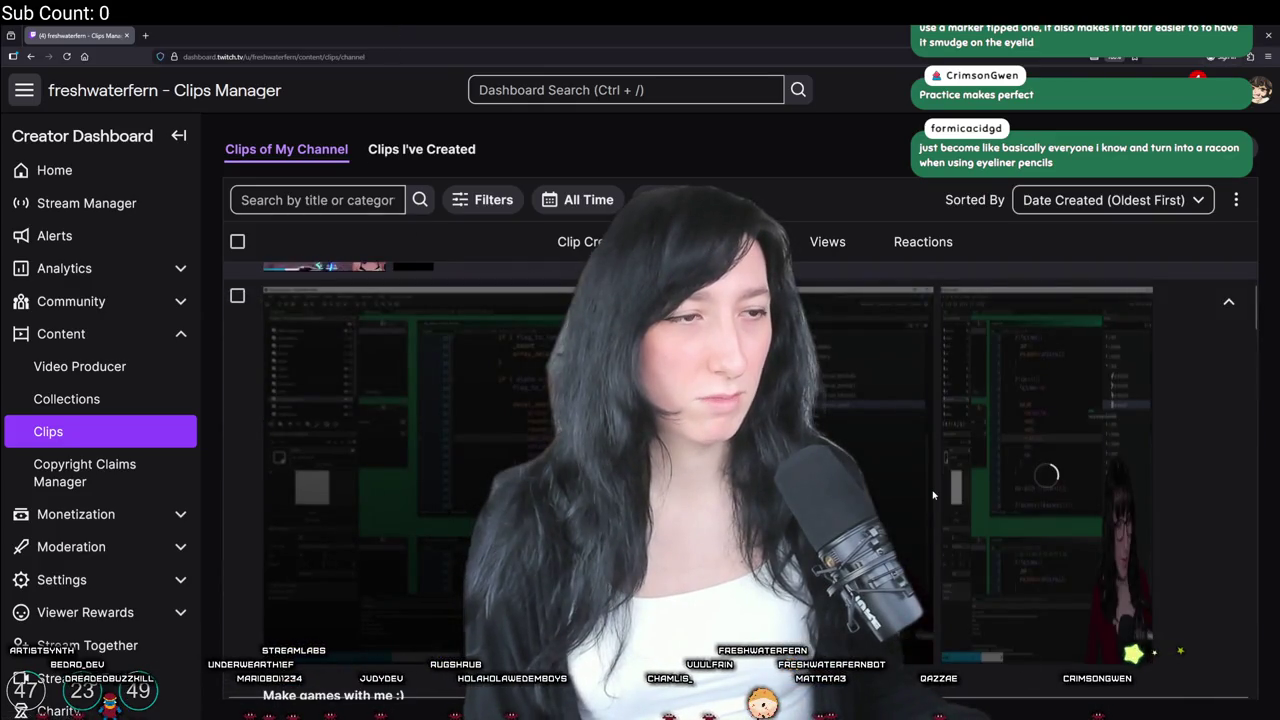
Scroll down the clip list and expand a Jul 21, 2024 clip to preview it
{"action": "scroll", "coordinate": [933, 494], "scroll_direction": "down", "scroll_amount": 2}
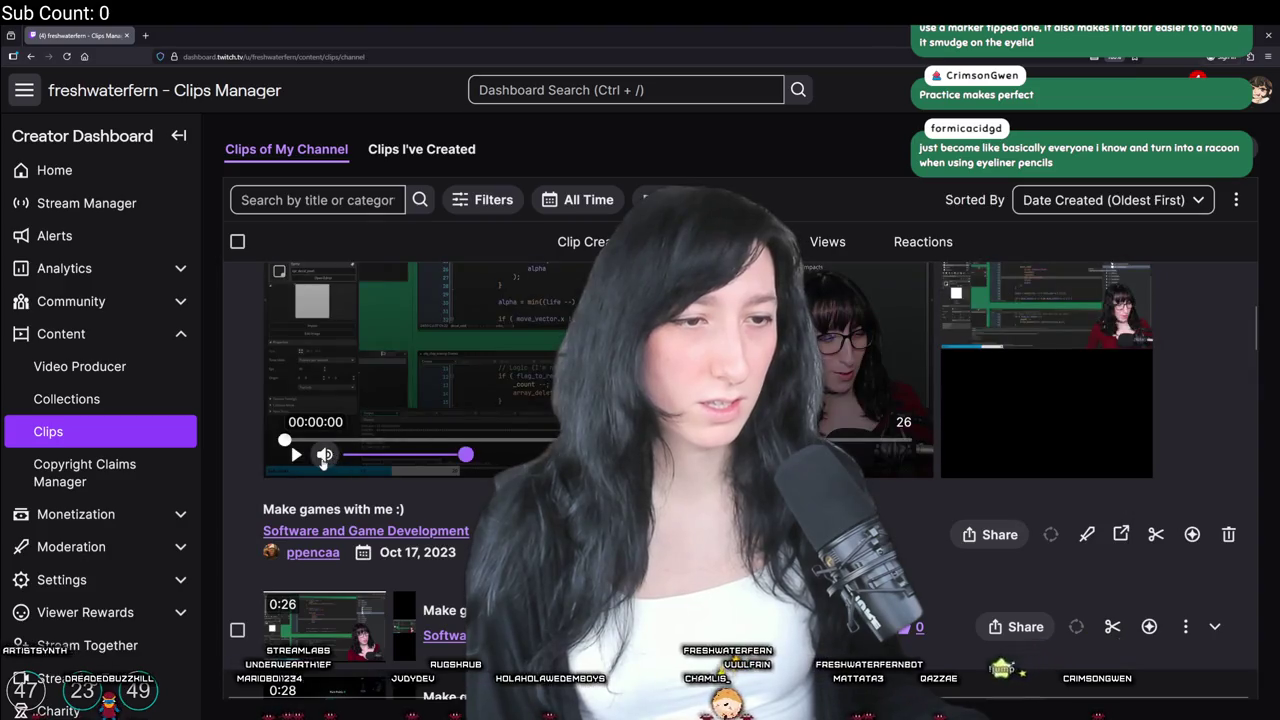
{"action": "scroll", "coordinate": [323, 460], "scroll_direction": "down", "scroll_amount": 3}
{"action": "scroll", "coordinate": [336, 408], "scroll_direction": "down", "scroll_amount": 4}
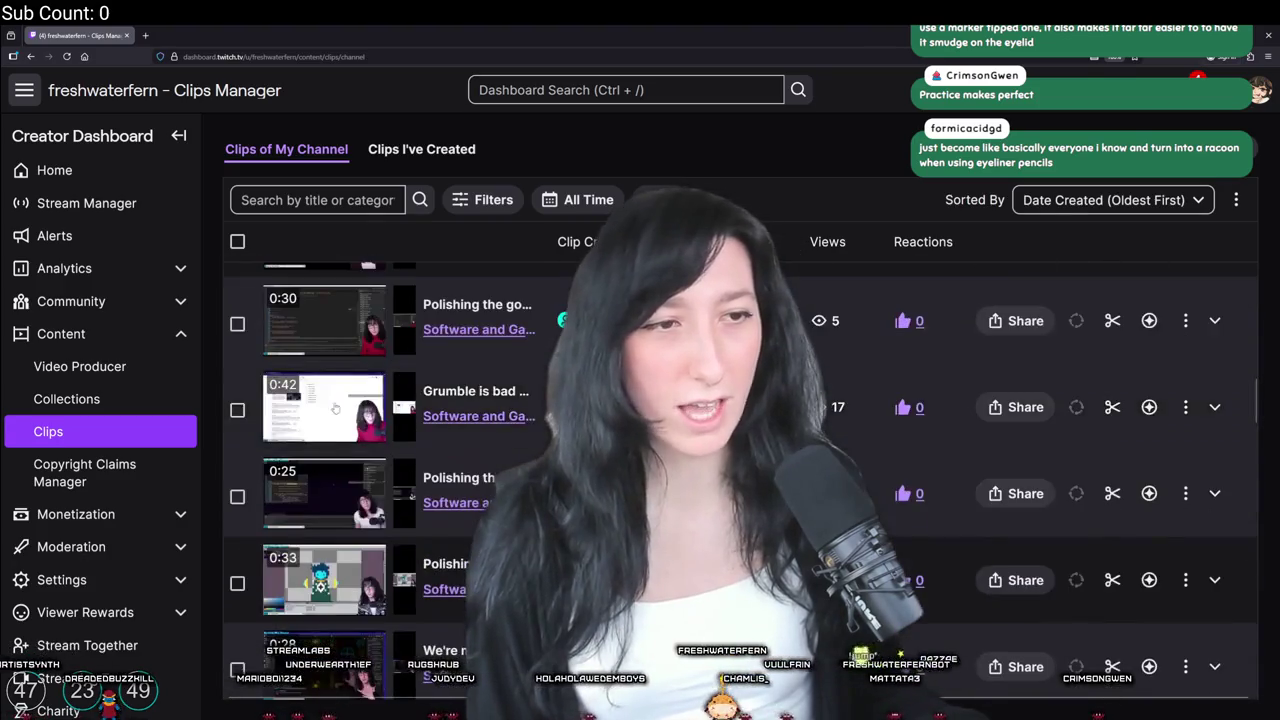
{"action": "scroll", "coordinate": [369, 577], "scroll_direction": "up", "scroll_amount": 3}
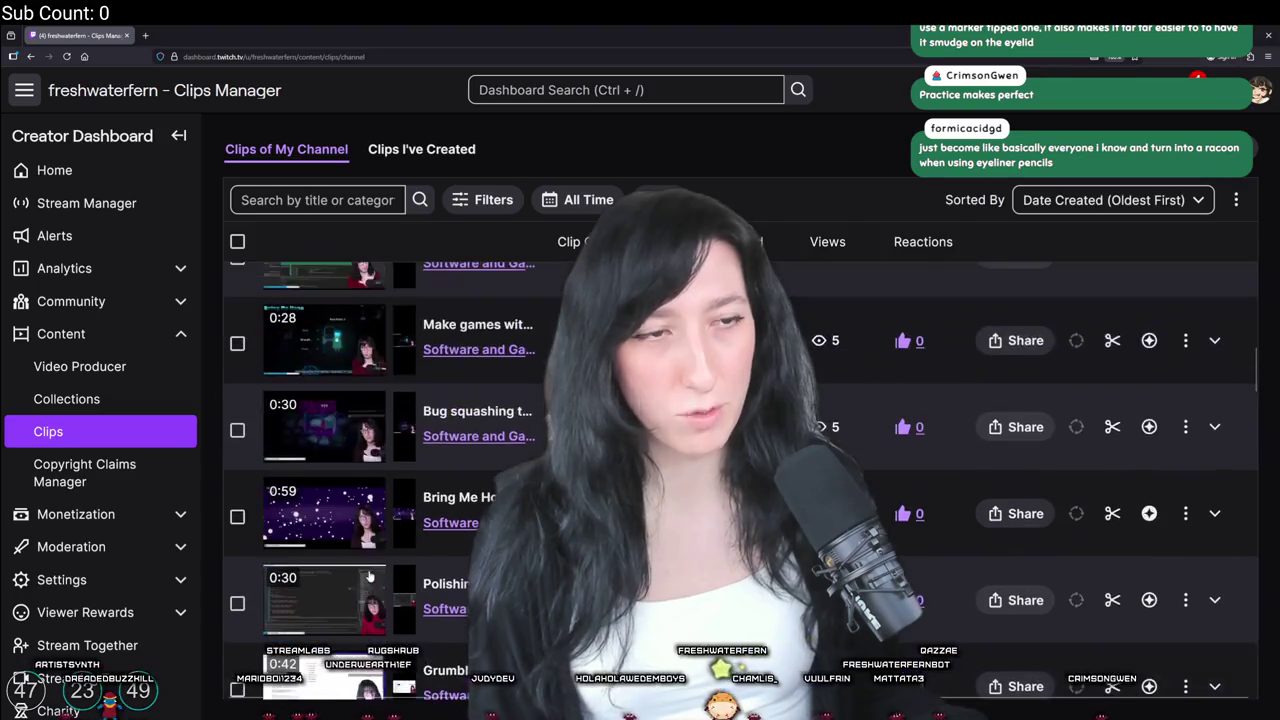
{"action": "scroll", "coordinate": [369, 577], "scroll_direction": "up", "scroll_amount": 4}
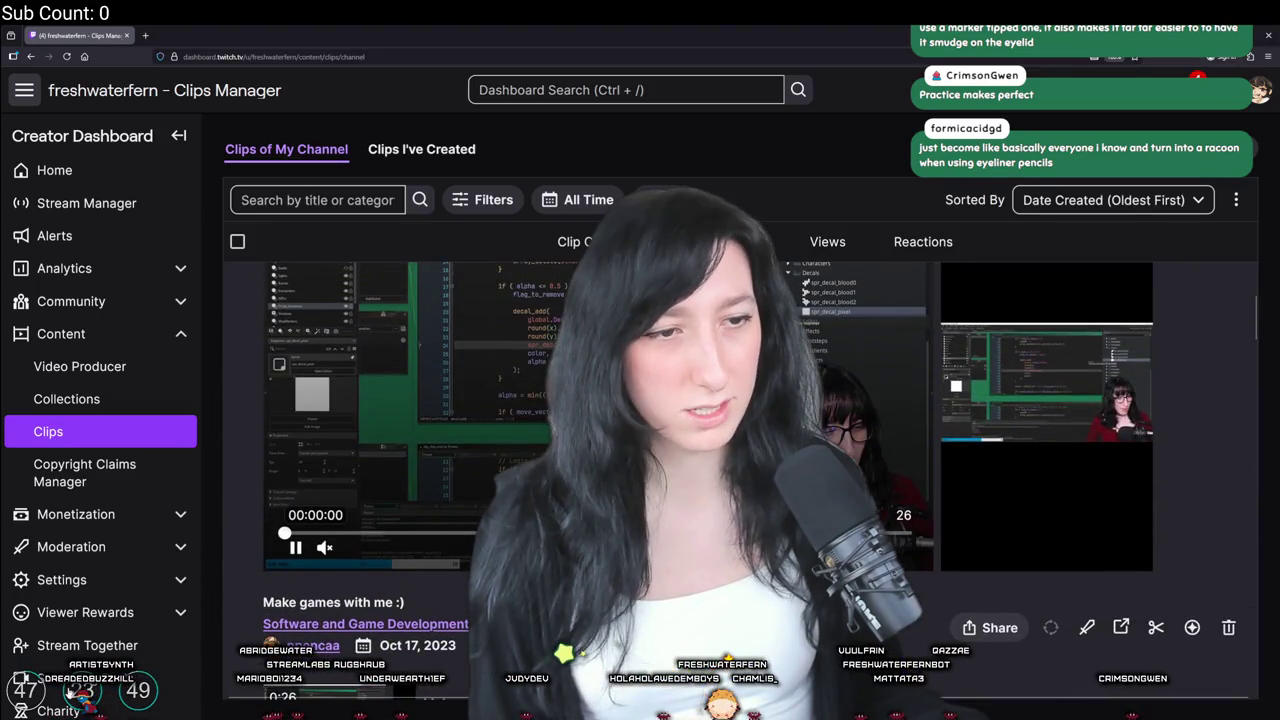
{"action": "scroll", "coordinate": [369, 577], "scroll_direction": "up", "scroll_amount": 1}
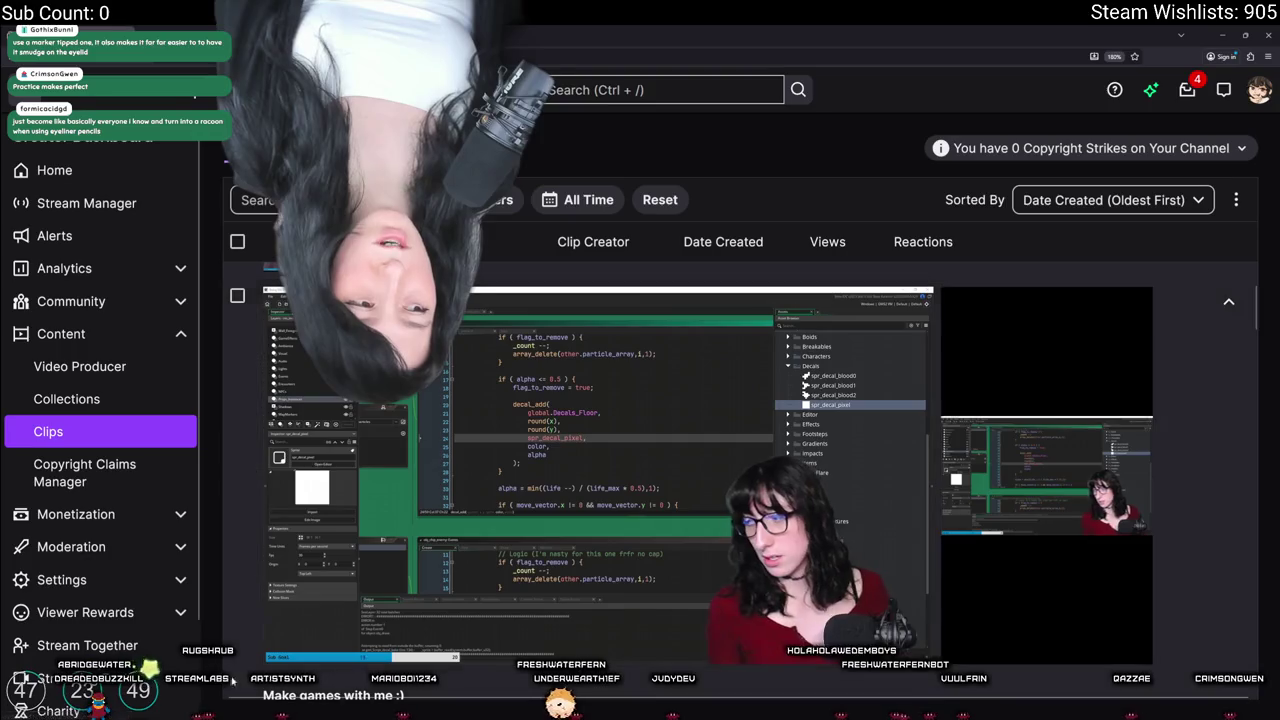
{"action": "mouse_move", "coordinate": [343, 564]}
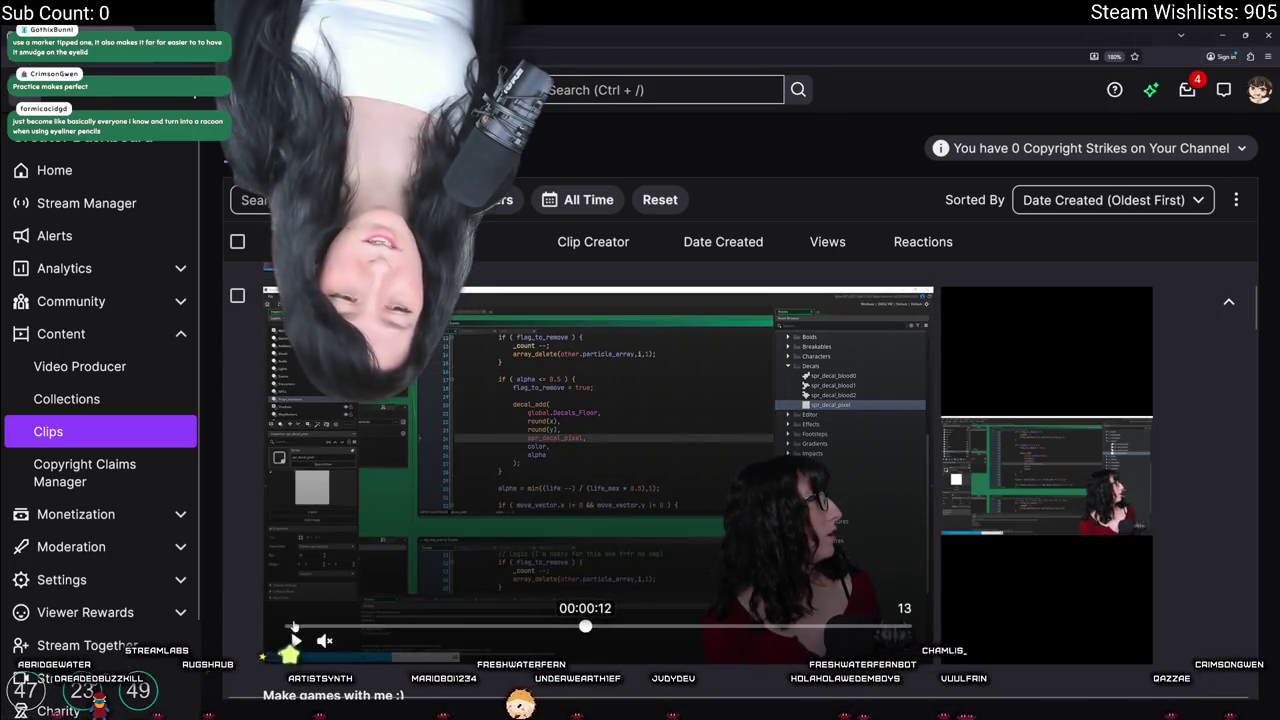
{"action": "scroll", "coordinate": [330, 580], "scroll_direction": "down", "scroll_amount": 10}
{"action": "scroll", "coordinate": [295, 615], "scroll_direction": "down", "scroll_amount": 3}
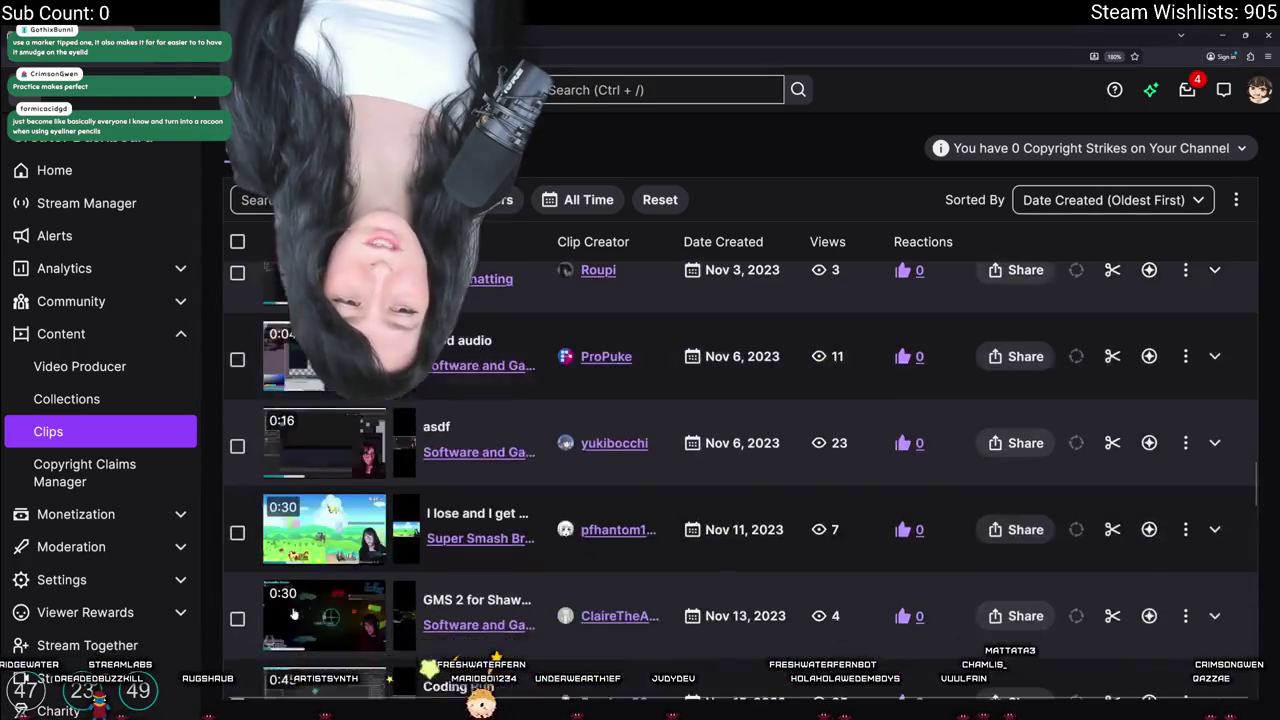
{"action": "scroll", "coordinate": [288, 590], "scroll_direction": "down", "scroll_amount": 5}
{"action": "scroll", "coordinate": [288, 588], "scroll_direction": "down", "scroll_amount": 10}
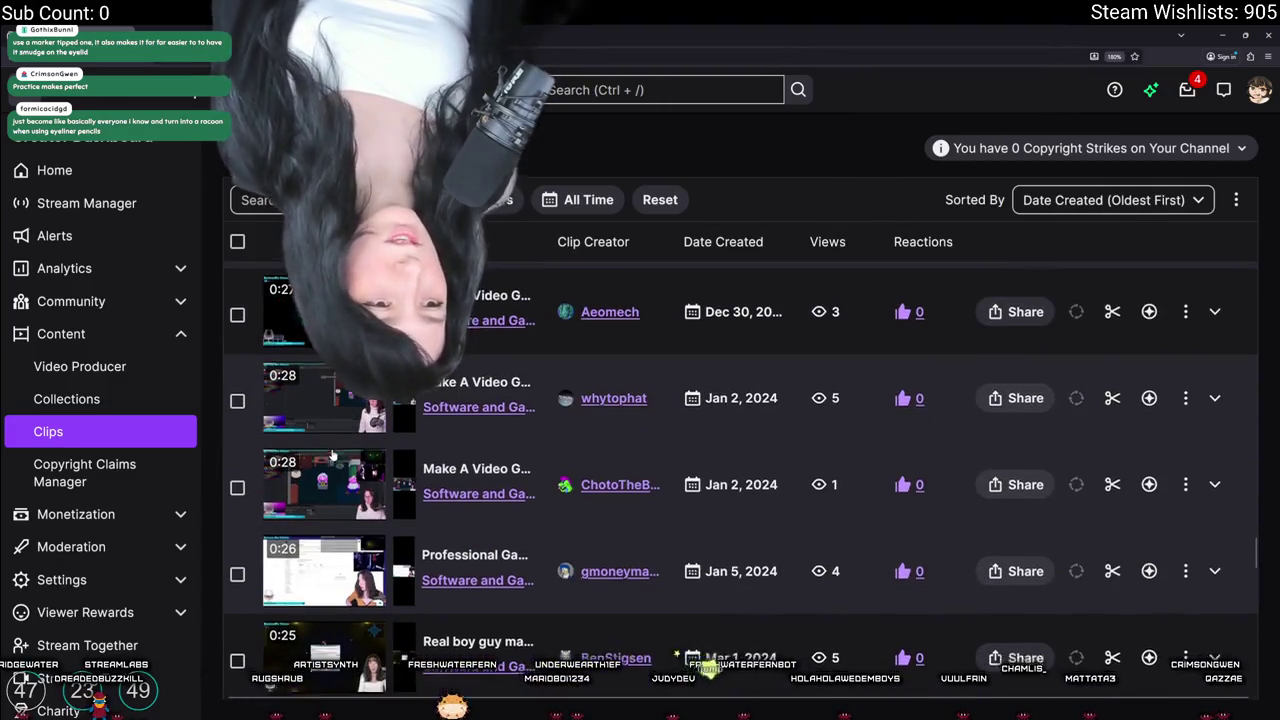
{"action": "scroll", "coordinate": [330, 460], "scroll_direction": "down", "scroll_amount": 10}
{"action": "scroll", "coordinate": [320, 420], "scroll_direction": "down", "scroll_amount": 10}
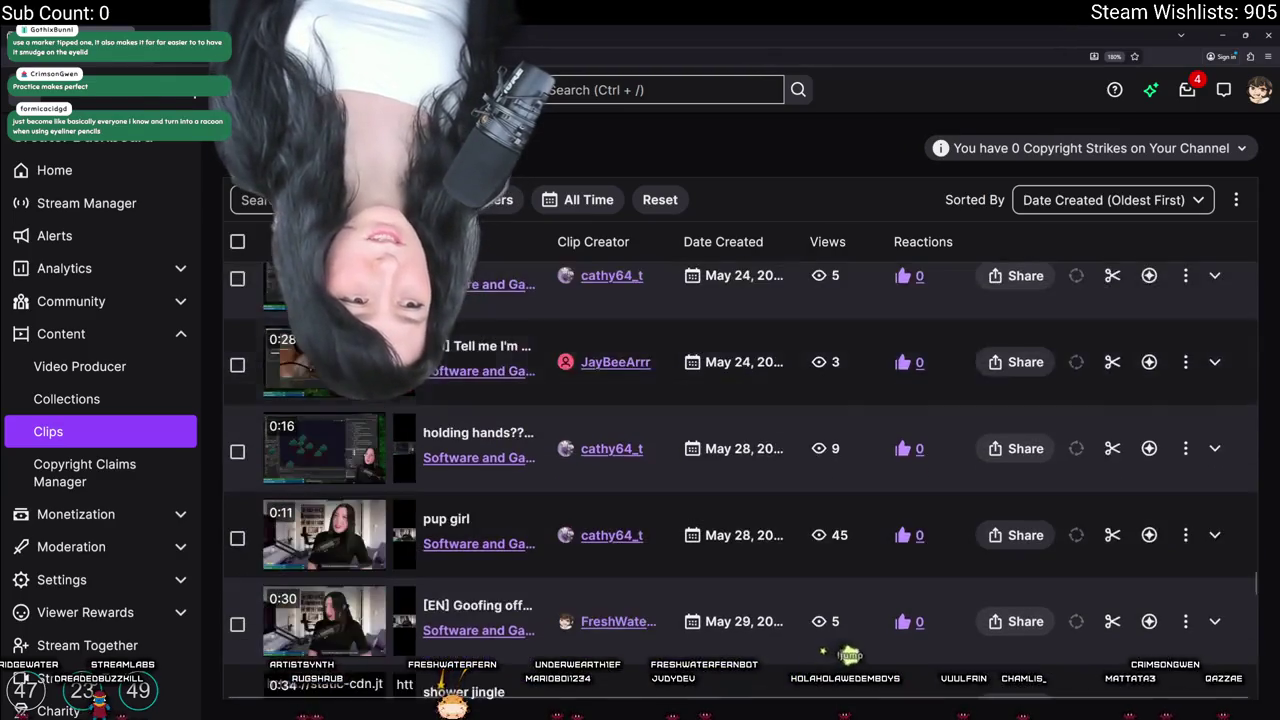
{"action": "scroll", "coordinate": [296, 366], "scroll_direction": "down", "scroll_amount": 10}
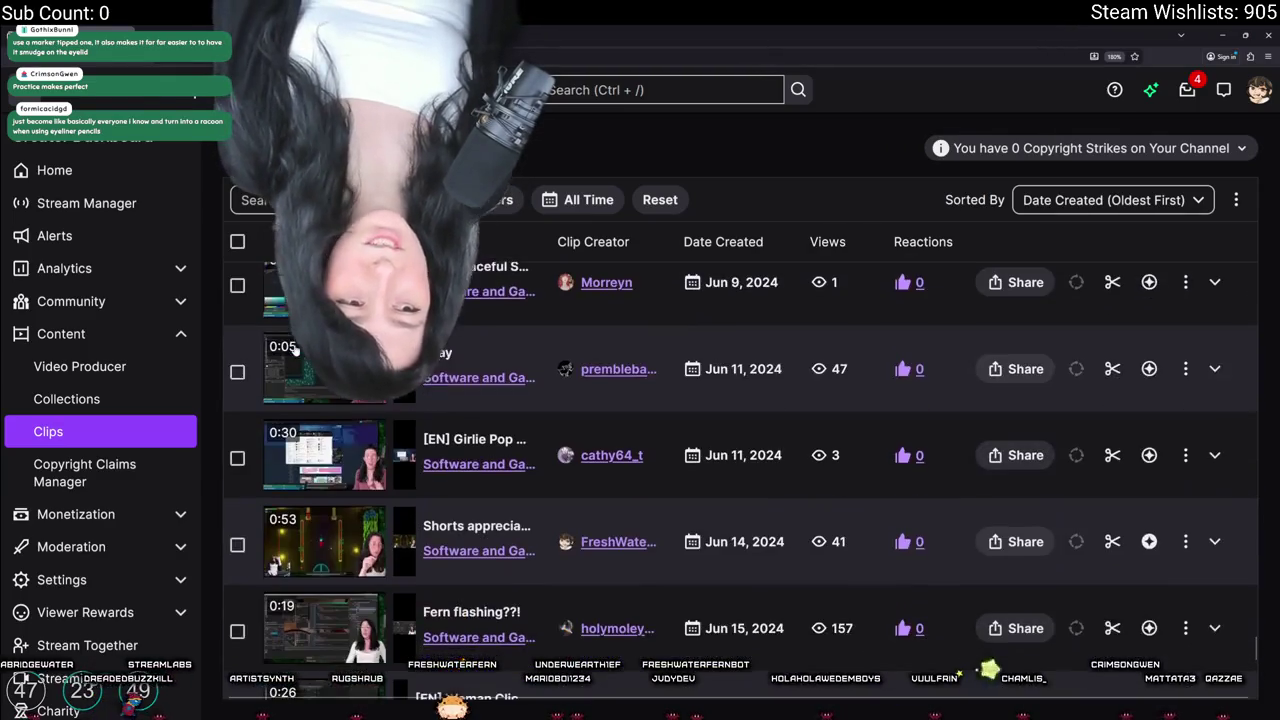
{"action": "scroll", "coordinate": [285, 400], "scroll_direction": "down", "scroll_amount": 10}
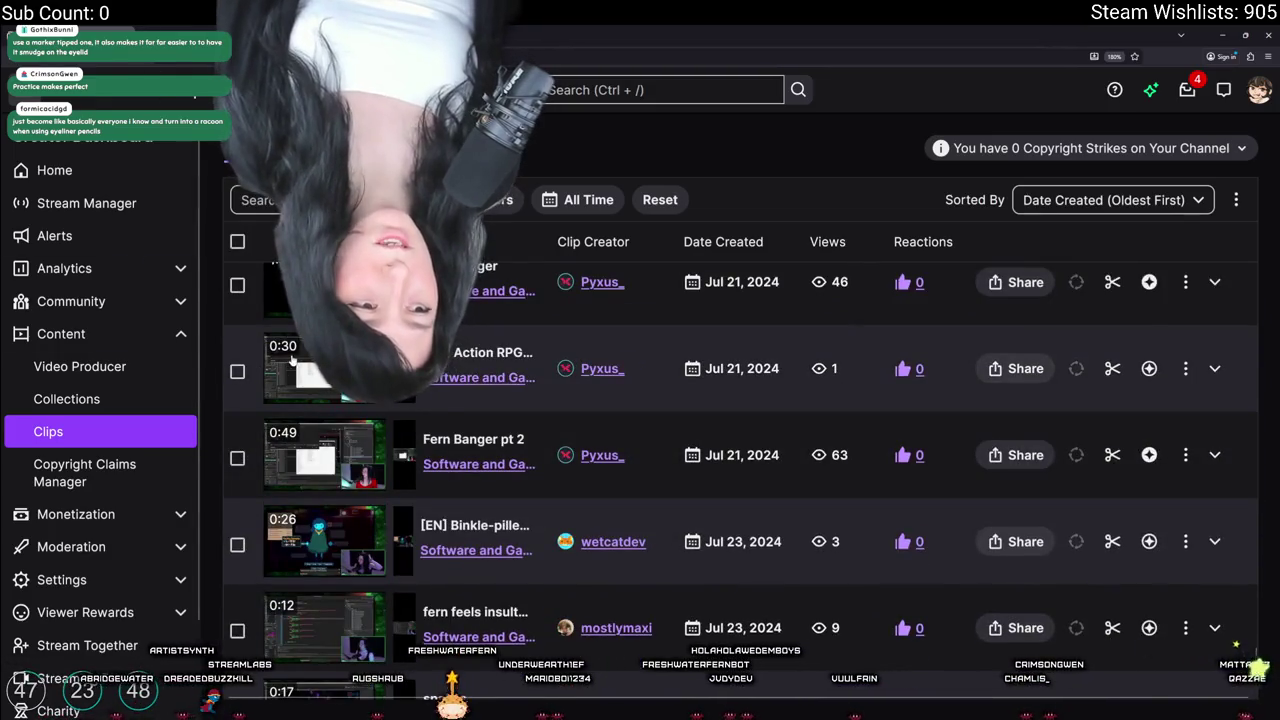
{"action": "left_click", "coordinate": [290, 360]}
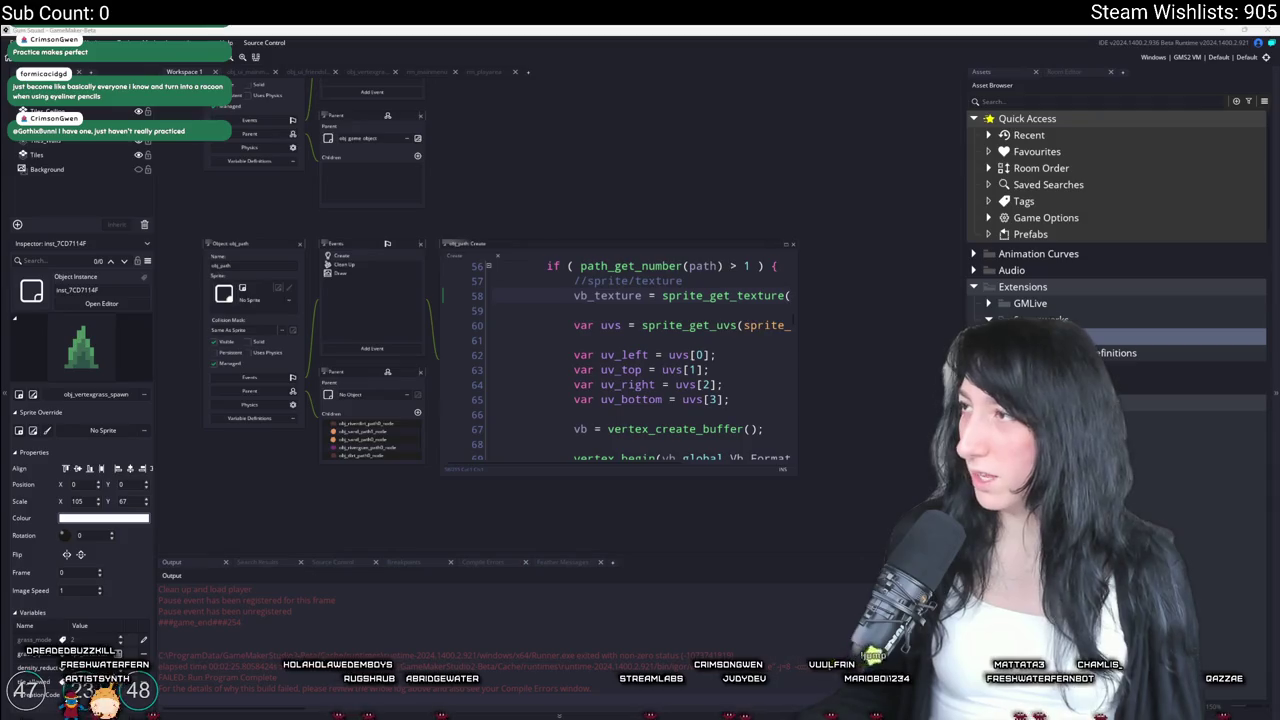
Launch the Focusrite audio interface control app from the taskbar
{"action": "mouse_move", "coordinate": [507, 712]}
{"action": "left_click", "coordinate": [515, 575]}
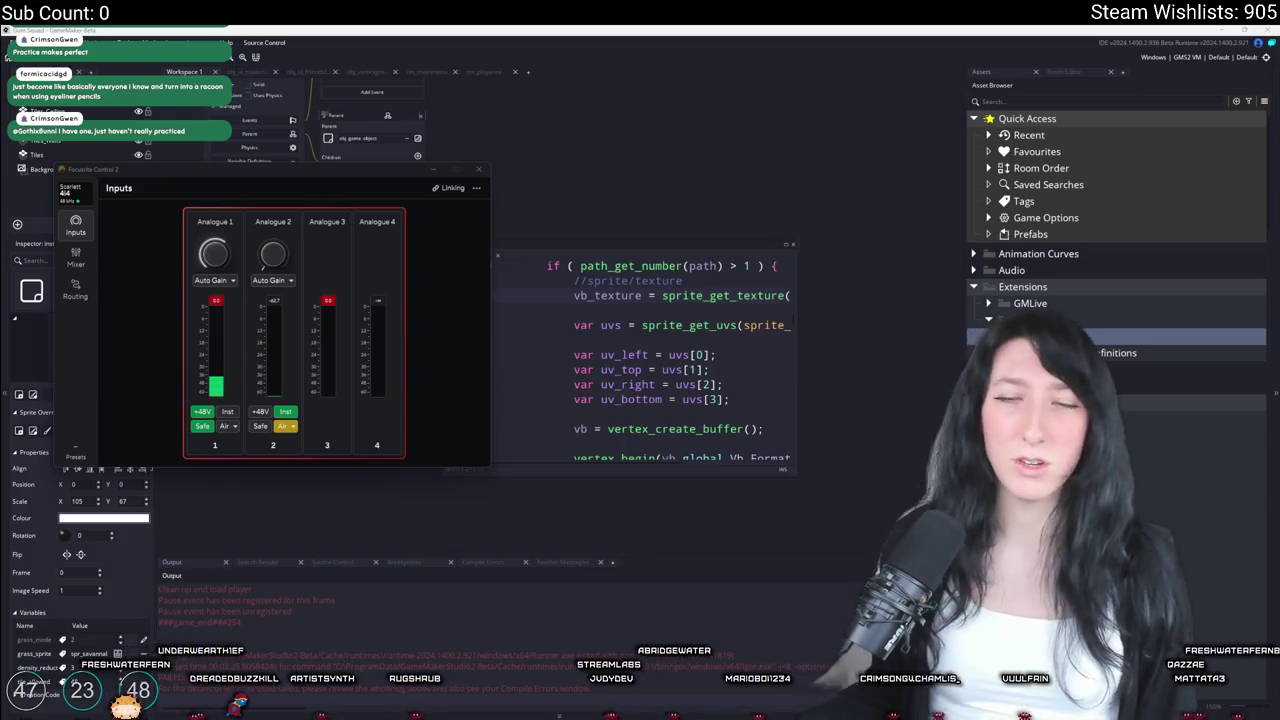
Pick a new sample rate for the Scarlett 4i4, then close Focusrite Control 2
{"action": "left_click", "coordinate": [70, 192]}
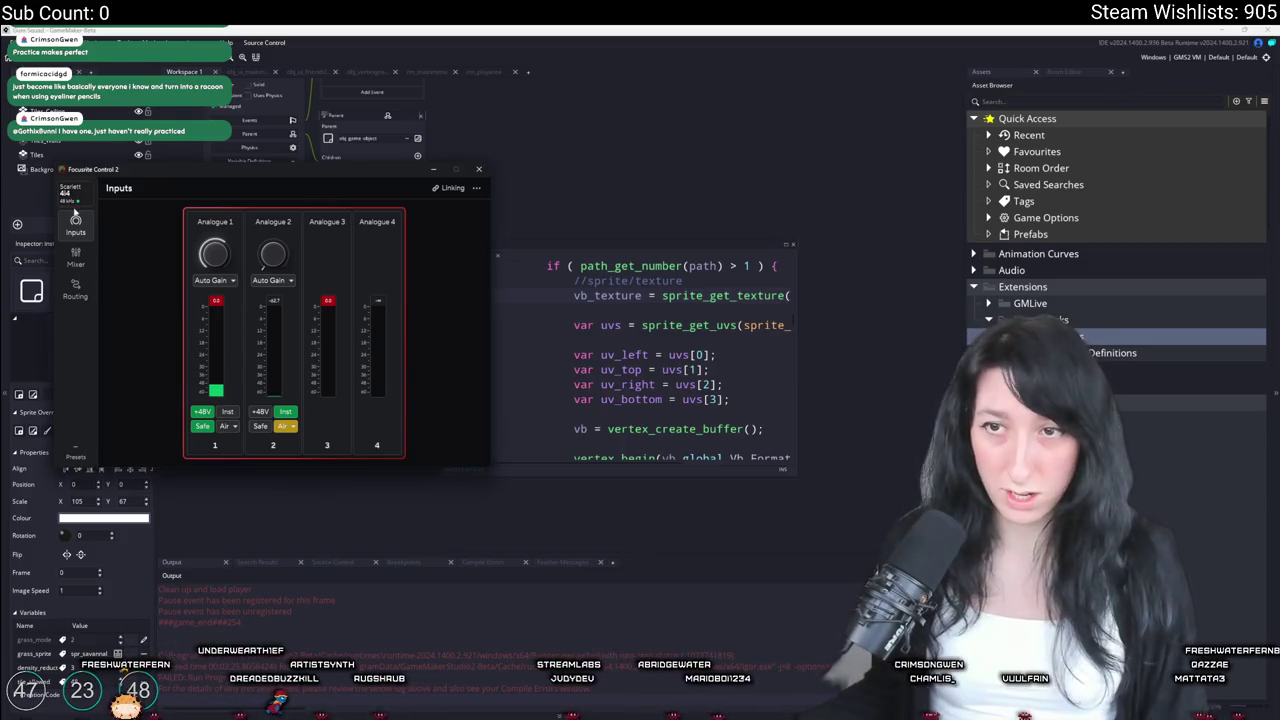
{"action": "mouse_move", "coordinate": [100, 227]}
{"action": "left_click", "coordinate": [165, 240]}
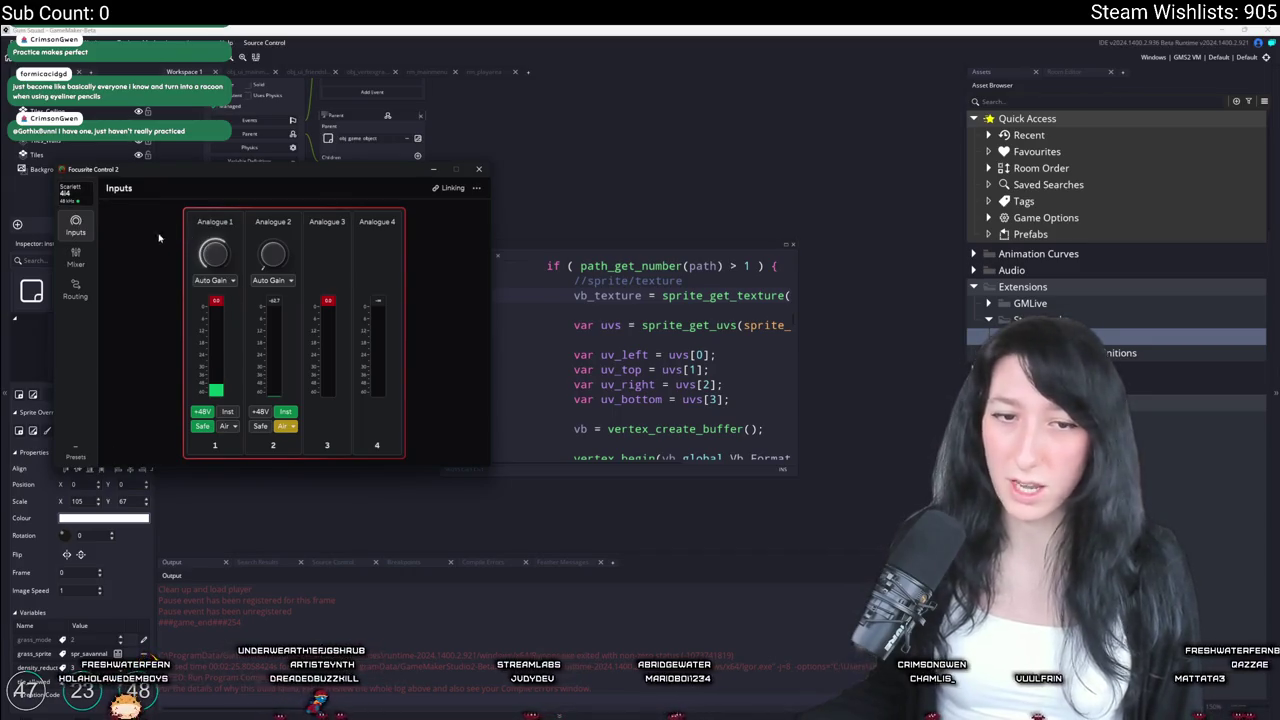
{"action": "left_click", "coordinate": [78, 194]}
{"action": "mouse_move", "coordinate": [100, 227]}
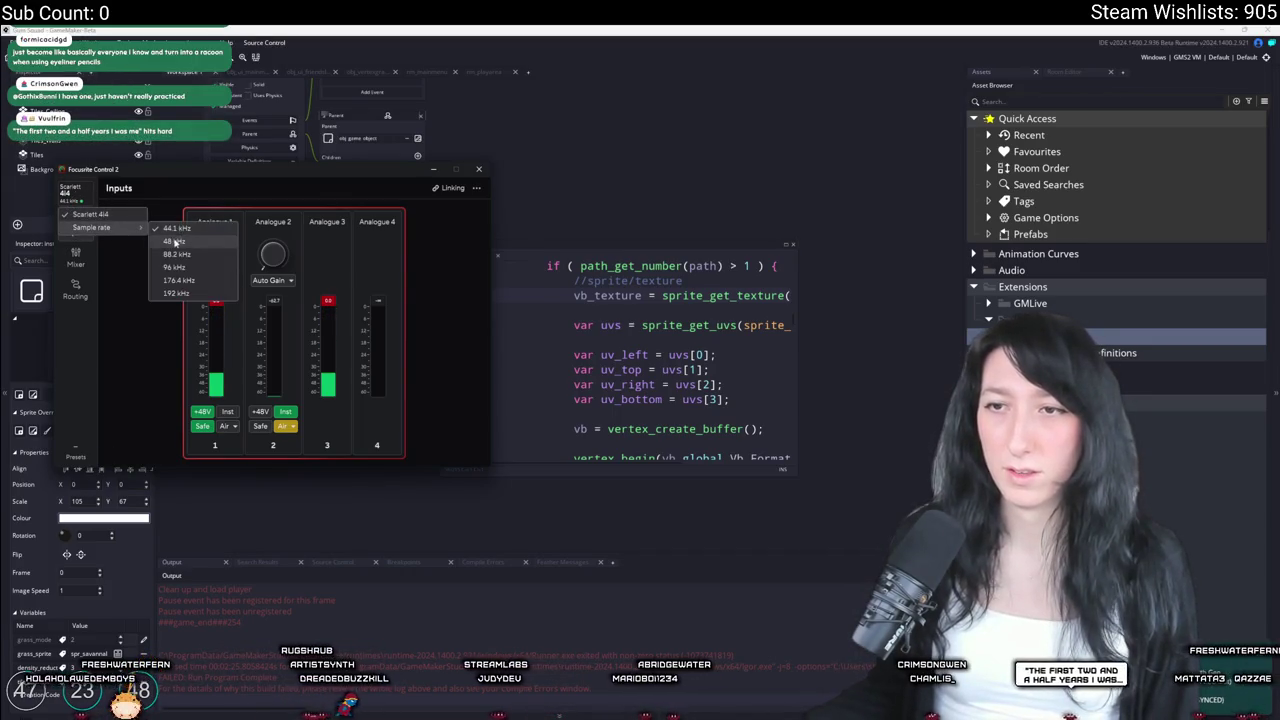
{"action": "left_click", "coordinate": [174, 243]}
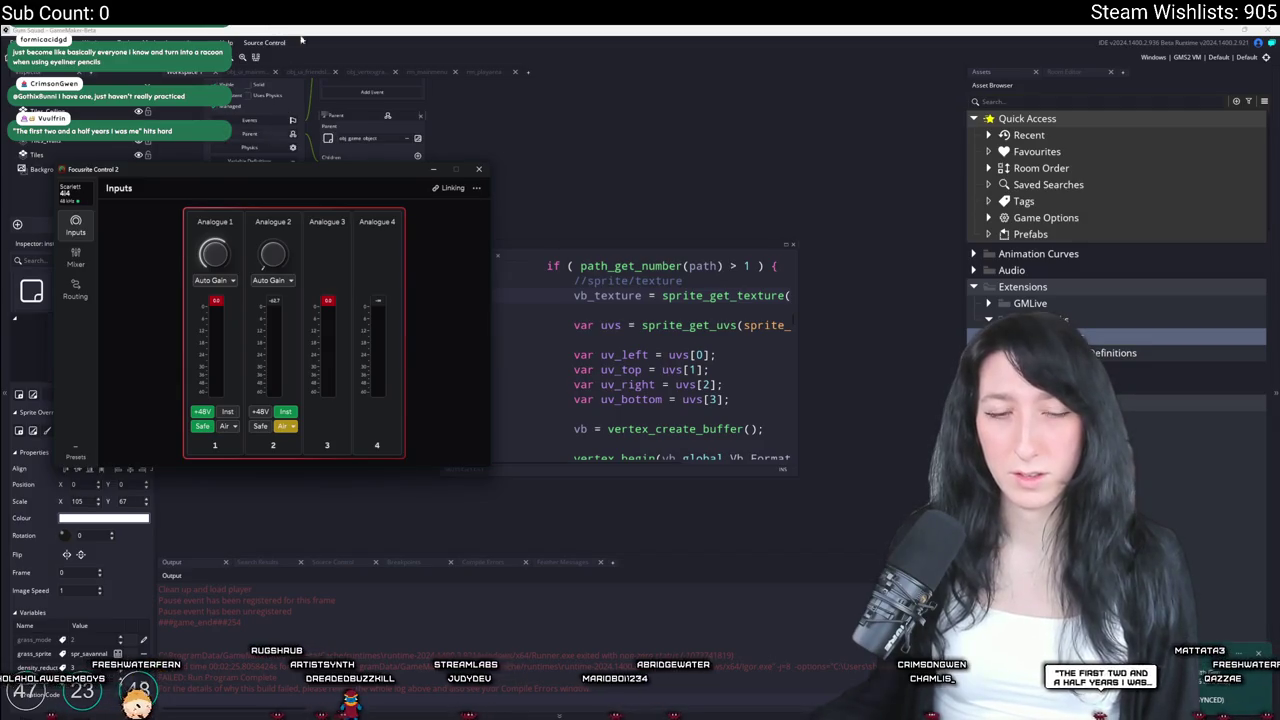
{"action": "left_click", "coordinate": [533, 259]}
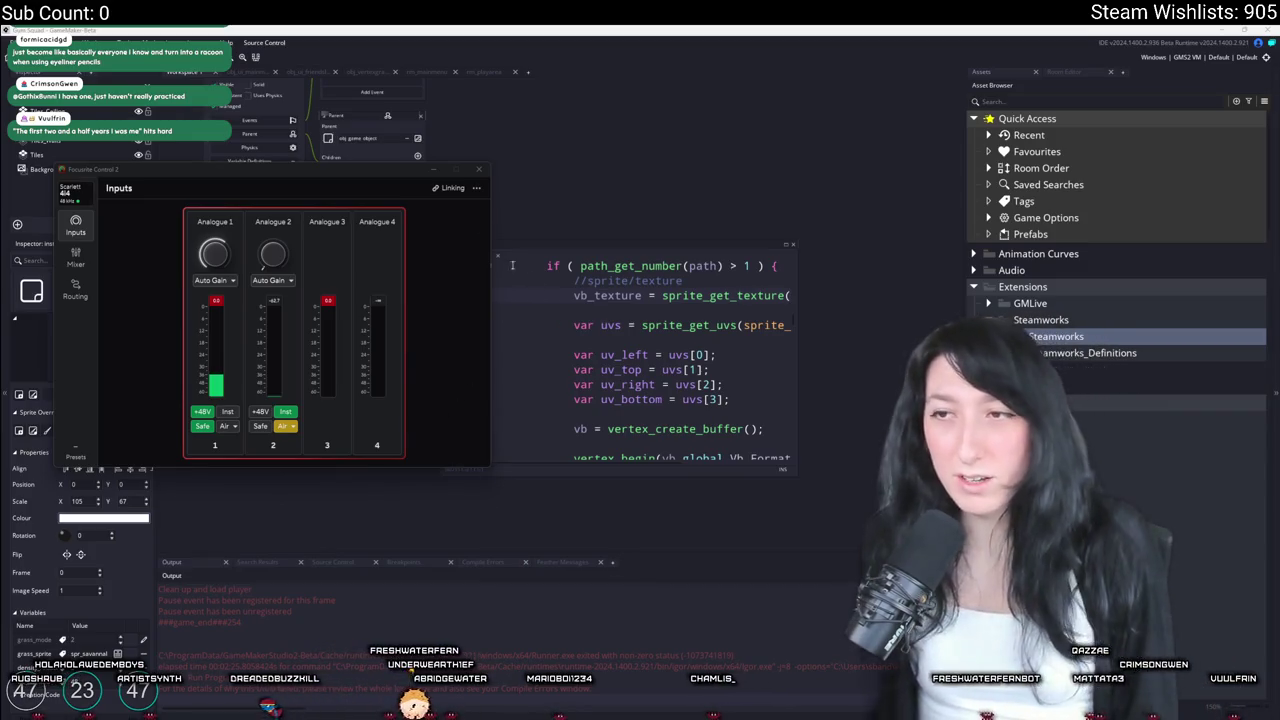
{"action": "left_click", "coordinate": [478, 169]}
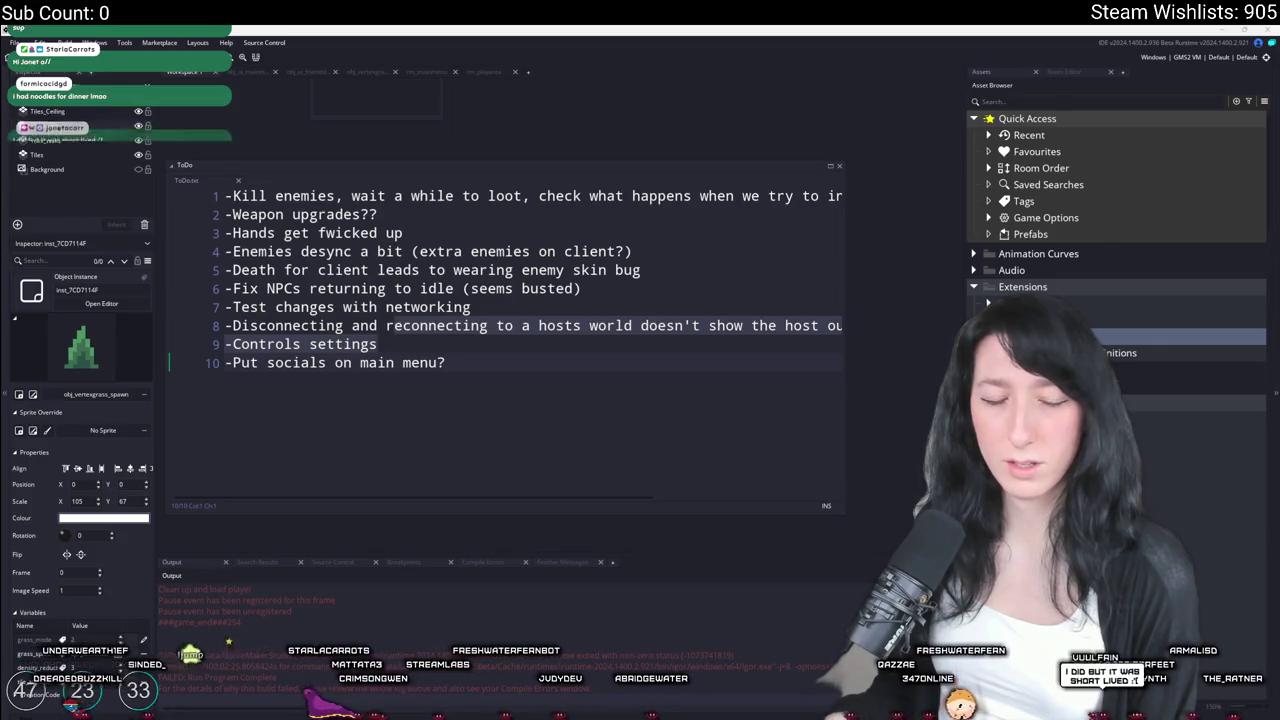
Edit the ToDo list at the line about reconnecting to a host's world not showing the host player
{"action": "left_click", "coordinate": [88, 429]}
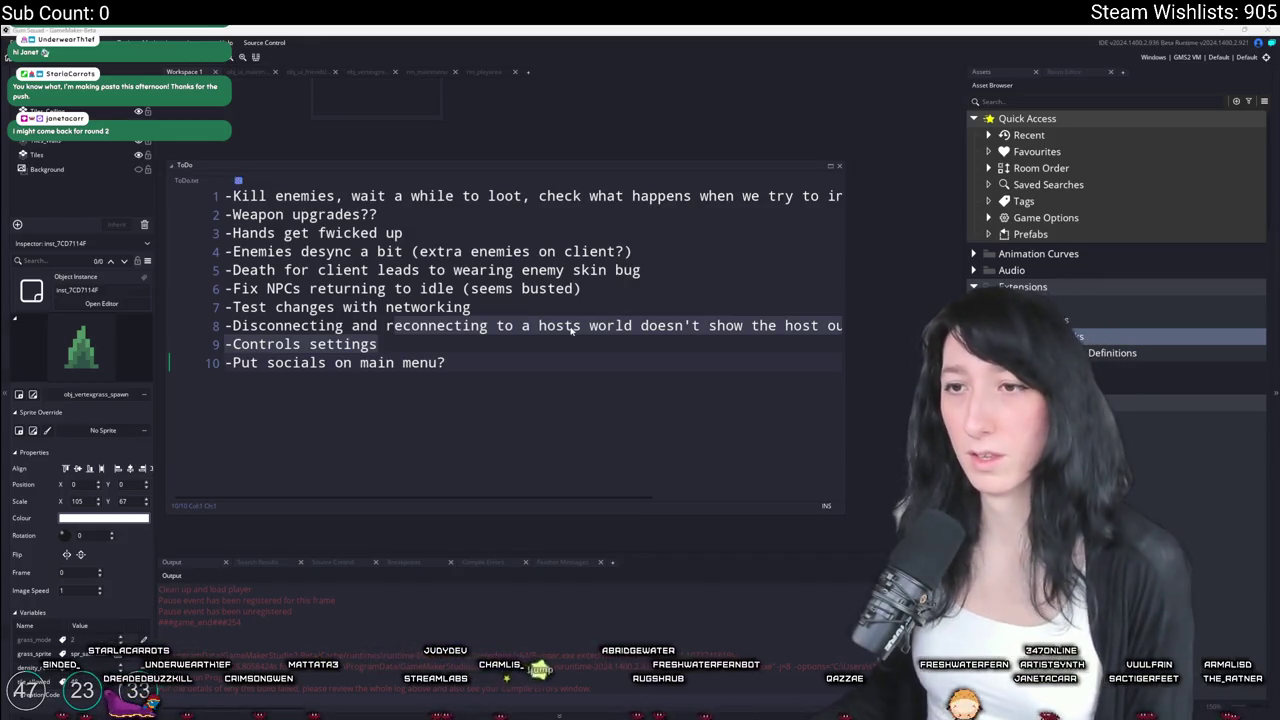
{"action": "left_click", "coordinate": [650, 270]}
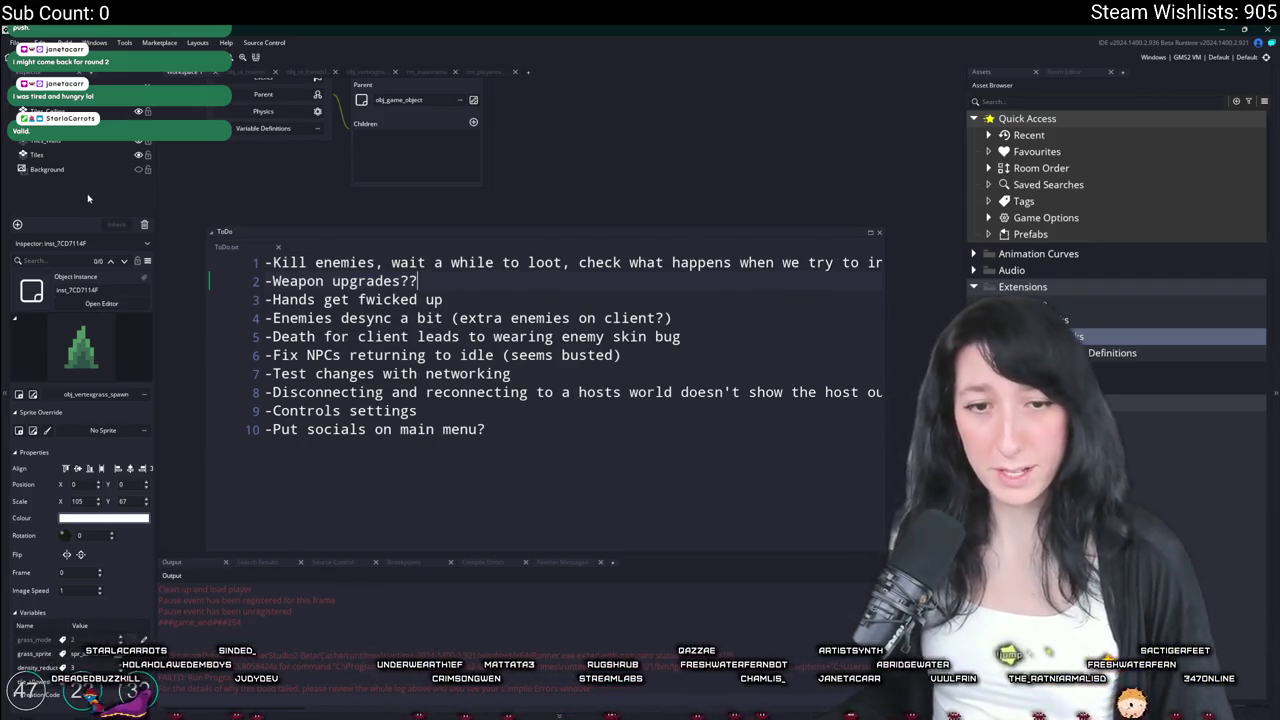
{"action": "scroll", "coordinate": [477, 288], "scroll_direction": "up", "scroll_amount": 1}
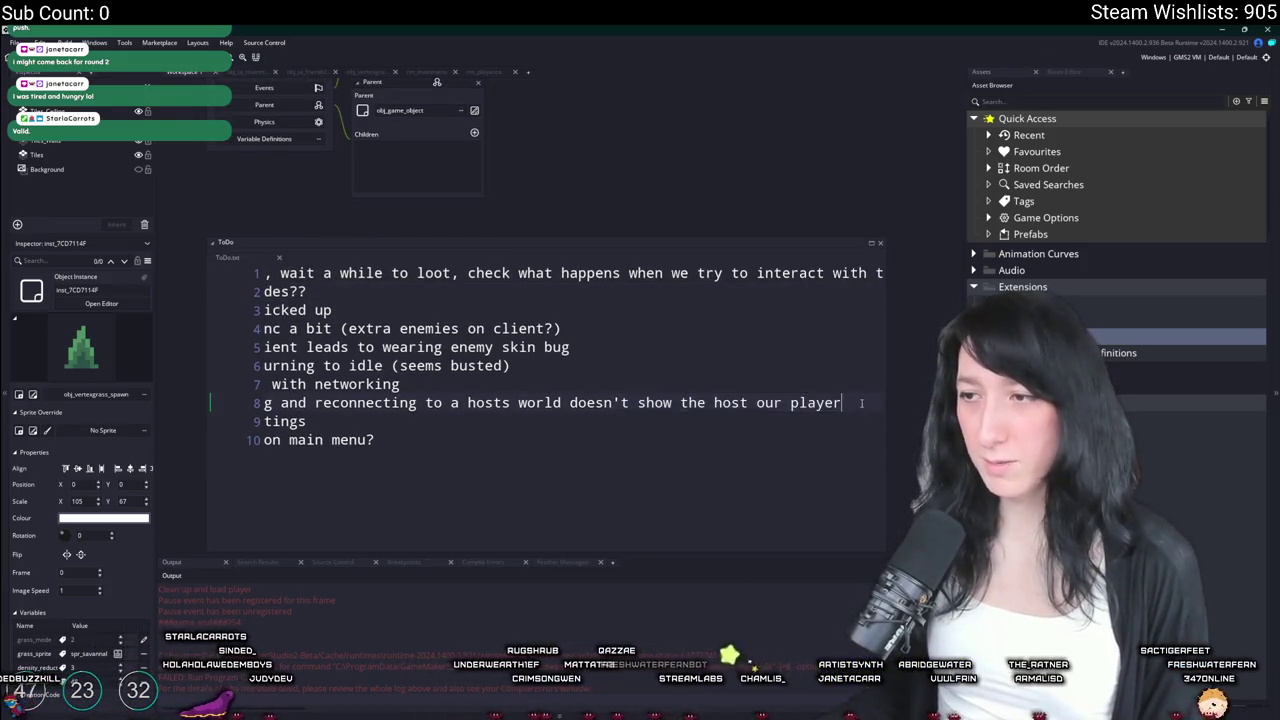
{"action": "left_click", "coordinate": [262, 402]}
Close ToDo, search the project for 'global.Steam', and open and dock scr_networking
{"action": "middle_click", "coordinate": [253, 260]}
{"action": "key", "text": "ctrl+t"}
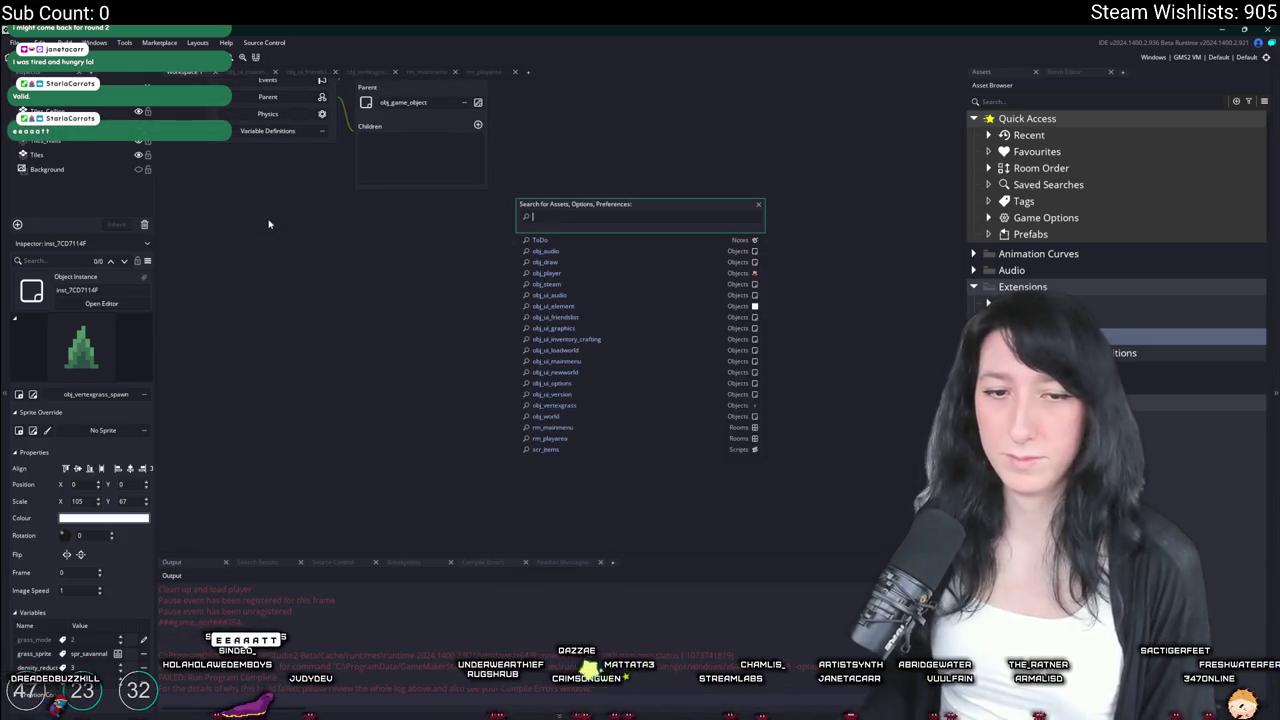
{"action": "key", "text": "ctrl+shift+f"}
{"action": "type", "text": "global.Steam"}
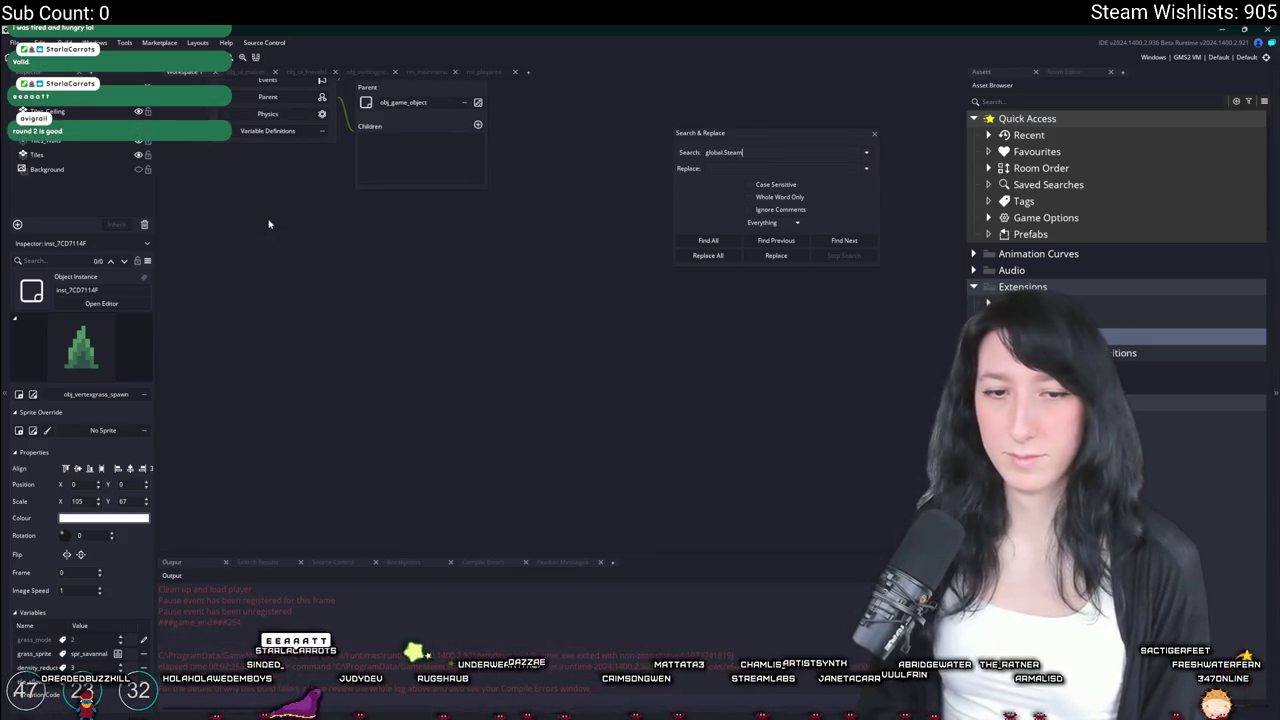
{"action": "key", "text": "Return"}
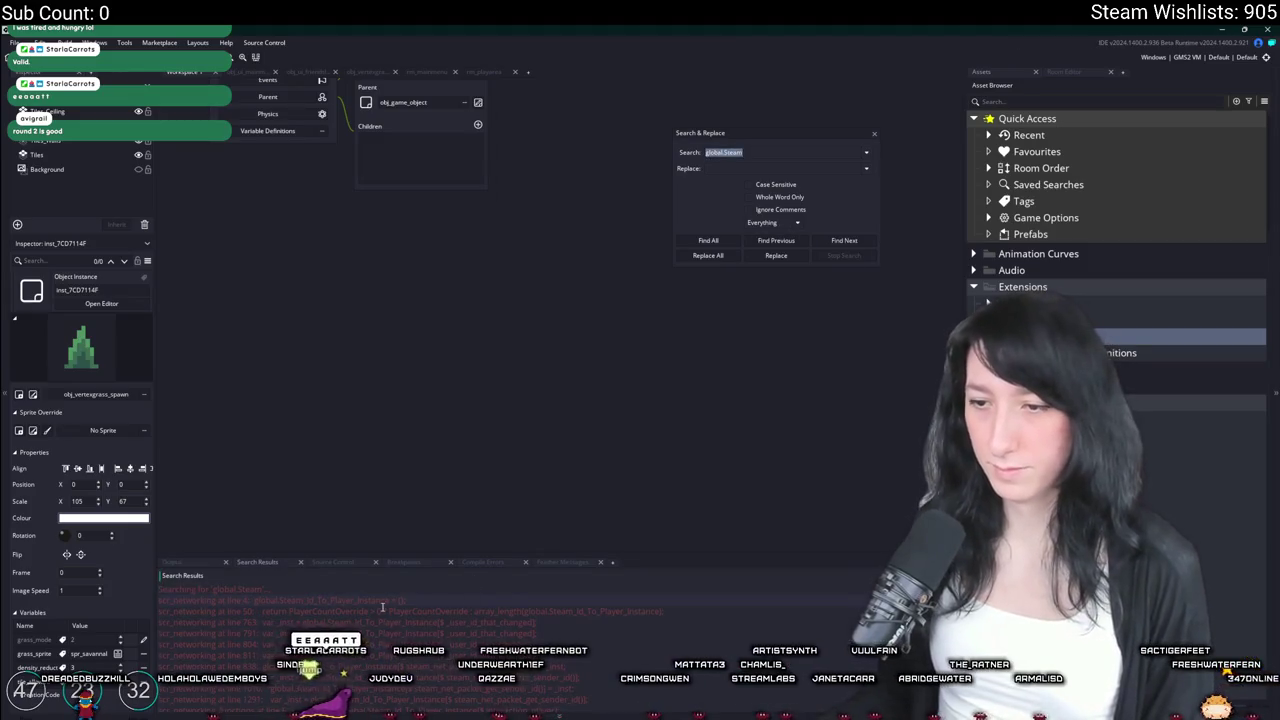
{"action": "double_click", "coordinate": [388, 597]}
{"action": "left_click", "coordinate": [513, 339]}
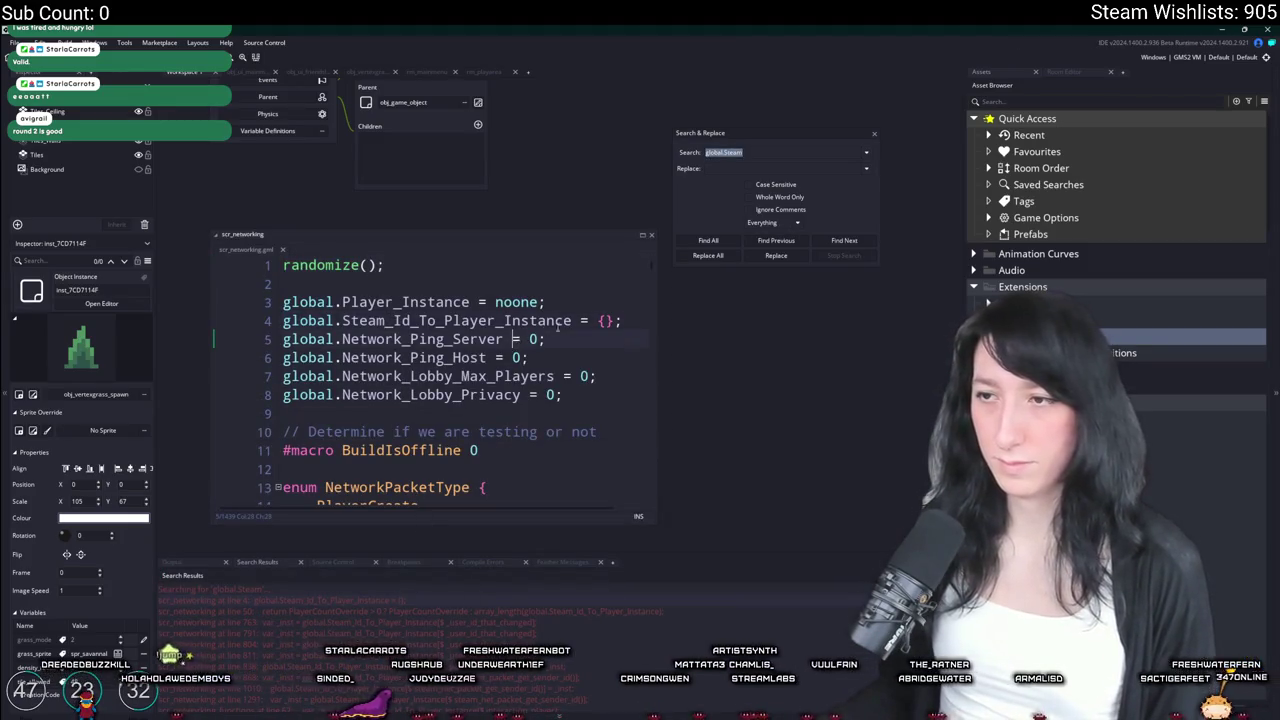
{"action": "left_click_drag", "start_coordinate": [571, 320], "coordinate": [237, 325]}
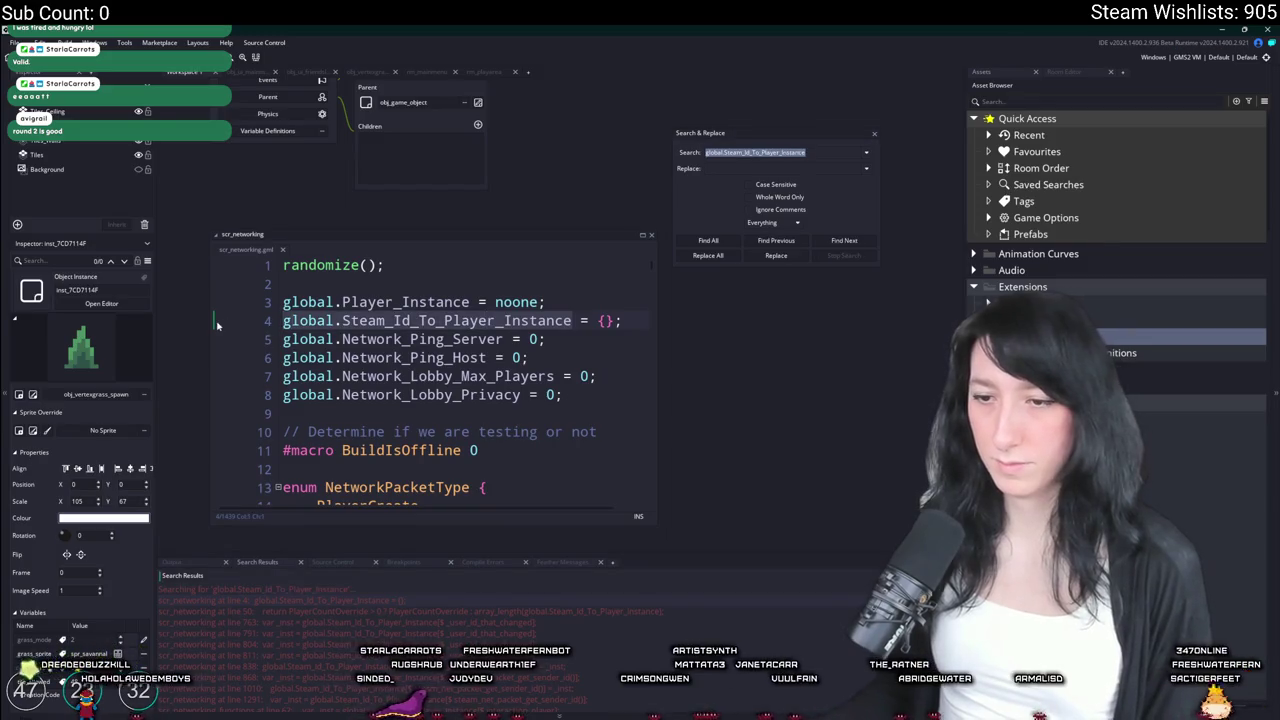
{"action": "key", "text": "Escape"}
{"action": "left_click", "coordinate": [645, 236]}
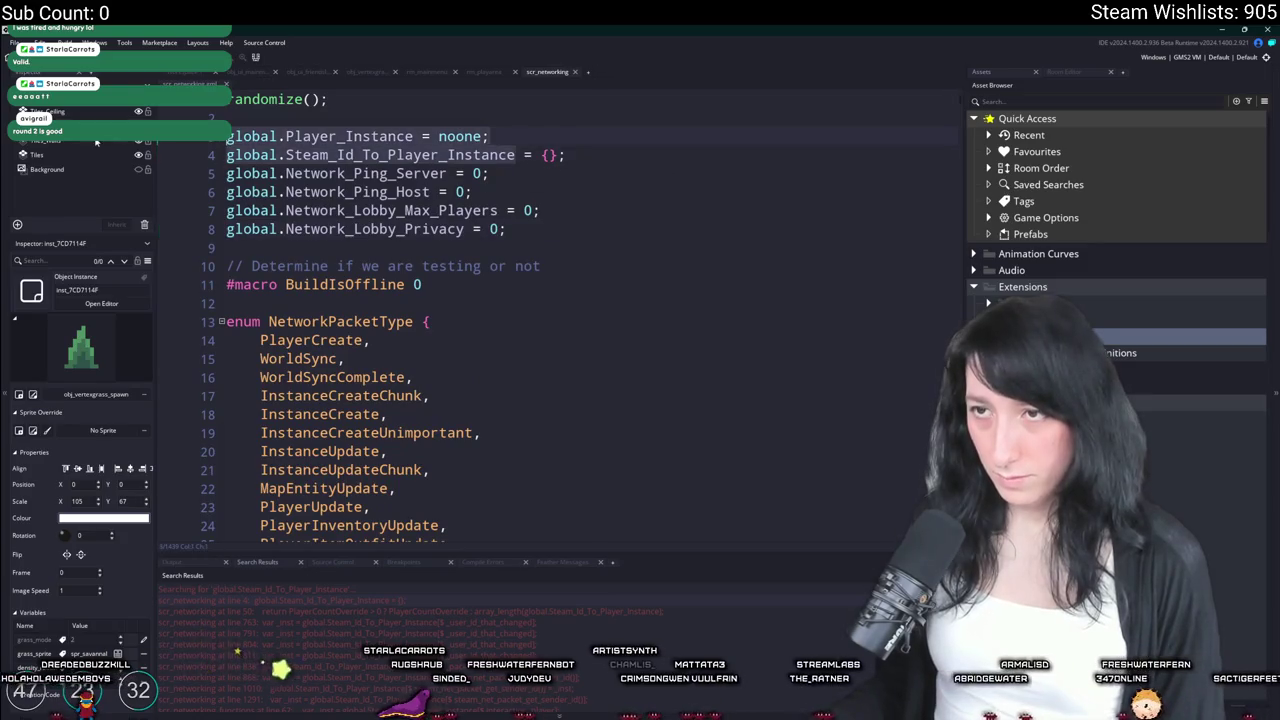
Search scr_networking for assignments to global.Steam_Id_To_Player_Instance
{"action": "scroll", "coordinate": [524, 280], "scroll_direction": "down", "scroll_amount": 9}
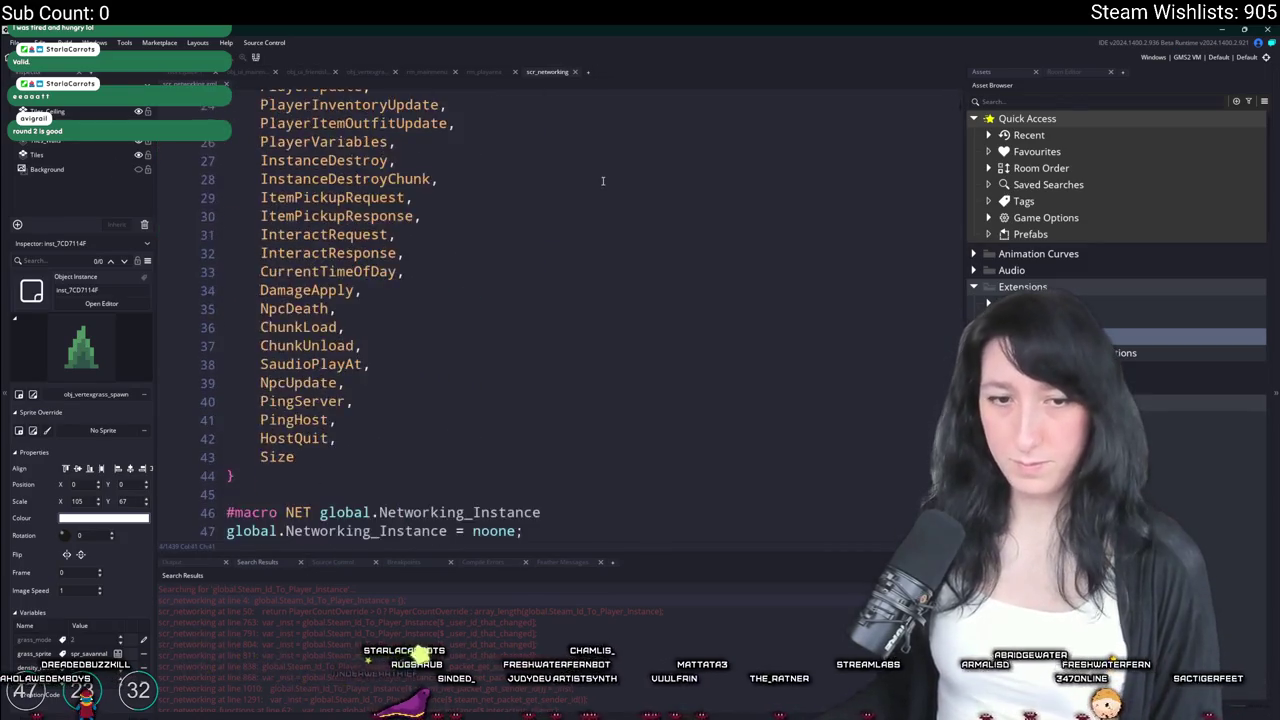
{"action": "scroll", "coordinate": [524, 280], "scroll_direction": "down", "scroll_amount": 2}
{"action": "scroll", "coordinate": [523, 300], "scroll_direction": "down", "scroll_amount": 4}
{"action": "scroll", "coordinate": [522, 313], "scroll_direction": "up", "scroll_amount": 4}
{"action": "scroll", "coordinate": [522, 313], "scroll_direction": "up", "scroll_amount": 6}
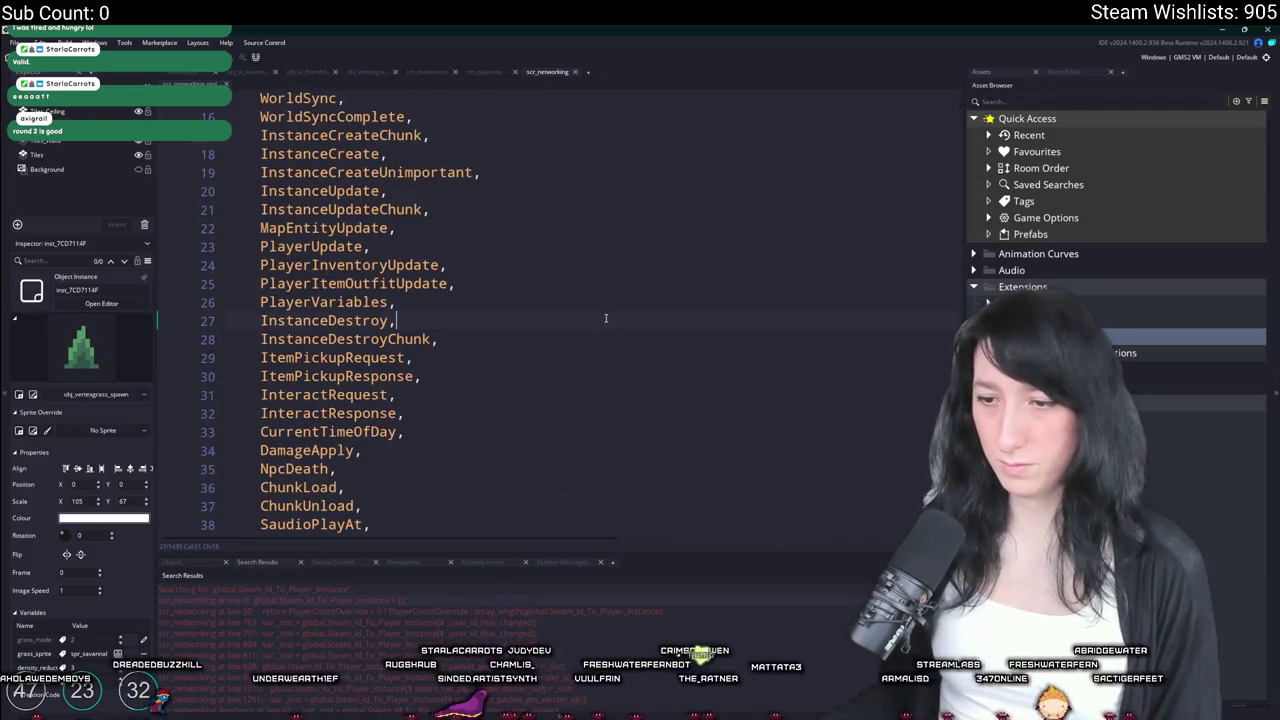
{"action": "key", "text": "ctrl+f"}
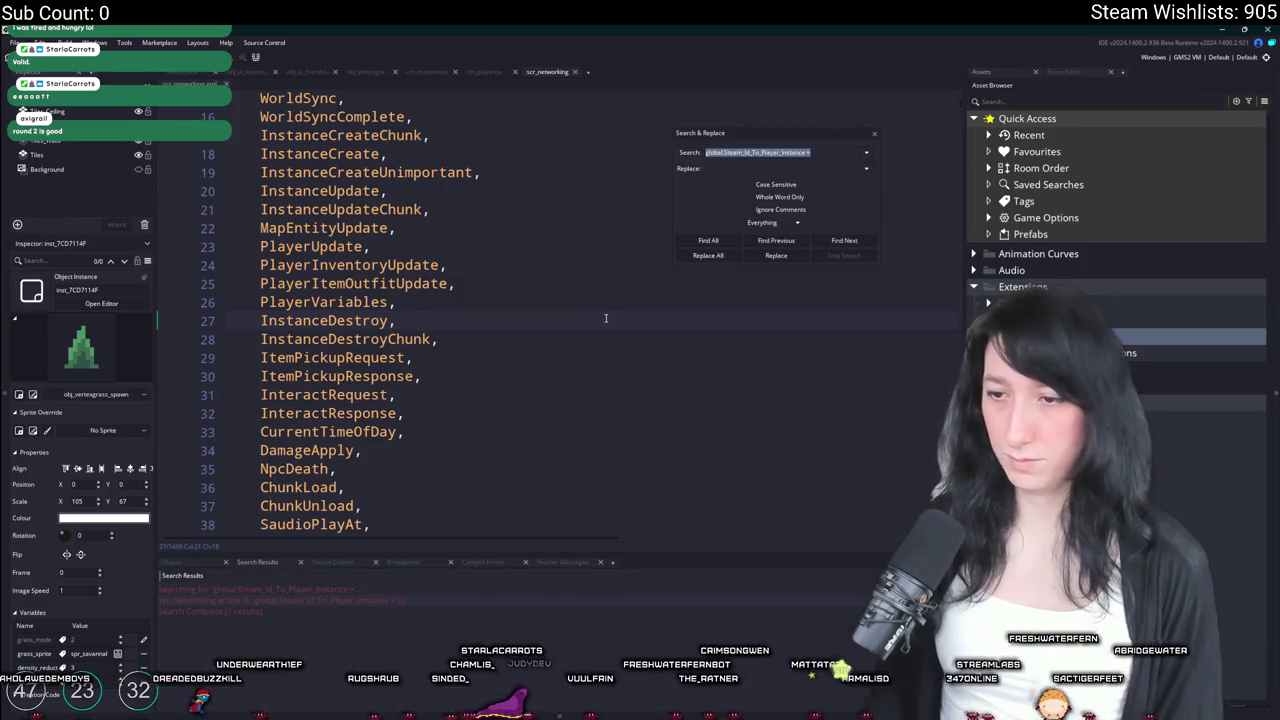
{"action": "key", "text": "Escape"}
{"action": "mouse_move", "coordinate": [957, 121]}
{"action": "left_mouse_down"}
{"action": "mouse_move", "coordinate": [957, 260]}
{"action": "mouse_move", "coordinate": [930, 370]}
{"action": "left_mouse_up"}
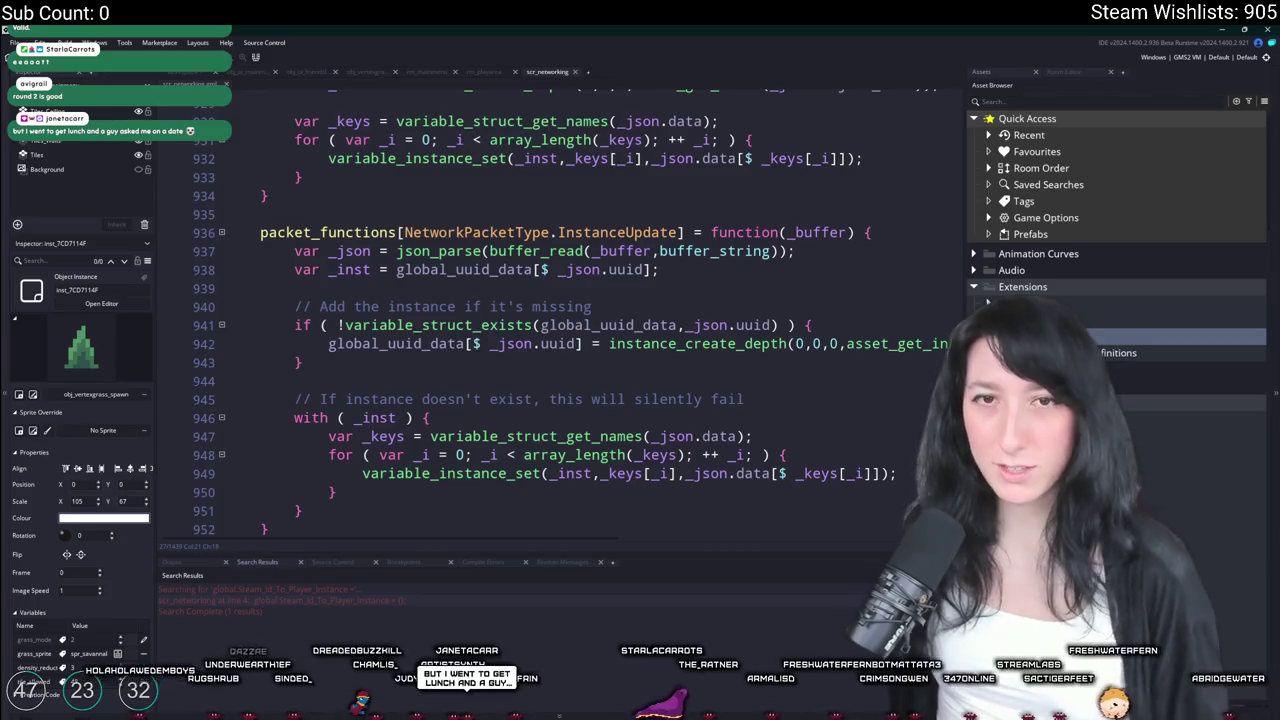
Check its uses in the DamageApply handler and the host ping averaging code
{"action": "scroll", "coordinate": [919, 205], "scroll_direction": "down", "scroll_amount": 2}
{"action": "scroll", "coordinate": [919, 205], "scroll_direction": "down", "scroll_amount": 10}
{"action": "left_click", "coordinate": [801, 360]}
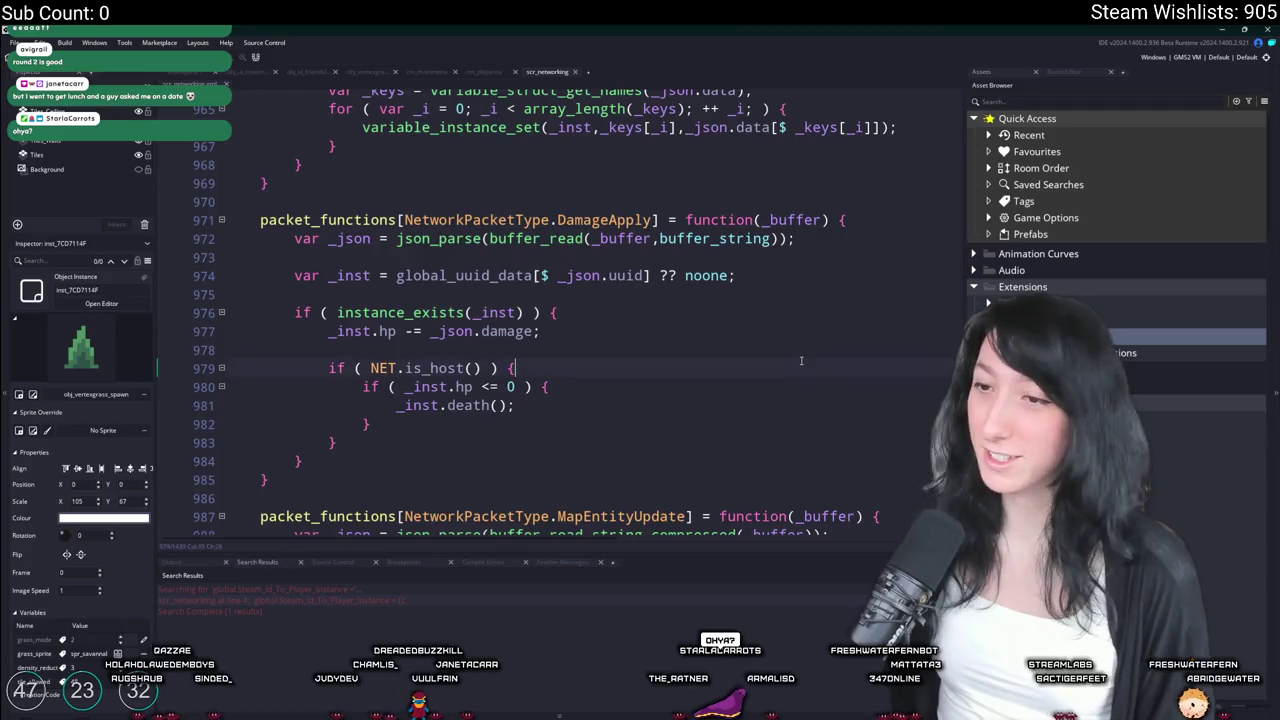
{"action": "key", "text": "ctrl+f"}
{"action": "key", "text": "Escape"}
{"action": "scroll", "coordinate": [838, 317], "scroll_direction": "down", "scroll_amount": 4}
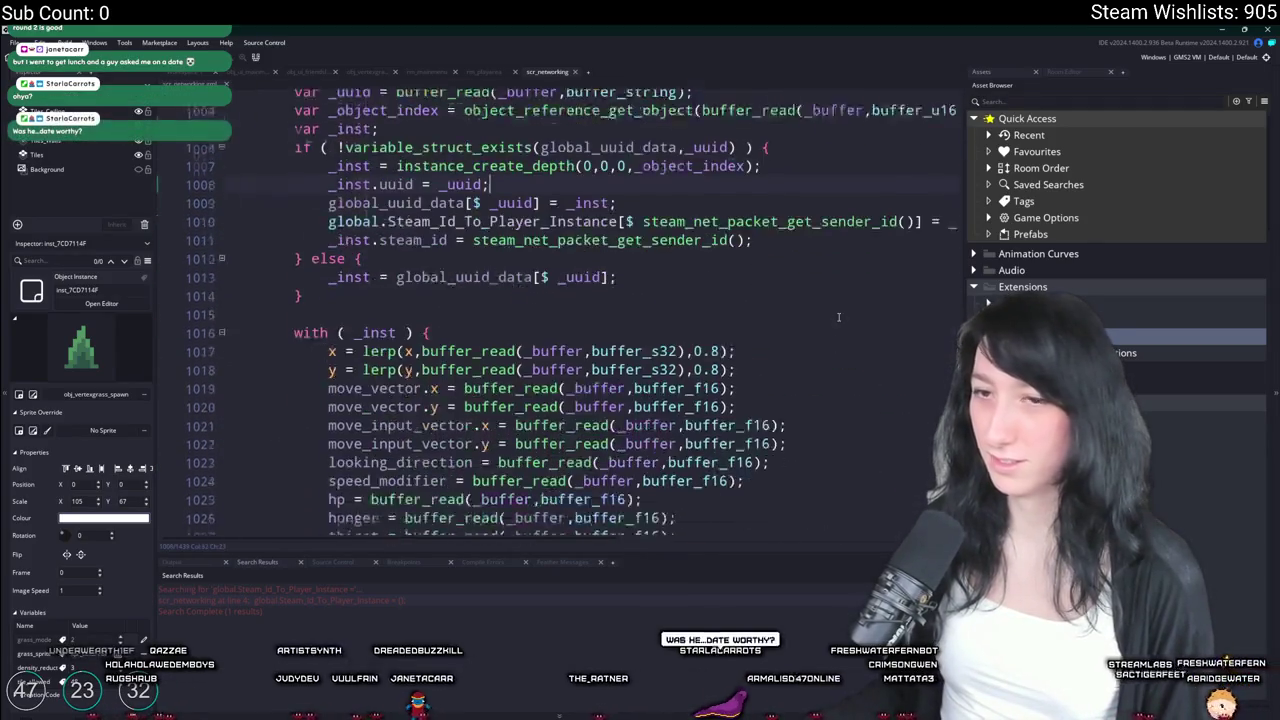
{"action": "scroll", "coordinate": [838, 317], "scroll_direction": "down", "scroll_amount": 20}
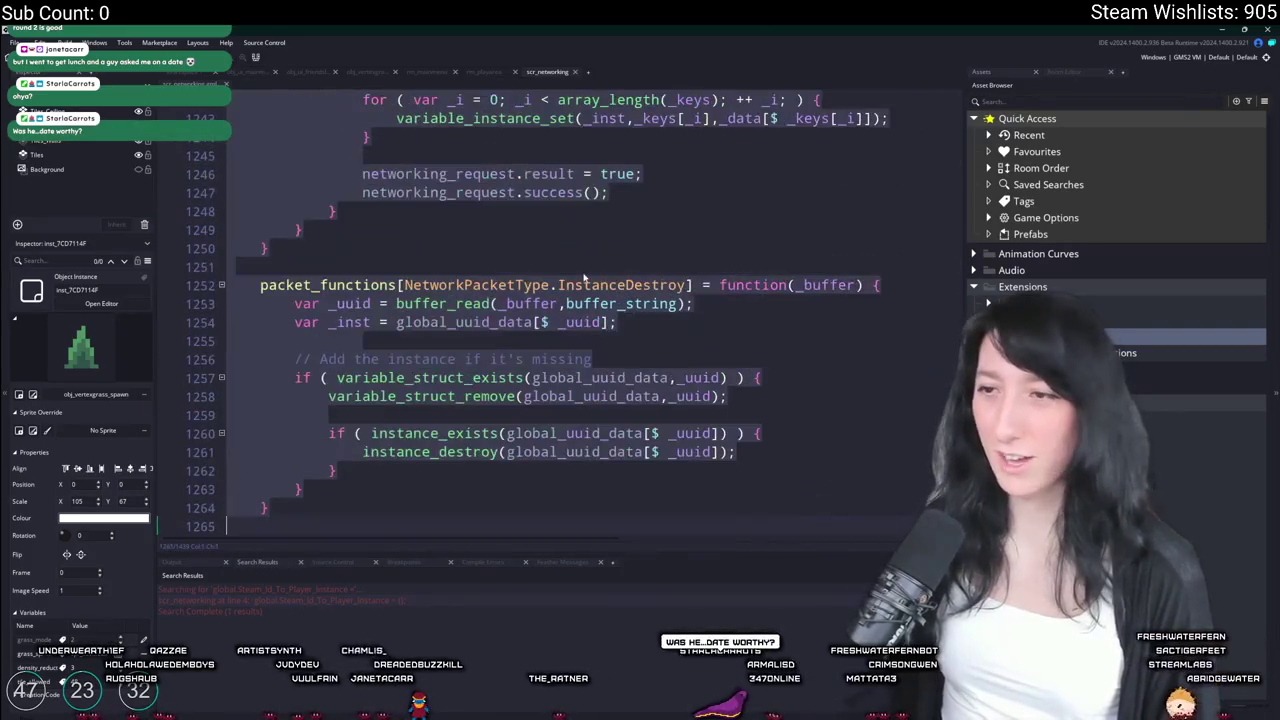
{"action": "scroll", "coordinate": [584, 278], "scroll_direction": "down", "scroll_amount": 20}
{"action": "left_click", "coordinate": [599, 285]}
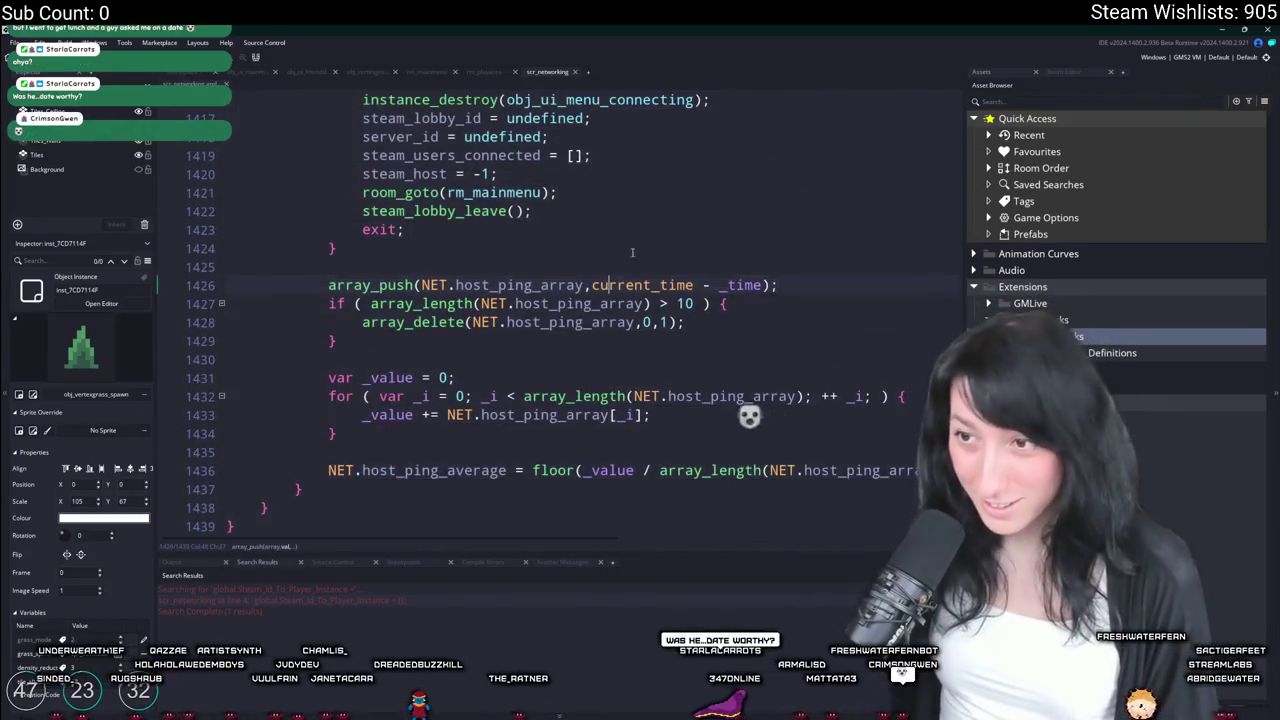
Go to the lobby_created handler near the steam_lobby_join_id call in scr_networking
{"action": "scroll", "coordinate": [632, 252], "scroll_direction": "down", "scroll_amount": 1}
{"action": "key", "text": "ctrl+t"}
{"action": "type", "text": "scr_ne"}
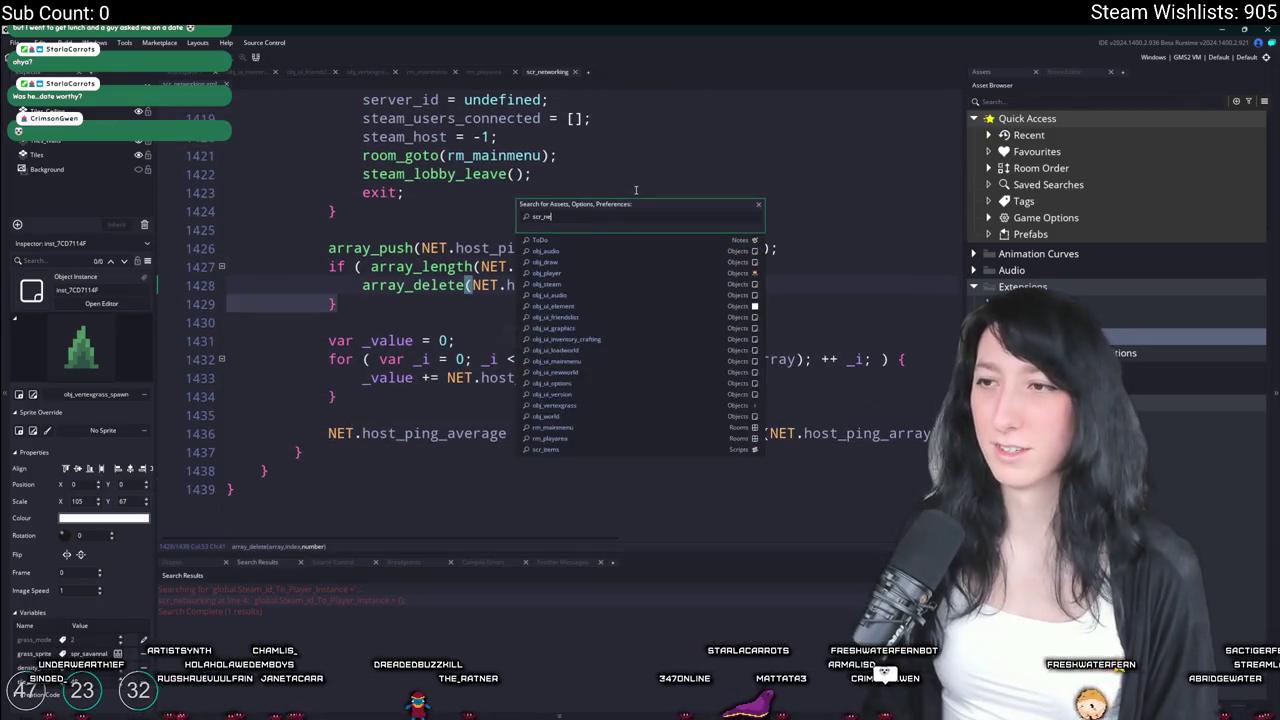
{"action": "type", "text": "t"}
{"action": "left_click", "coordinate": [623, 166]}
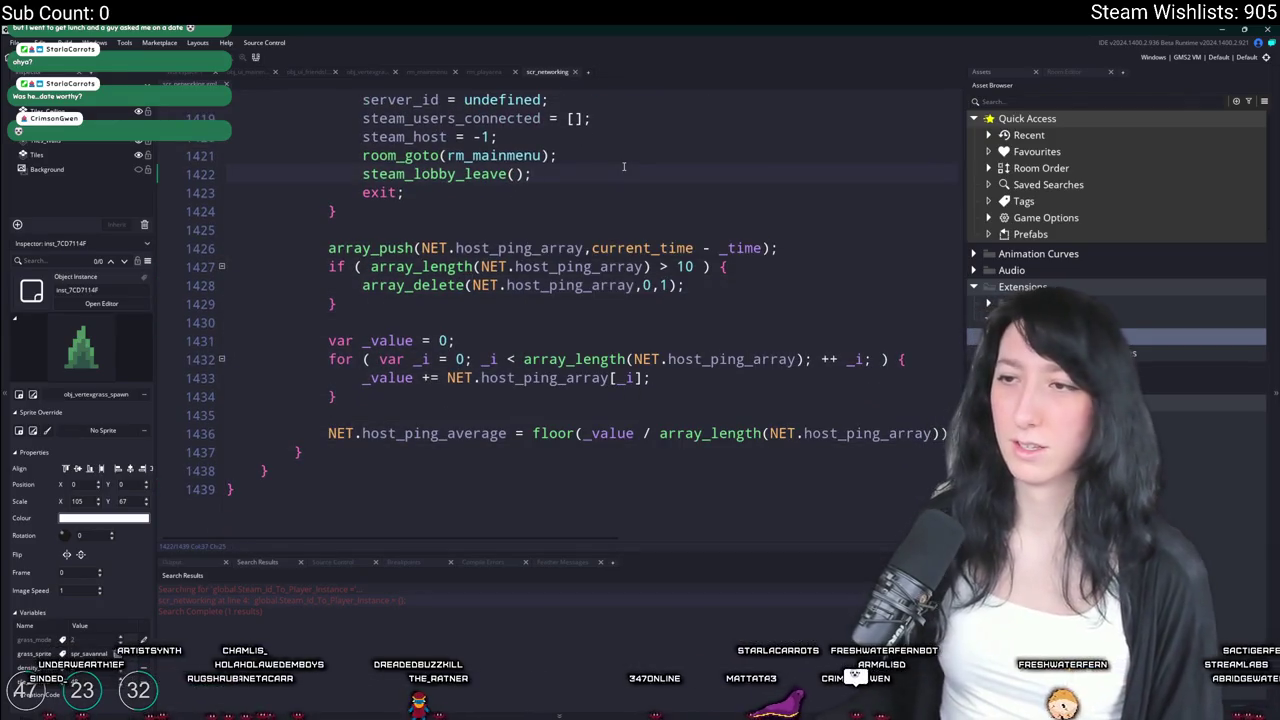
{"action": "key", "text": "ctrl+z"}
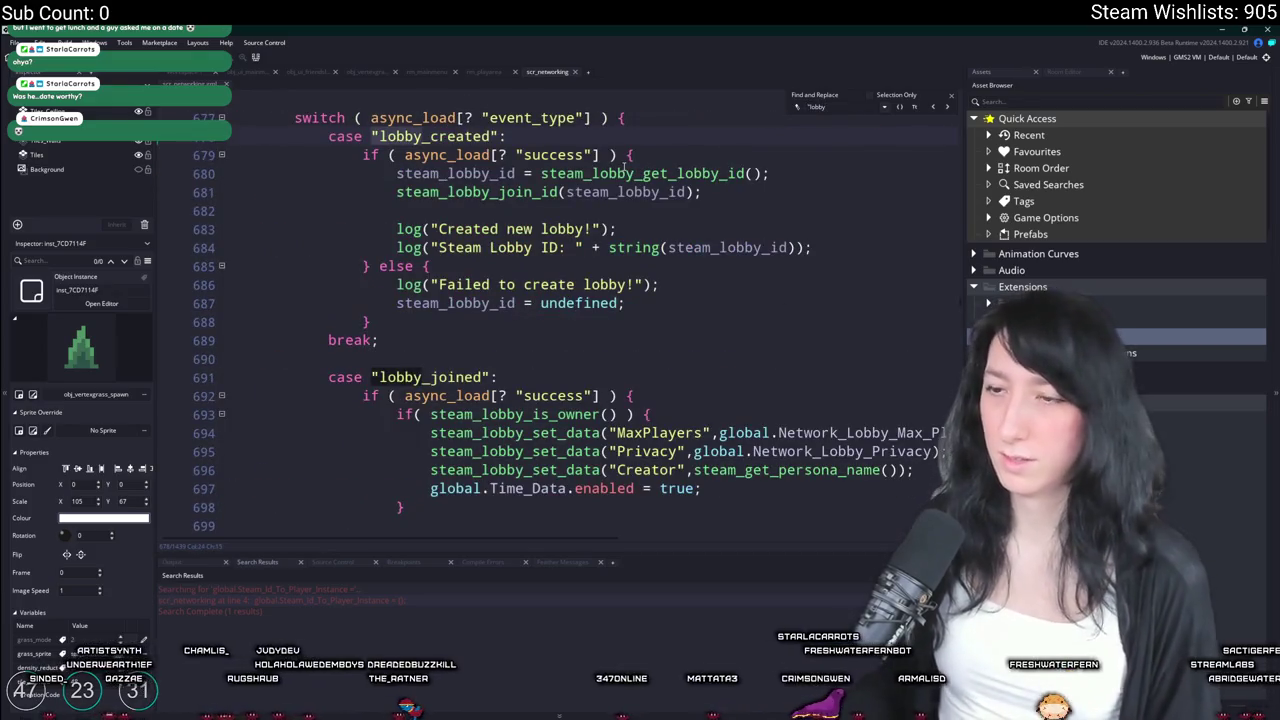
{"action": "left_click", "coordinate": [951, 96]}
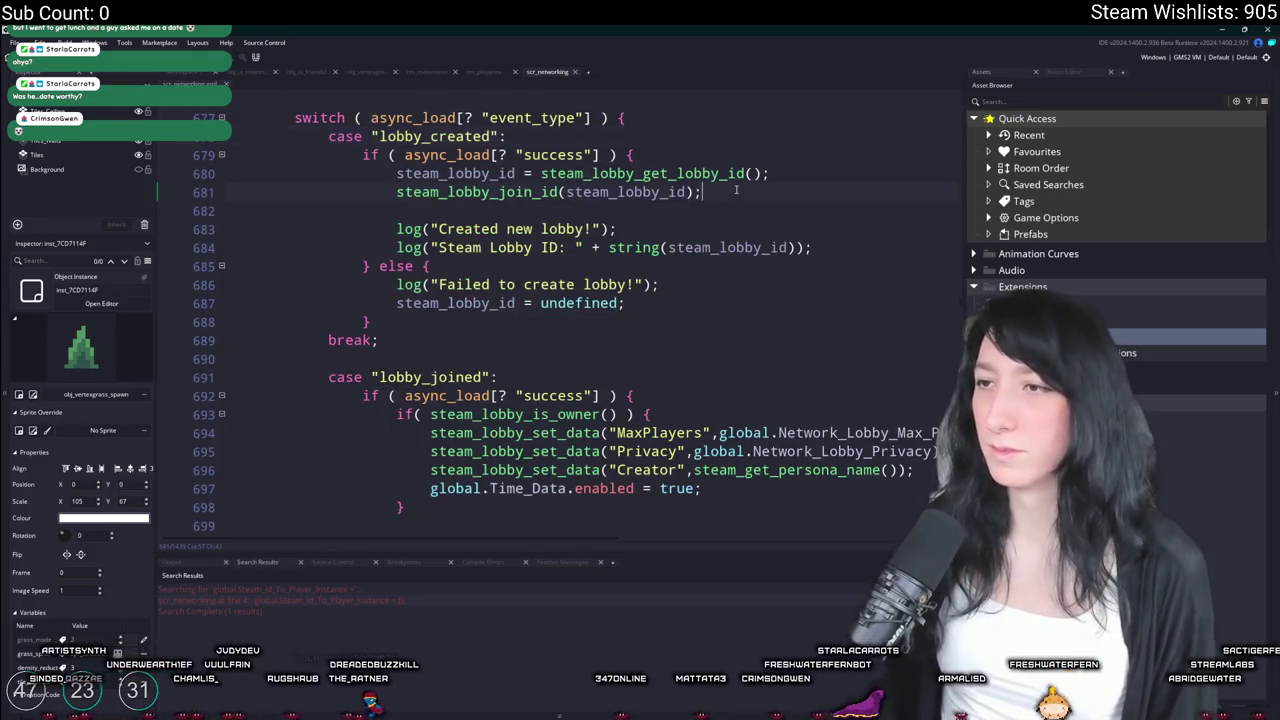
{"action": "scroll", "coordinate": [810, 160], "scroll_direction": "down", "scroll_amount": 1}
{"action": "left_click", "coordinate": [810, 165]}
{"action": "scroll", "coordinate": [818, 140], "scroll_direction": "up", "scroll_amount": 2}
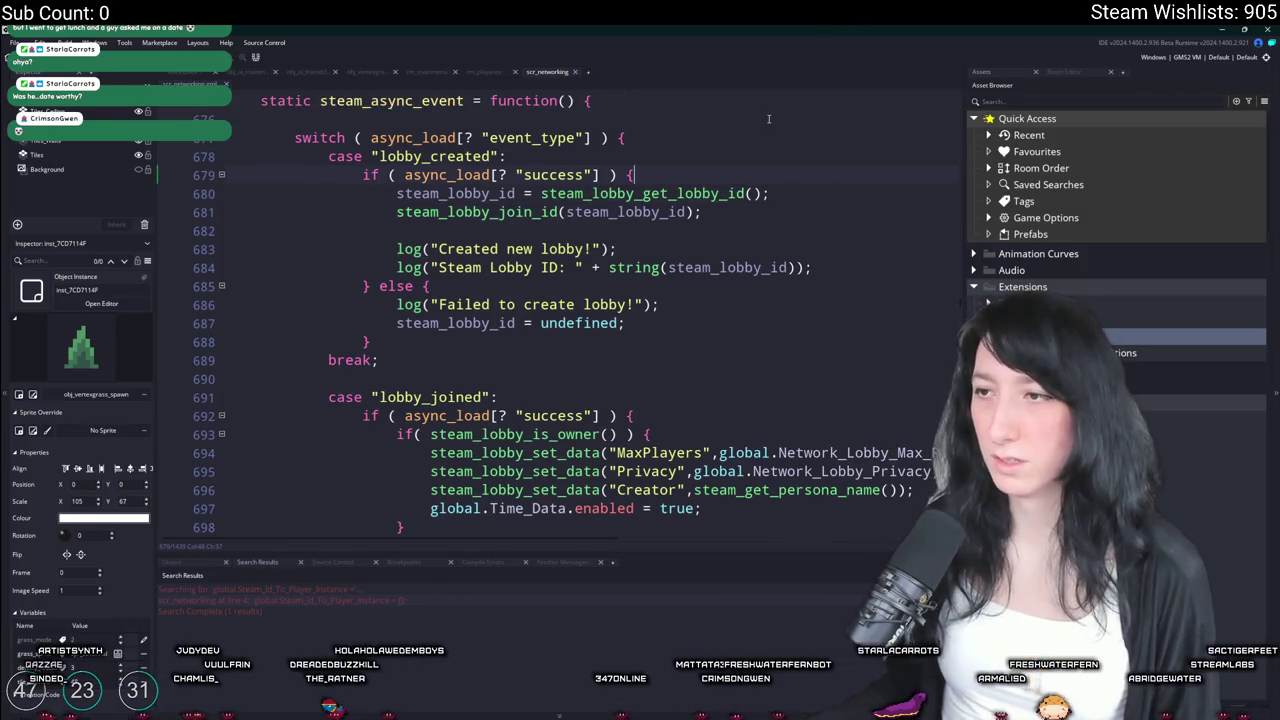
Add 'global.Steam_Id_To_Player_Instance = {};' as line 680 in the lobby_created success branch
{"action": "left_click", "coordinate": [677, 170]}
{"action": "key", "text": "Return"}
{"action": "type", "text": "global.Steam_Id_To_Player_Instance"}
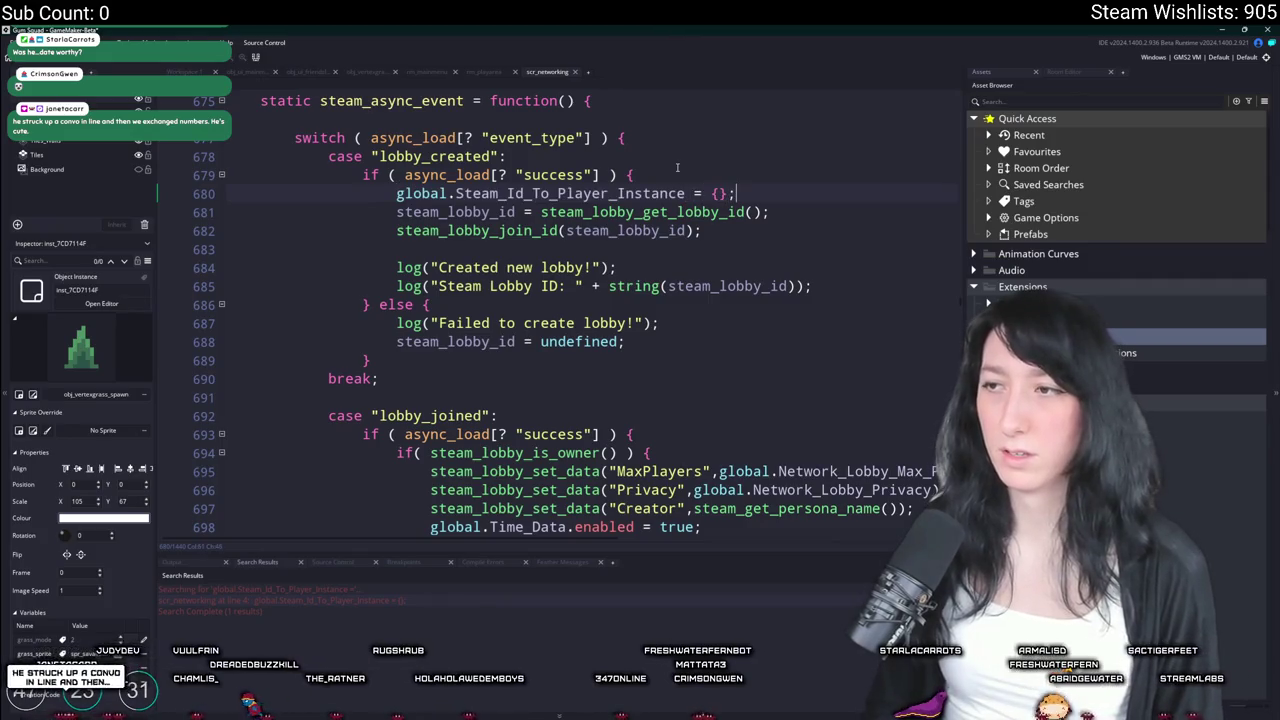
{"action": "type", "text": ";"}
{"action": "key", "text": "Return"}
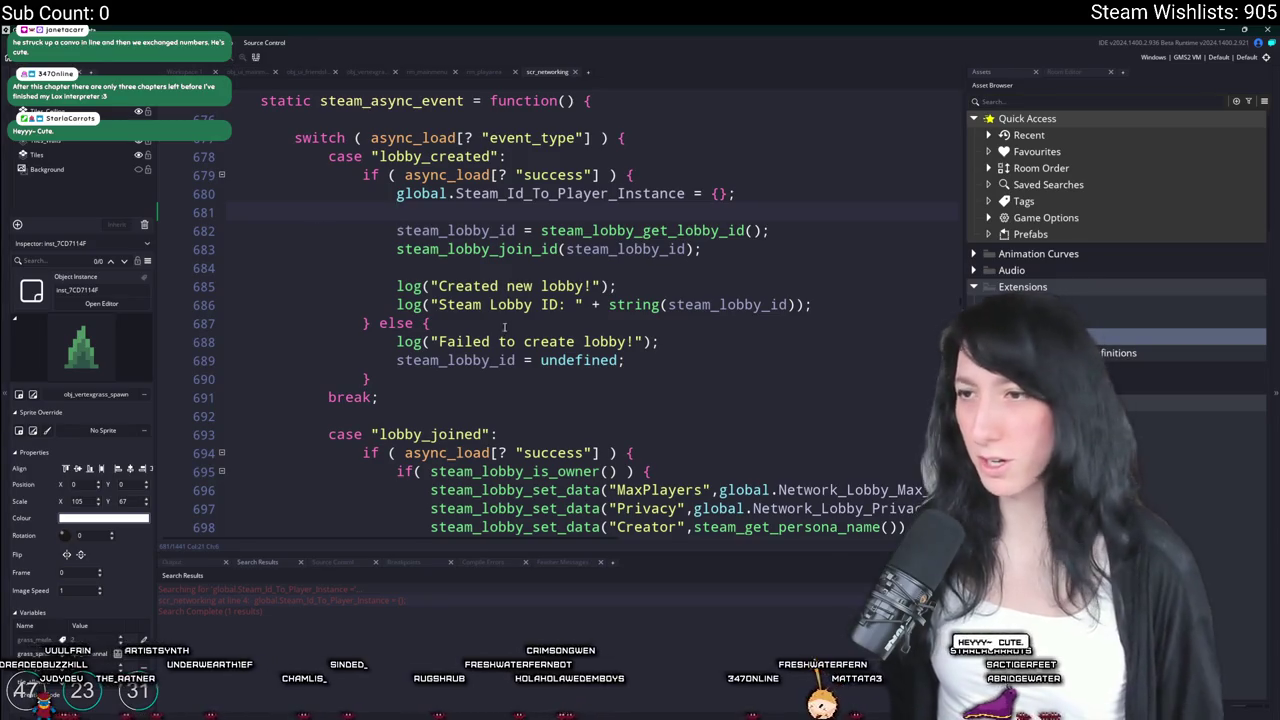
Review the lobby_joined code around the steam_host assignment and the move to rm_playarea
{"action": "scroll", "coordinate": [787, 249], "scroll_direction": "down", "scroll_amount": 6}
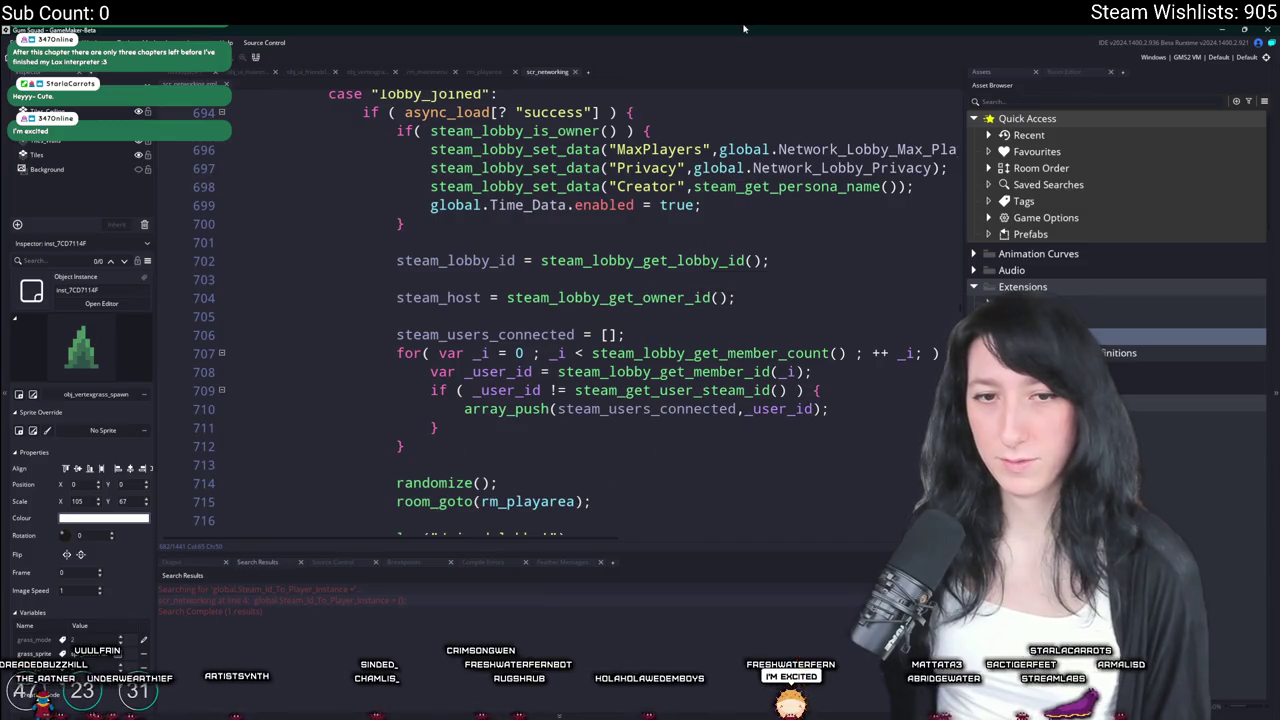
{"action": "scroll", "coordinate": [770, 260], "scroll_direction": "up", "scroll_amount": 1}
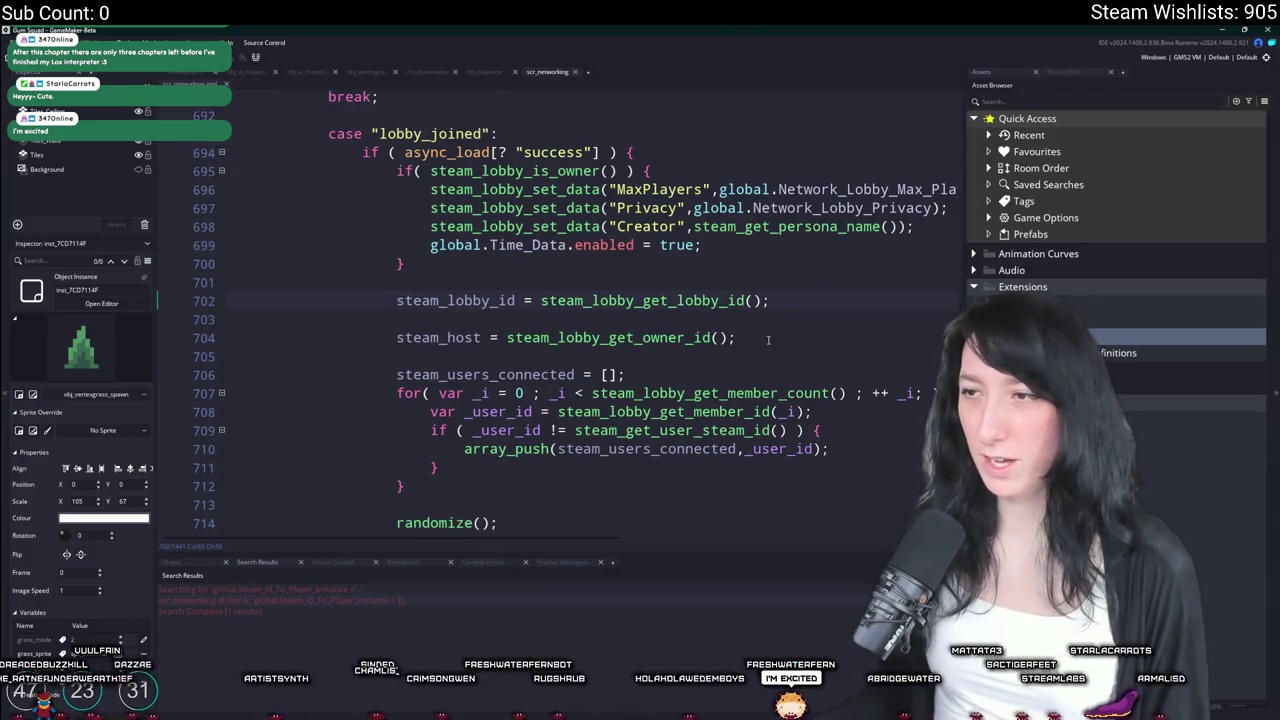
{"action": "left_click", "coordinate": [740, 337]}
{"action": "scroll", "coordinate": [798, 340], "scroll_direction": "down", "scroll_amount": 3}
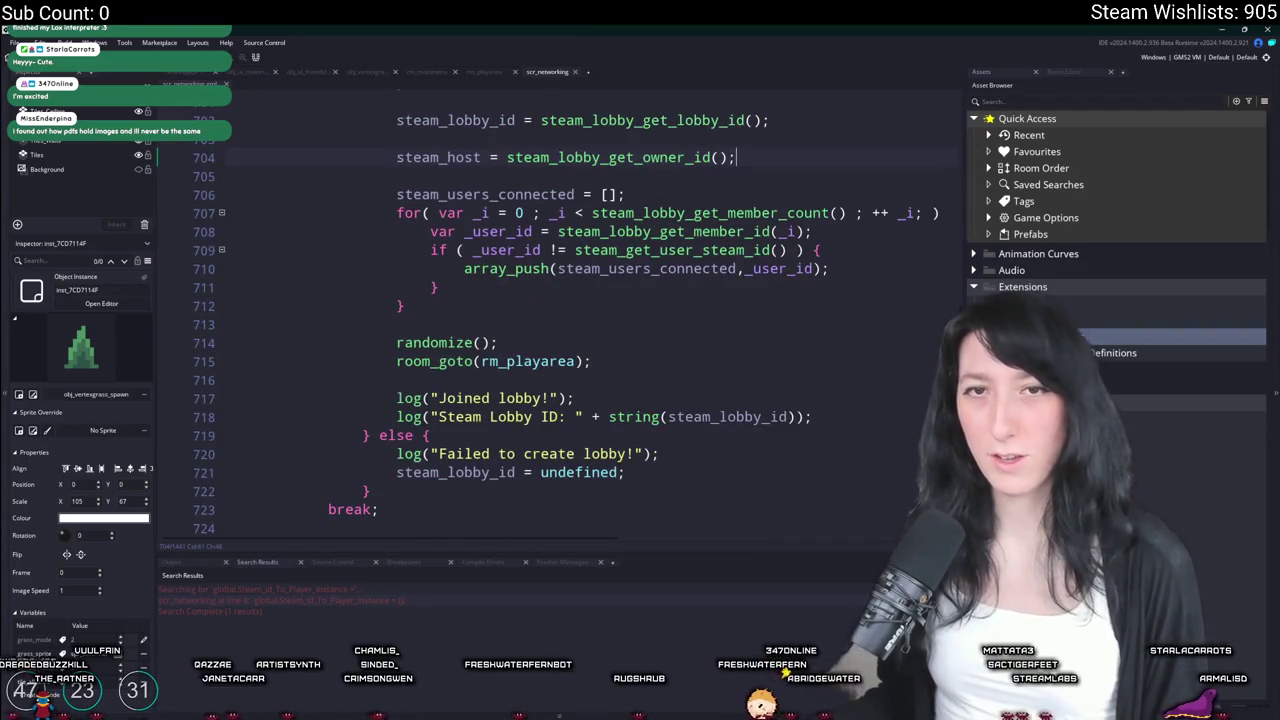
{"action": "scroll", "coordinate": [752, 318], "scroll_direction": "down", "scroll_amount": 2}
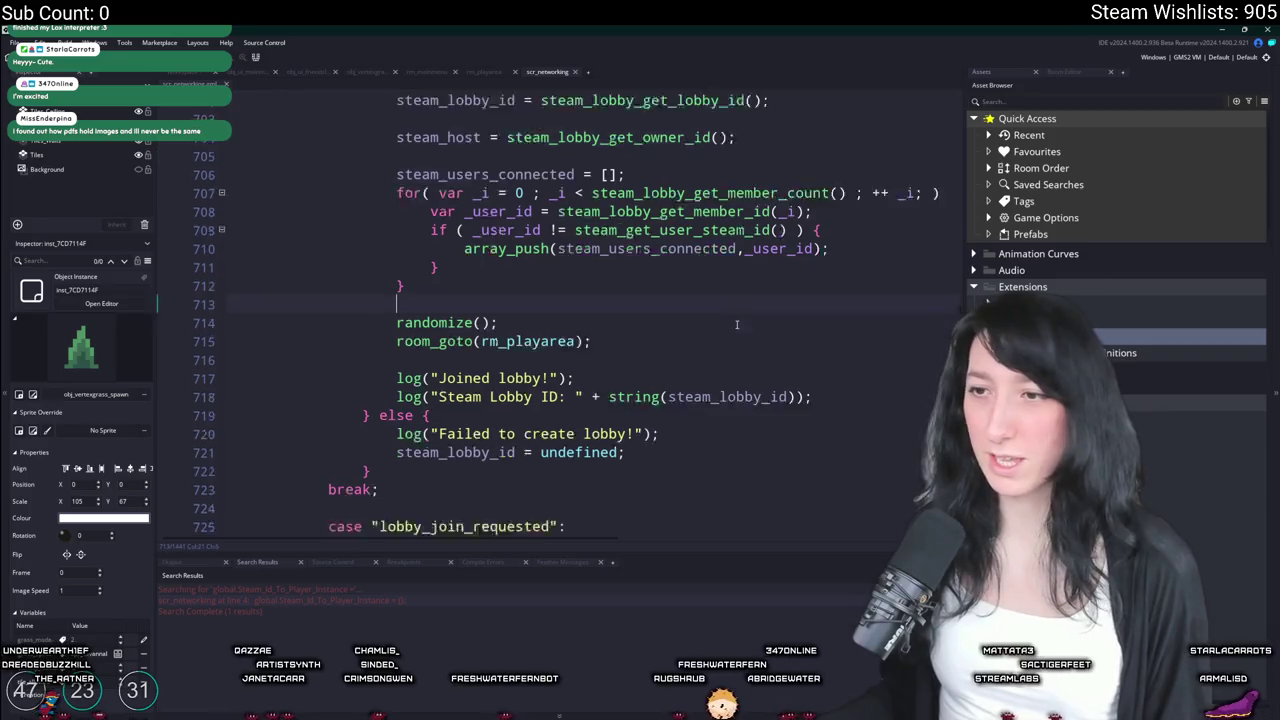
{"action": "left_click", "coordinate": [637, 274]}
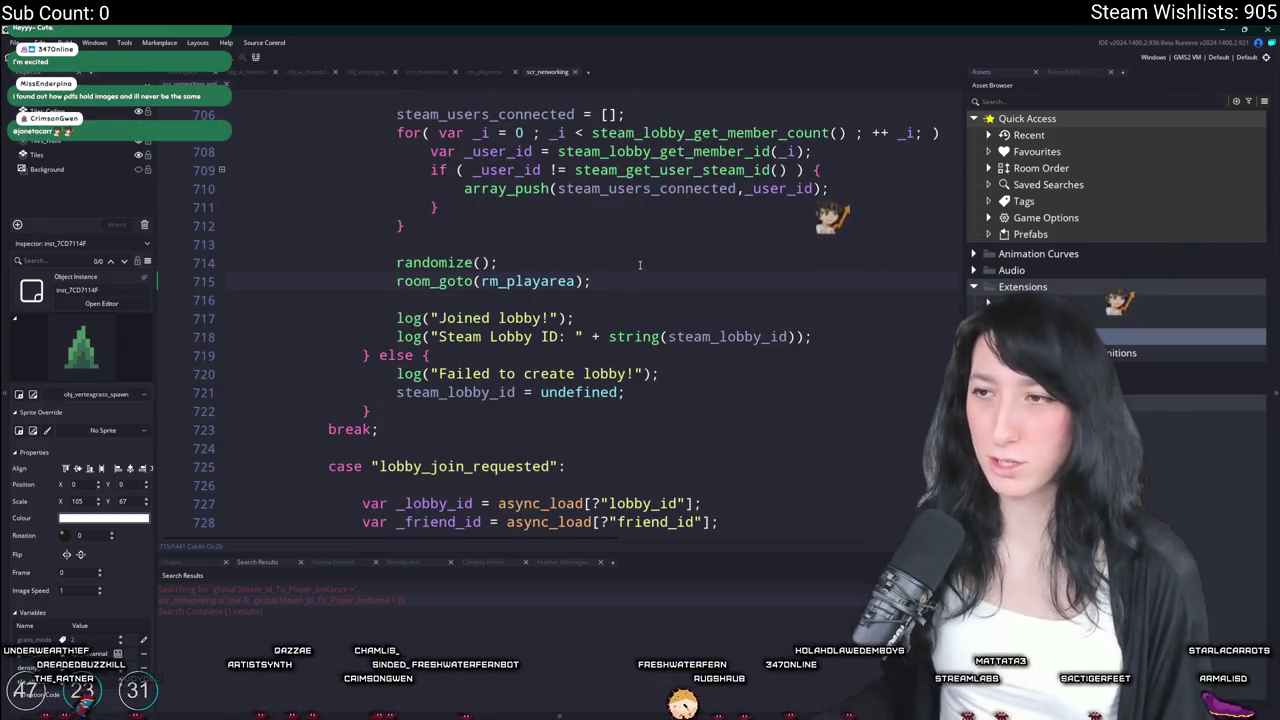
{"action": "scroll", "coordinate": [680, 266], "scroll_direction": "down", "scroll_amount": 2}
{"action": "scroll", "coordinate": [680, 266], "scroll_direction": "down", "scroll_amount": 3}
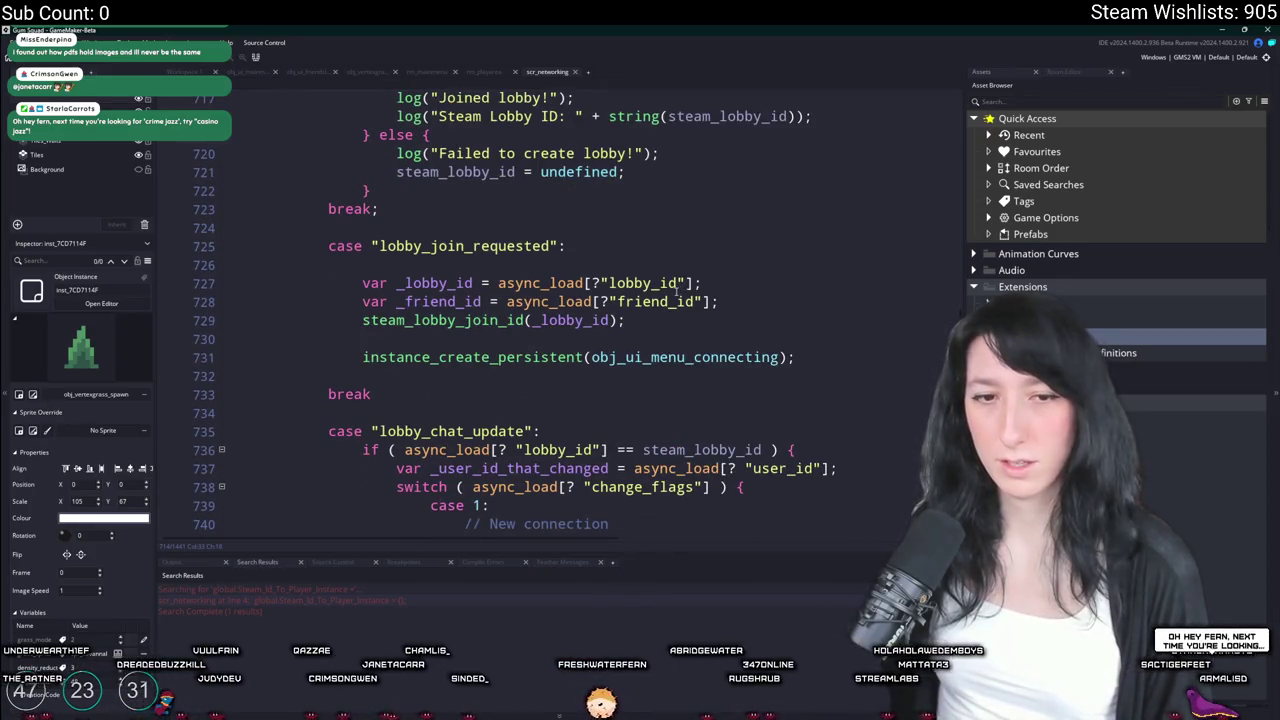
{"action": "scroll", "coordinate": [700, 270], "scroll_direction": "down", "scroll_amount": 2}
{"action": "scroll", "coordinate": [738, 225], "scroll_direction": "down", "scroll_amount": 2}
{"action": "scroll", "coordinate": [738, 225], "scroll_direction": "up", "scroll_amount": 3}
{"action": "scroll", "coordinate": [738, 225], "scroll_direction": "down", "scroll_amount": 6}
{"action": "scroll", "coordinate": [864, 281], "scroll_direction": "down", "scroll_amount": 2}
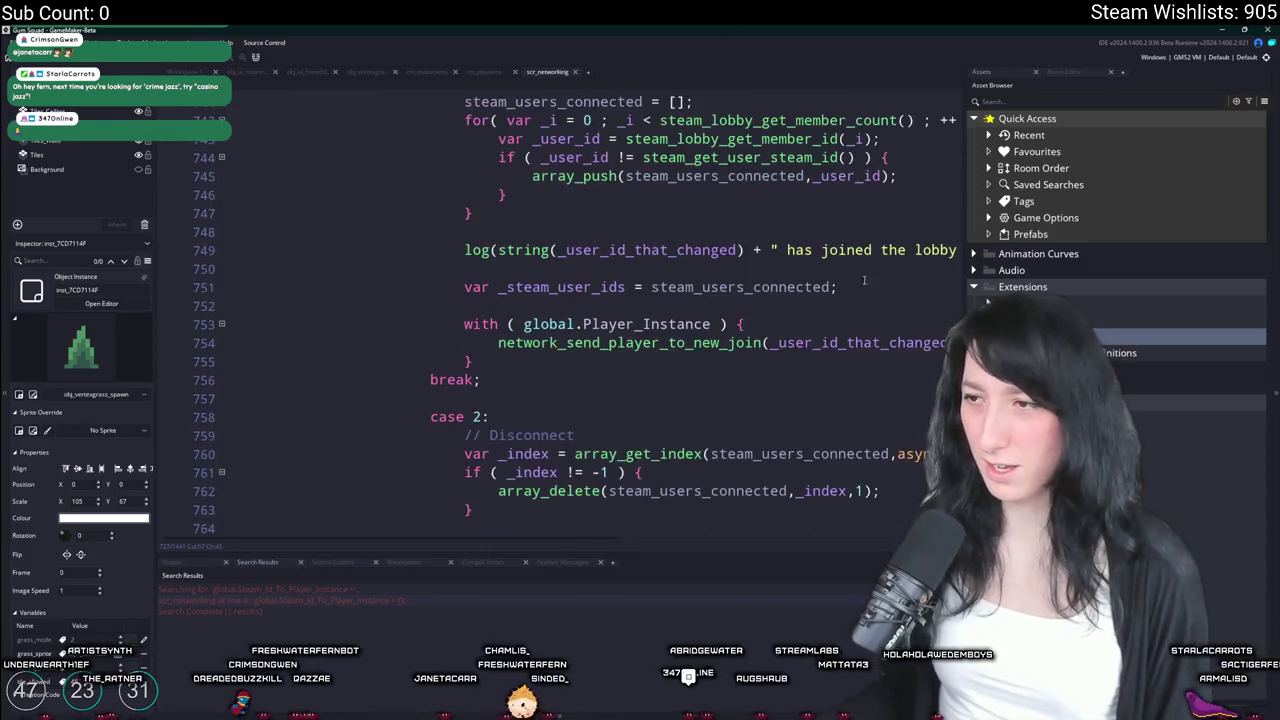
{"action": "left_click_drag", "start_coordinate": [963, 205], "coordinate": [983, 205]}
{"action": "scroll", "coordinate": [644, 401], "scroll_direction": "up", "scroll_amount": 10}
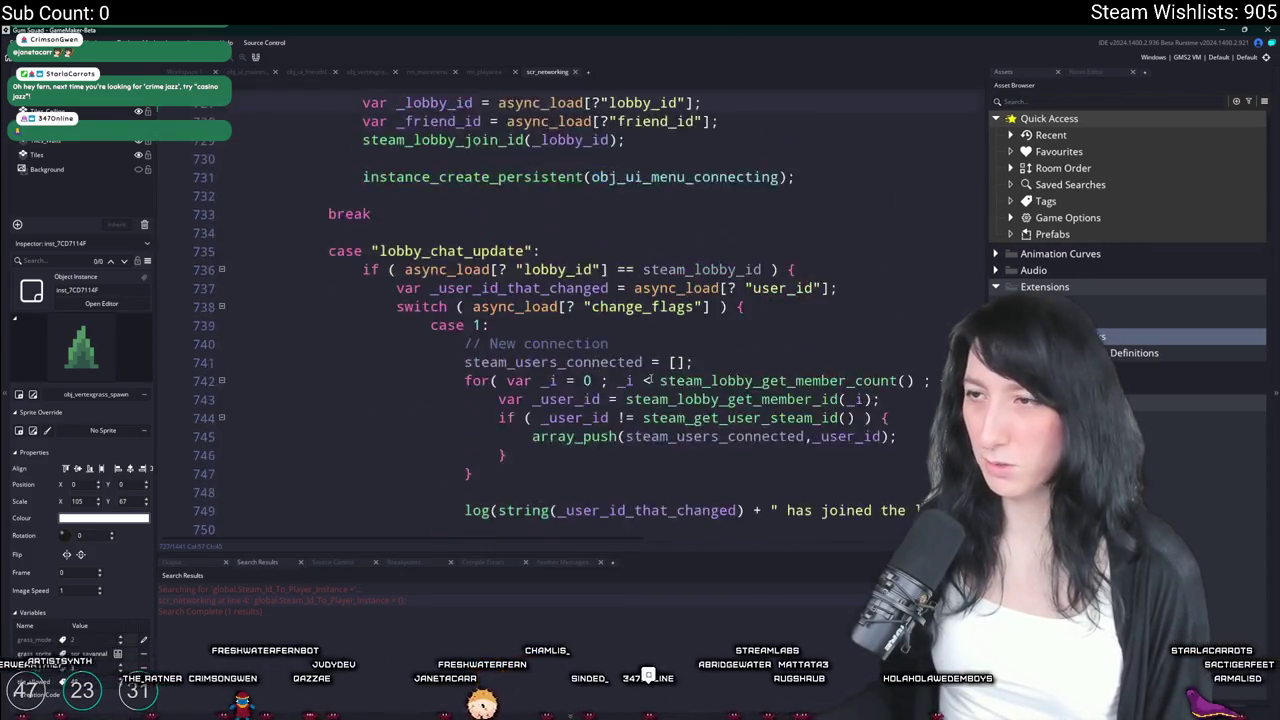
{"action": "scroll", "coordinate": [644, 401], "scroll_direction": "up", "scroll_amount": 5}
{"action": "scroll", "coordinate": [545, 178], "scroll_direction": "down", "scroll_amount": 7}
{"action": "scroll", "coordinate": [545, 178], "scroll_direction": "down", "scroll_amount": 12}
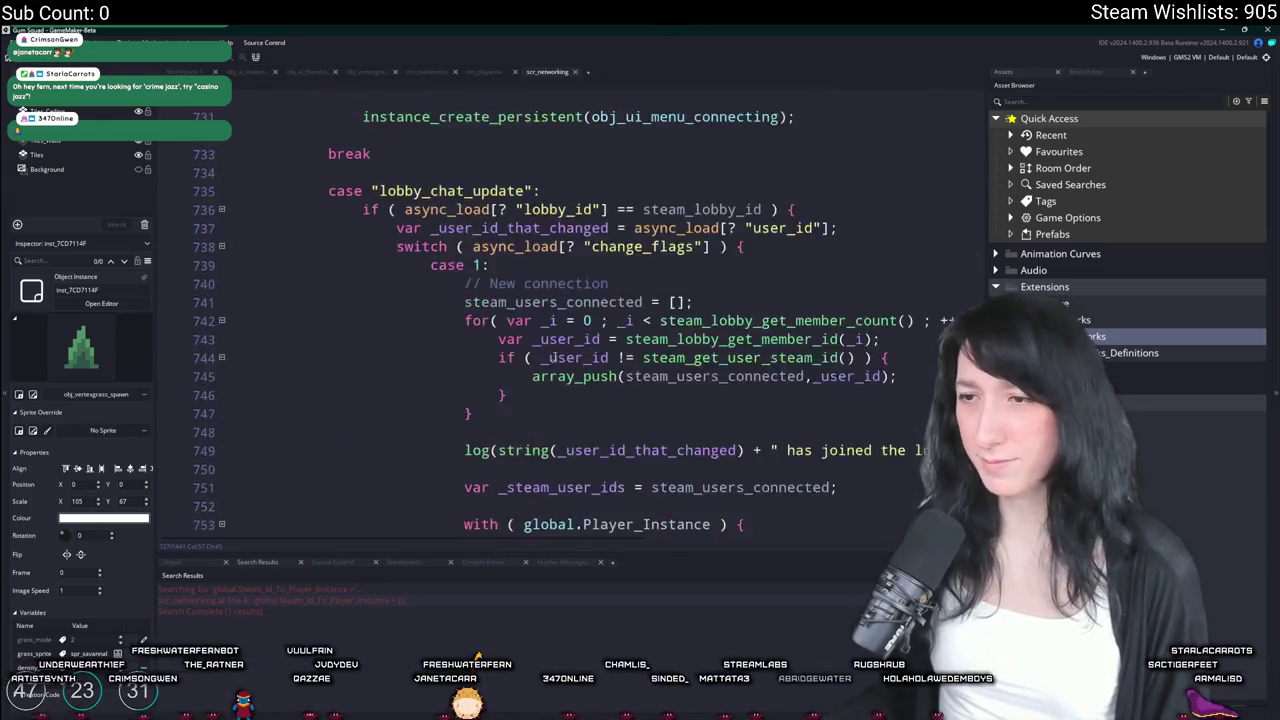
{"action": "scroll", "coordinate": [551, 368], "scroll_direction": "up", "scroll_amount": 2}
{"action": "scroll", "coordinate": [551, 368], "scroll_direction": "up", "scroll_amount": 7}
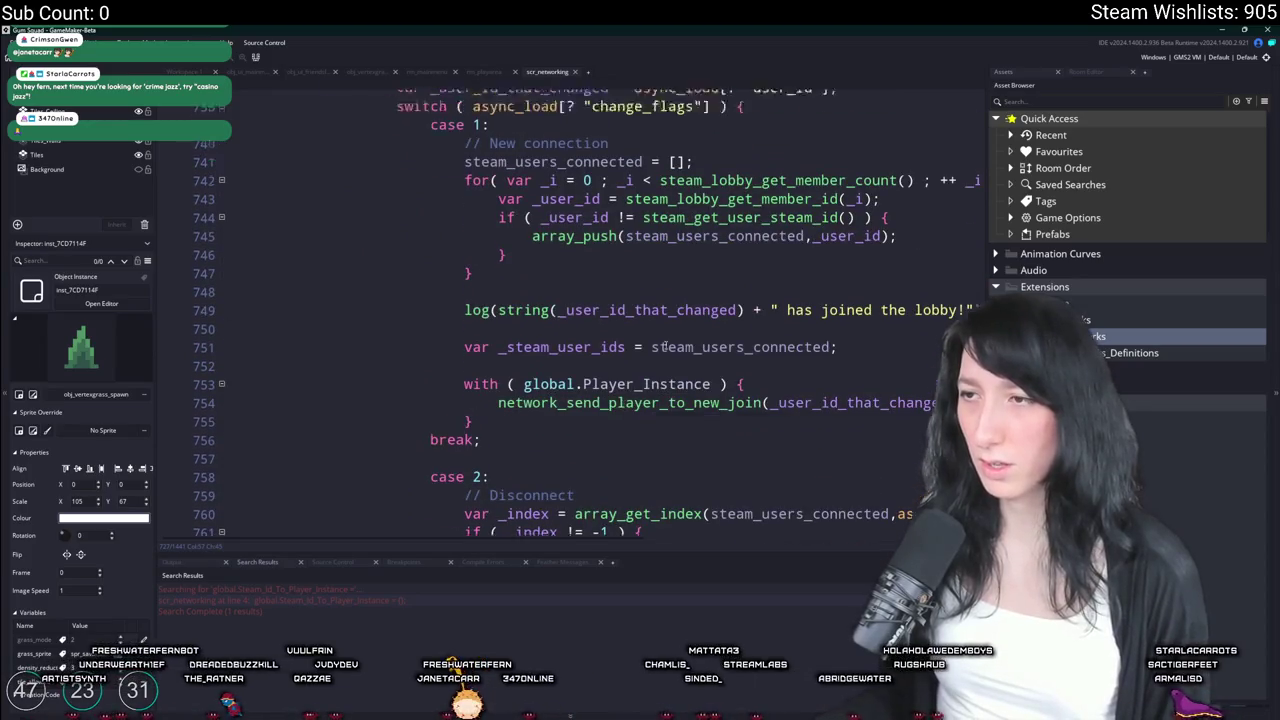
{"action": "scroll", "coordinate": [583, 293], "scroll_direction": "up", "scroll_amount": 6}
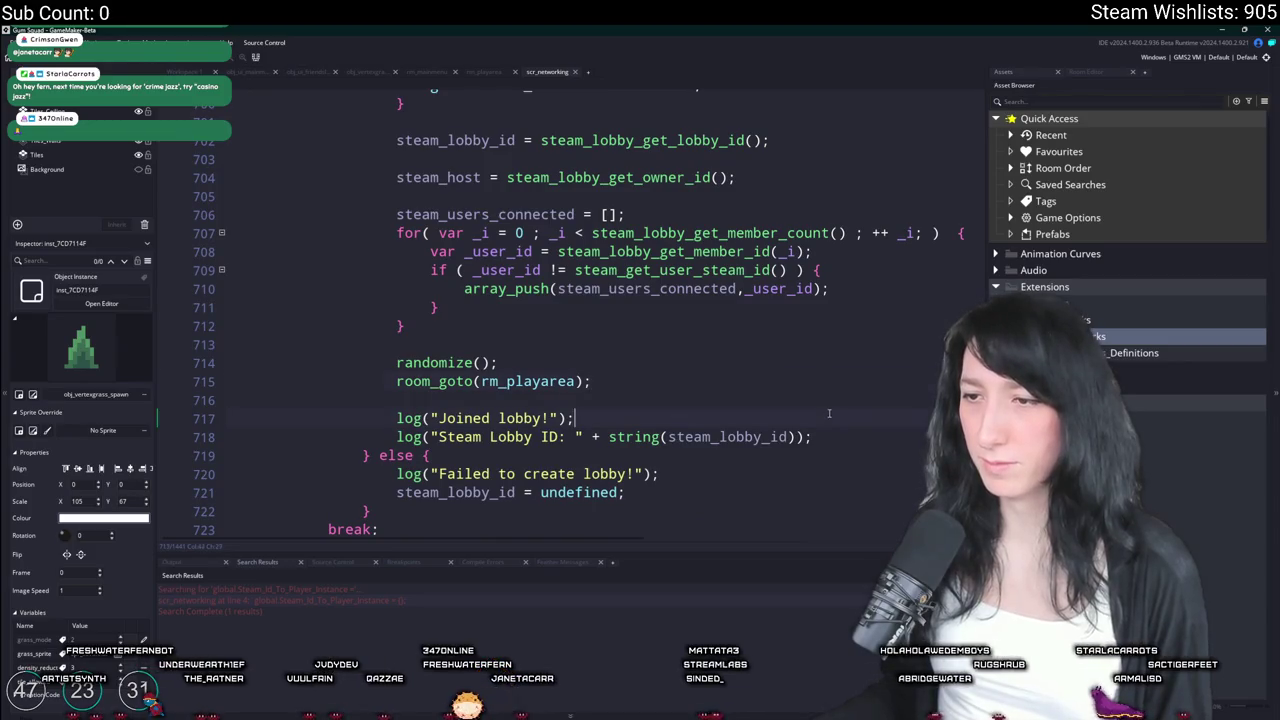
{"action": "scroll", "coordinate": [827, 430], "scroll_direction": "up", "scroll_amount": 6}
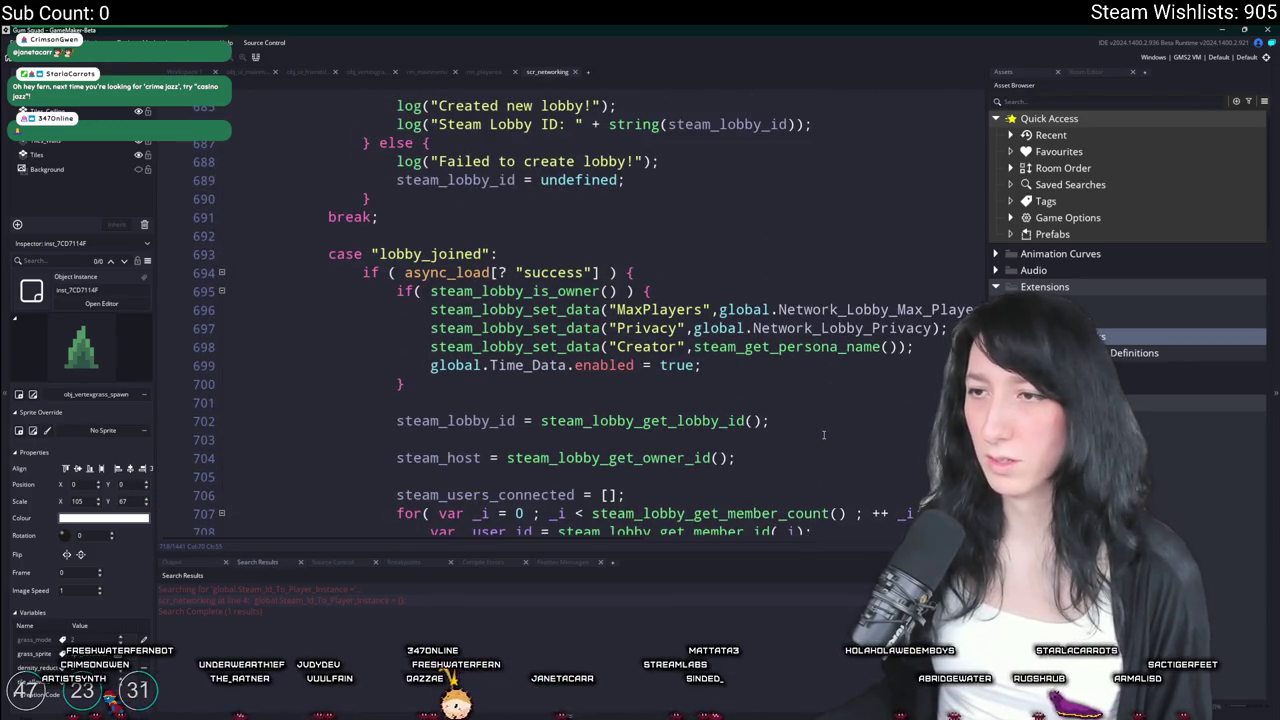
{"action": "scroll", "coordinate": [826, 433], "scroll_direction": "down", "scroll_amount": 4}
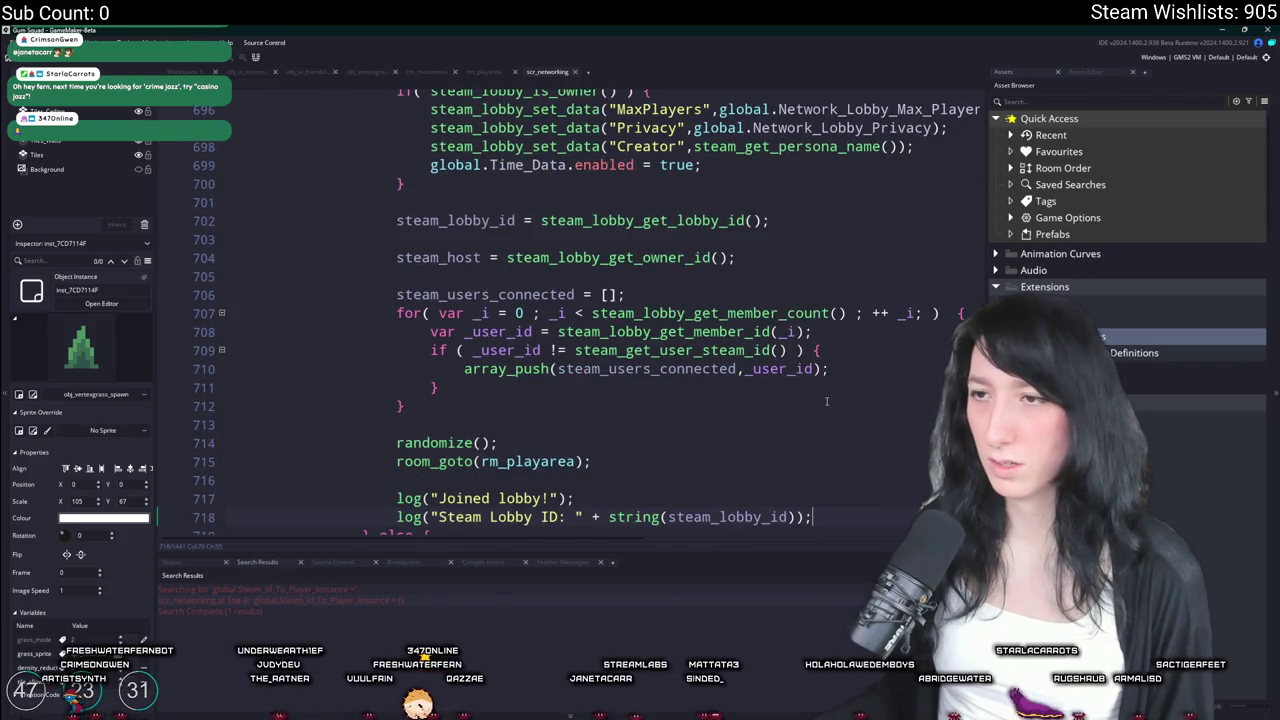
Add 'global.Steam_Id_To_Player_Instance = {};' after the Steam Lobby ID log line
{"action": "key", "text": "Return"}
{"action": "type", "text": "global.Steam_Id_To_Player_Instance"}
{"action": "scroll", "coordinate": [826, 401], "scroll_direction": "down", "scroll_amount": 2}
{"action": "type", "text": "= {};"}
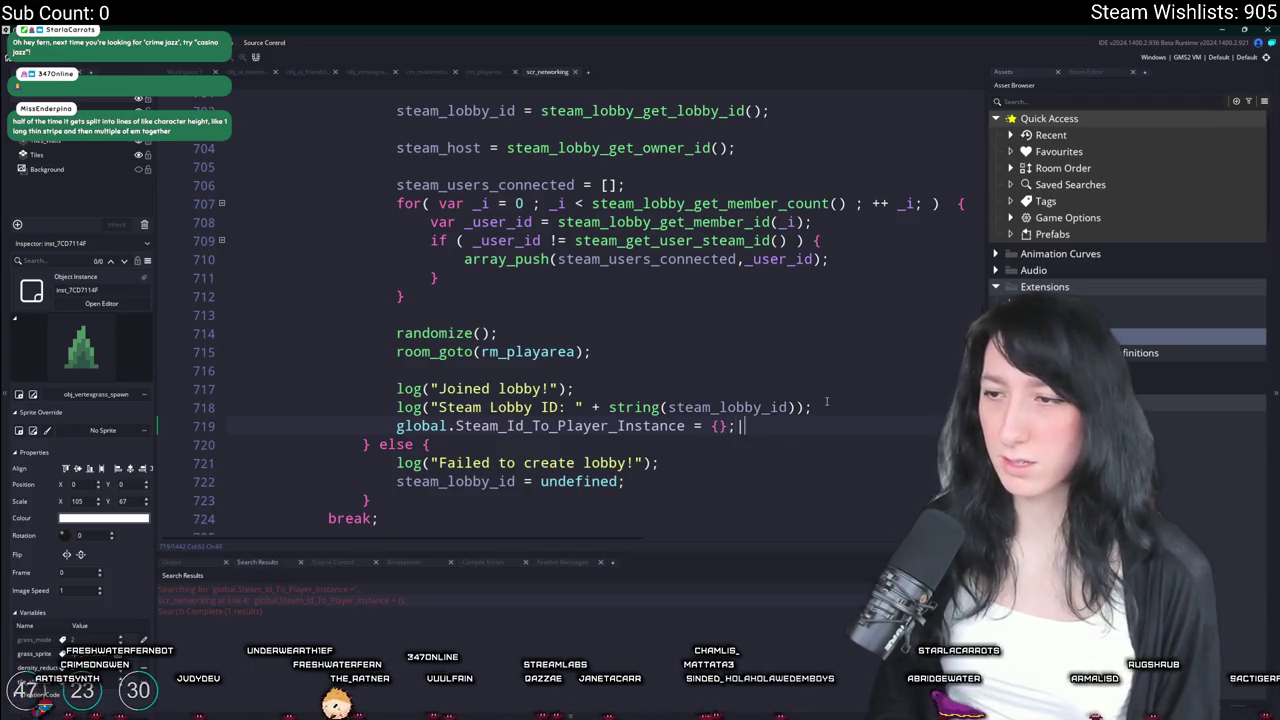
{"action": "key", "text": "Return"}
{"action": "key", "text": "BackSpace"}
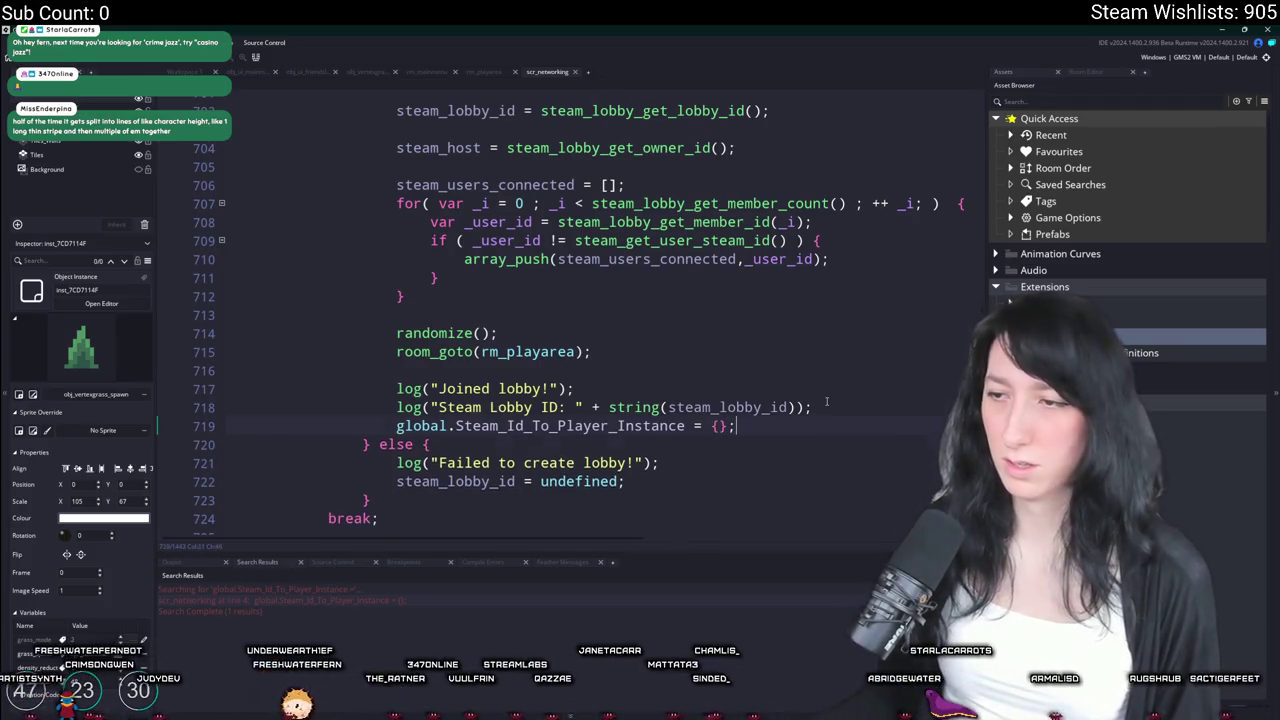
Review the edit, then view scr_networking.gml's pending diff in GitHub Desktop
{"action": "scroll", "coordinate": [826, 401], "scroll_direction": "down", "scroll_amount": 5}
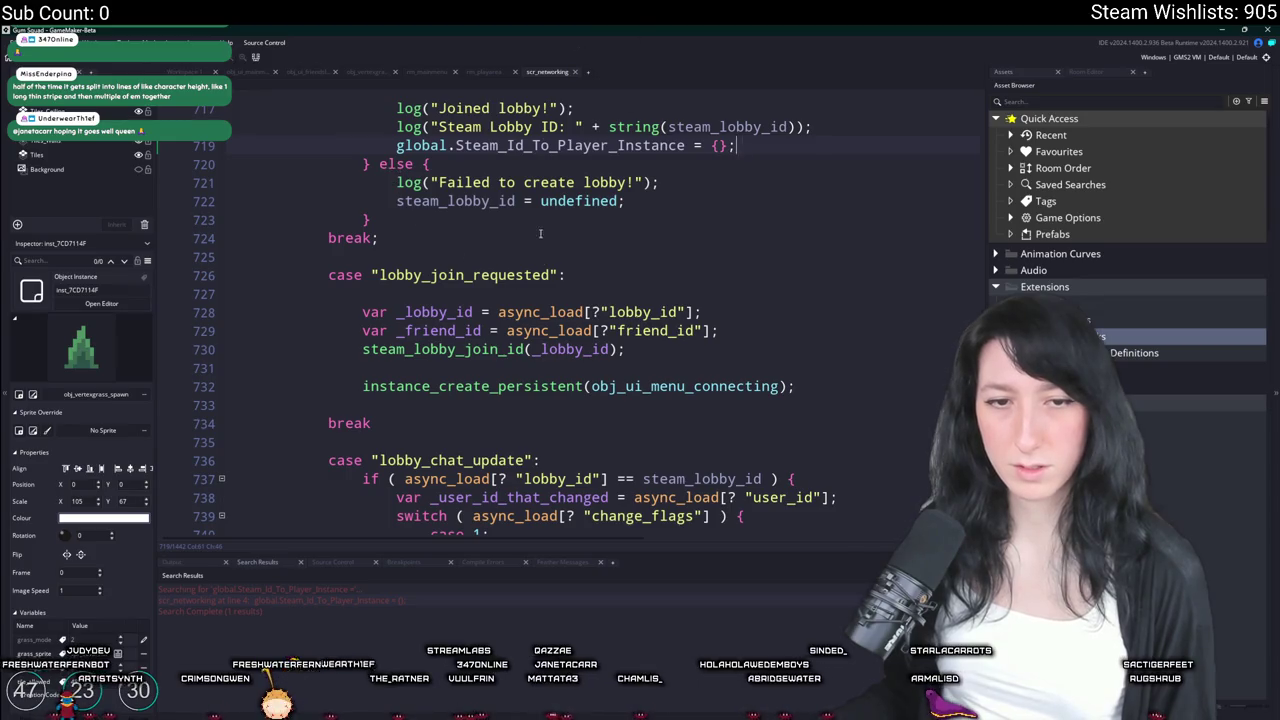
{"action": "scroll", "coordinate": [540, 233], "scroll_direction": "up", "scroll_amount": 1}
{"action": "scroll", "coordinate": [529, 321], "scroll_direction": "up", "scroll_amount": 3}
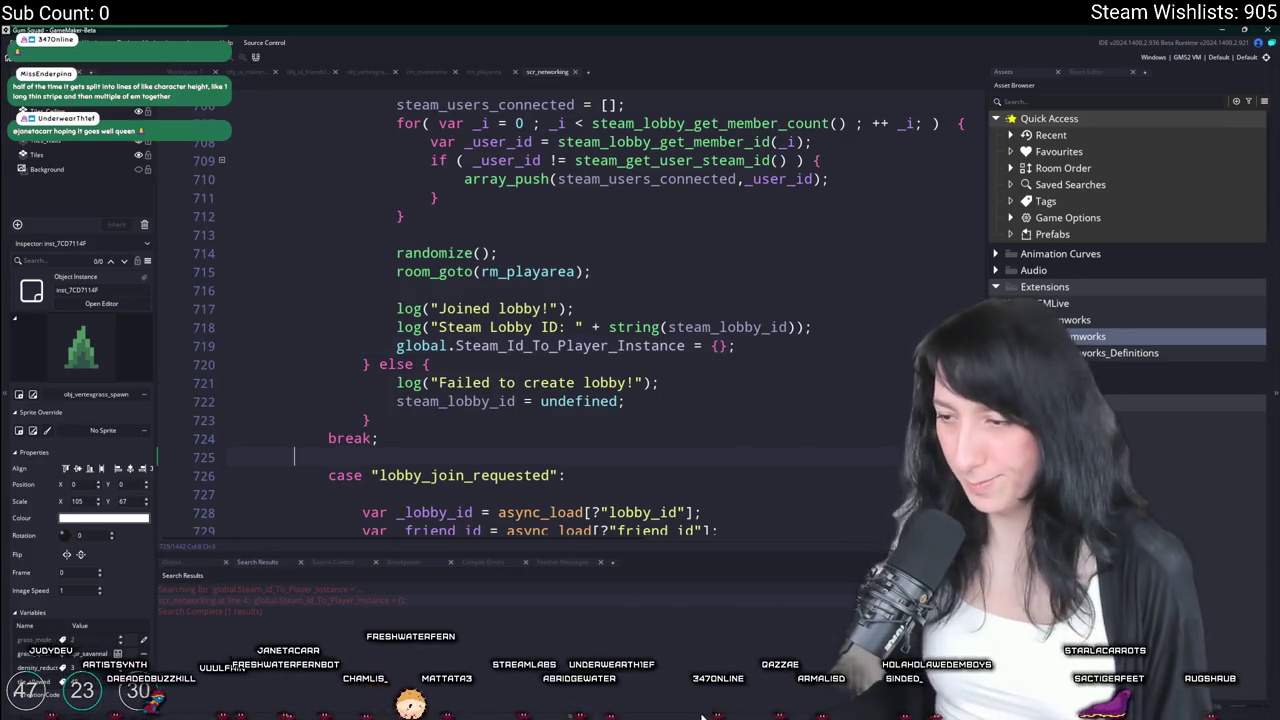
{"action": "key", "text": "alt+Tab"}
{"action": "left_click", "coordinate": [228, 257]}
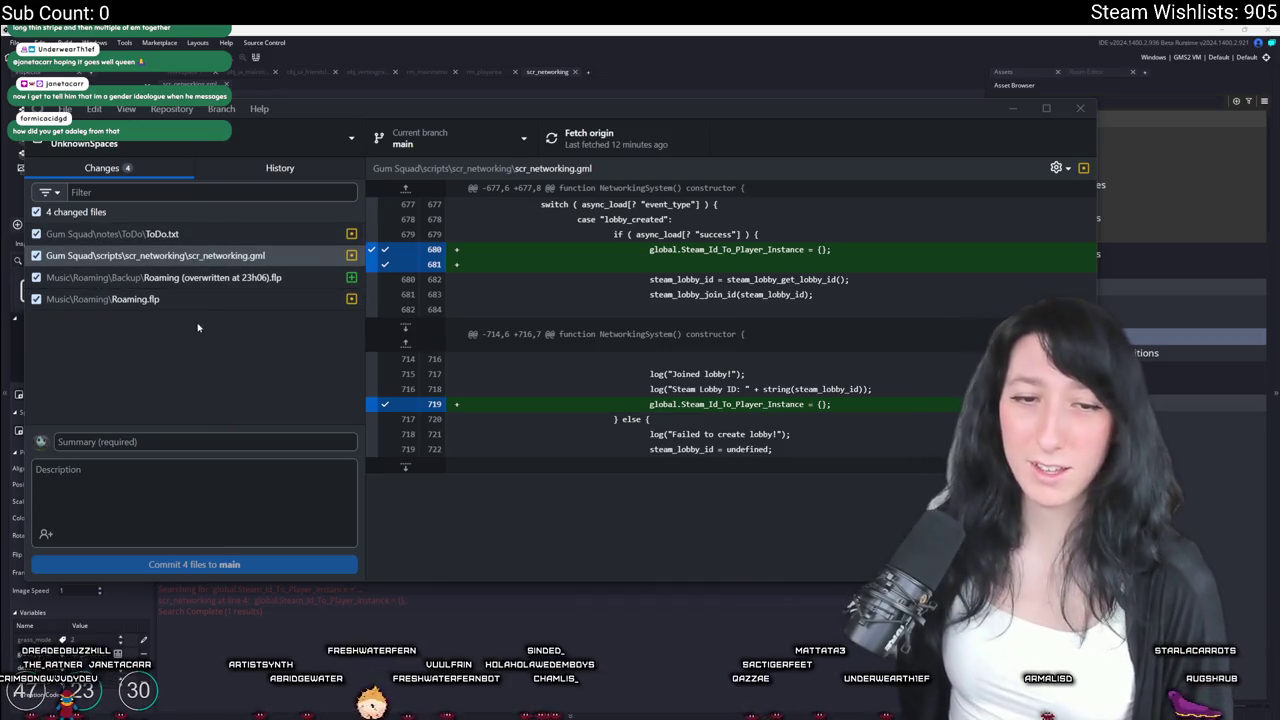
Review the diffs of the Roaming project files, ToDo.txt and scr_networking.gml
{"action": "left_click", "coordinate": [213, 300]}
{"action": "left_click", "coordinate": [228, 280]}
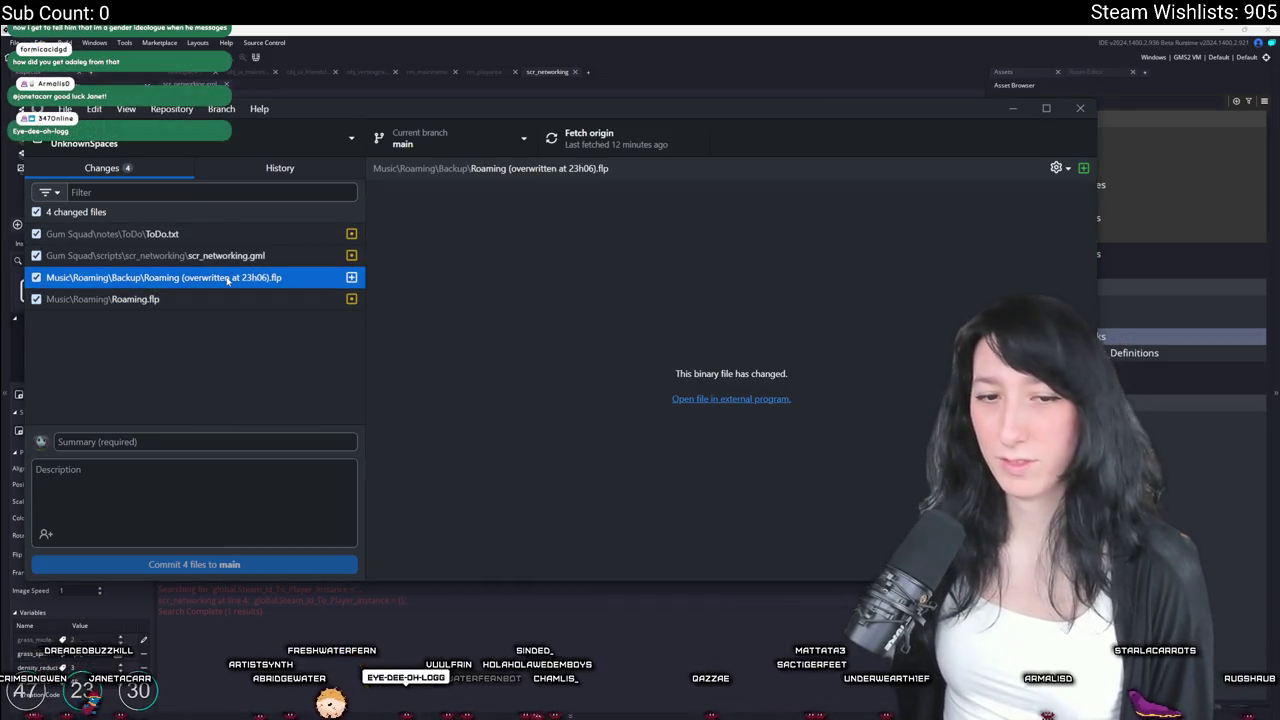
{"action": "left_click", "coordinate": [223, 235]}
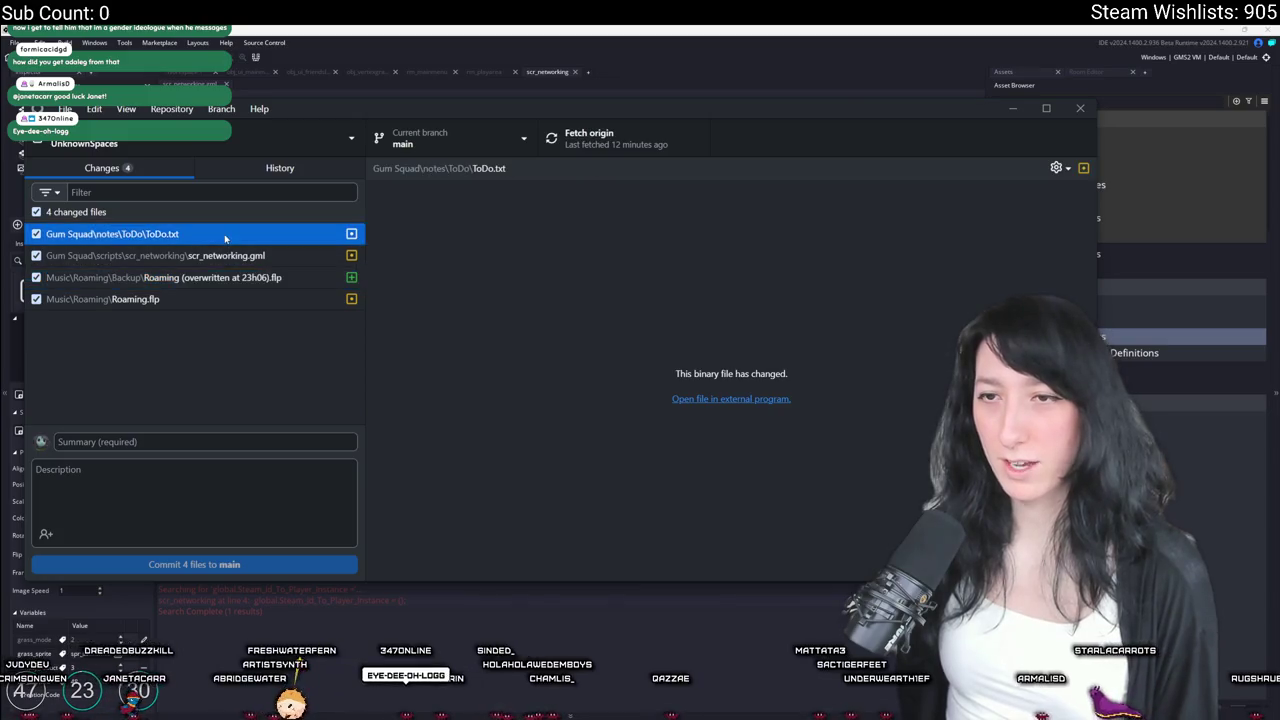
{"action": "left_click", "coordinate": [330, 256]}
Commit the four files to main as 'NETWORKING FIX', push to origin, and return to GameMaker
{"action": "left_click", "coordinate": [246, 441]}
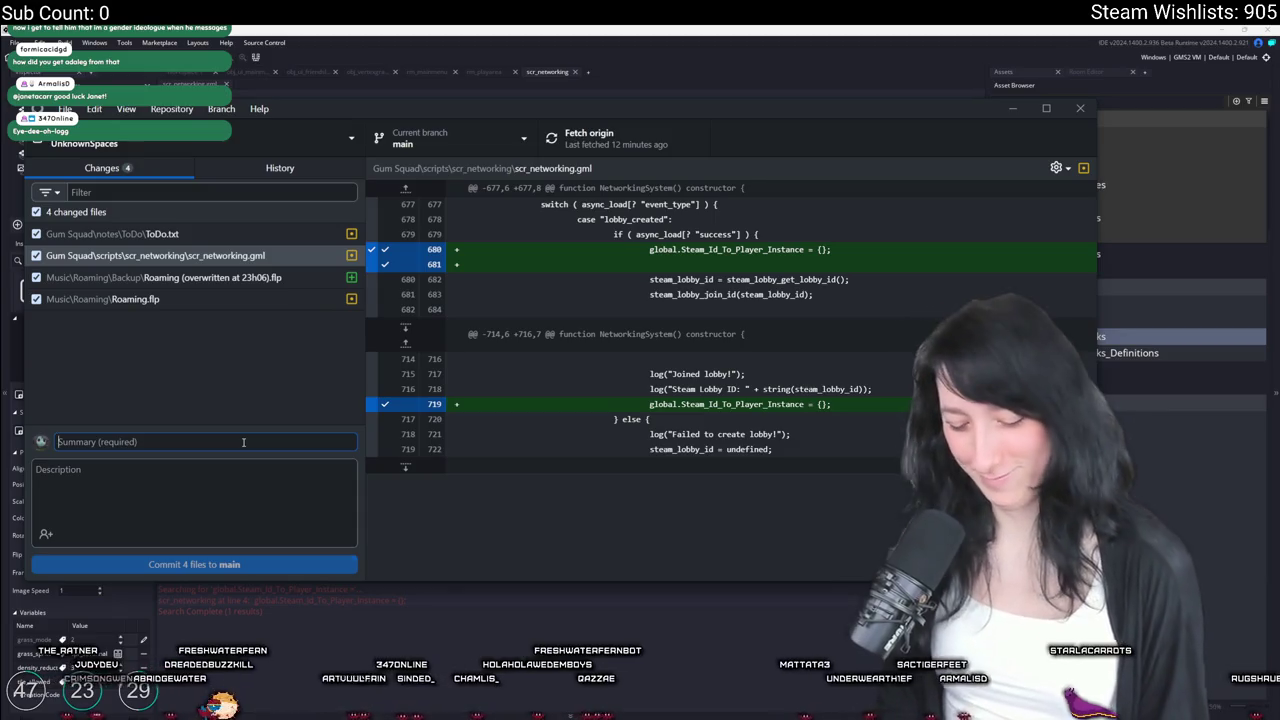
{"action": "type", "text": "NETWORKING FIX"}
{"action": "key", "text": "ctrl+Return"}
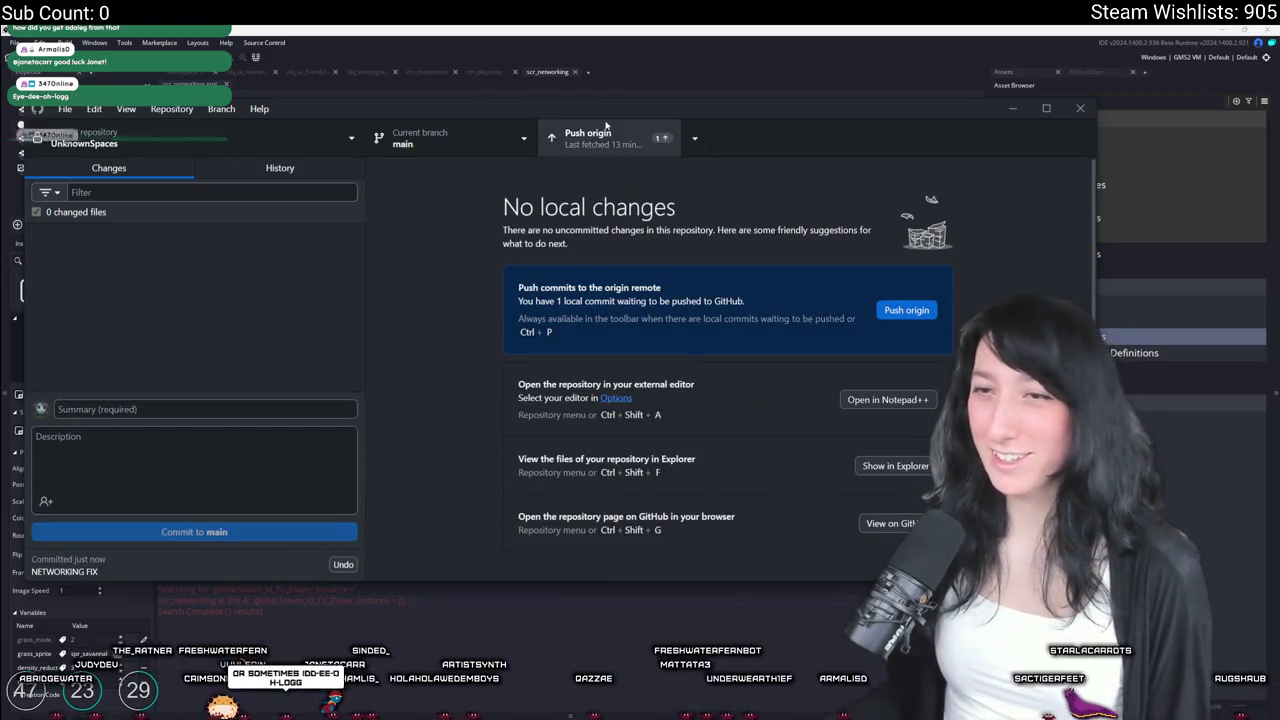
{"action": "left_click", "coordinate": [605, 124]}
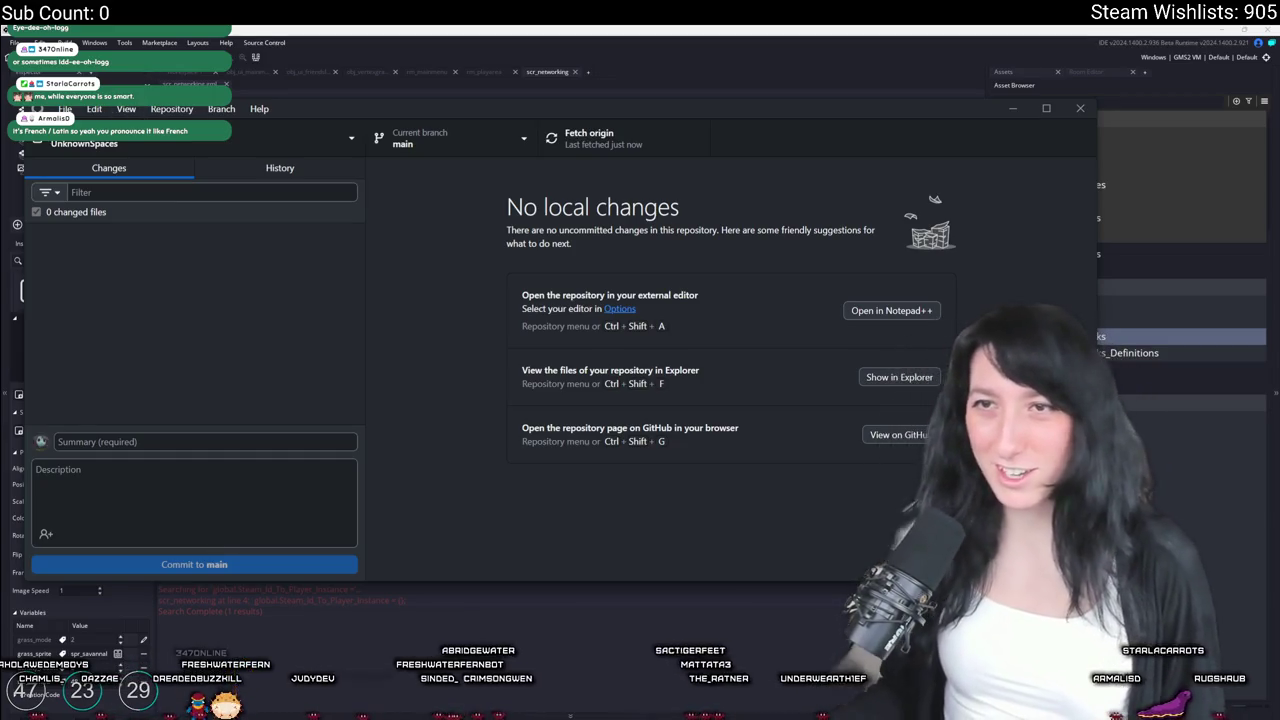
{"action": "key", "text": "alt+Tab"}
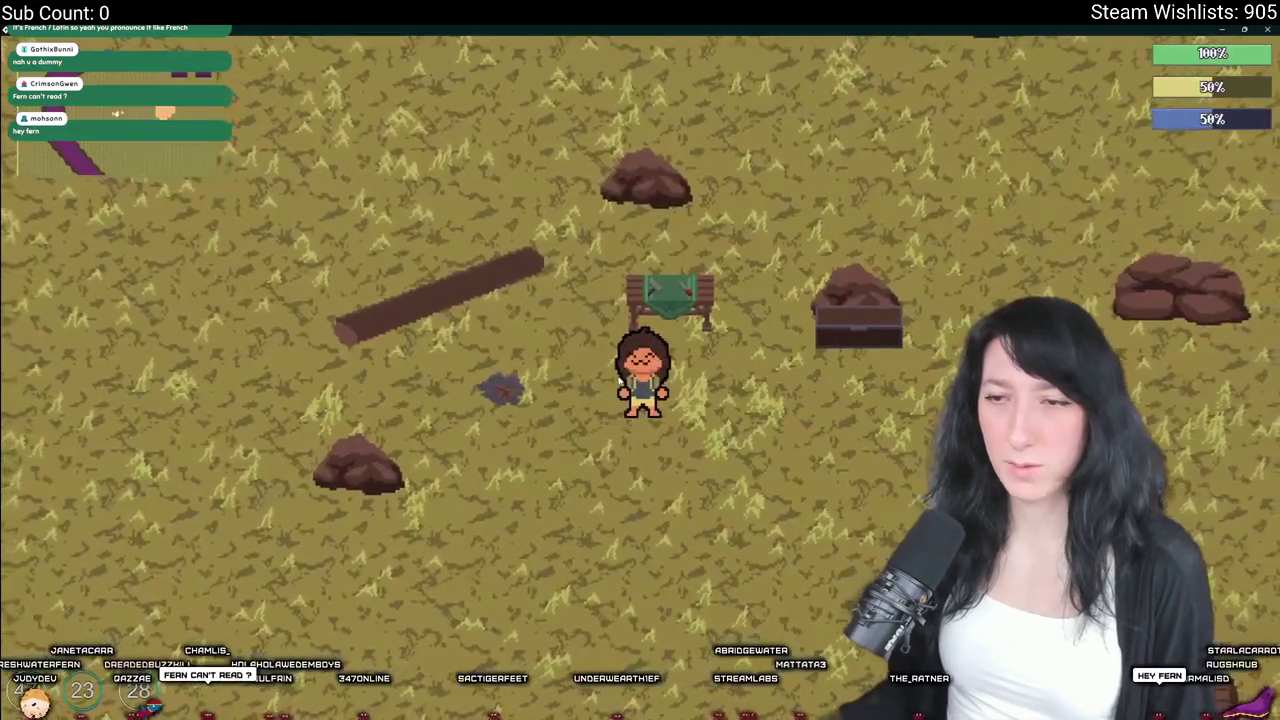
Walk the player around the world, then pause and quit to the main menu
{"action": "key", "text": "s"}
{"action": "key", "text": "d"}
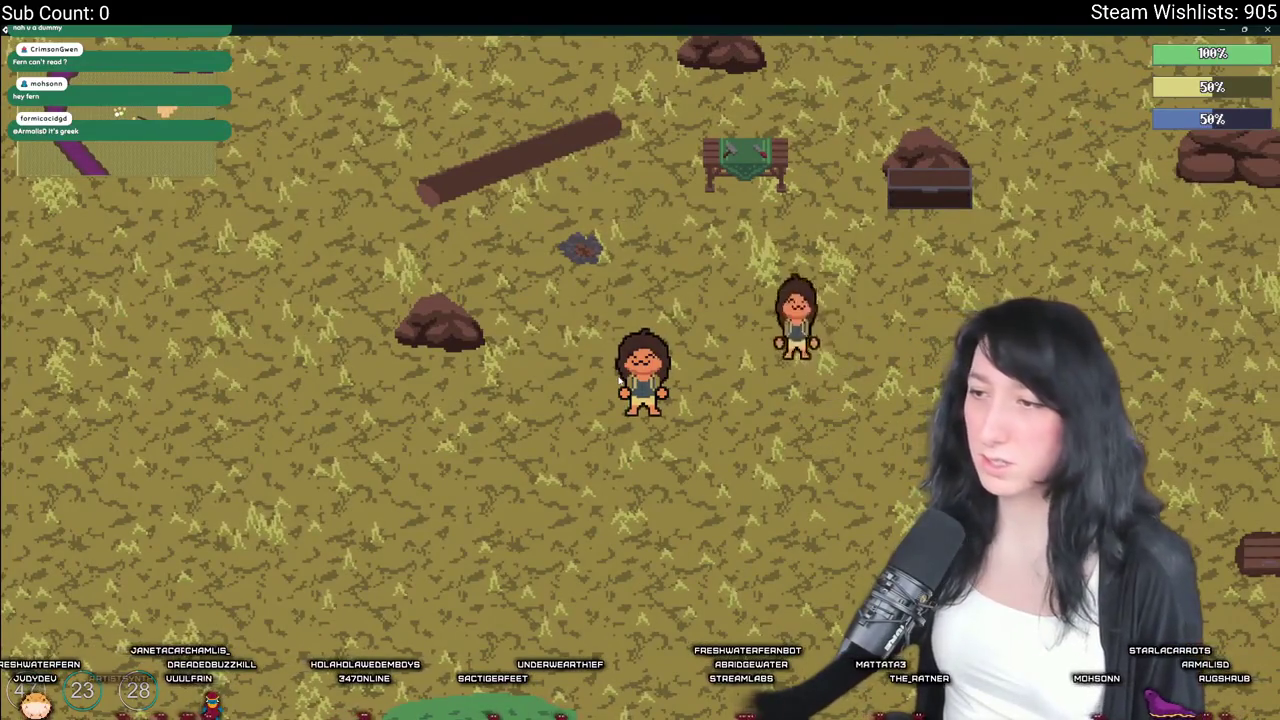
{"action": "key", "text": "a"}
{"action": "key", "text": "Escape"}
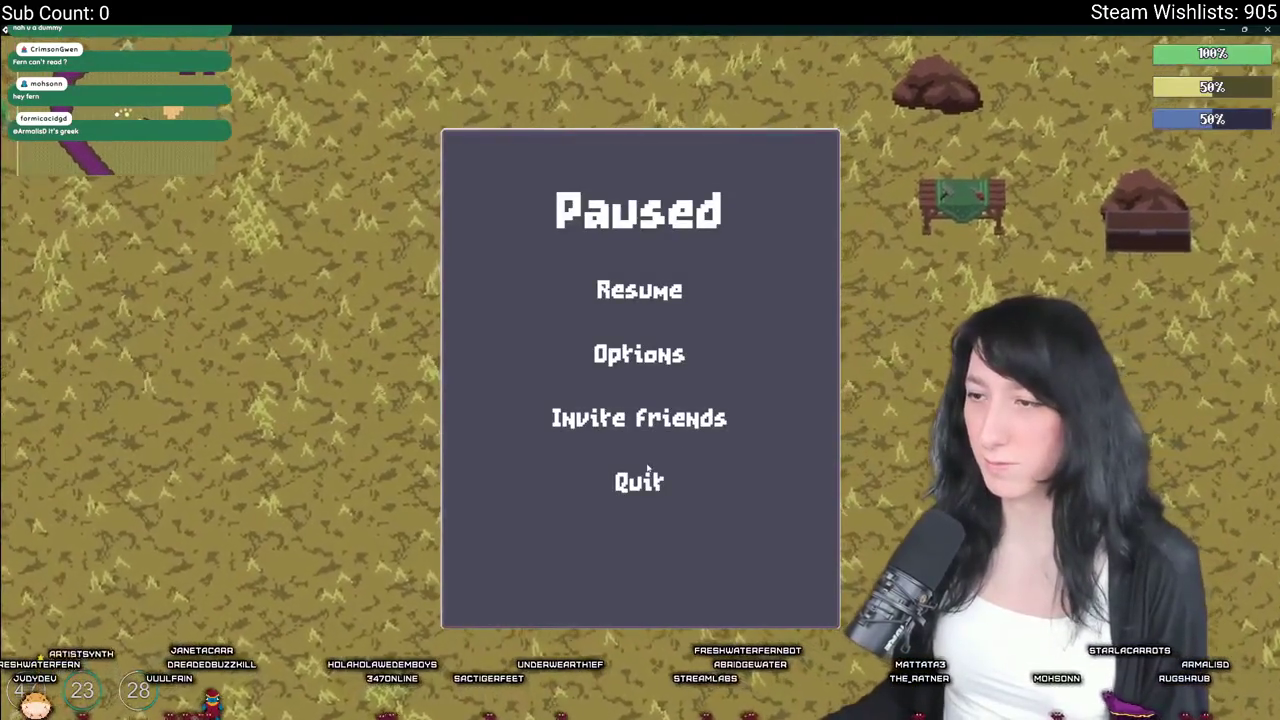
{"action": "left_click", "coordinate": [639, 481]}
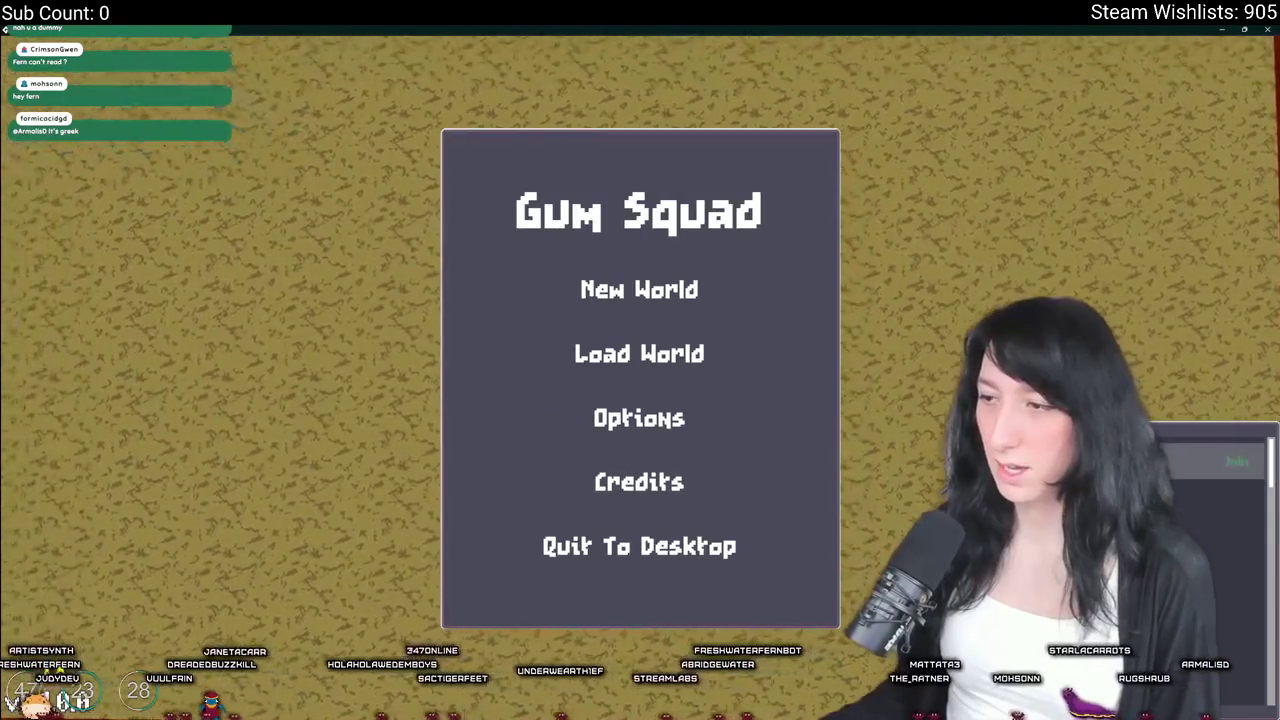
Load the saved world again, walk around the field, and close the game
{"action": "left_click", "coordinate": [668, 353]}
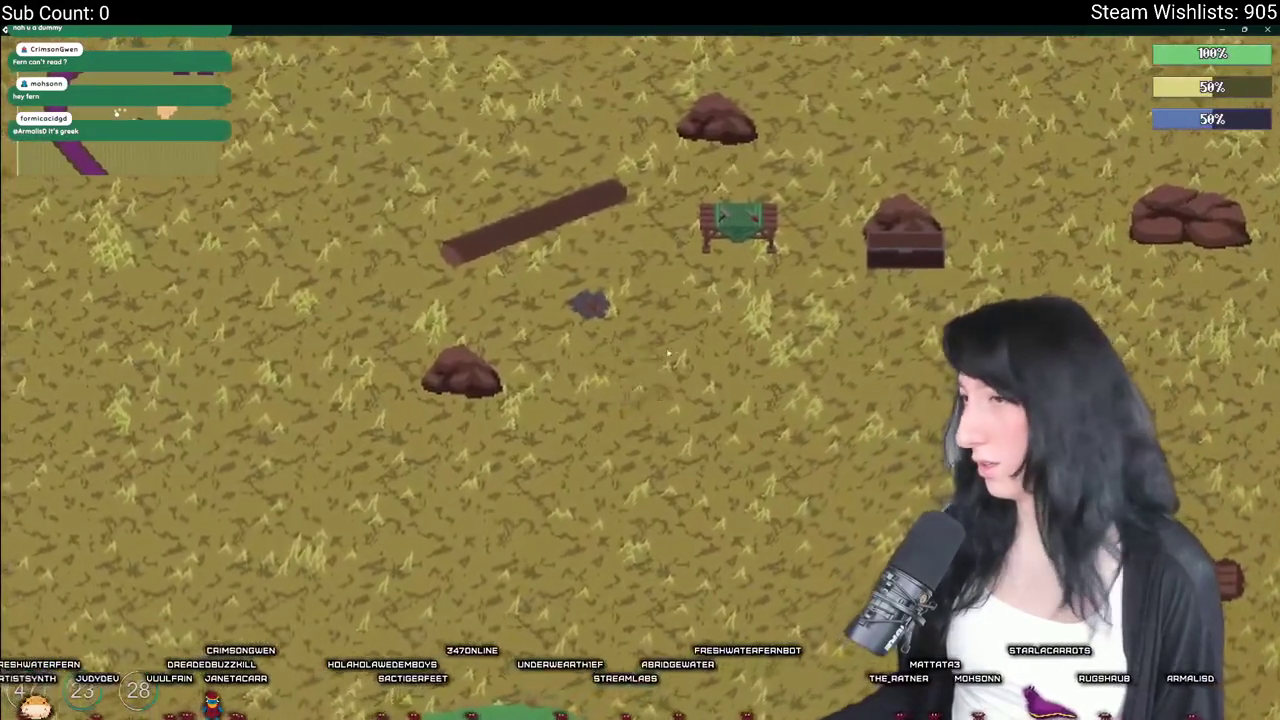
{"action": "key", "text": "d"}
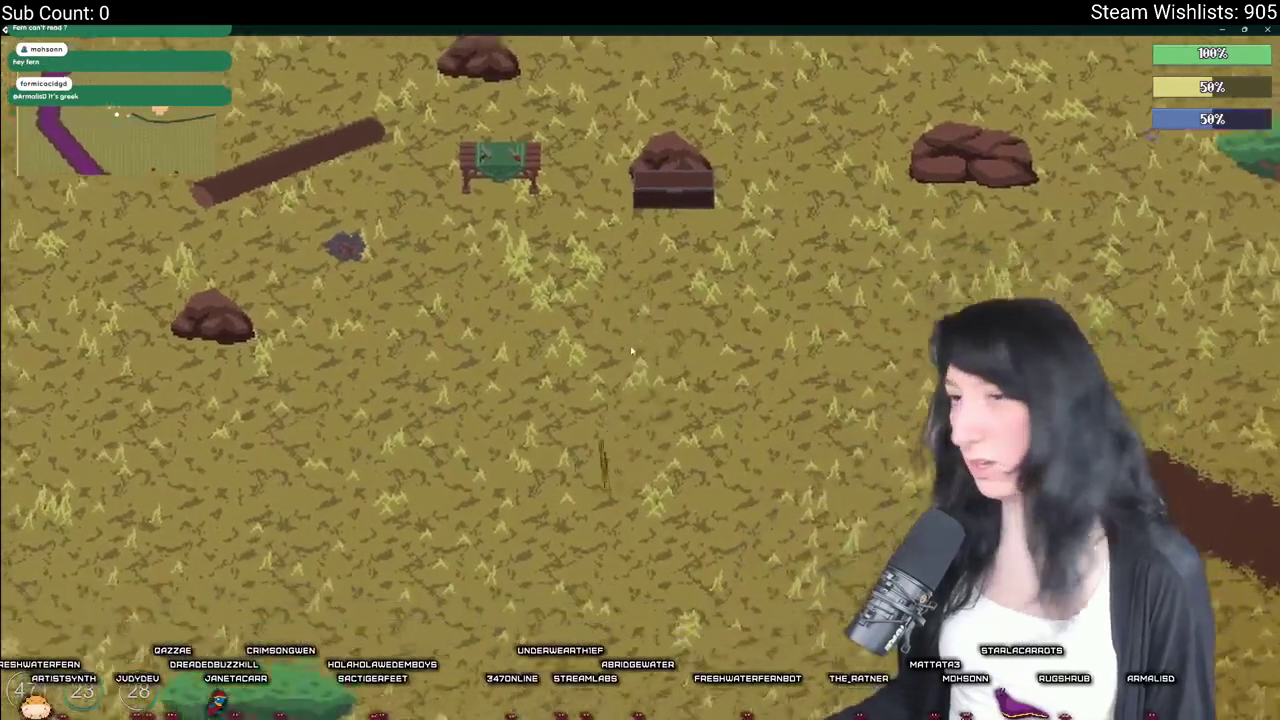
{"action": "key", "text": "a"}
{"action": "key", "text": "s"}
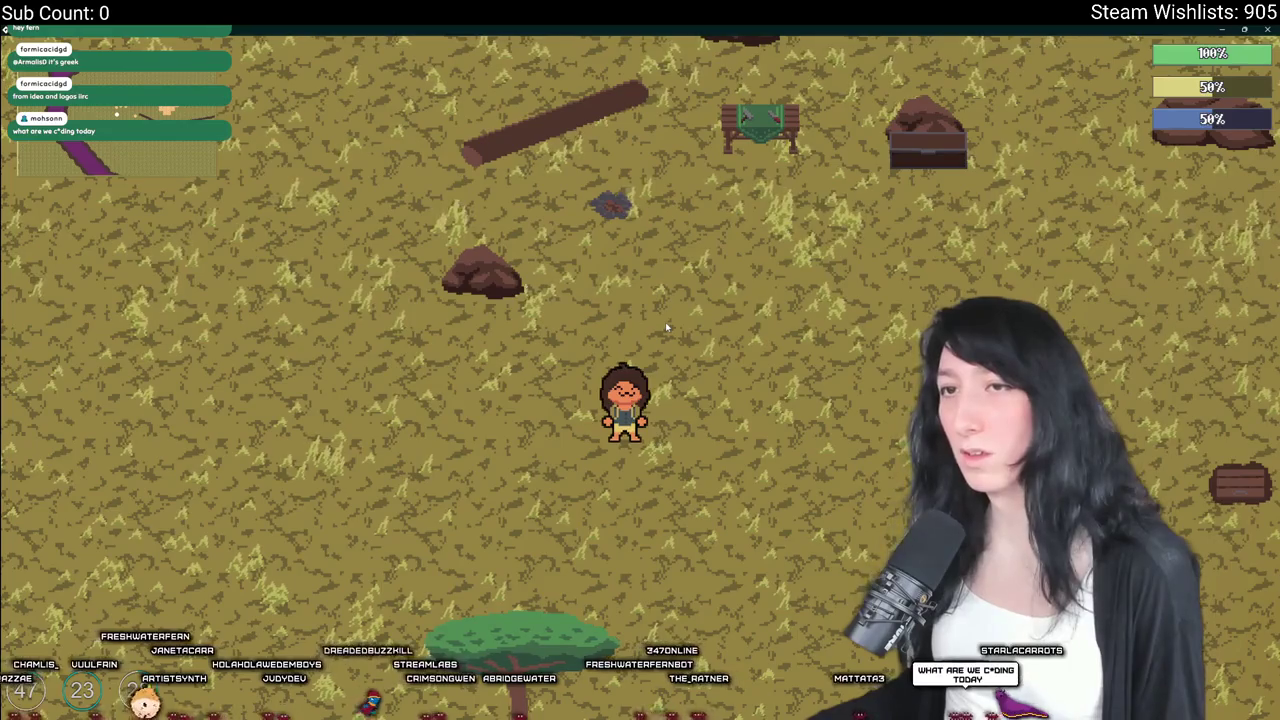
{"action": "key", "text": "a"}
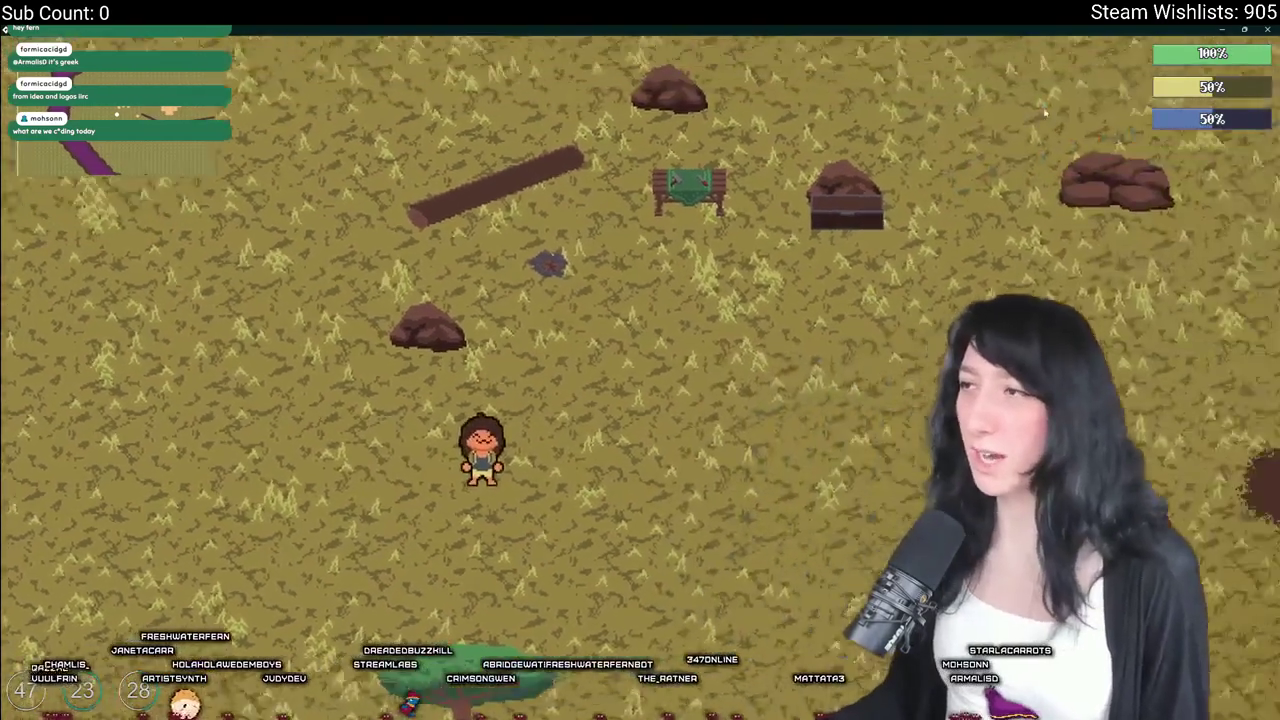
{"action": "key", "text": "w"}
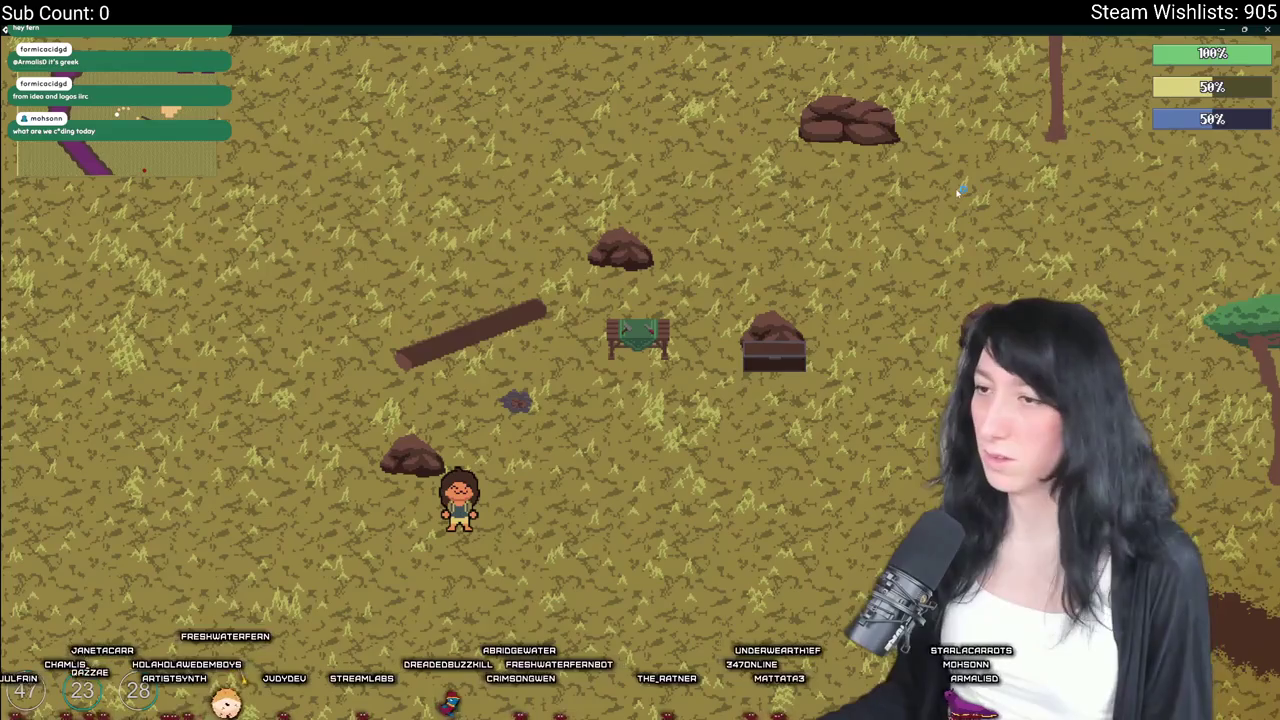
{"action": "left_click", "coordinate": [1264, 29]}
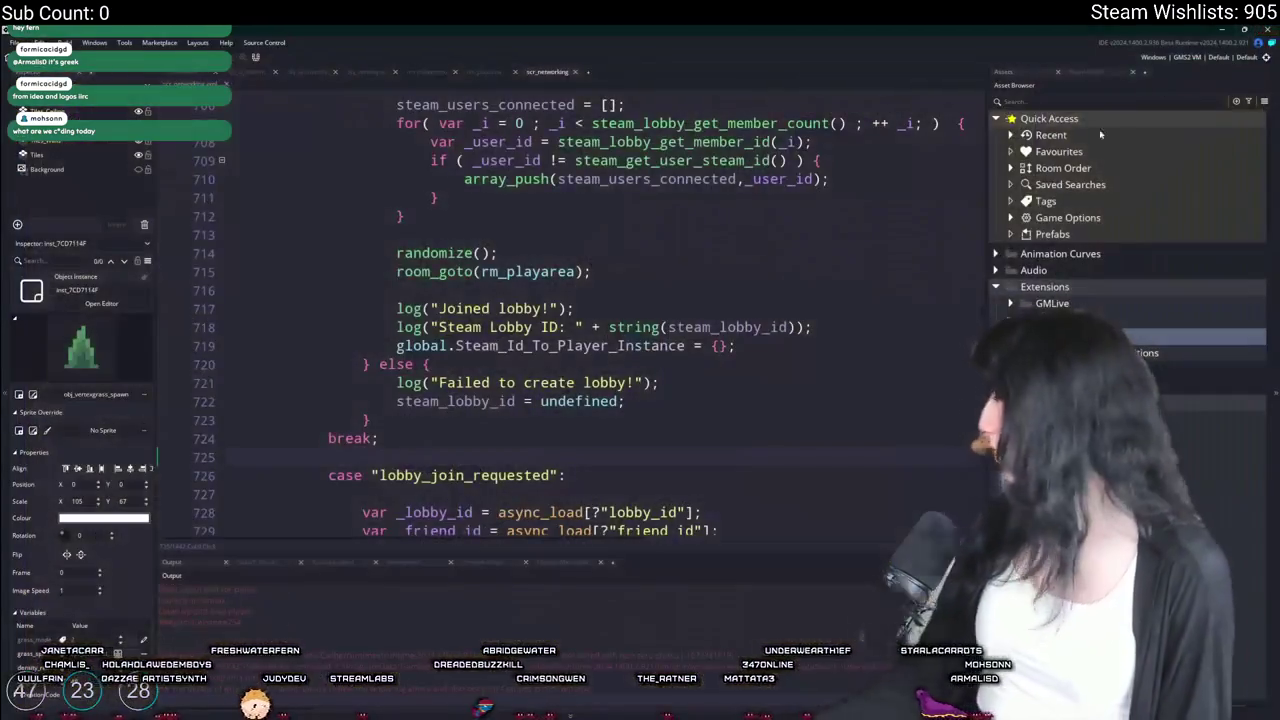
Rebuild and run Gum Squad with F5, play in the shared world, then pause and quit to the title screen
{"action": "left_click", "coordinate": [748, 247]}
{"action": "key", "text": "F5"}
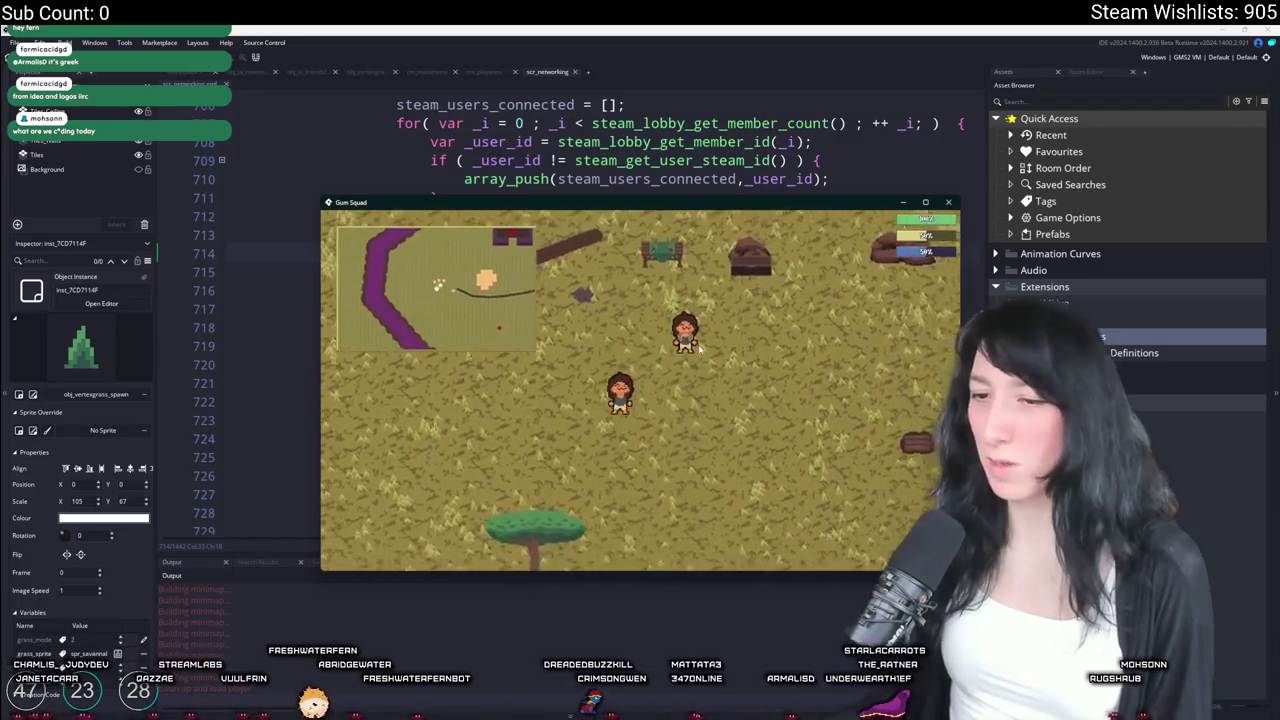
{"action": "key", "text": "Escape"}
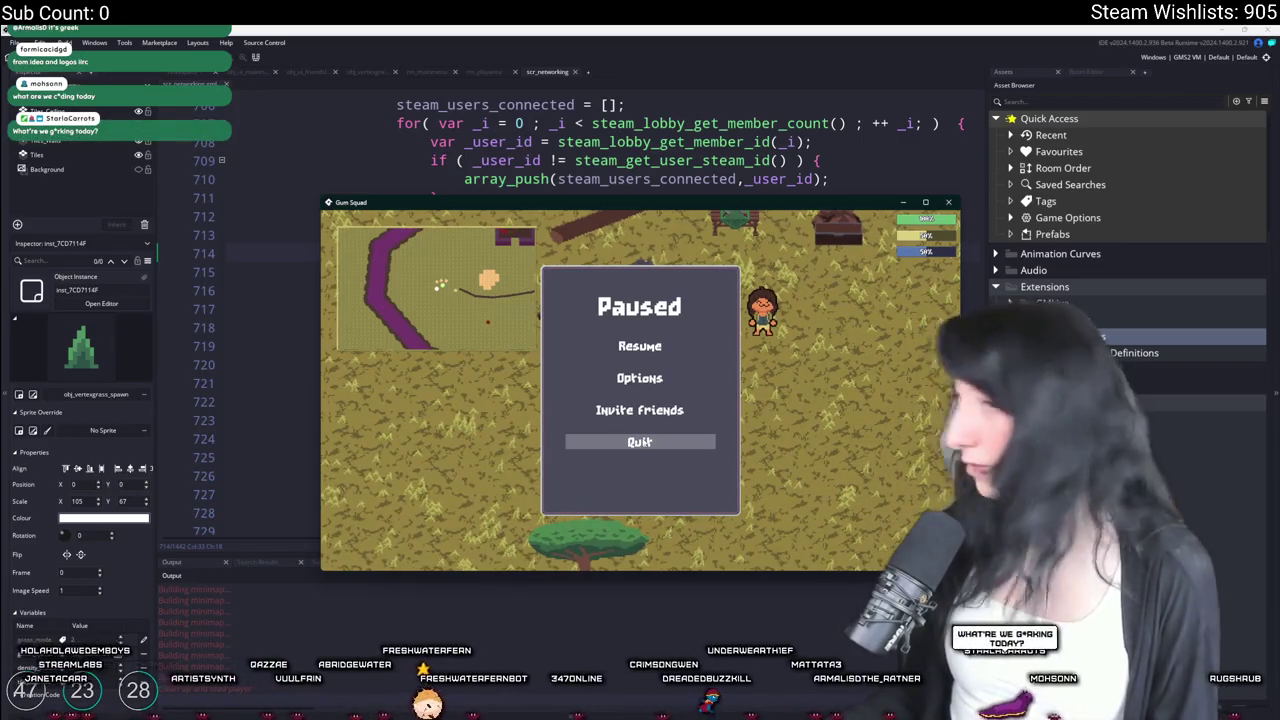
{"action": "key", "text": "Return"}
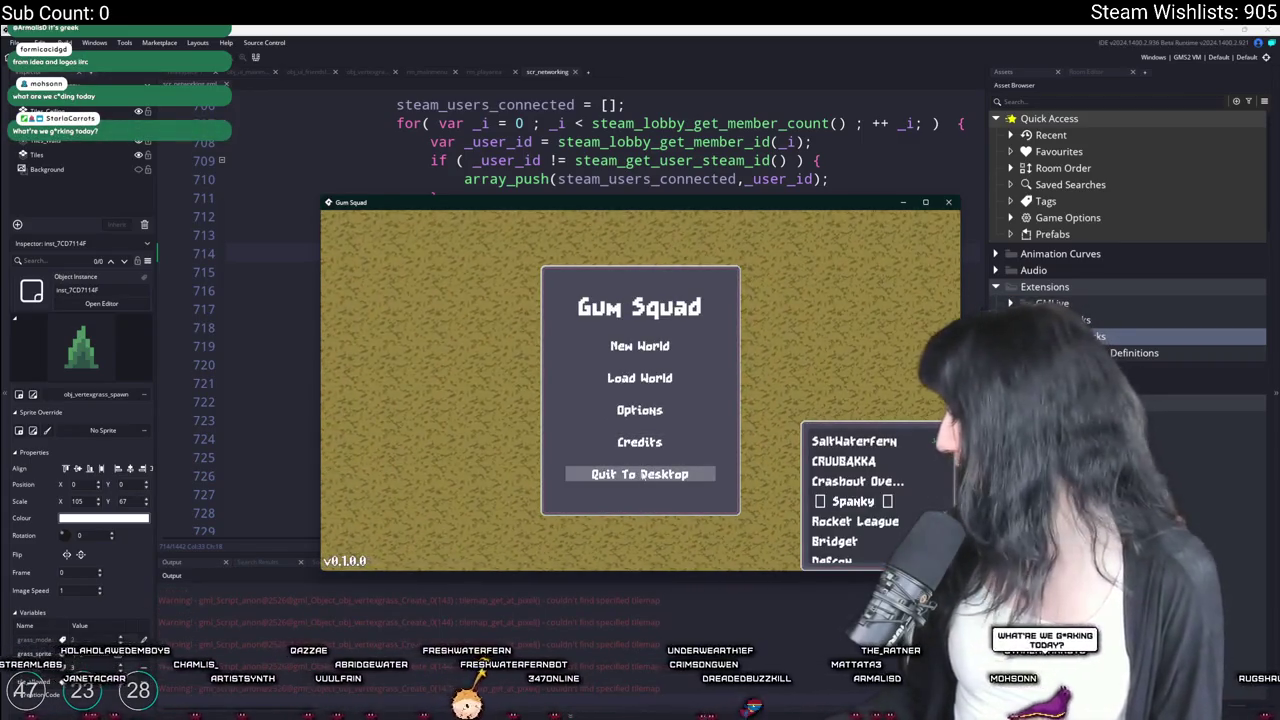
{"action": "key", "text": "Return"}
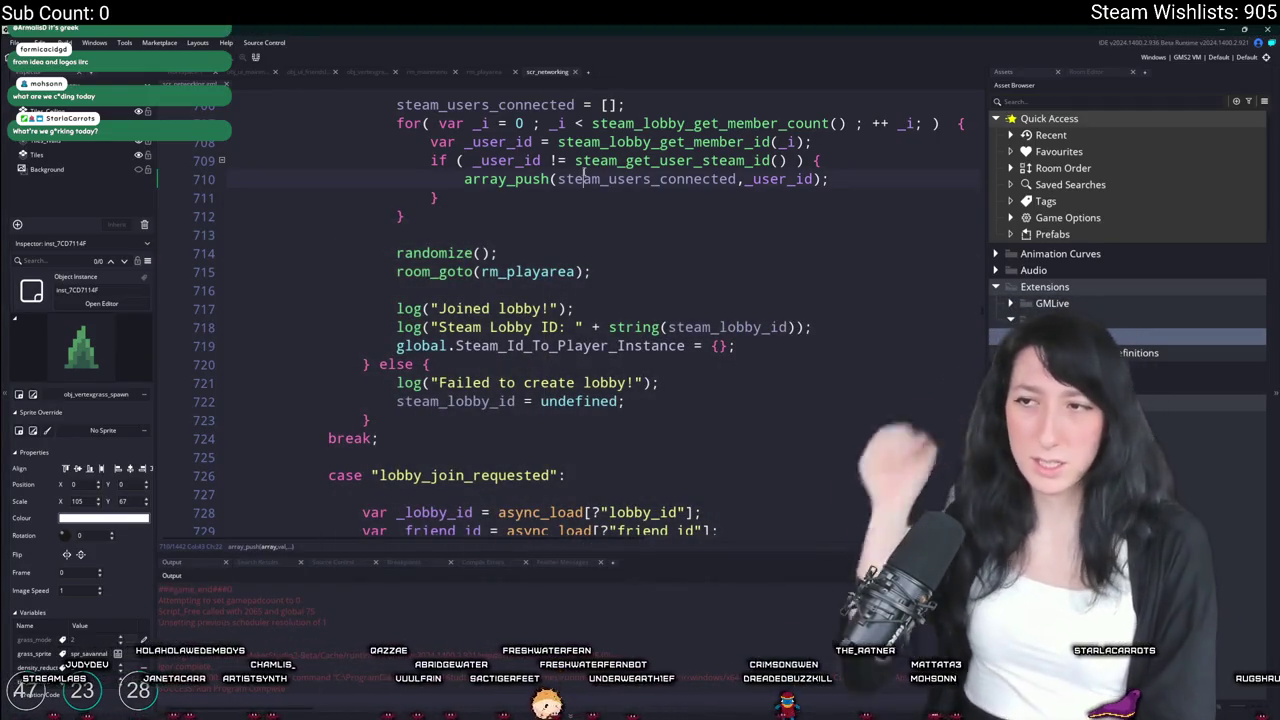
{"action": "key", "text": "ctrl+f"}
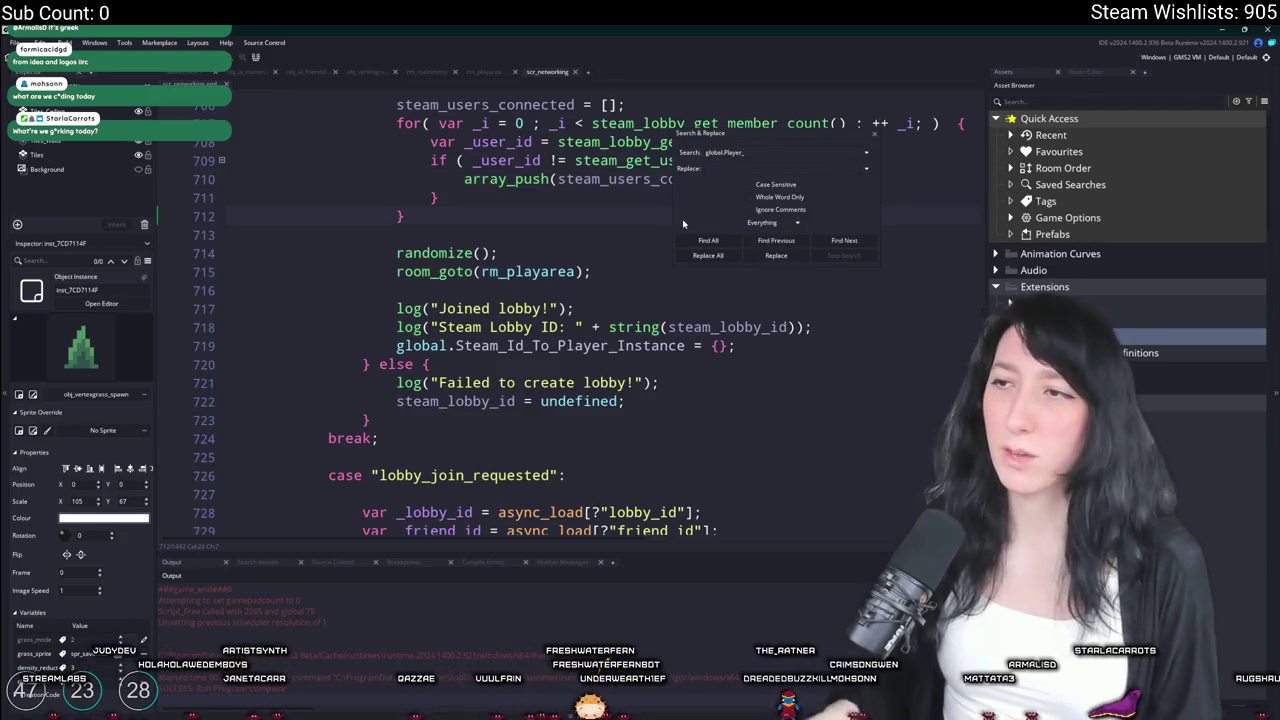
{"action": "left_click", "coordinate": [878, 140]}
{"action": "scroll", "coordinate": [527, 328], "scroll_direction": "up", "scroll_amount": 5}
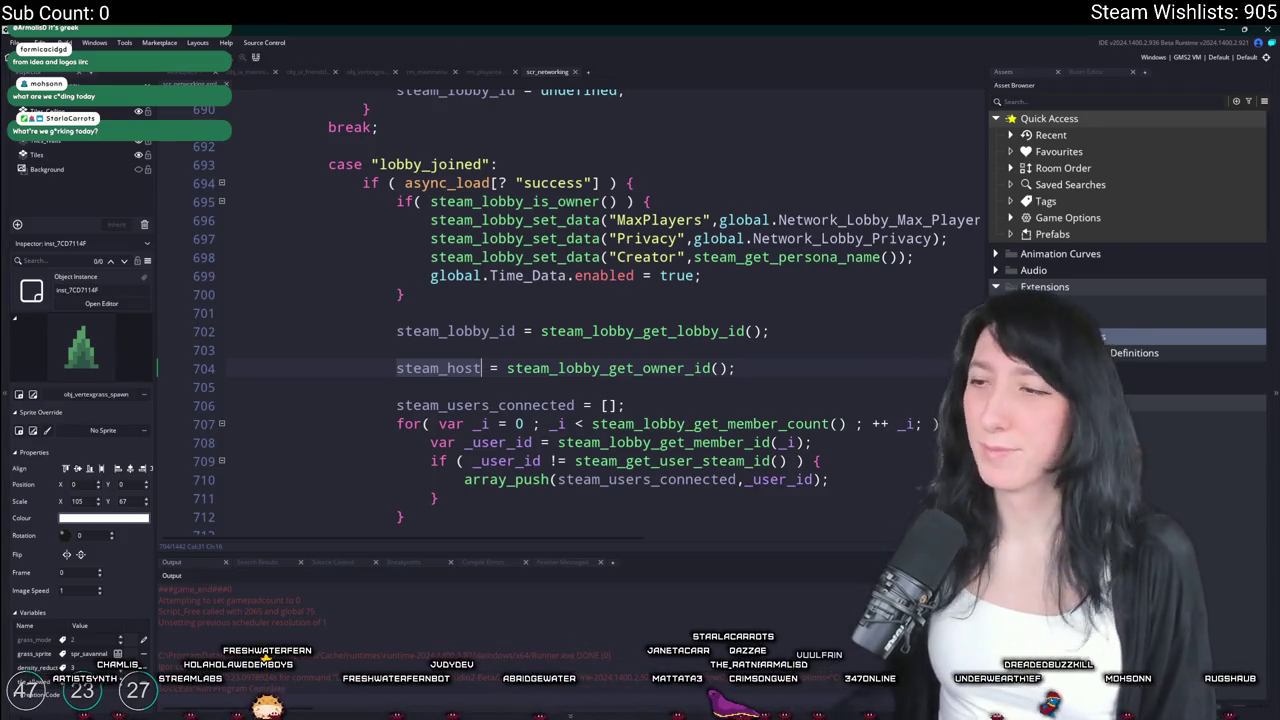
{"action": "left_click", "coordinate": [788, 370]}
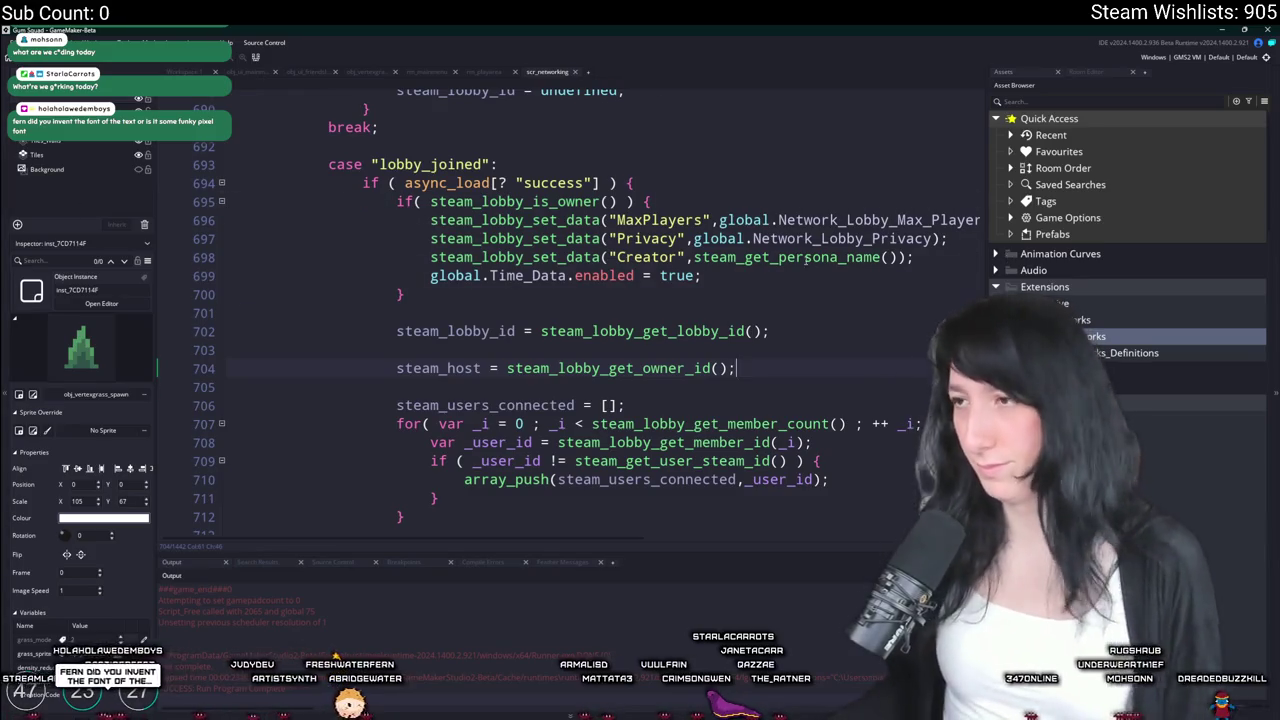
Inspect the Steam lobby data lines in scr_networking, including the Creator entry
{"action": "scroll", "coordinate": [810, 262], "scroll_direction": "up", "scroll_amount": 1}
{"action": "left_click", "coordinate": [822, 278]}
{"action": "scroll", "coordinate": [968, 262], "scroll_direction": "right", "scroll_amount": 3}
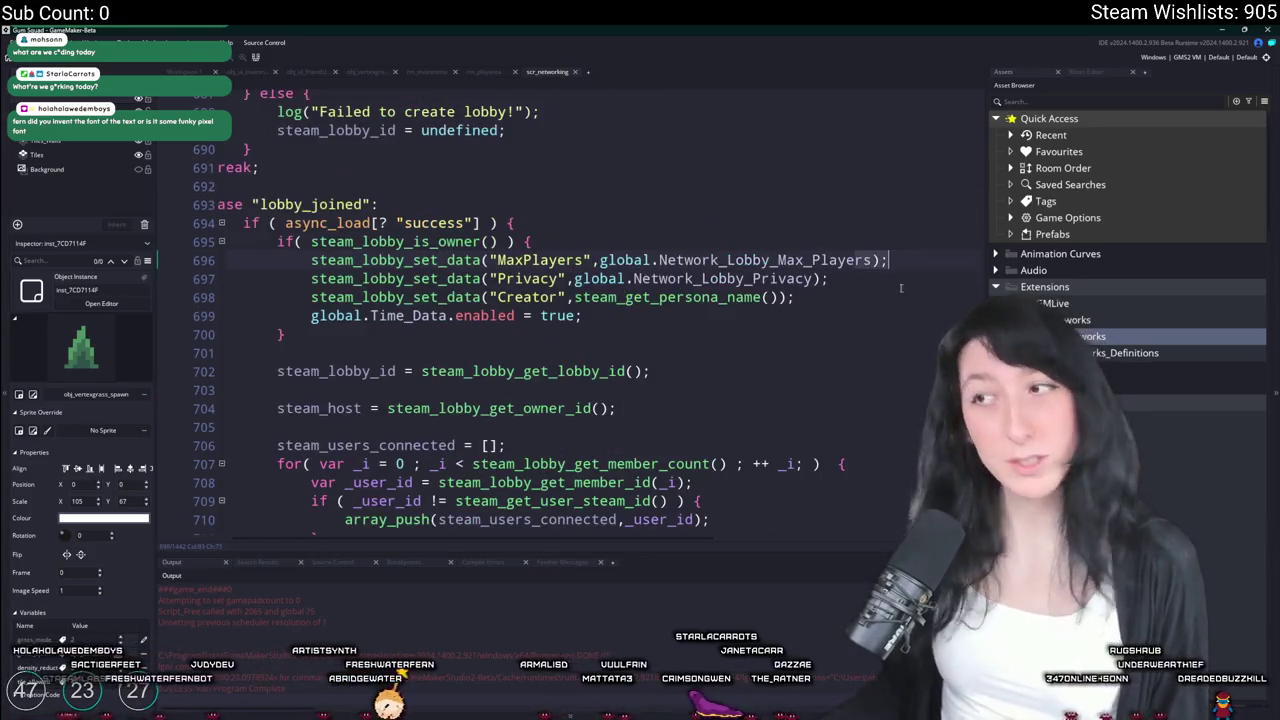
{"action": "left_click", "coordinate": [884, 296]}
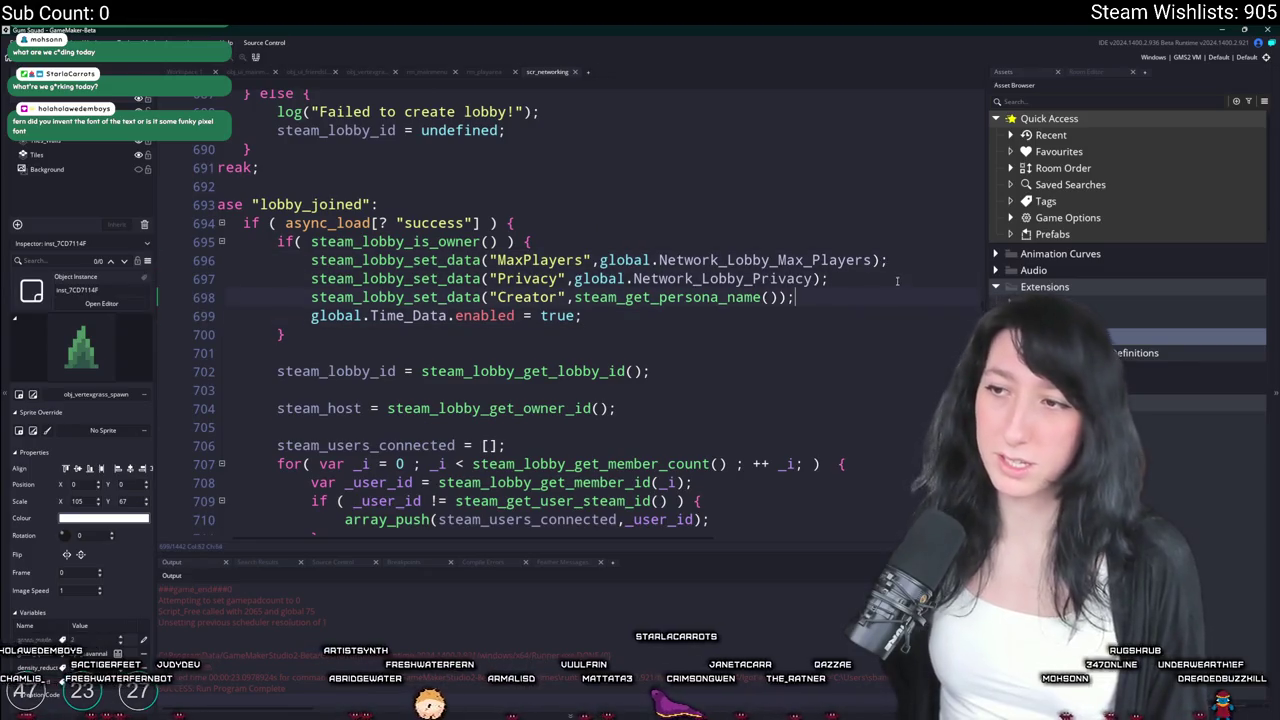
{"action": "scroll", "coordinate": [897, 281], "scroll_direction": "up", "scroll_amount": 5}
{"action": "scroll", "coordinate": [527, 279], "scroll_direction": "down", "scroll_amount": 4}
{"action": "scroll", "coordinate": [527, 279], "scroll_direction": "up", "scroll_amount": 1}
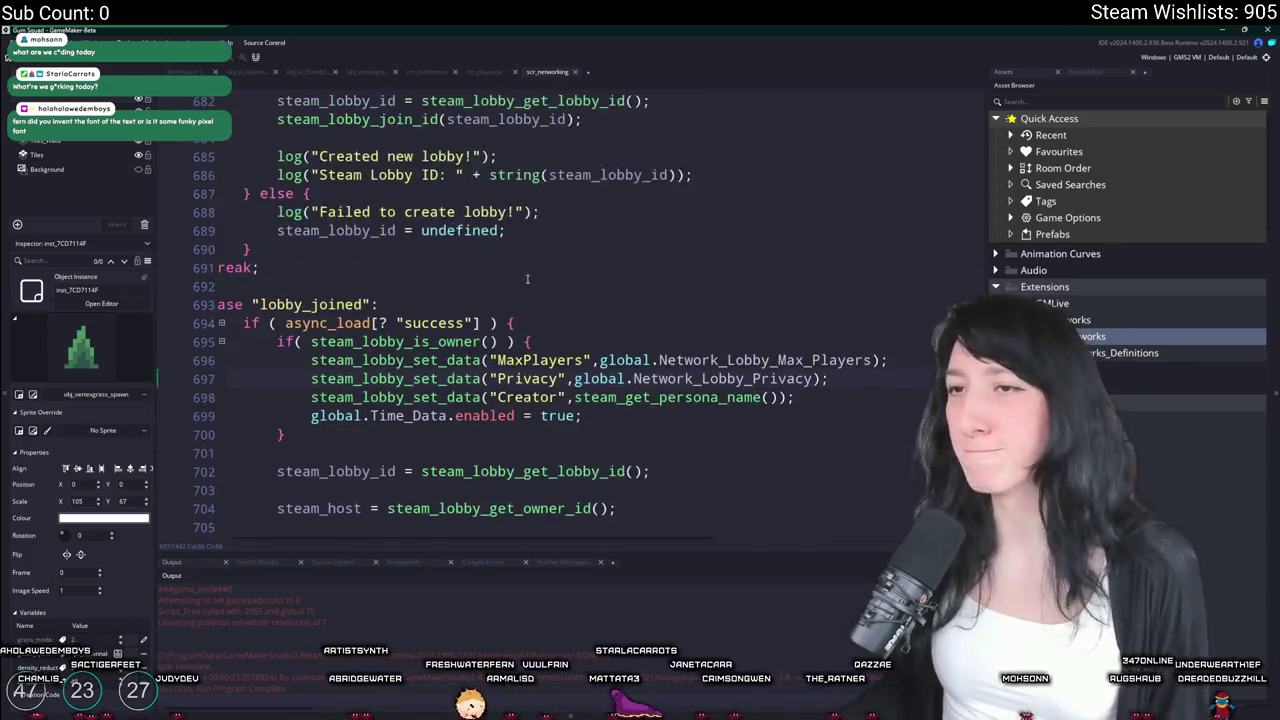
{"action": "scroll", "coordinate": [527, 279], "scroll_direction": "up", "scroll_amount": 3}
{"action": "scroll", "coordinate": [527, 279], "scroll_direction": "left", "scroll_amount": 3}
Highlight uses of steam_lobby_id on line 682, scroll to the top-of-file globals, and bring up asset search
{"action": "left_click", "coordinate": [514, 180]}
{"action": "scroll", "coordinate": [452, 150], "scroll_direction": "up", "scroll_amount": 2}
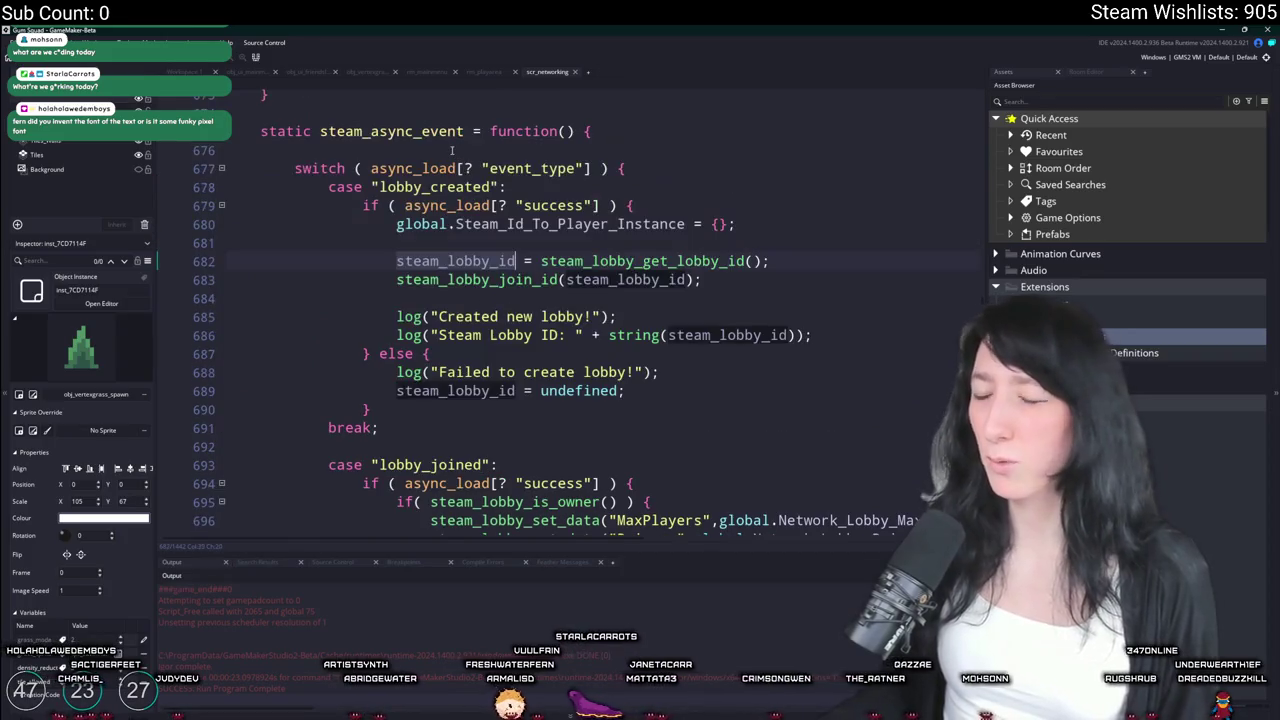
{"action": "scroll", "coordinate": [841, 288], "scroll_direction": "up", "scroll_amount": 2}
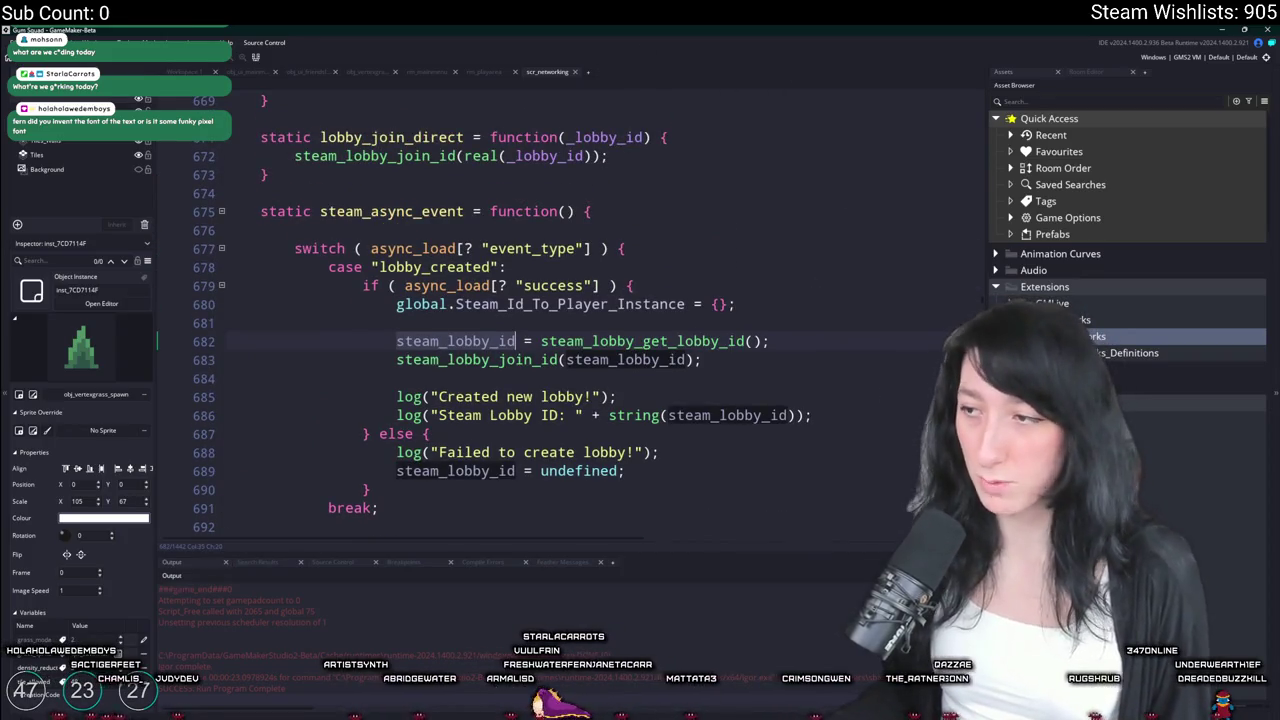
{"action": "left_click_drag", "start_coordinate": [982, 305], "coordinate": [973, 73]}
{"action": "scroll", "coordinate": [885, 129], "scroll_direction": "down", "scroll_amount": 15}
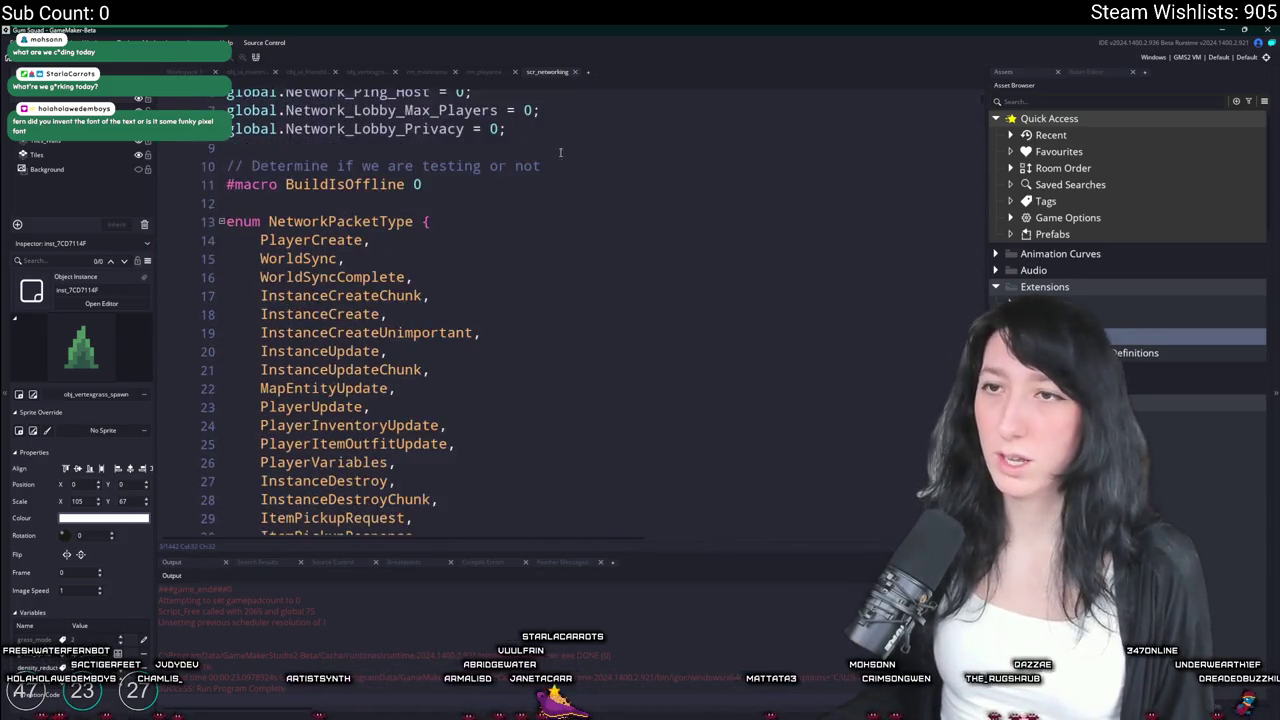
{"action": "scroll", "coordinate": [733, 326], "scroll_direction": "down", "scroll_amount": 10}
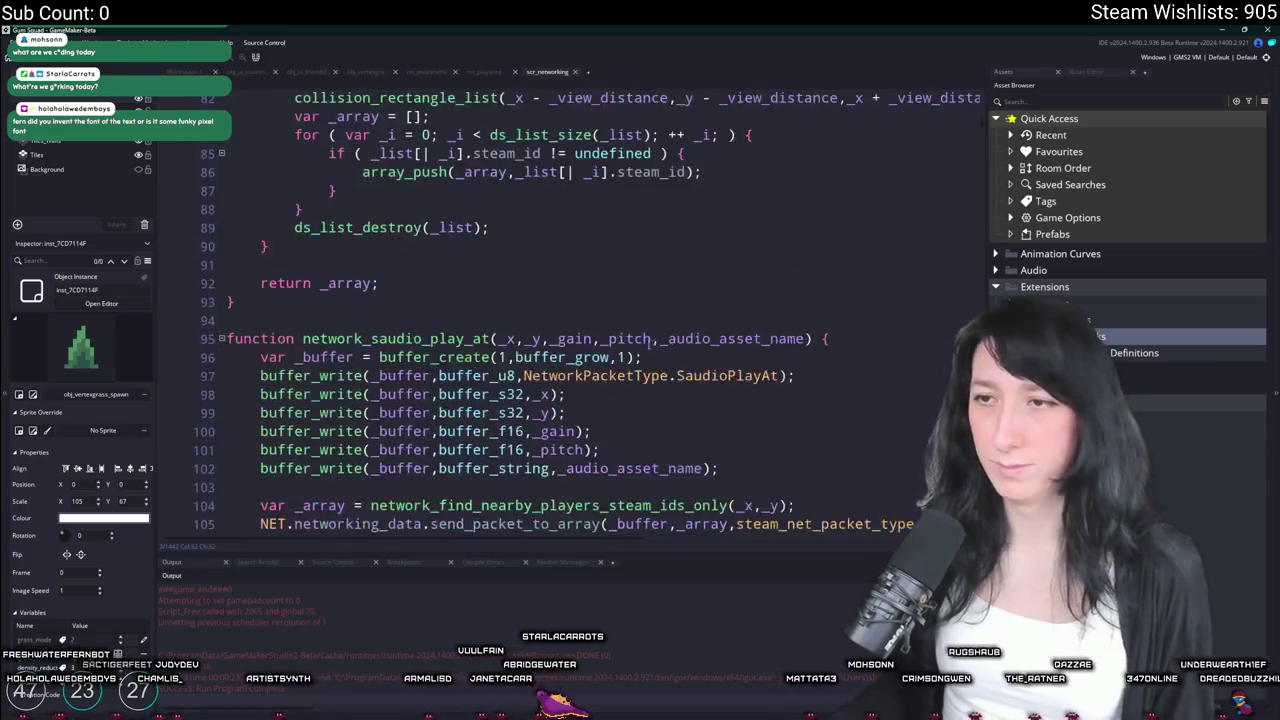
{"action": "key", "text": "ctrl+t"}
Open obj_networking's Create event and jump to the NetworkingSystem definition in scr_networking
{"action": "type", "text": "obj"}
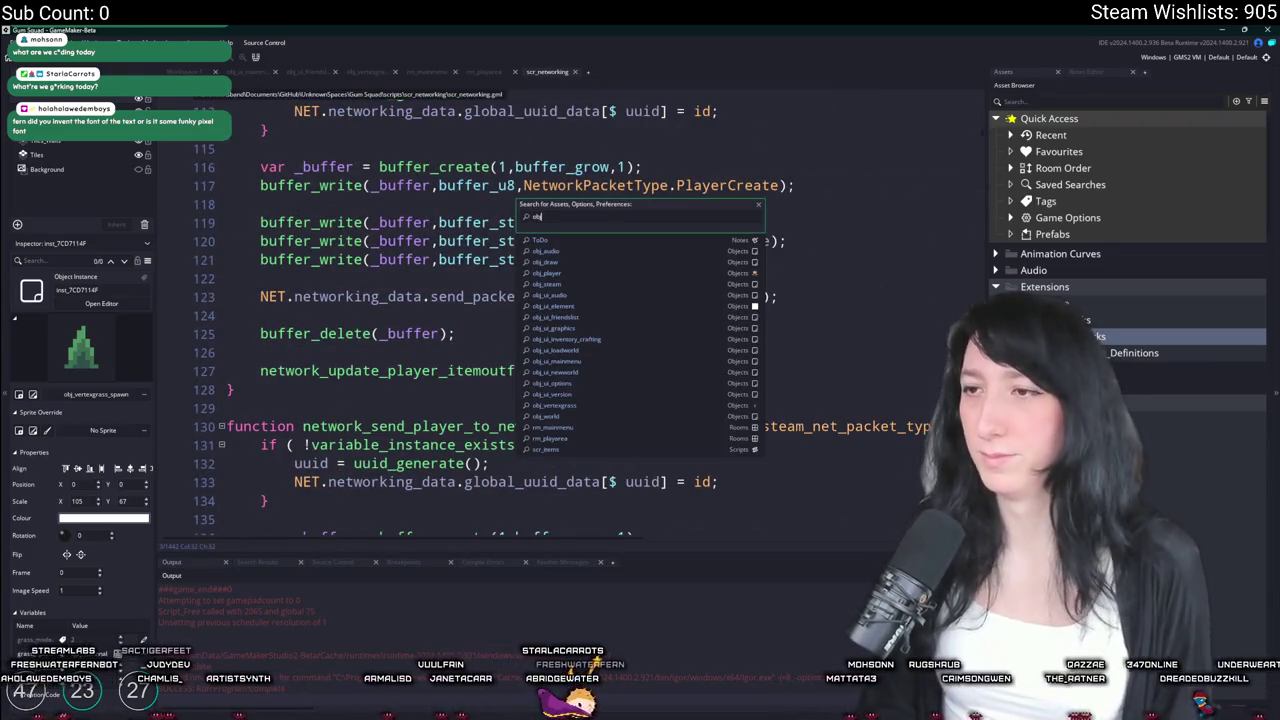
{"action": "type", "text": "_networking"}
{"action": "key", "text": "Return"}
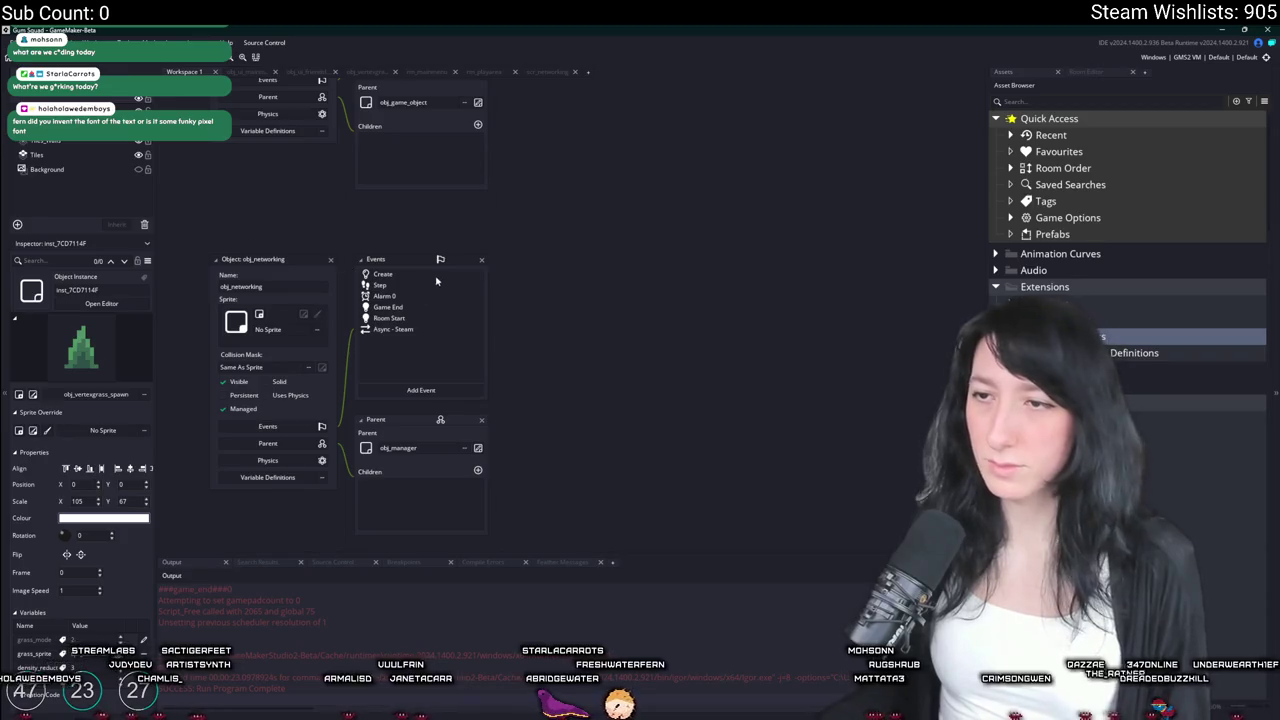
{"action": "left_click", "coordinate": [438, 275]}
{"action": "left_click", "coordinate": [389, 318]}
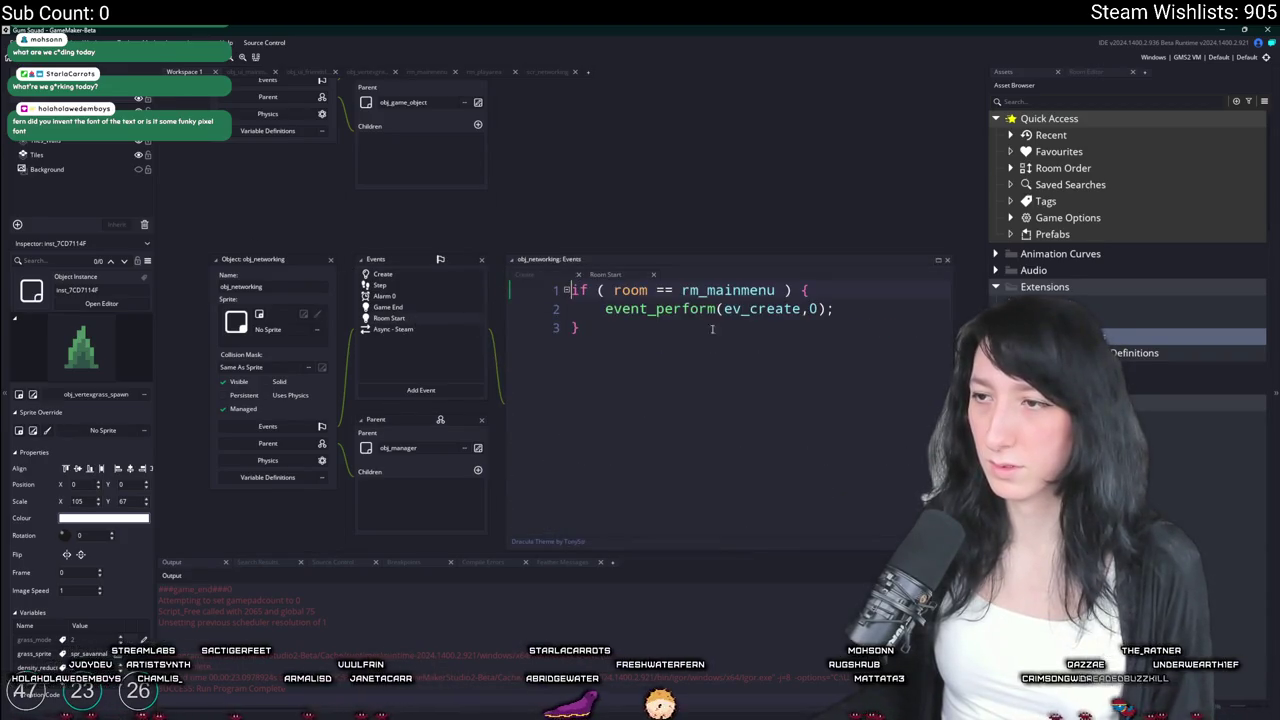
{"action": "left_click", "coordinate": [524, 274]}
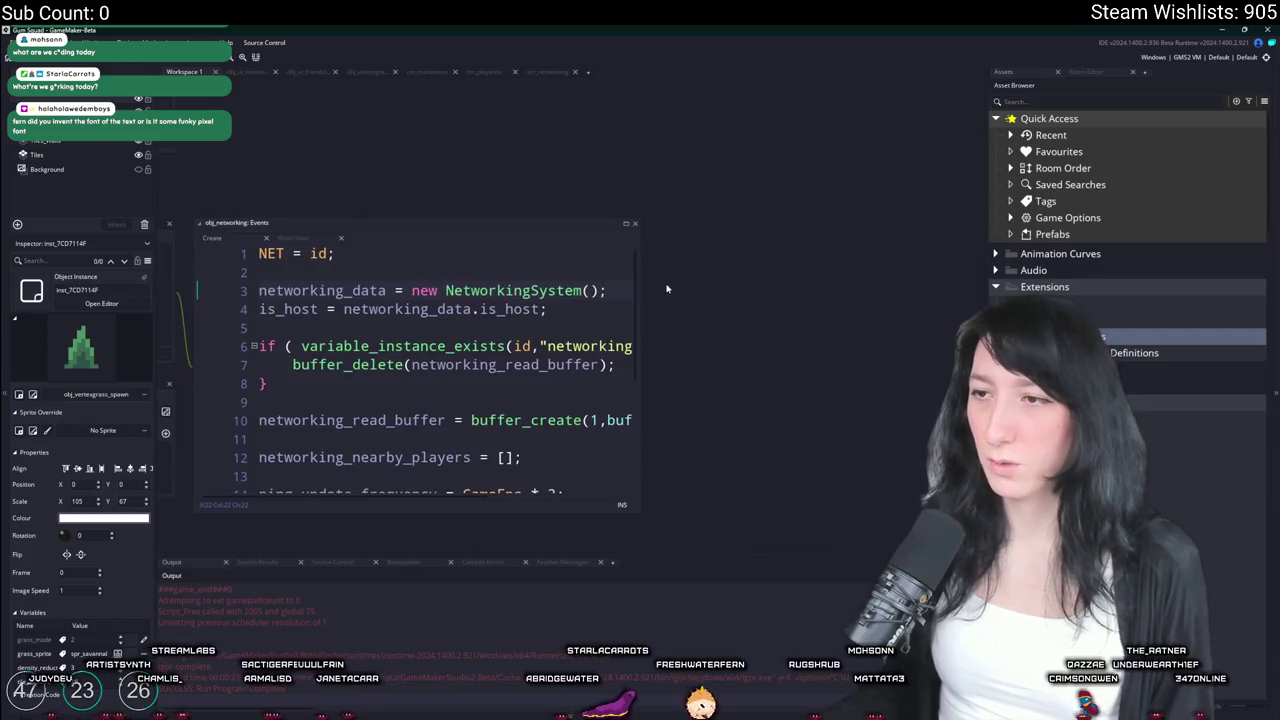
{"action": "middle_click", "coordinate": [577, 285]}
{"action": "scroll", "coordinate": [773, 262], "scroll_direction": "up", "scroll_amount": 20}
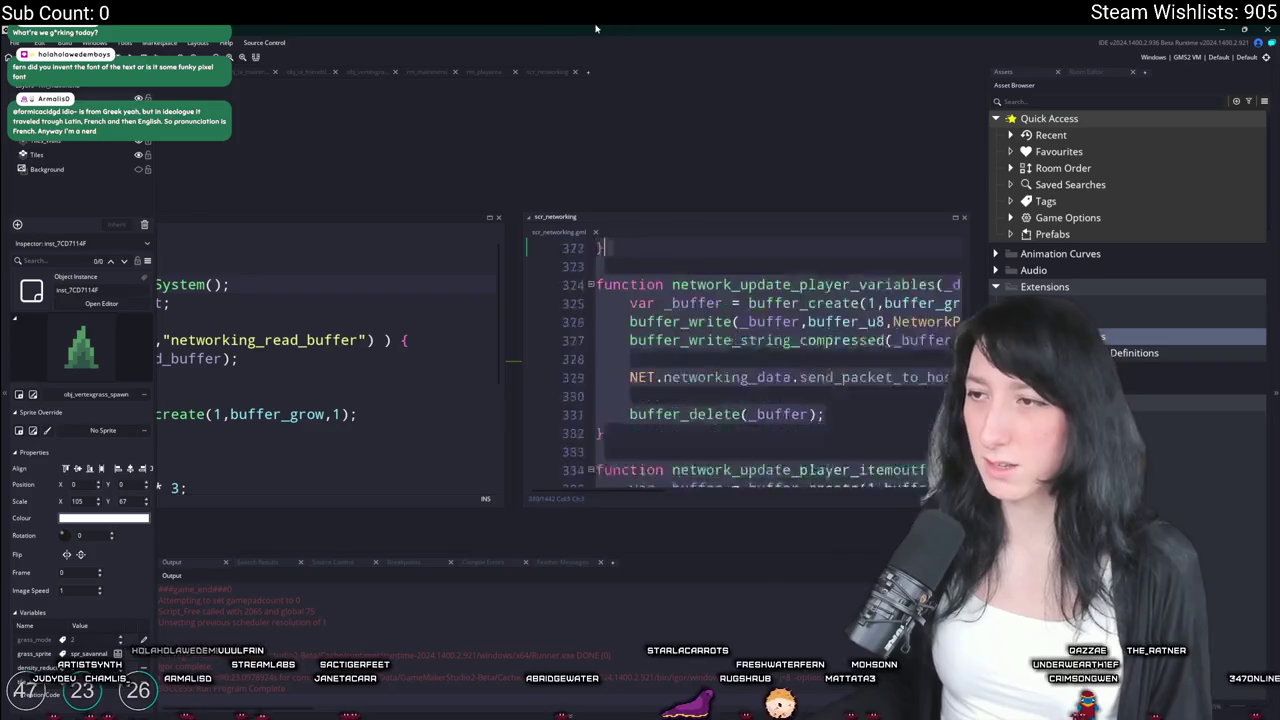
Paste the six global networking lines after NET = id in Create, close scr_networking, and run the game
{"action": "mouse_move", "coordinate": [876, 377]}
{"action": "left_mouse_down"}
{"action": "mouse_move", "coordinate": [700, 345]}
{"action": "mouse_move", "coordinate": [592, 285]}
{"action": "left_mouse_up"}
{"action": "key", "text": "ctrl+c"}
{"action": "left_click", "coordinate": [480, 286]}
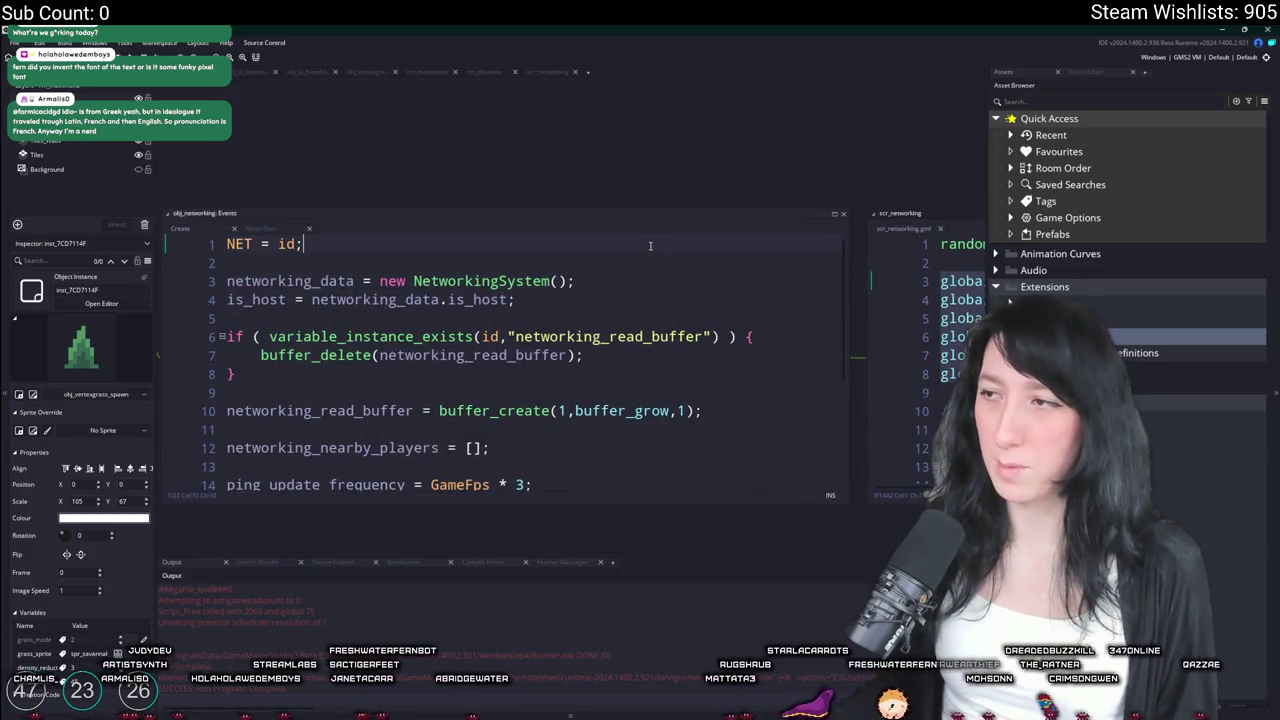
{"action": "key", "text": "Return"}
{"action": "key", "text": "Return"}
{"action": "key", "text": "ctrl+v"}
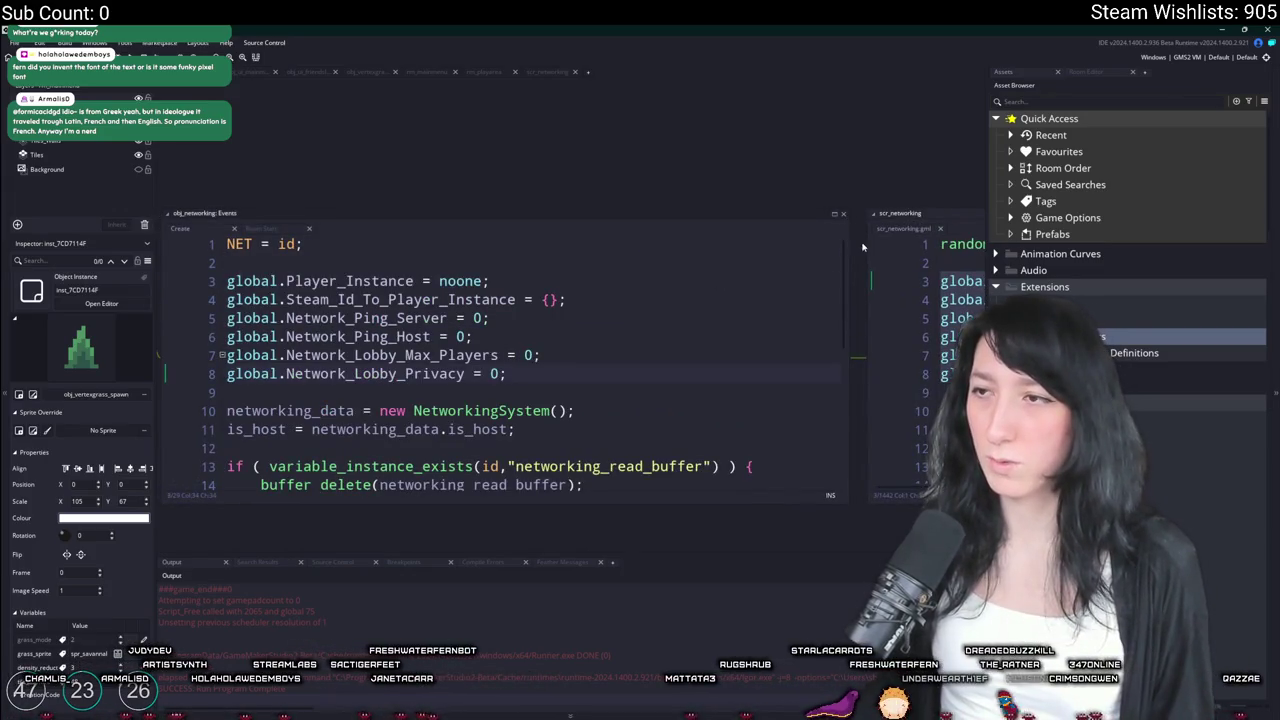
{"action": "middle_click", "coordinate": [919, 233]}
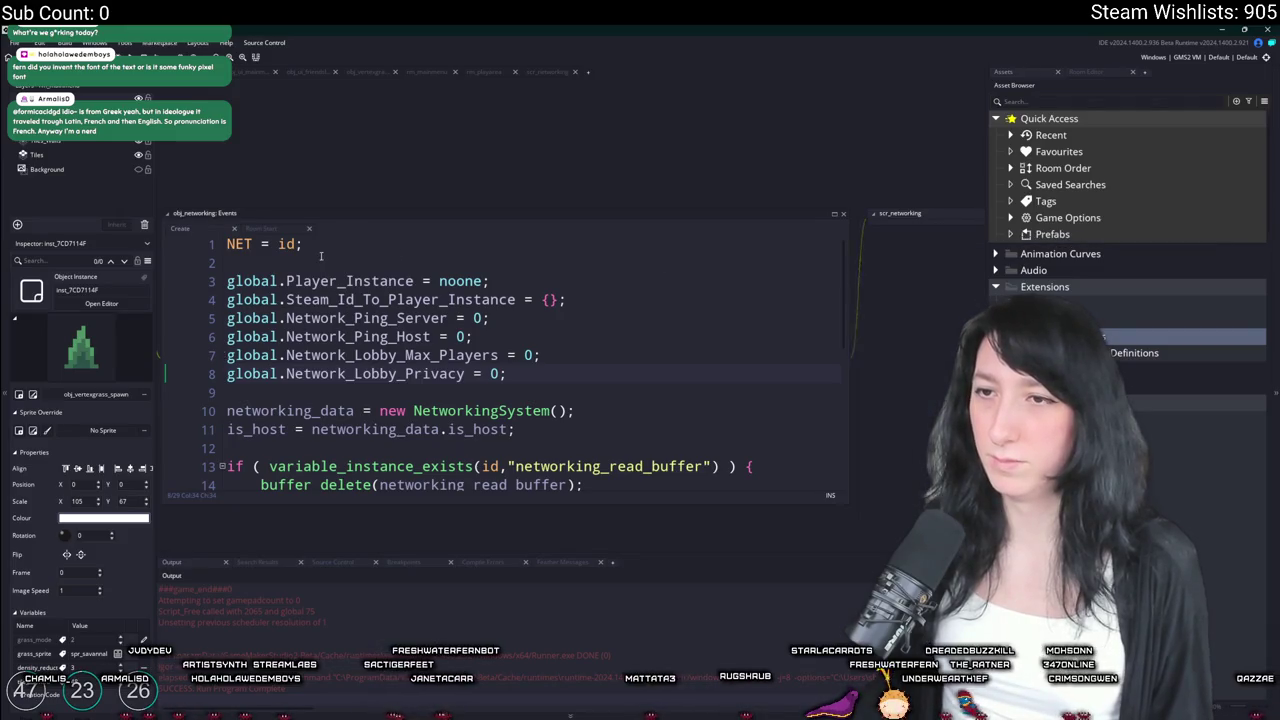
{"action": "left_click_drag", "start_coordinate": [320, 256], "coordinate": [584, 242]}
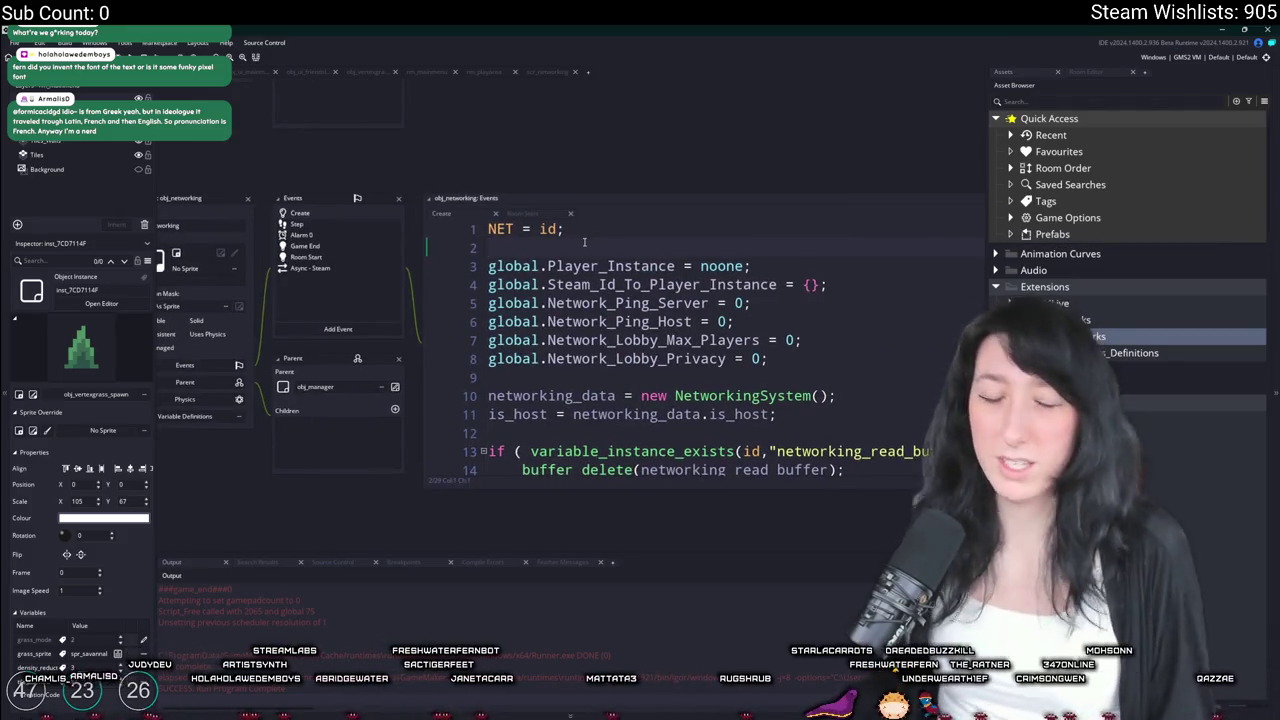
{"action": "key", "text": "F5"}
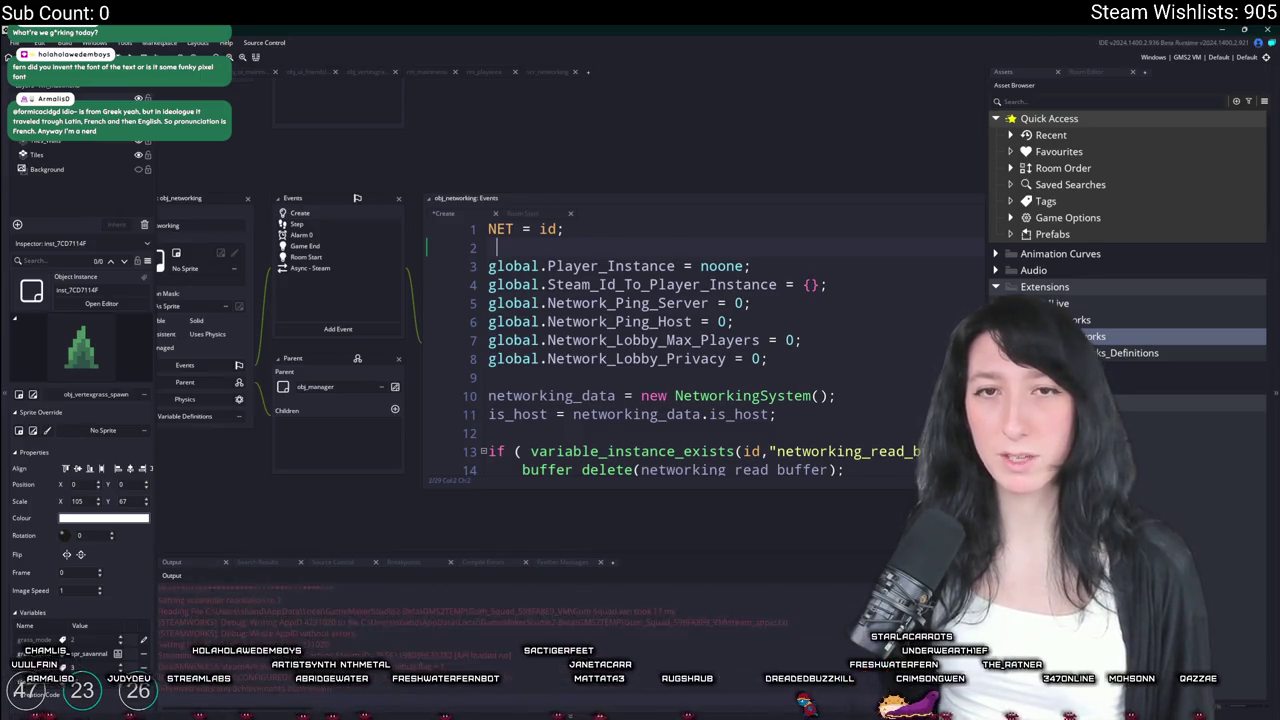
{"action": "double_click", "coordinate": [572, 204]}
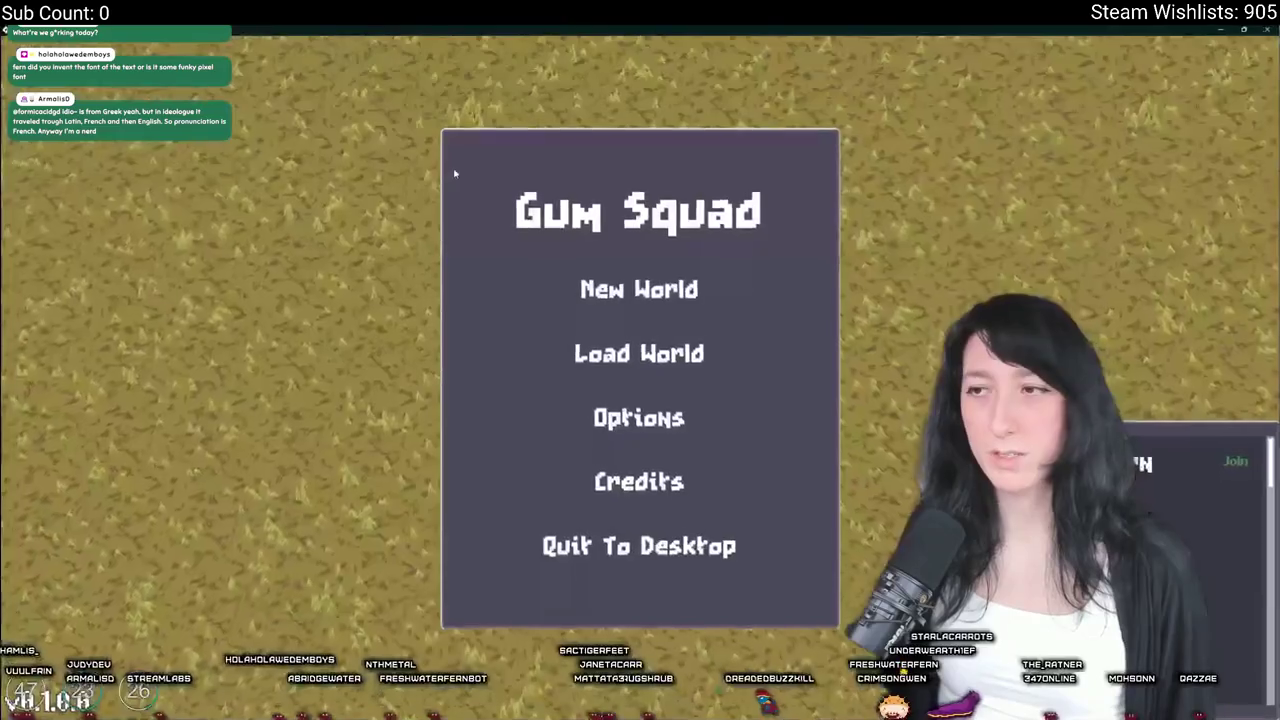
Load the saved world twice, walk around, and quit back to the main menu each time
{"action": "left_click", "coordinate": [640, 286]}
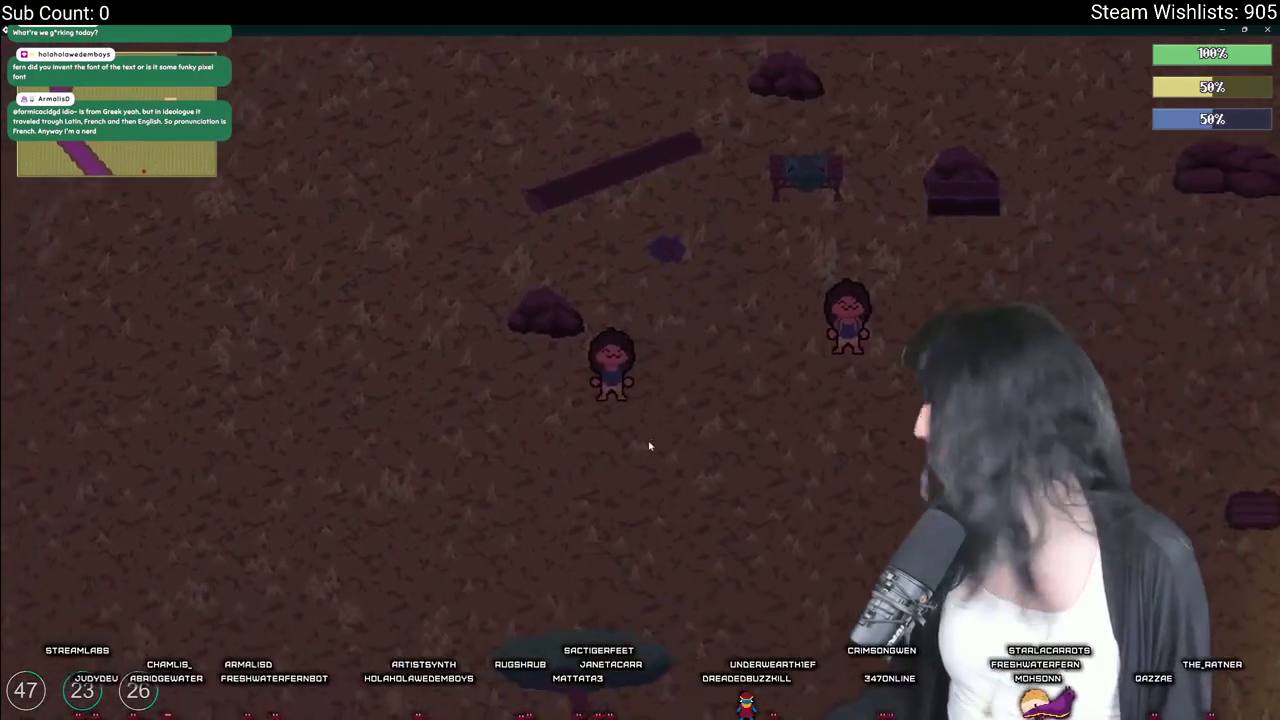
{"action": "key", "text": "Escape"}
{"action": "left_click", "coordinate": [640, 481]}
{"action": "left_click", "coordinate": [577, 374]}
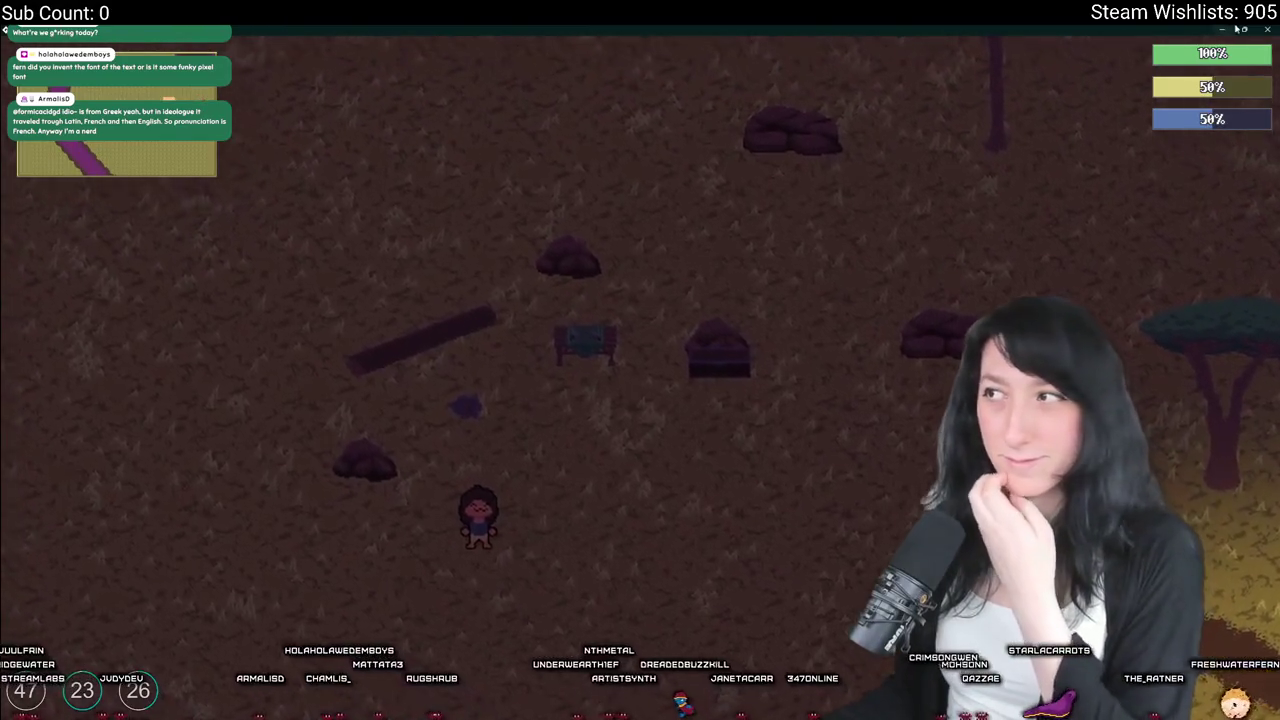
{"action": "key", "text": "Escape"}
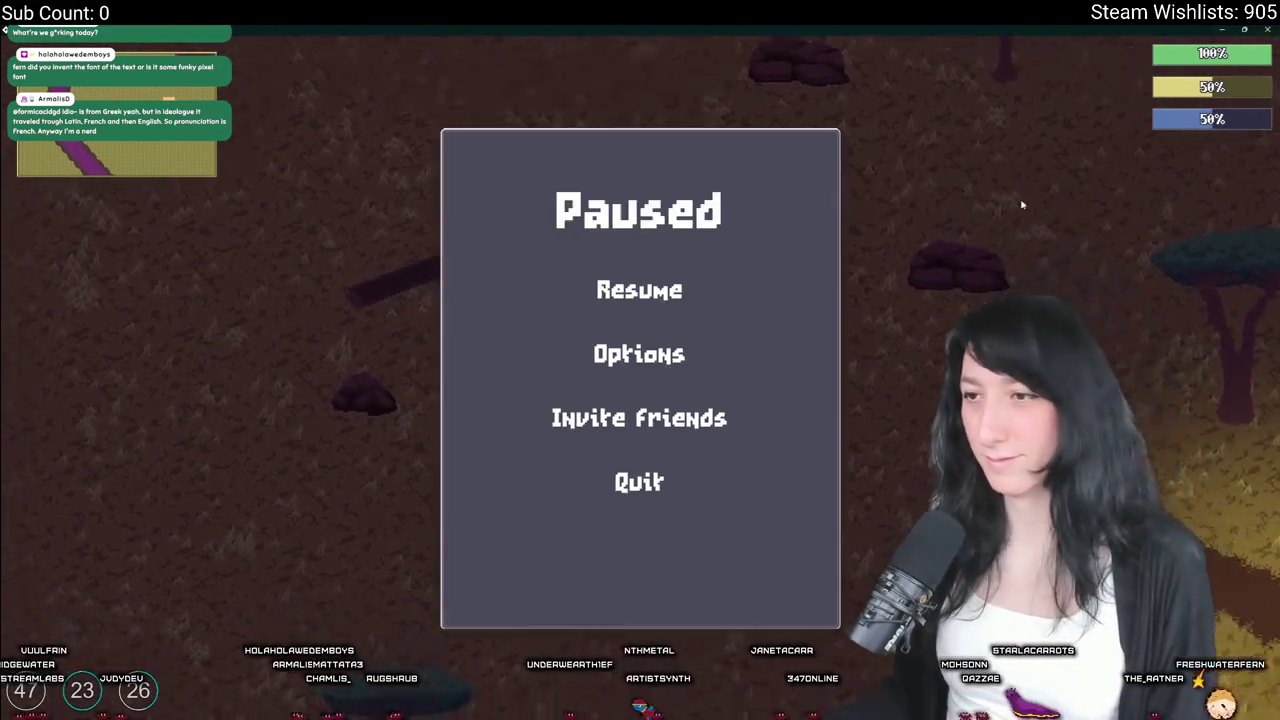
{"action": "left_click", "coordinate": [637, 473]}
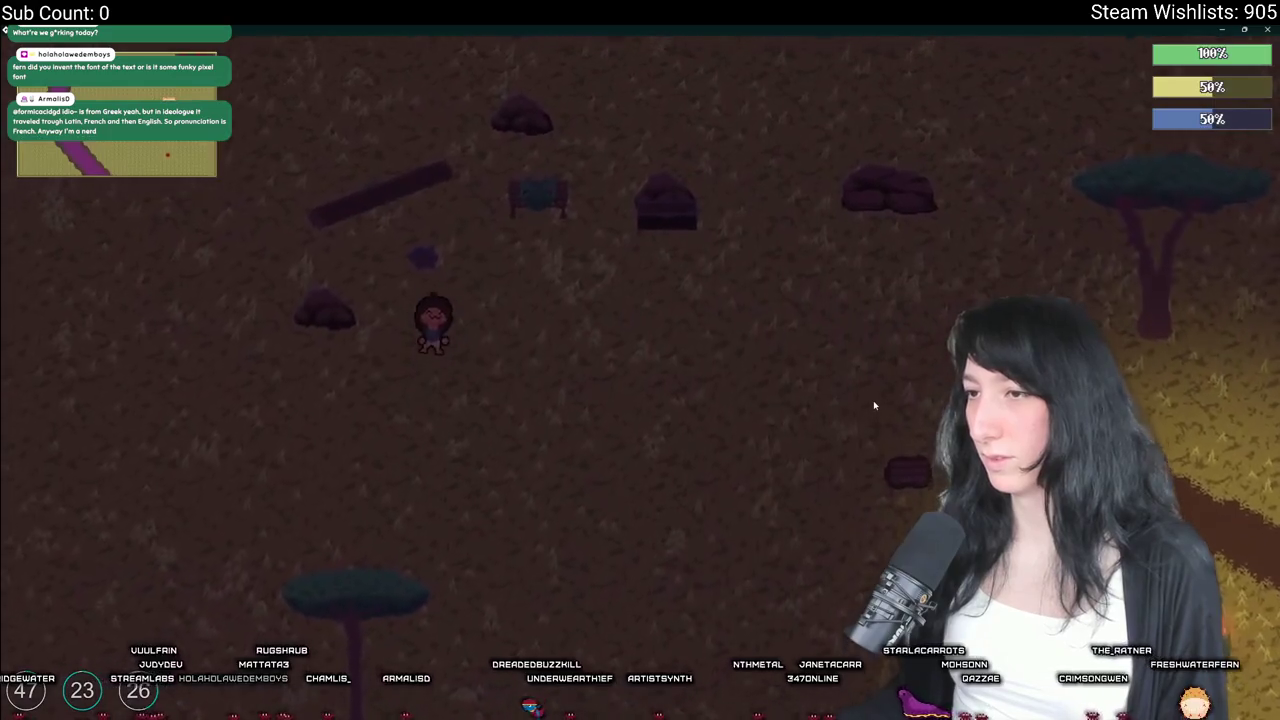
{"action": "key", "text": "s"}
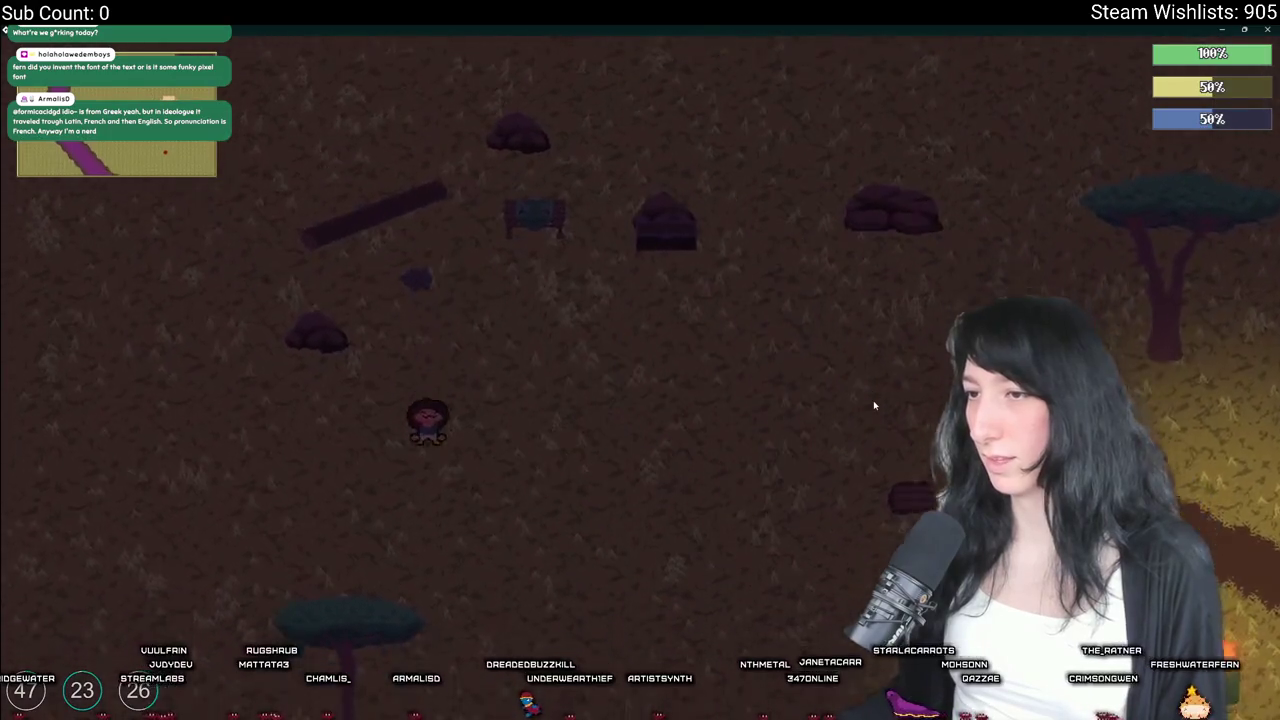
{"action": "key", "text": "w"}
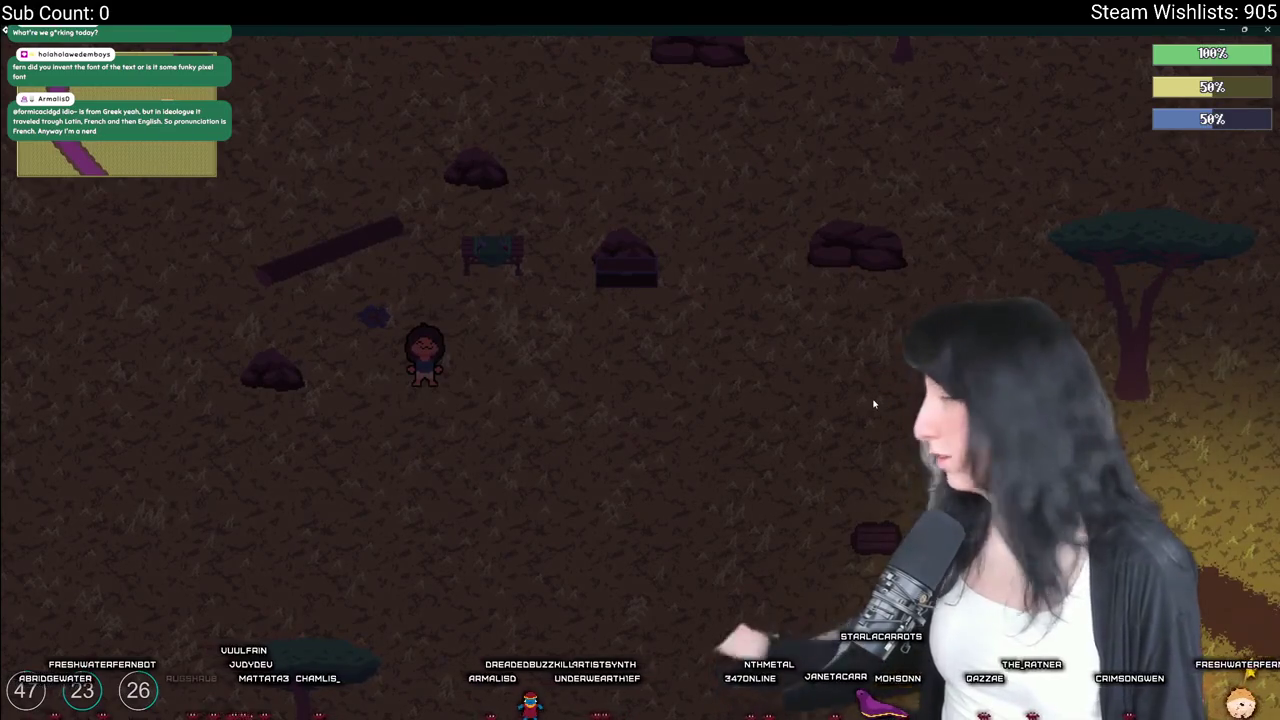
{"action": "key", "text": "Escape"}
{"action": "left_click", "coordinate": [640, 480]}
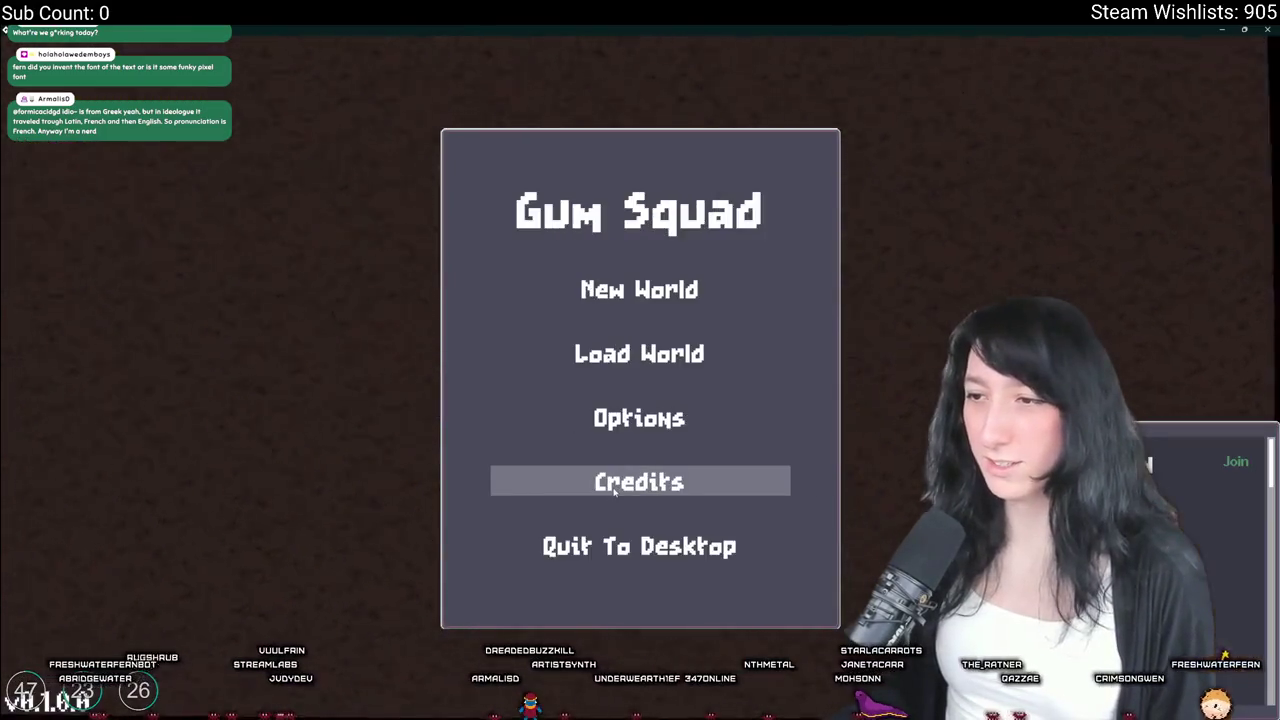
Create a new world lobby, save and quit, reload it twice, then quit the game to the desktop
{"action": "left_click", "coordinate": [640, 289]}
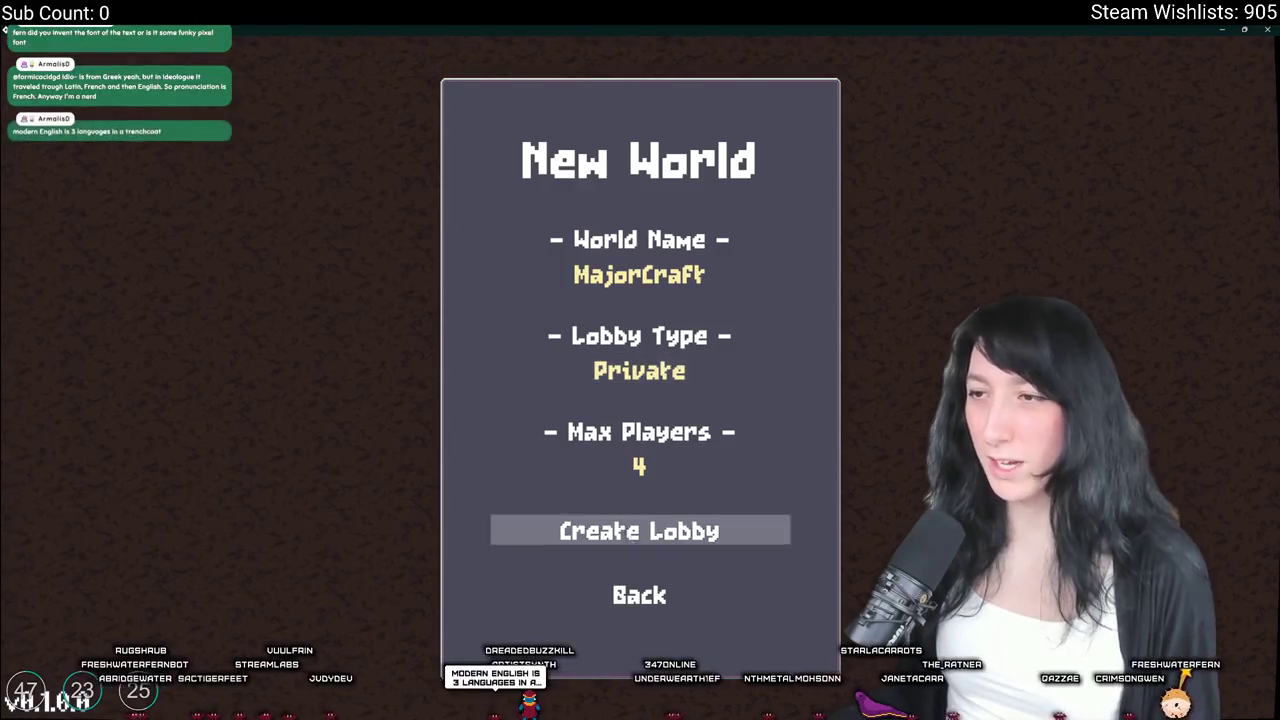
{"action": "left_click", "coordinate": [645, 526]}
{"action": "key", "text": "Escape"}
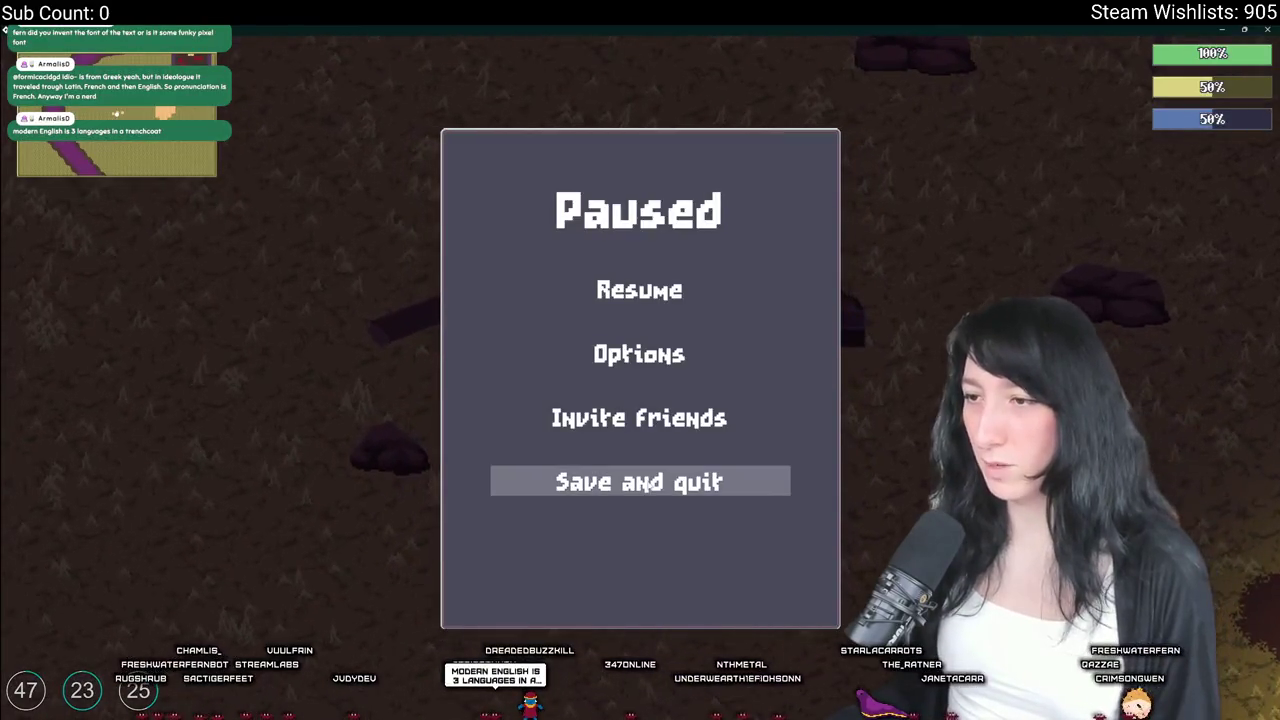
{"action": "left_click", "coordinate": [640, 480]}
{"action": "left_click", "coordinate": [640, 353]}
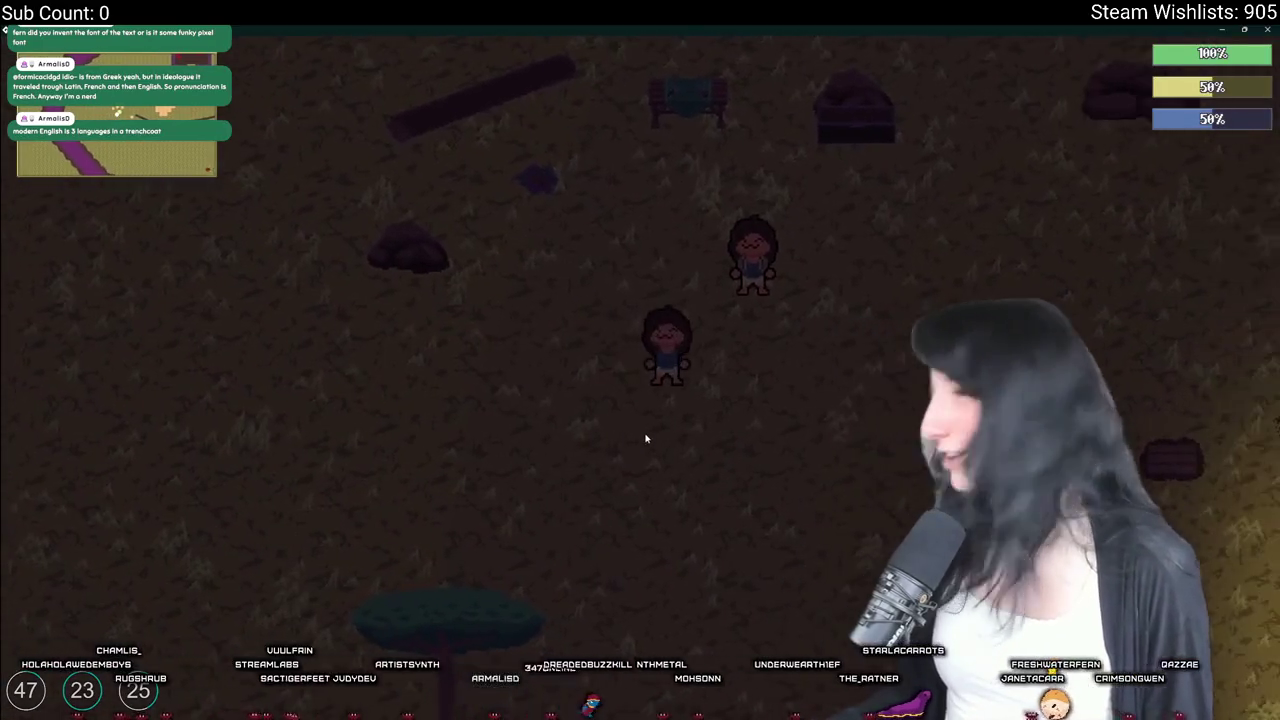
{"action": "key", "text": "Escape"}
{"action": "left_click", "coordinate": [640, 482]}
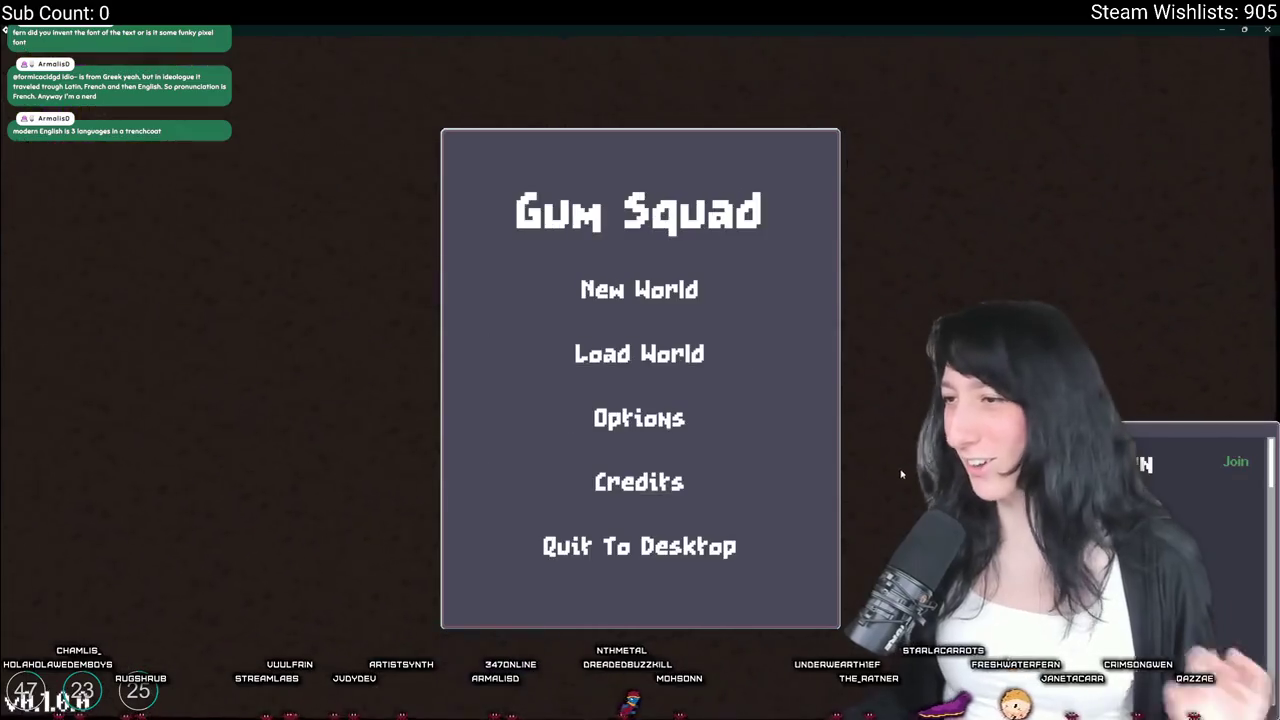
{"action": "left_click", "coordinate": [640, 353]}
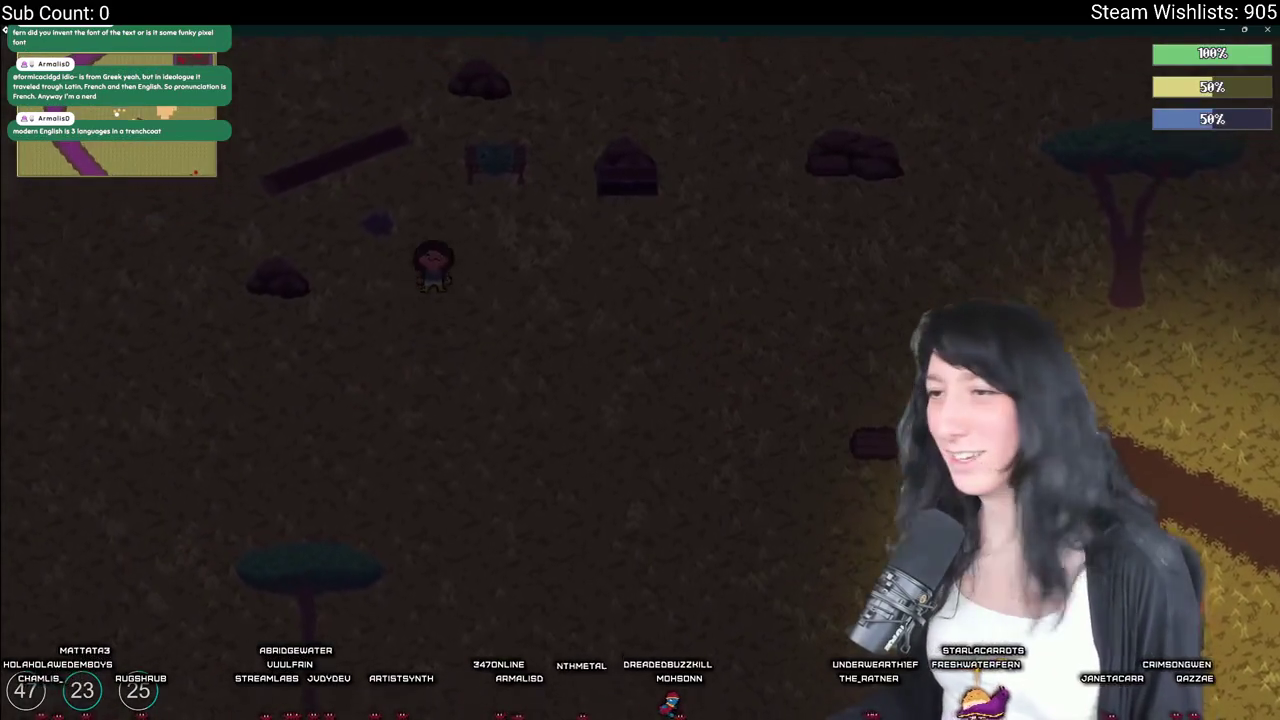
{"action": "key", "text": "Escape"}
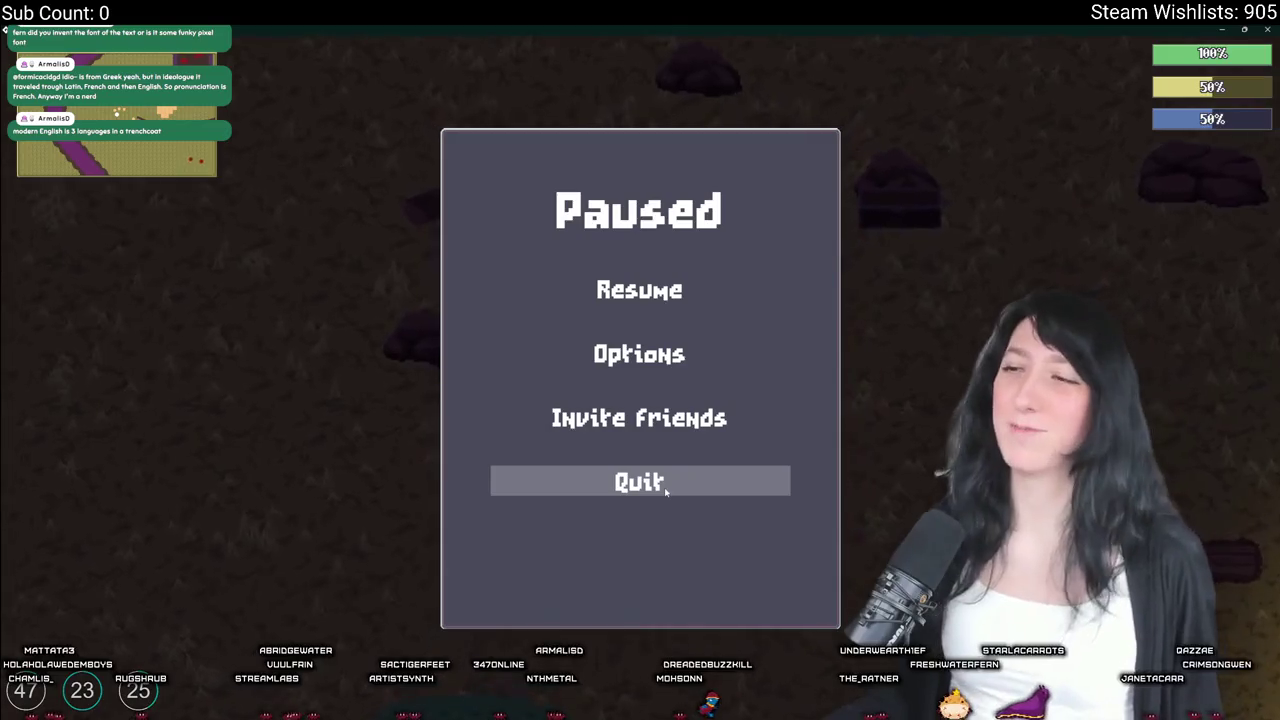
{"action": "key", "text": "Escape"}
{"action": "key", "text": "Escape"}
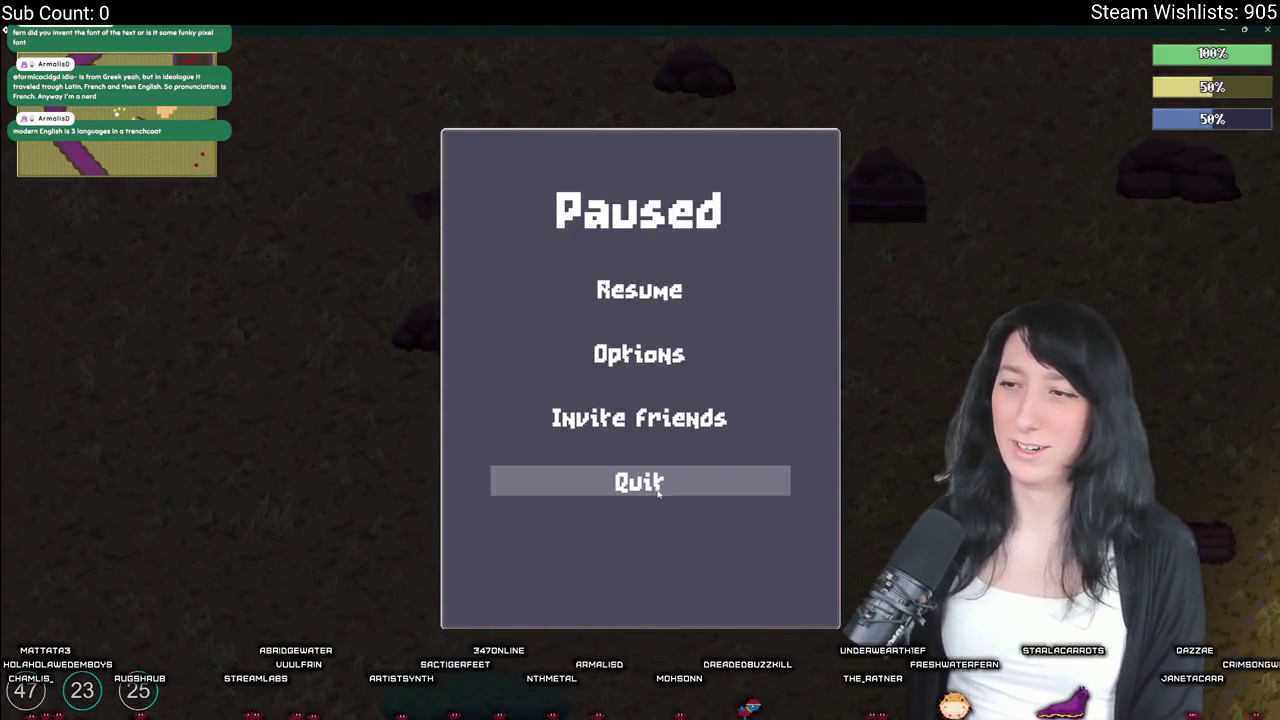
{"action": "left_click", "coordinate": [663, 486]}
{"action": "left_click", "coordinate": [598, 552]}
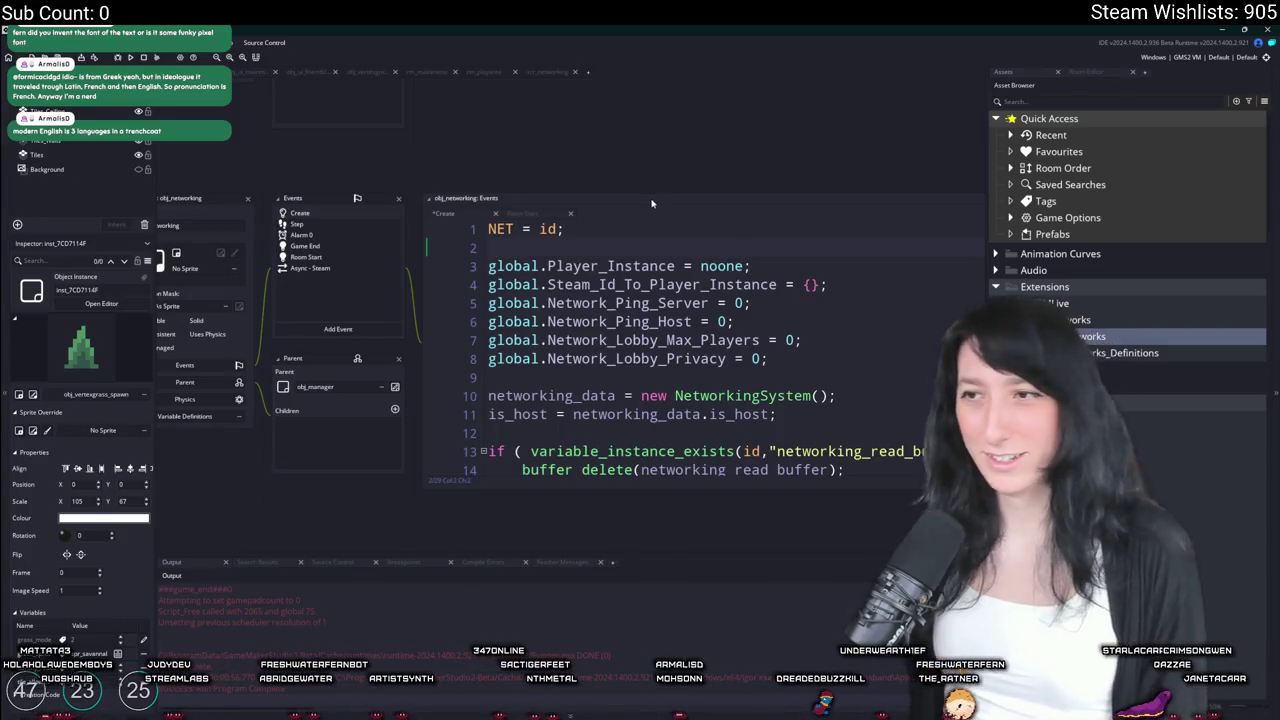
Read obj_networking's Create code around networking_data and the networking_read_buffer existence check
{"action": "scroll", "coordinate": [600, 236], "scroll_direction": "down", "scroll_amount": 5}
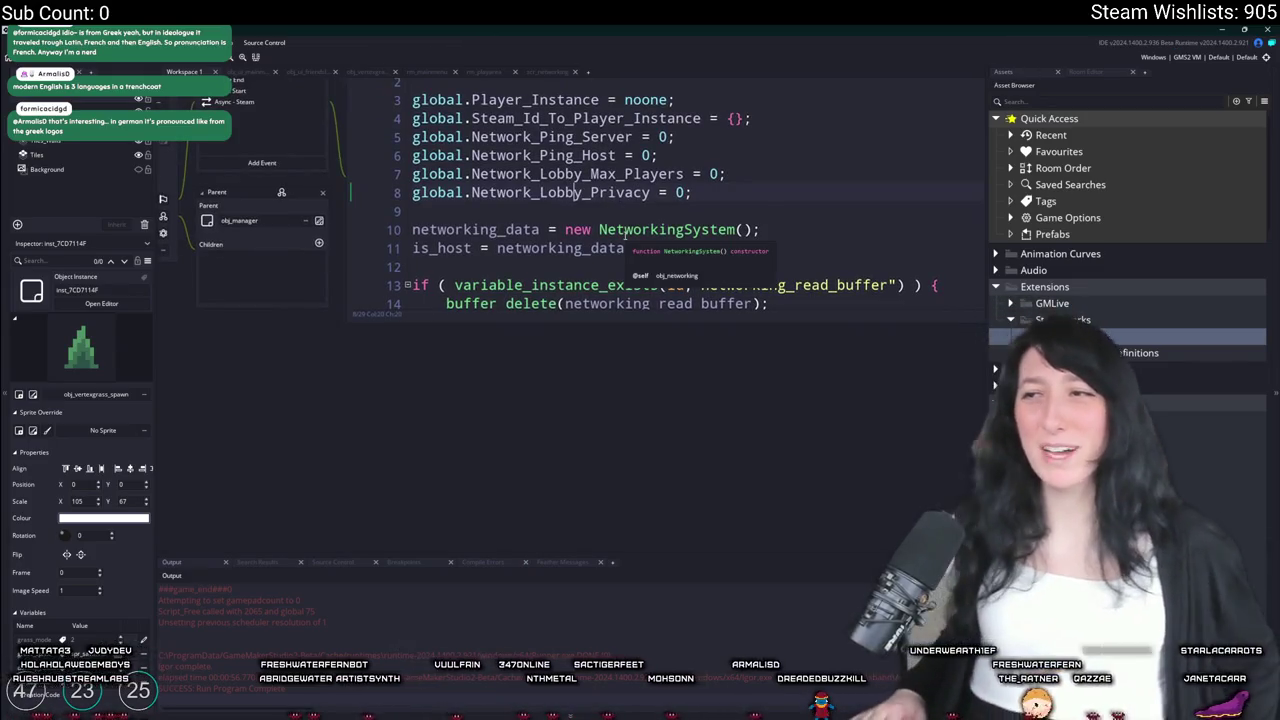
{"action": "left_click", "coordinate": [770, 229]}
{"action": "left_click", "coordinate": [783, 145]}
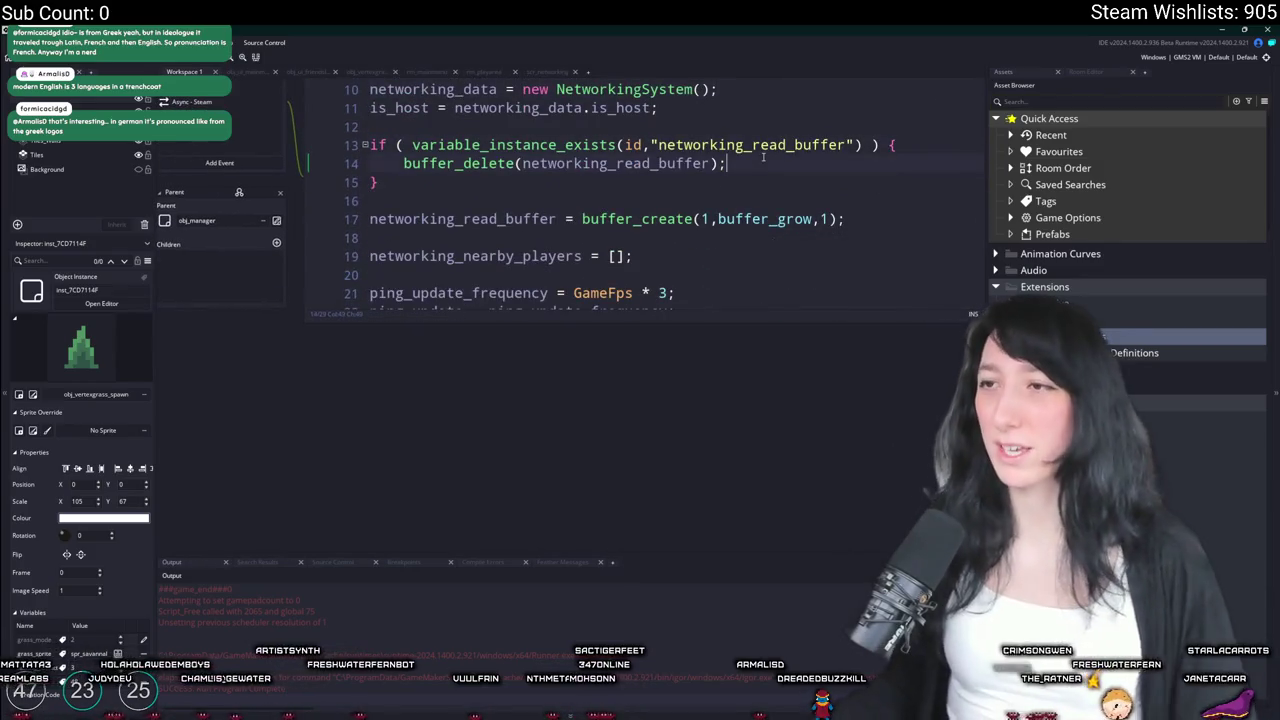
{"action": "scroll", "coordinate": [763, 157], "scroll_direction": "down", "scroll_amount": 2}
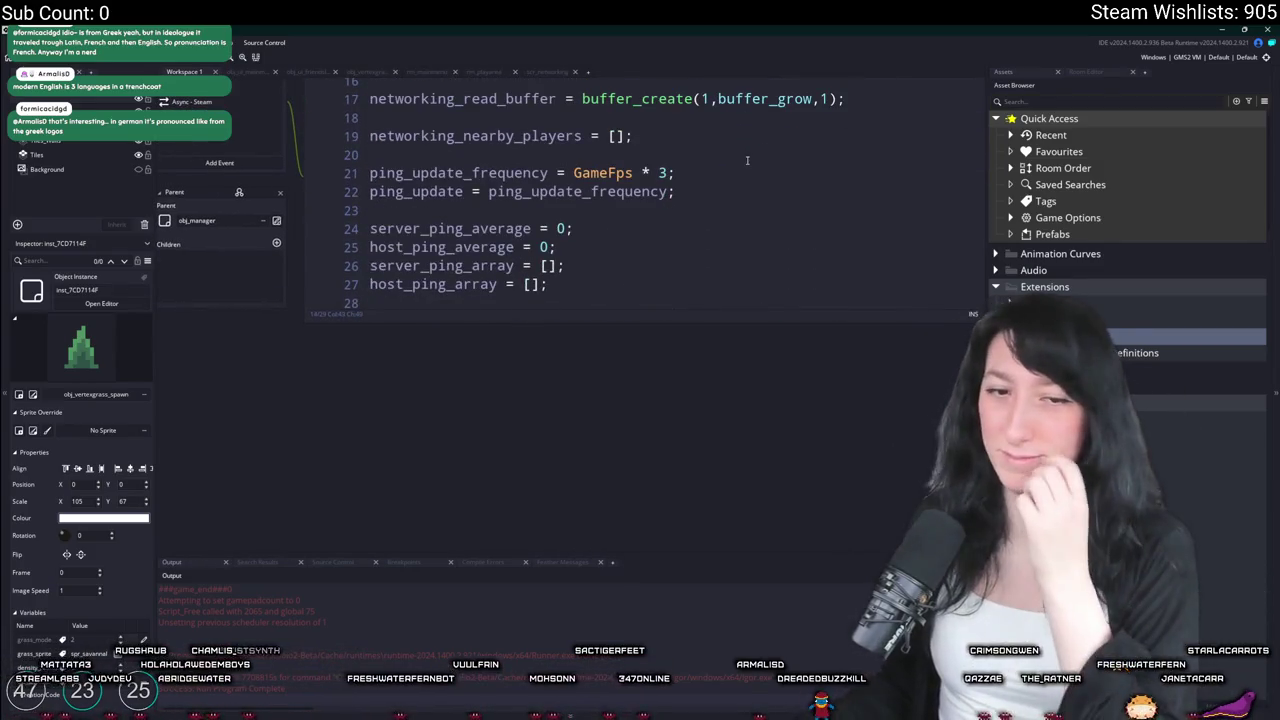
{"action": "scroll", "coordinate": [763, 157], "scroll_direction": "down", "scroll_amount": 1}
{"action": "scroll", "coordinate": [763, 157], "scroll_direction": "up", "scroll_amount": 2}
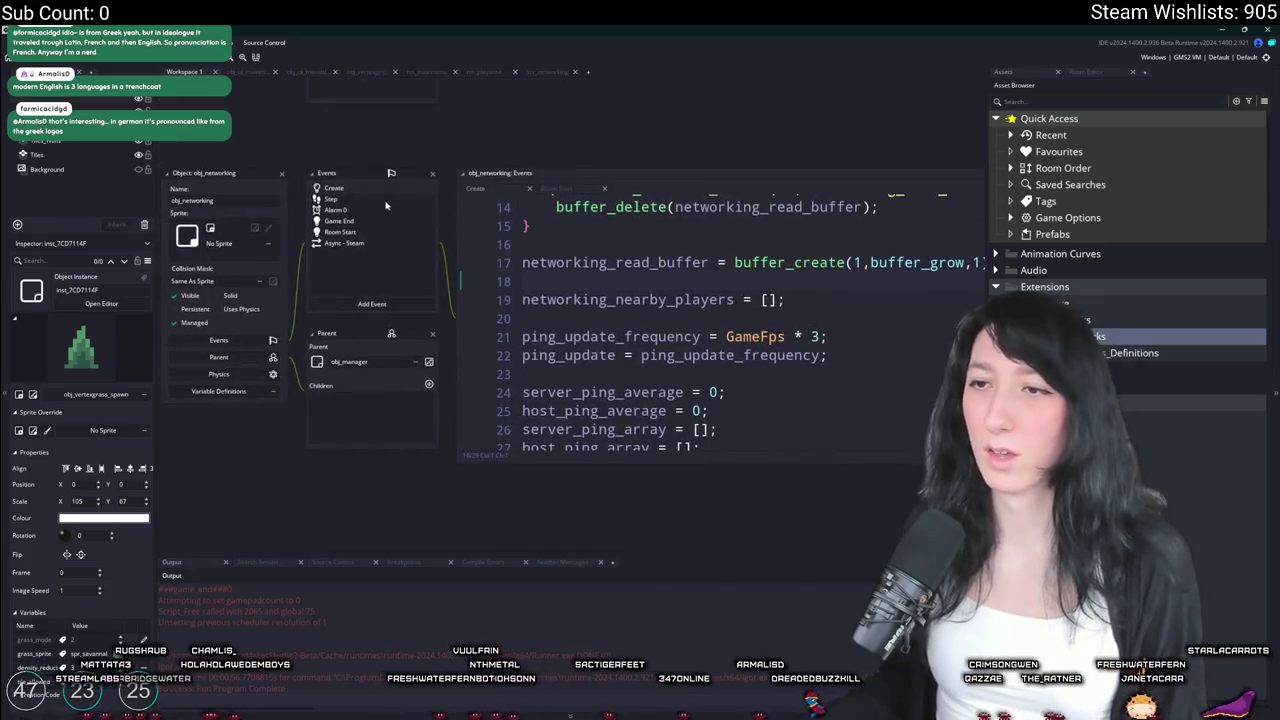
Review Alarm 0's networking_nearby_players and steam_lobby_id checks, then jump to the NetworkingSystem constructor
{"action": "left_click", "coordinate": [376, 210]}
{"action": "left_click", "coordinate": [563, 282]}
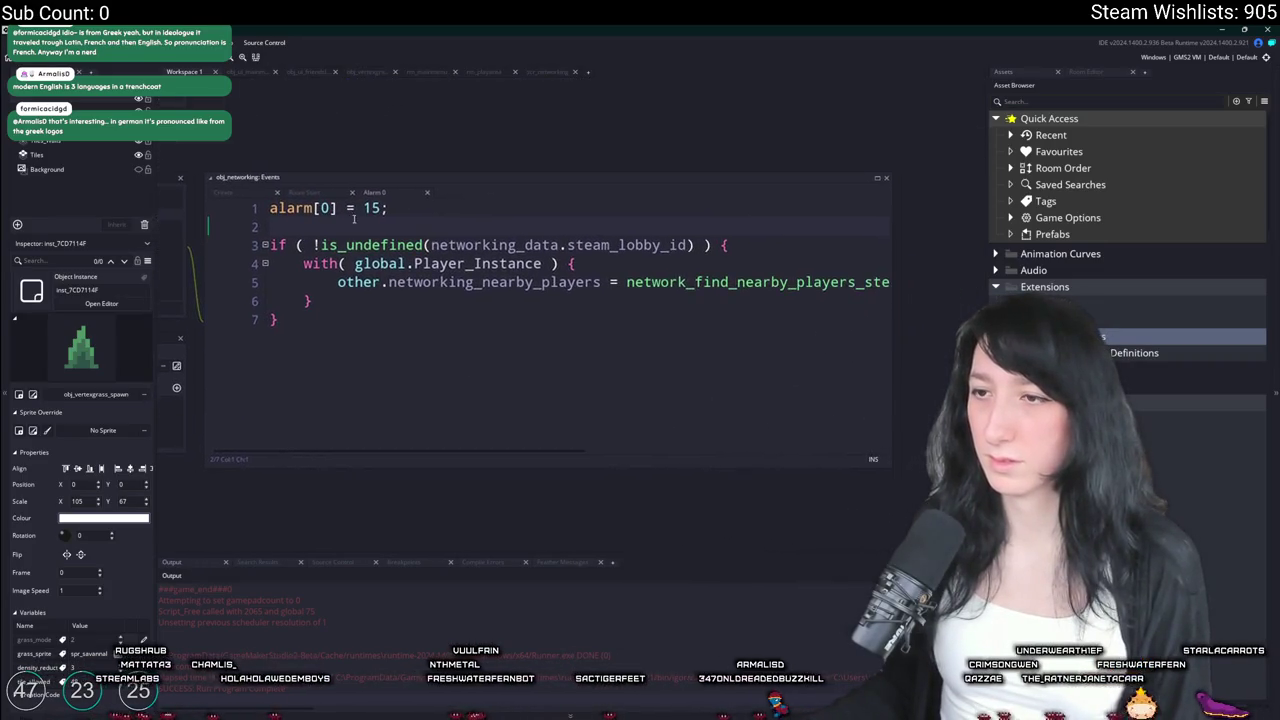
{"action": "double_click", "coordinate": [563, 282]}
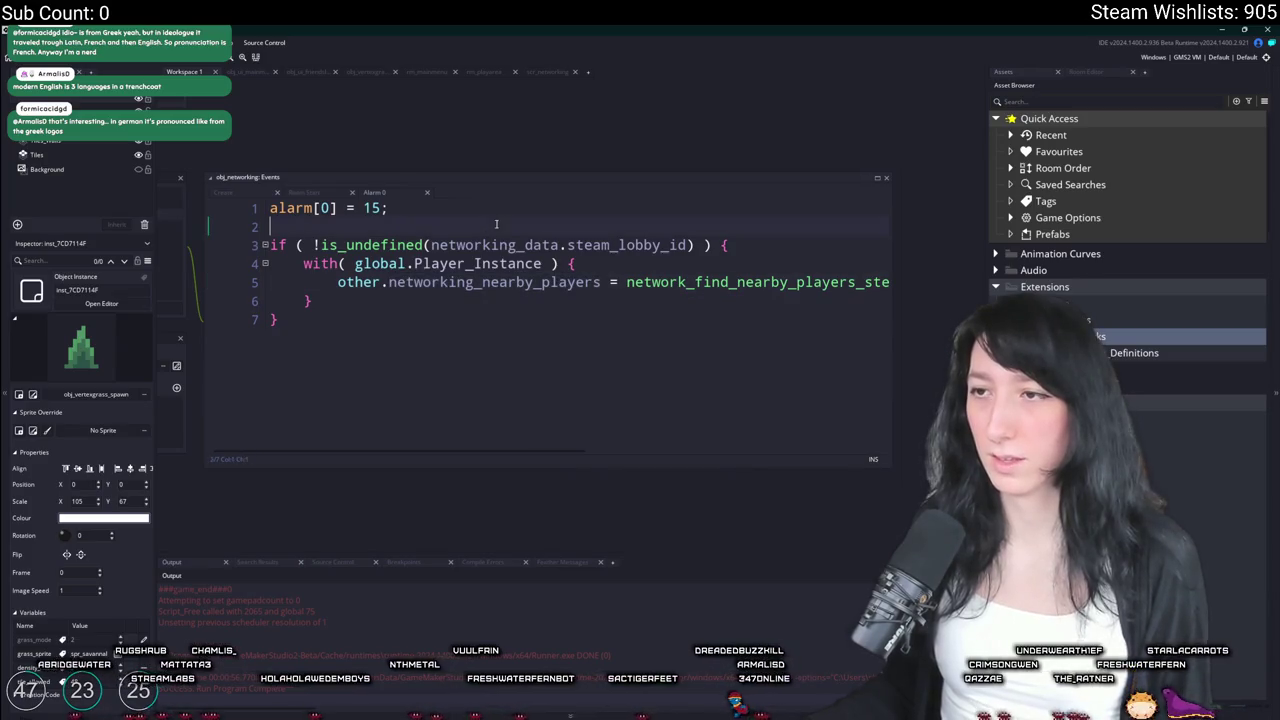
{"action": "left_click", "coordinate": [662, 232]}
{"action": "left_click", "coordinate": [587, 272]}
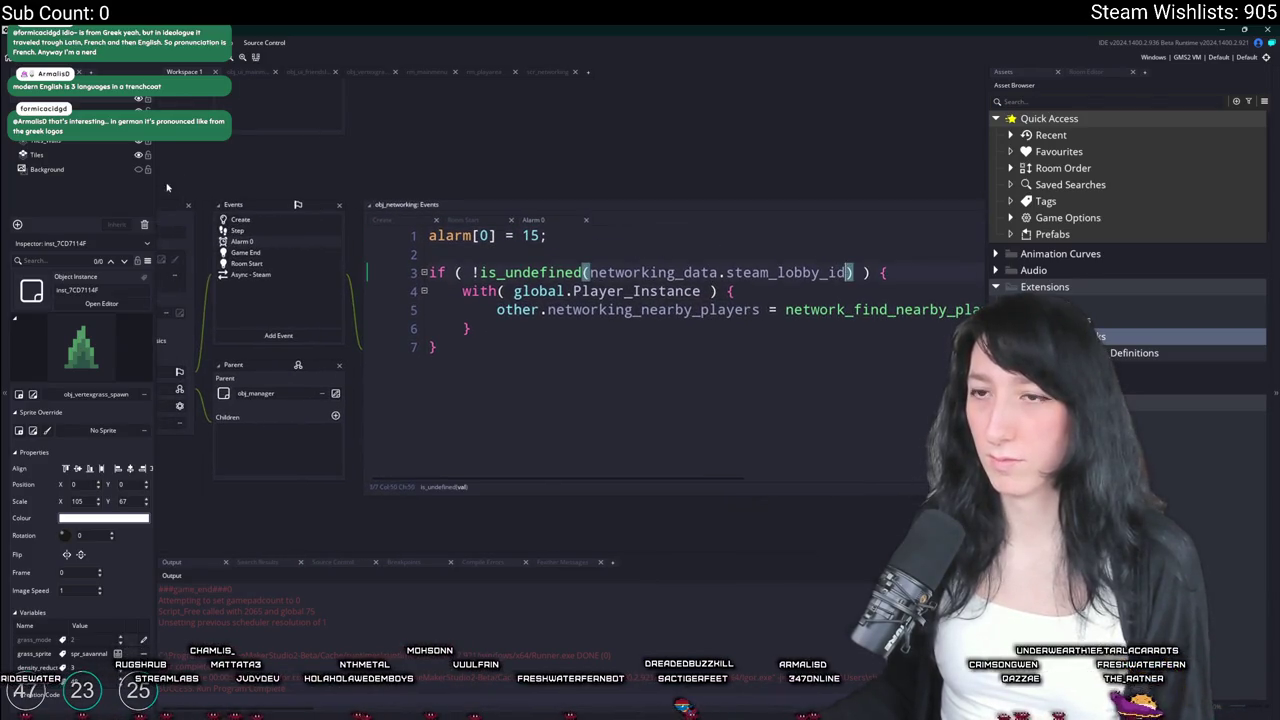
{"action": "left_click", "coordinate": [250, 220]}
{"action": "scroll", "coordinate": [671, 398], "scroll_direction": "up", "scroll_amount": 5}
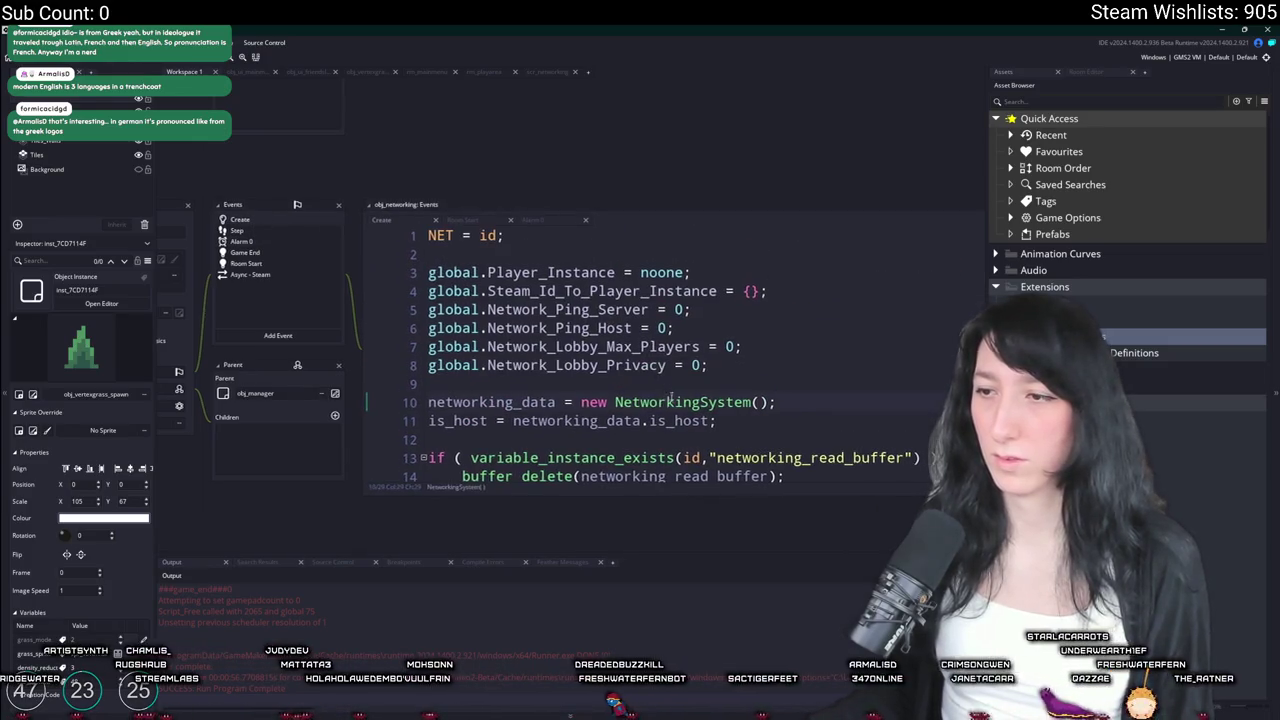
{"action": "middle_click", "coordinate": [671, 398]}
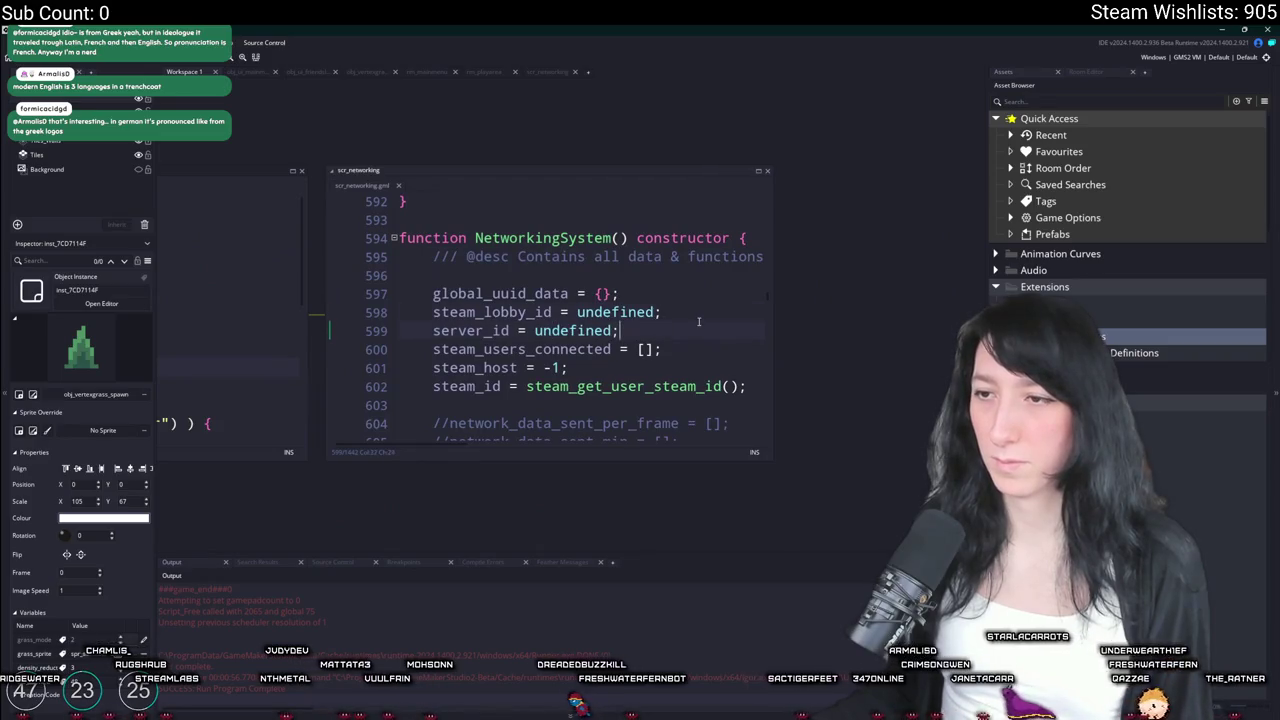
Delete the commented-out network_data traffic tracking lines from the NetworkingSystem constructor
{"action": "scroll", "coordinate": [720, 300], "scroll_direction": "down", "scroll_amount": 2}
{"action": "left_click_drag", "start_coordinate": [774, 246], "coordinate": [925, 250]}
{"action": "scroll", "coordinate": [825, 349], "scroll_direction": "down", "scroll_amount": 3}
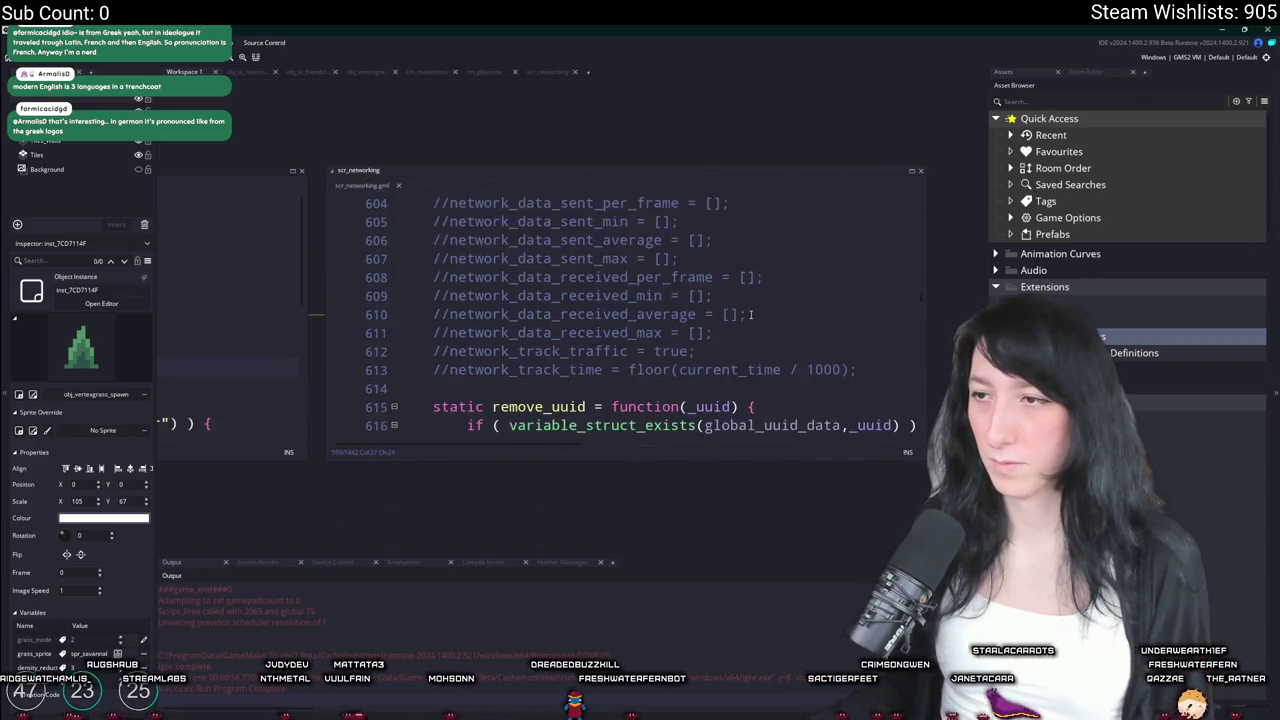
{"action": "left_click_drag", "start_coordinate": [858, 329], "coordinate": [373, 254]}
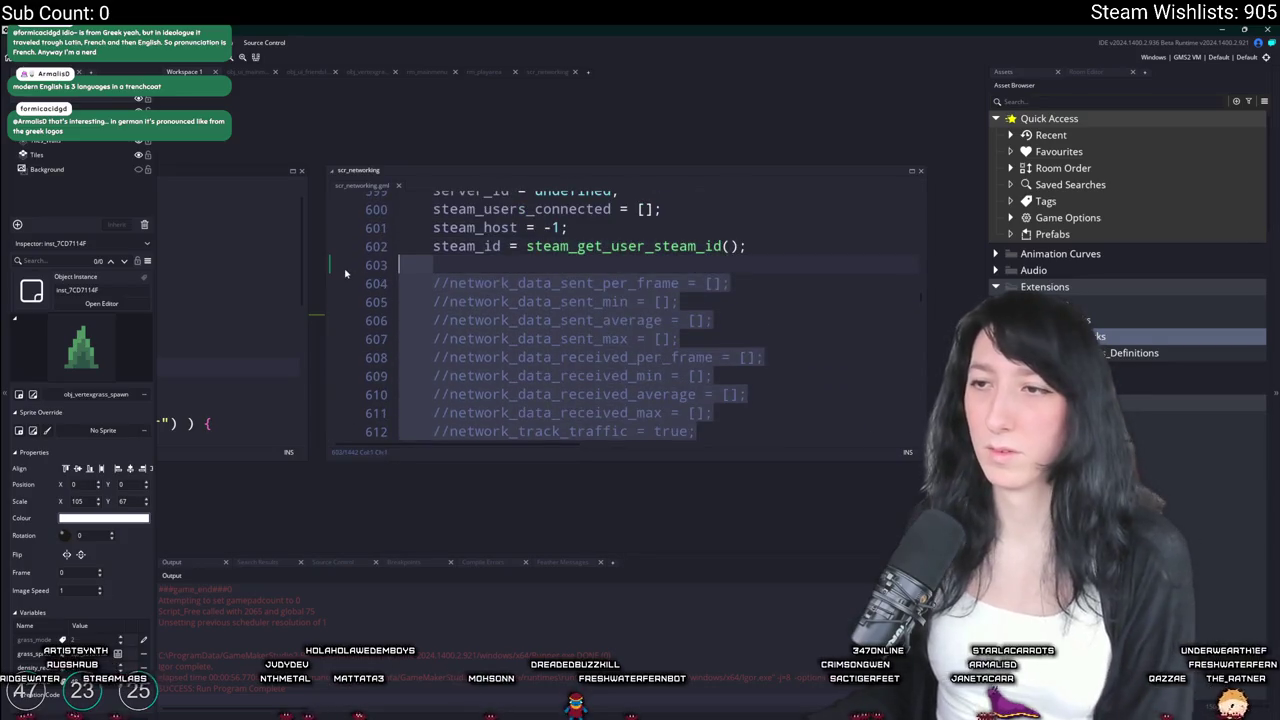
{"action": "key", "text": "BackSpace"}
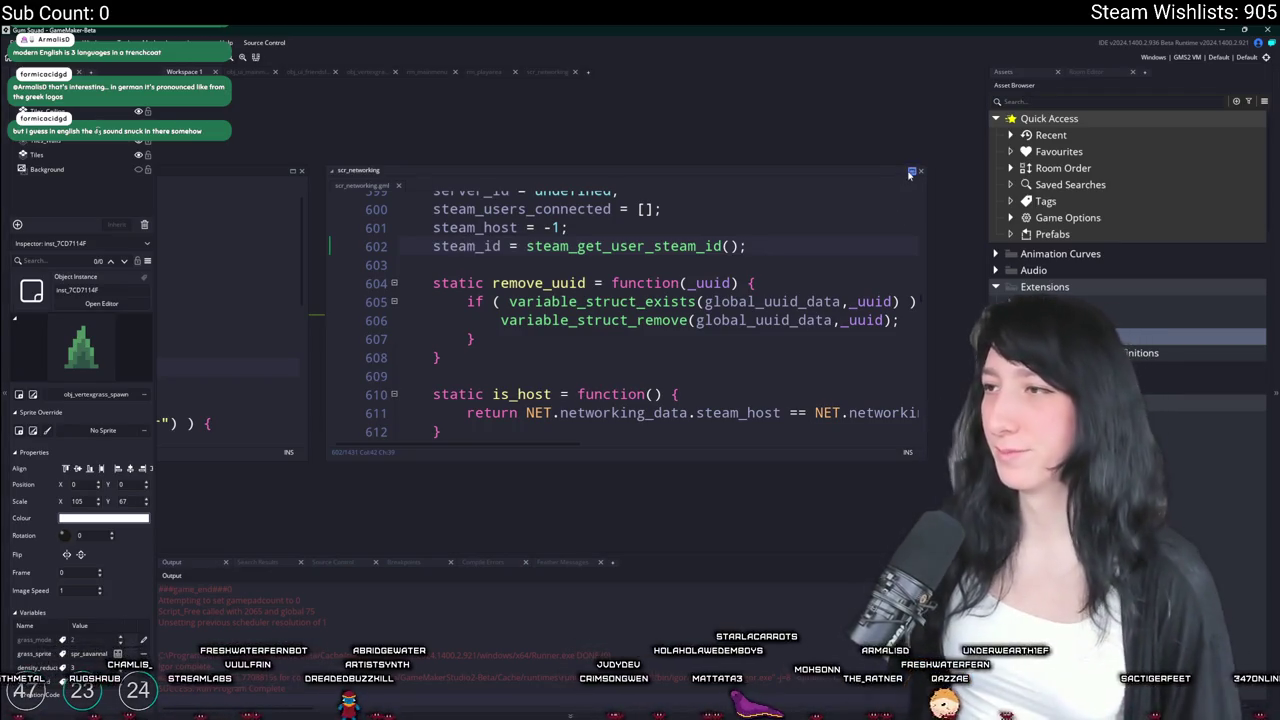
Maximise scr_networking, read through its static is_host and packet functions, and close it
{"action": "left_click", "coordinate": [911, 173]}
{"action": "key", "text": "F12"}
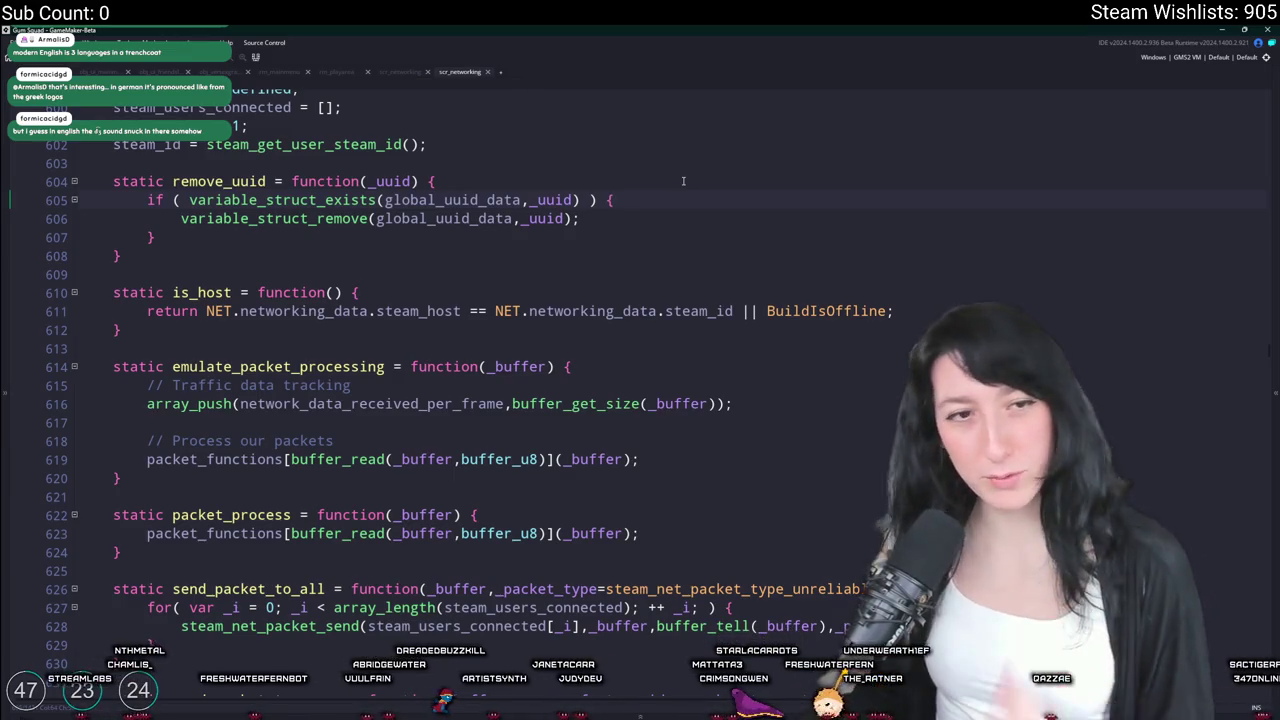
{"action": "scroll", "coordinate": [640, 170], "scroll_direction": "down", "scroll_amount": 3}
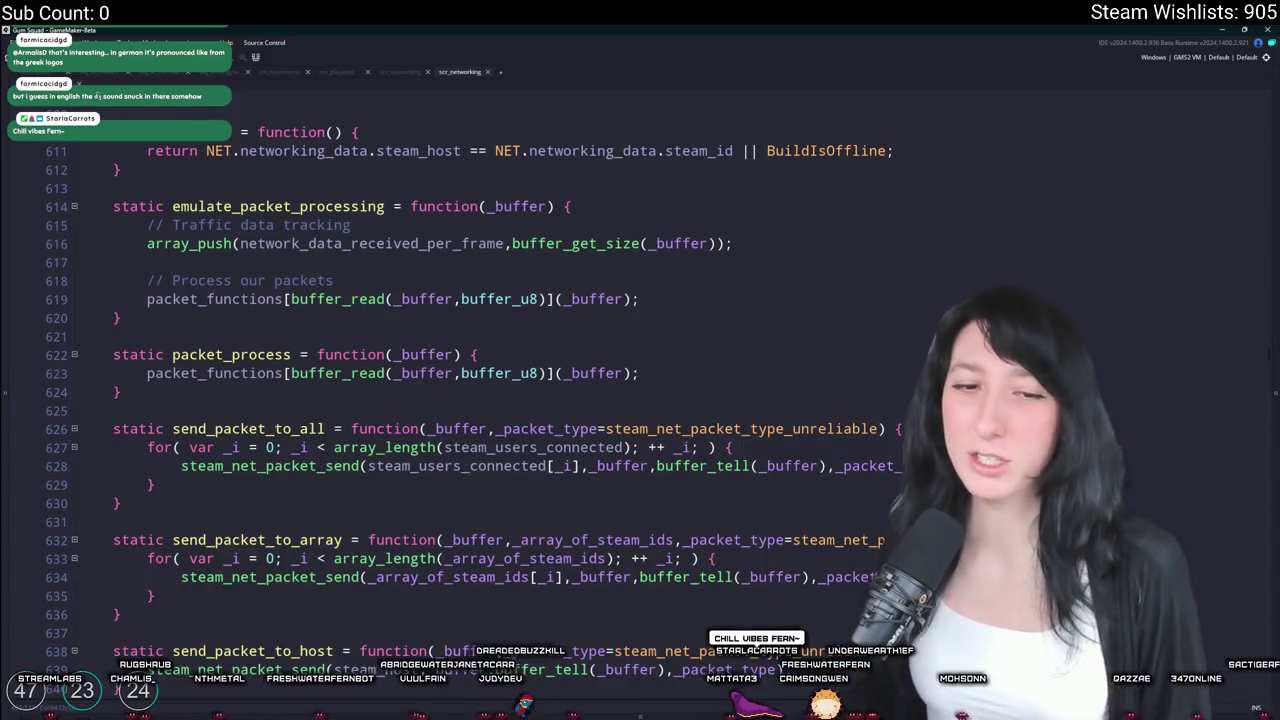
{"action": "scroll", "coordinate": [367, 175], "scroll_direction": "up", "scroll_amount": 1}
{"action": "scroll", "coordinate": [650, 266], "scroll_direction": "up", "scroll_amount": 2}
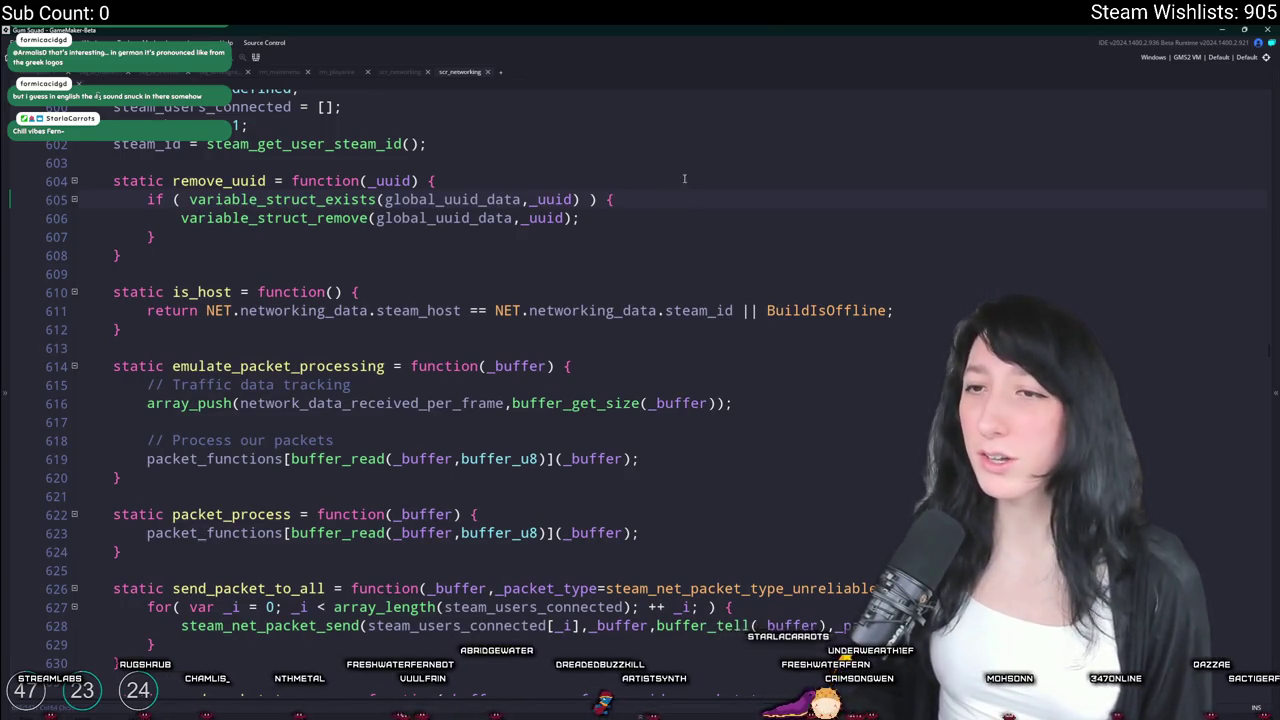
{"action": "scroll", "coordinate": [684, 179], "scroll_direction": "up", "scroll_amount": 2}
{"action": "middle_click", "coordinate": [462, 76]}
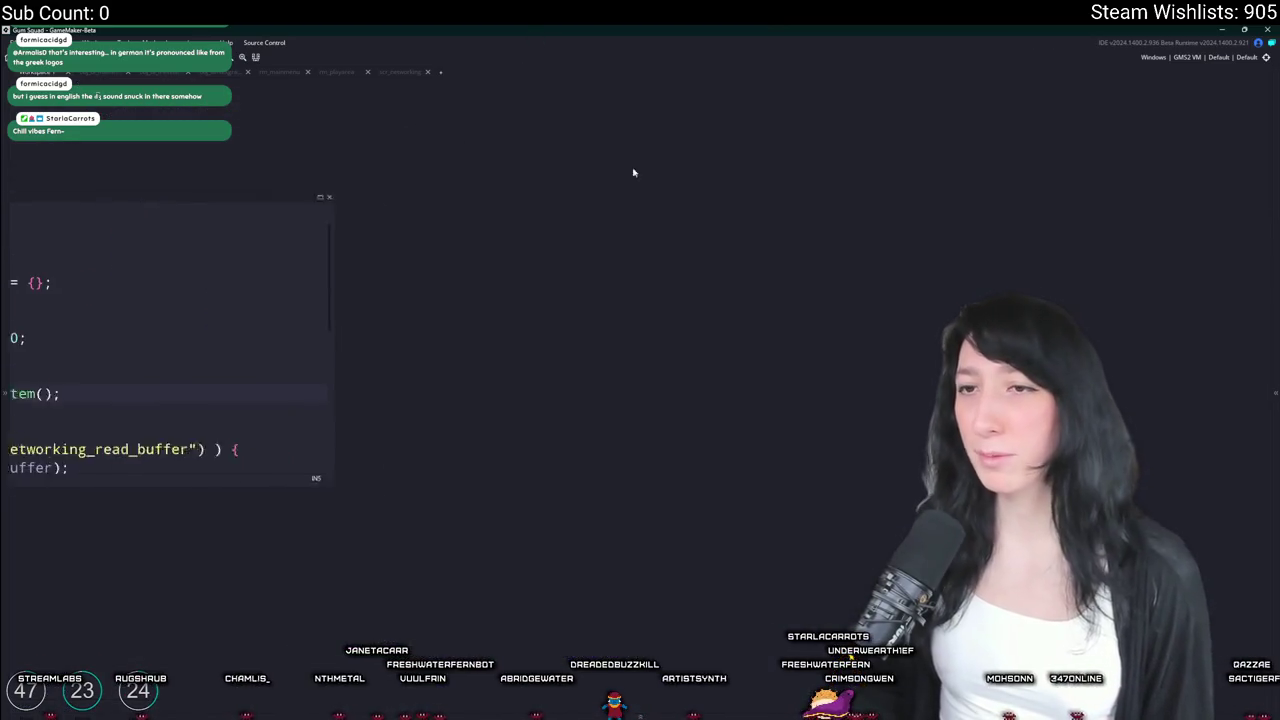
Open obj_boot's Create event through asset search and read down to the obj_steam creation line
{"action": "key", "text": "ctrl+t"}
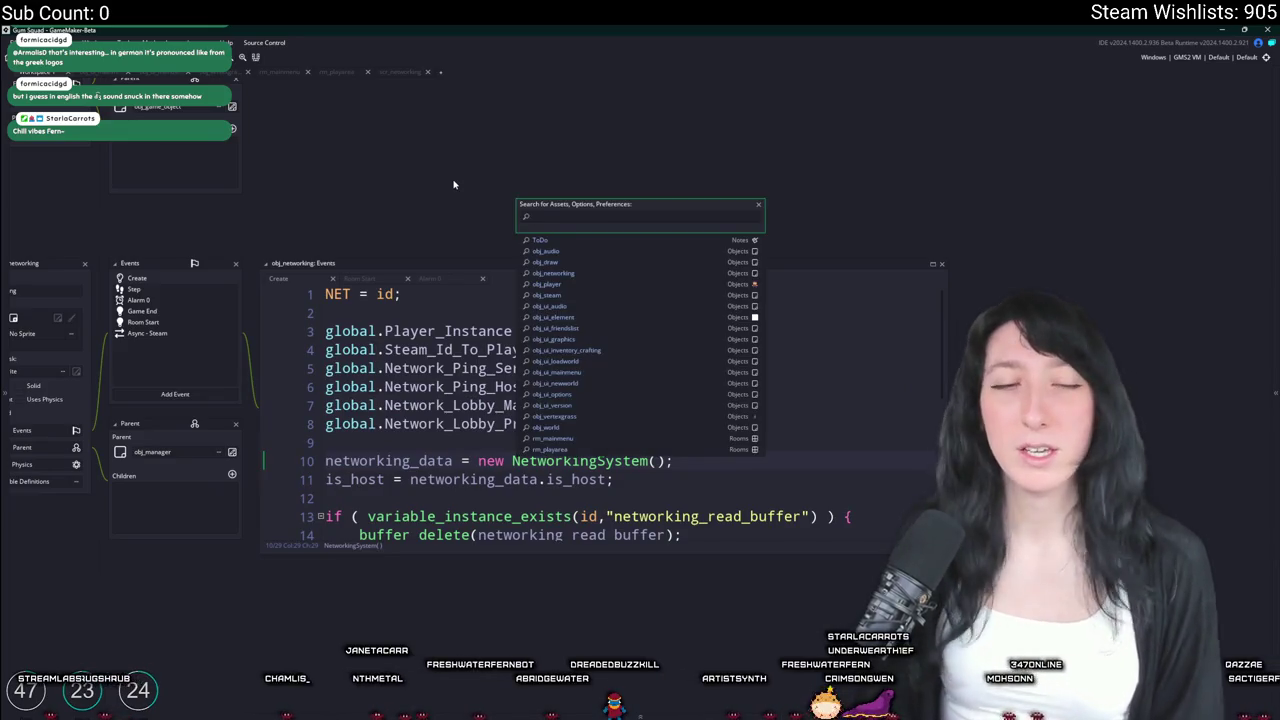
{"action": "type", "text": "obj_boot"}
{"action": "key", "text": "Return"}
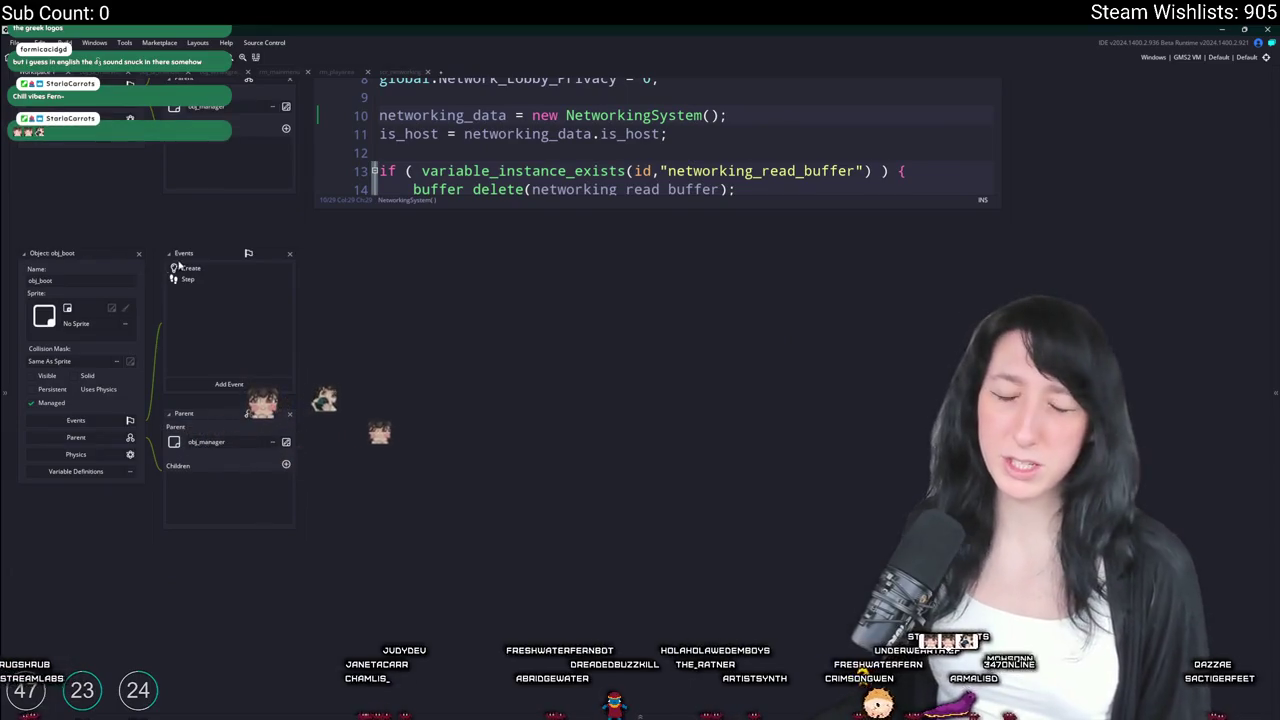
{"action": "double_click", "coordinate": [189, 269]}
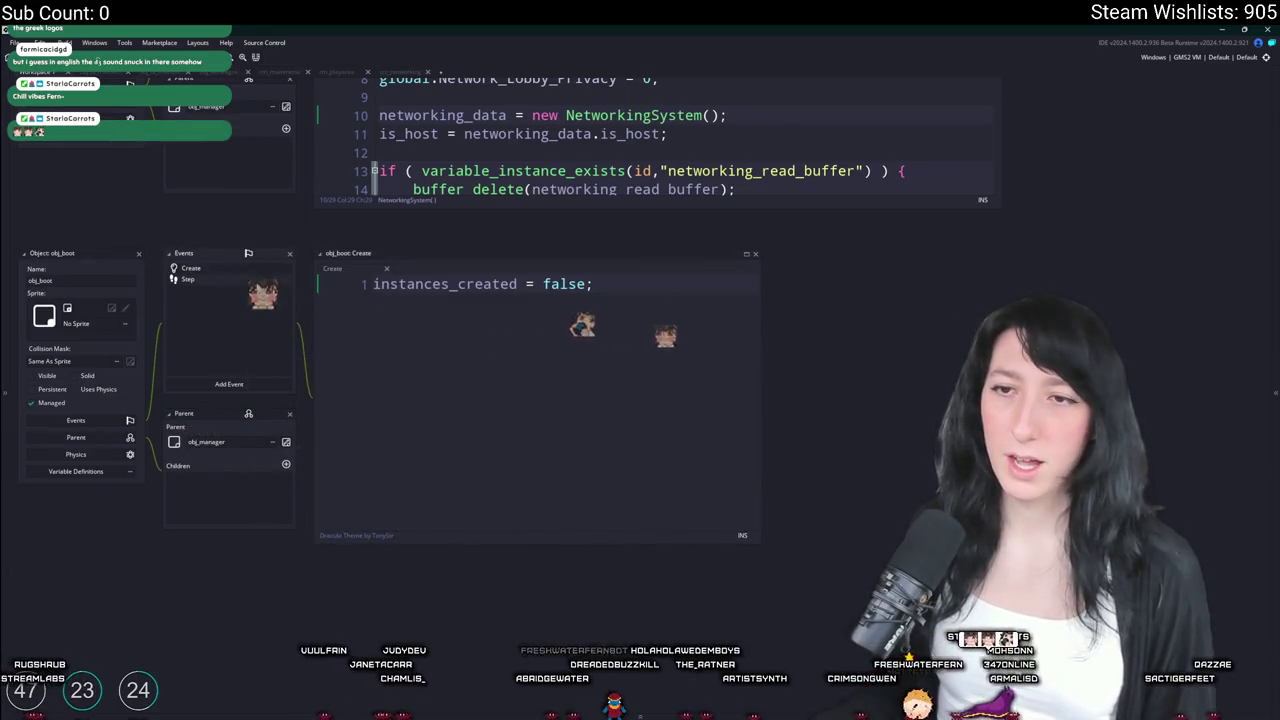
{"action": "left_click", "coordinate": [745, 255]}
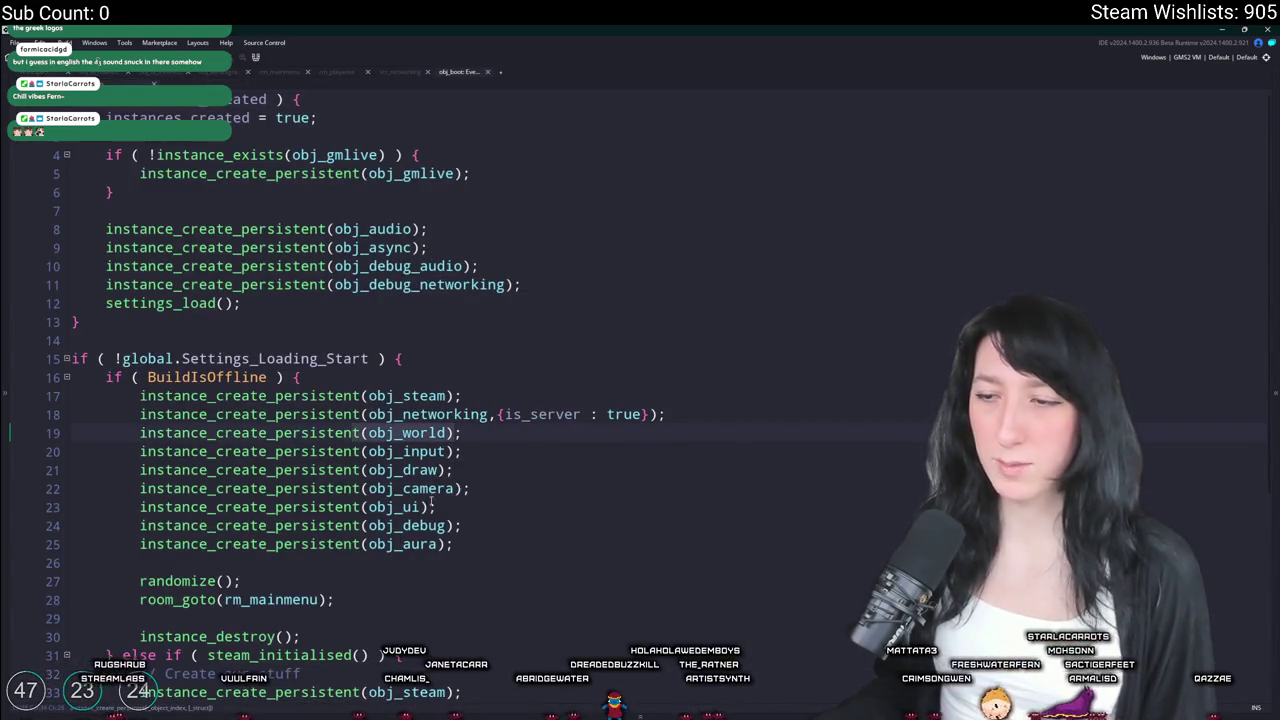
{"action": "left_click", "coordinate": [407, 395]}
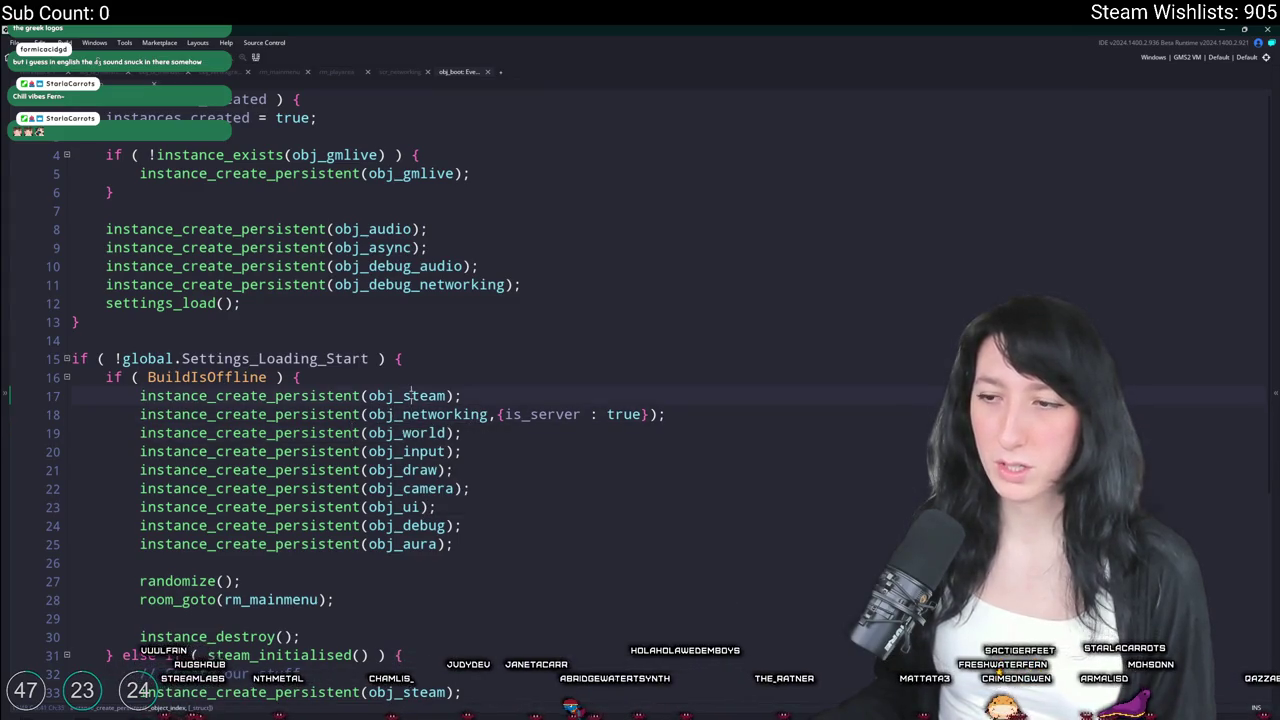
{"action": "scroll", "coordinate": [407, 395], "scroll_direction": "down", "scroll_amount": 2}
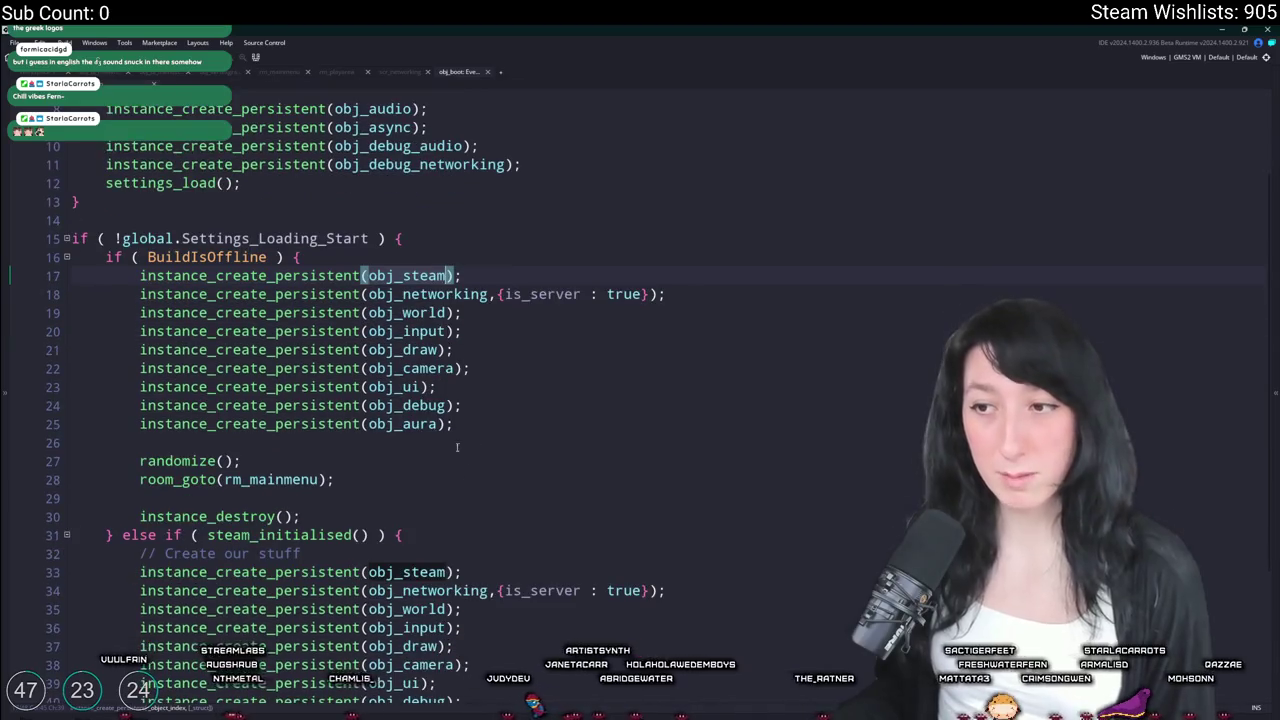
{"action": "scroll", "coordinate": [503, 503], "scroll_direction": "down", "scroll_amount": 2}
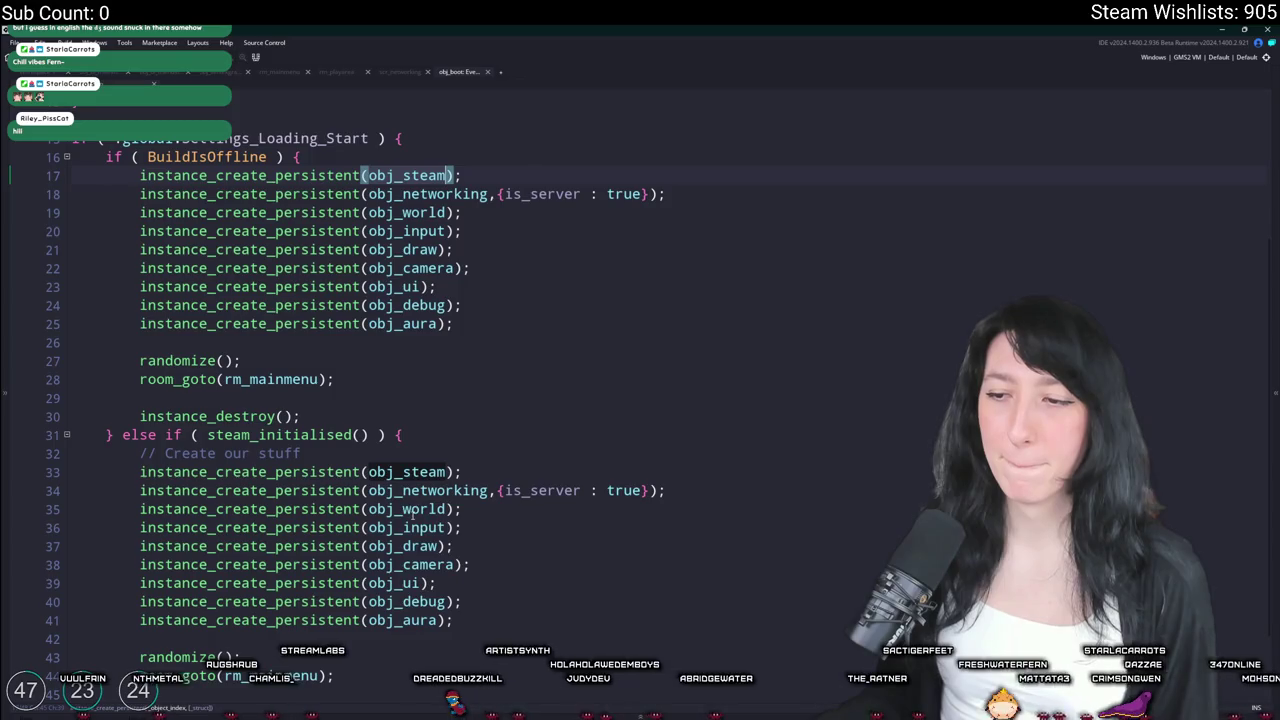
Open obj_steam from line 33, read its Create code, then close it and reopen asset search
{"action": "left_click", "coordinate": [428, 474]}
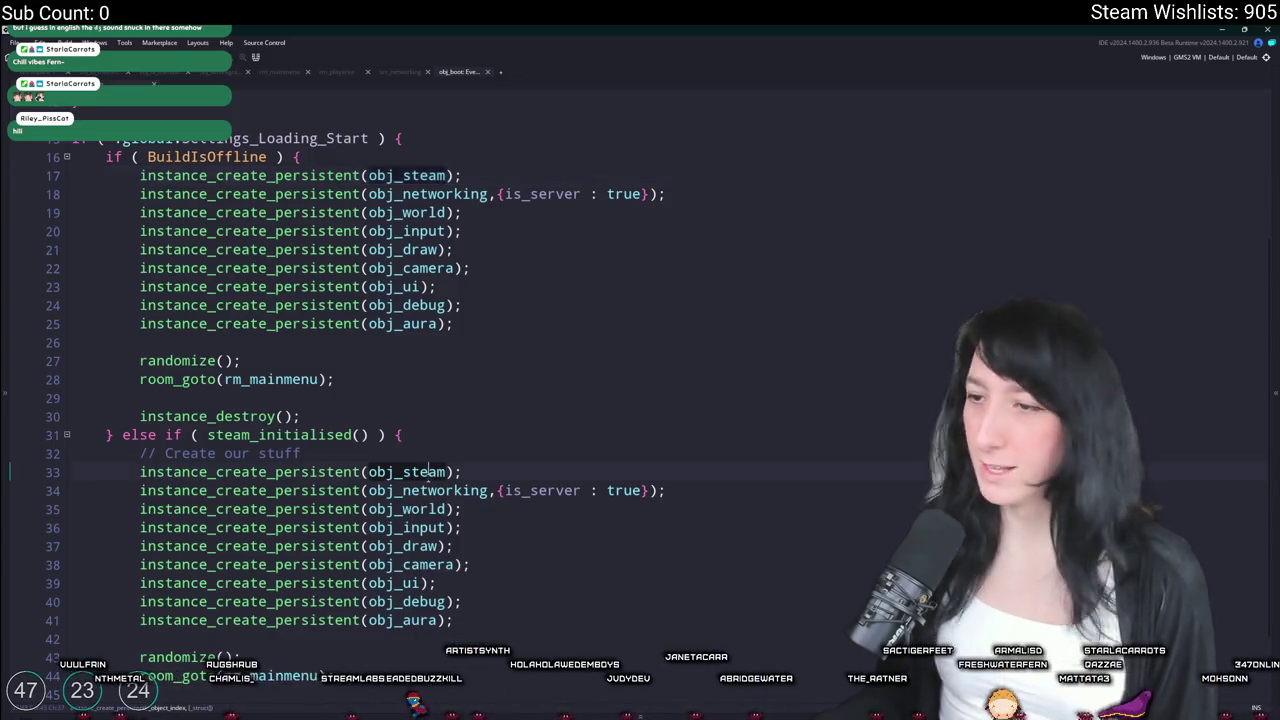
{"action": "middle_click", "coordinate": [428, 477]}
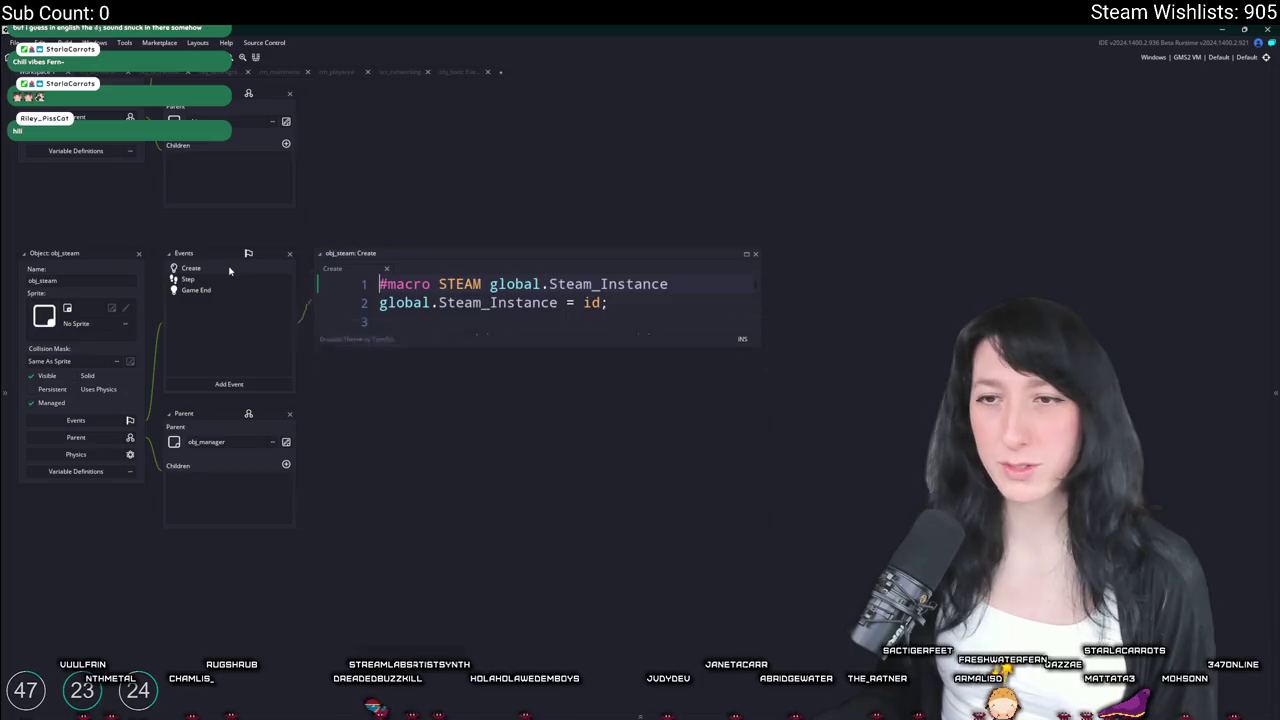
{"action": "left_click", "coordinate": [663, 340]}
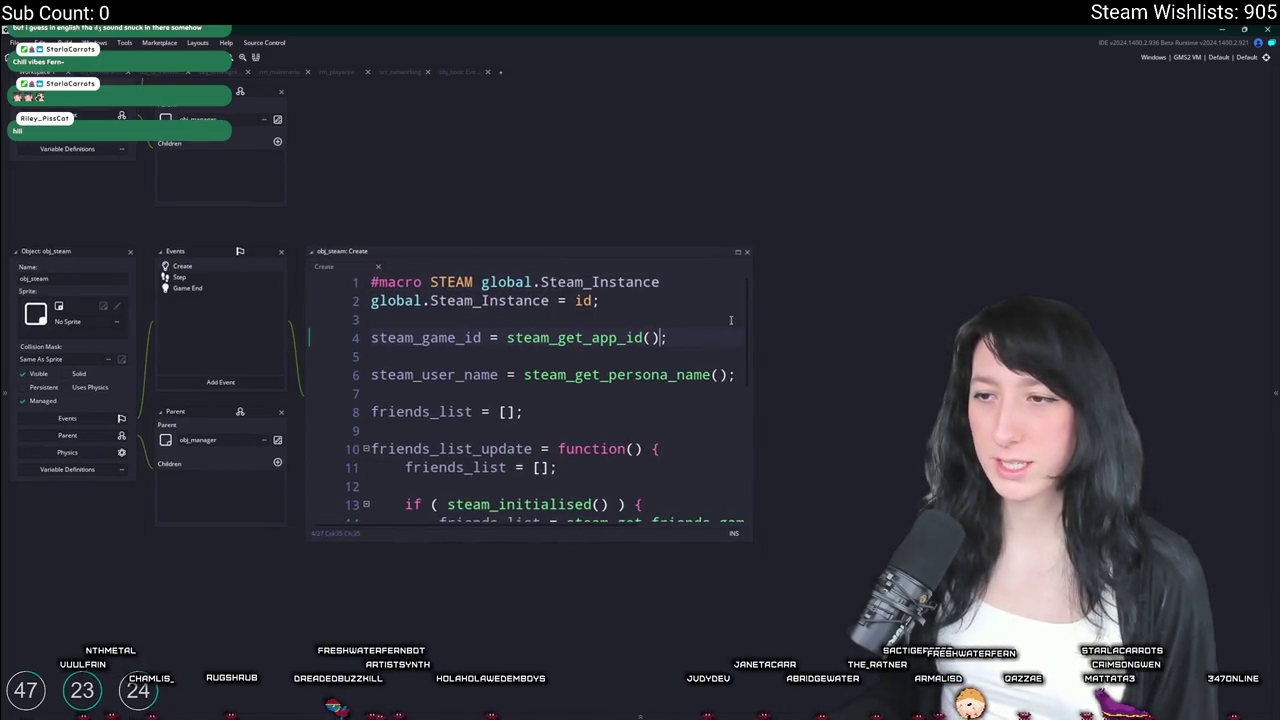
{"action": "left_click_drag", "start_coordinate": [751, 311], "coordinate": [848, 311]}
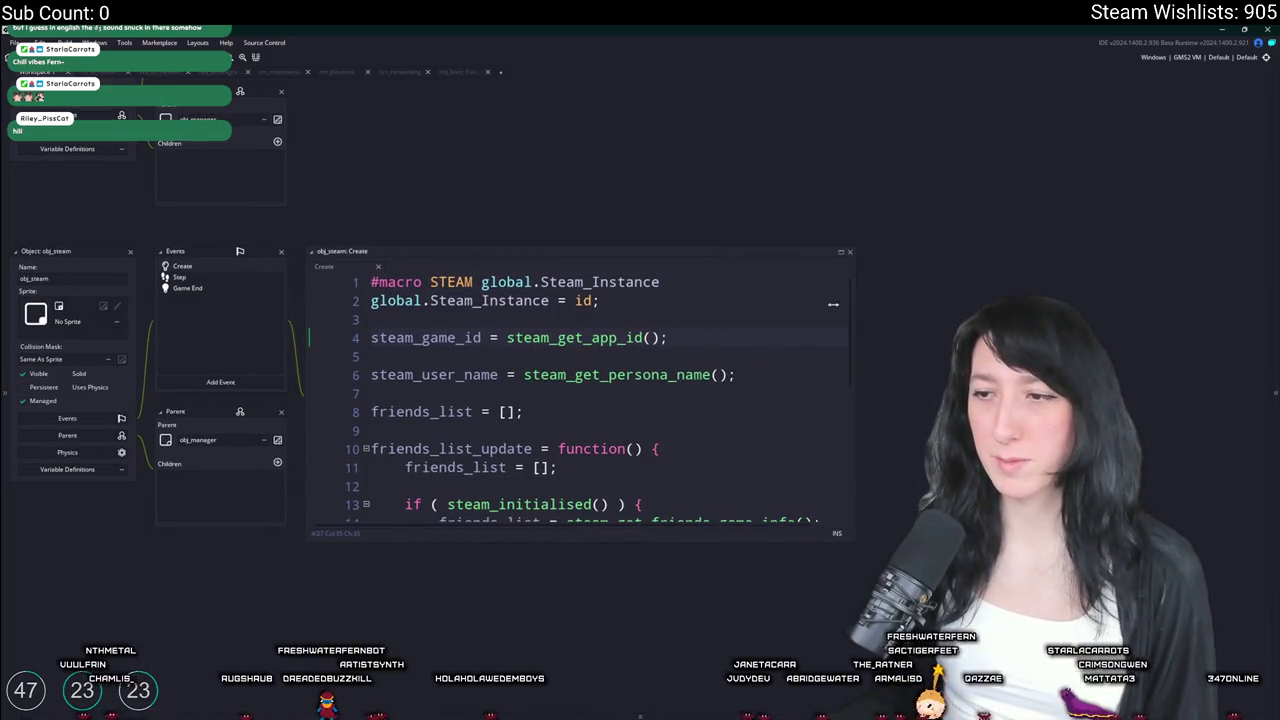
{"action": "scroll", "coordinate": [443, 300], "scroll_direction": "down", "scroll_amount": 10}
{"action": "left_click", "coordinate": [518, 170]}
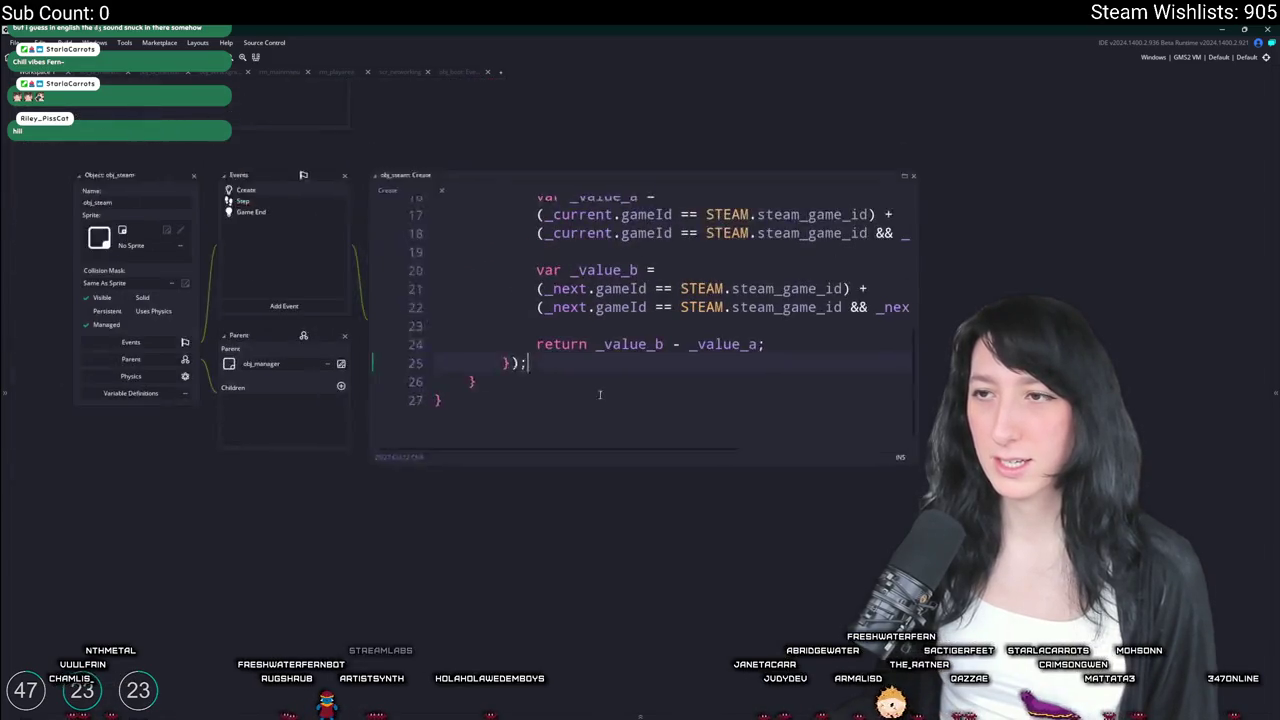
{"action": "left_click", "coordinate": [222, 216]}
{"action": "key", "text": "ctrl+t"}
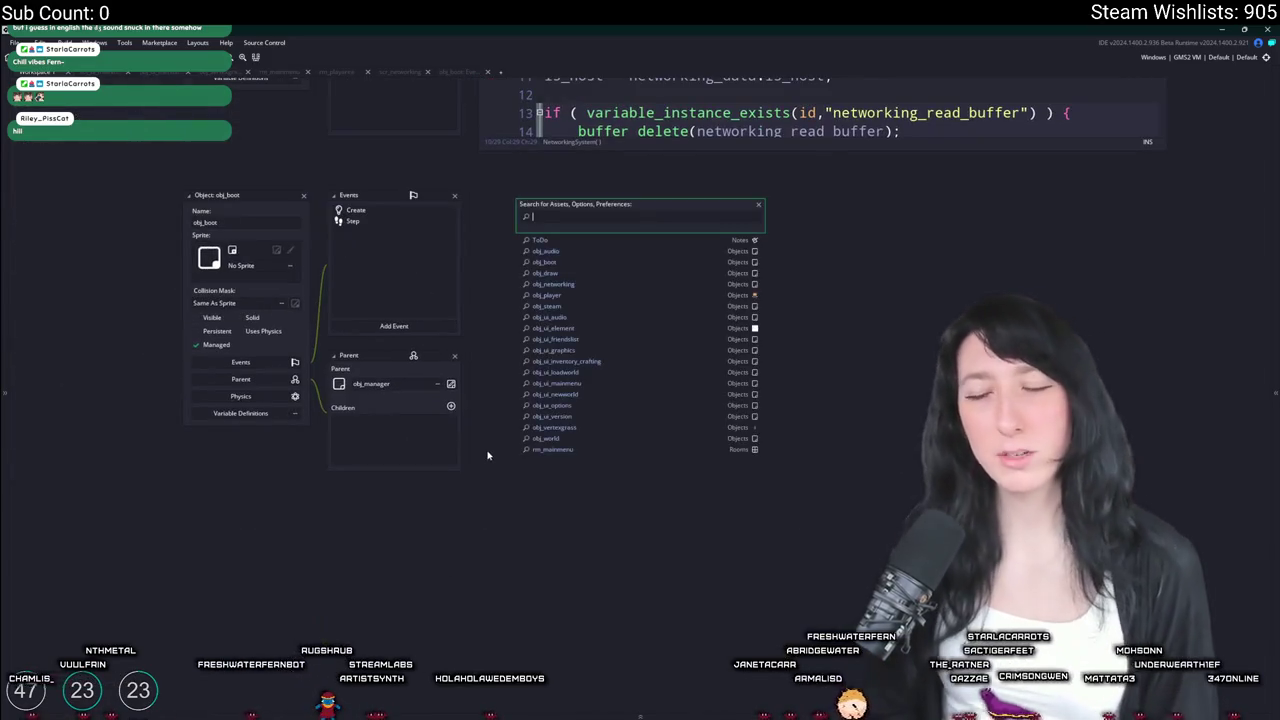
Open obj_world's Room End code, briefly delete the event_perform line, then undo to restore it
{"action": "type", "text": "obj_wor"}
{"action": "key", "text": "Return"}
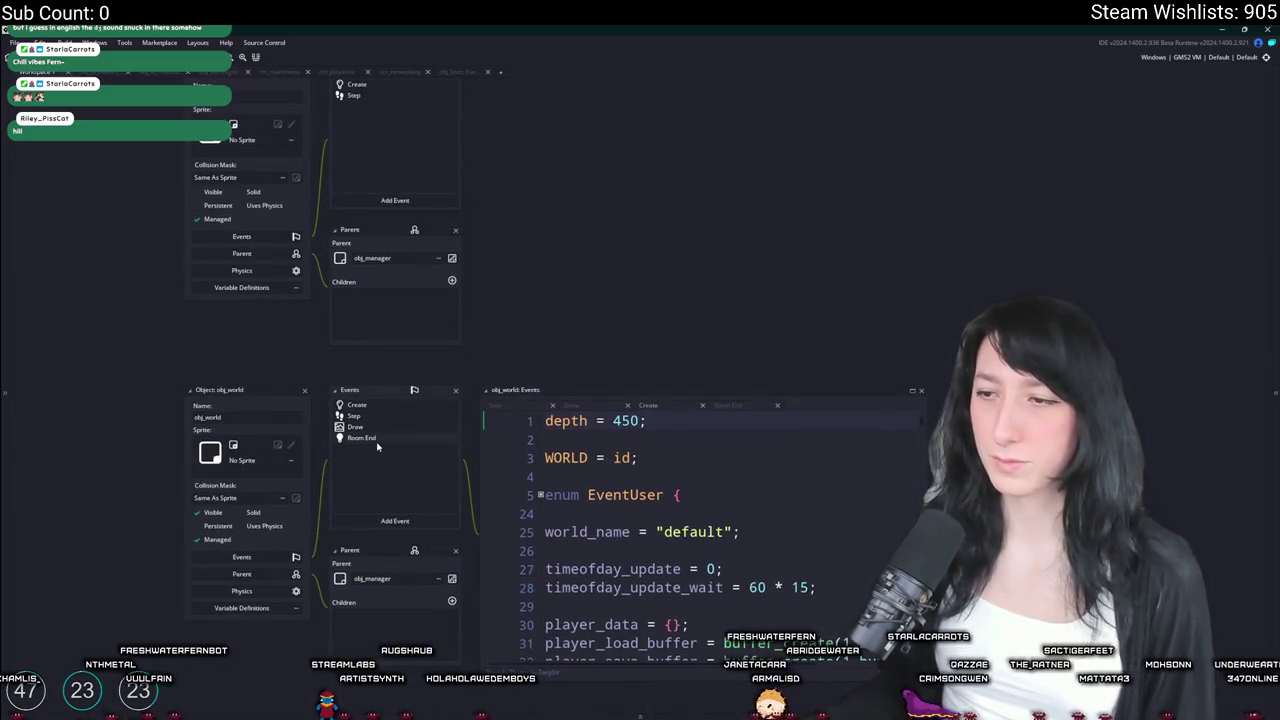
{"action": "left_click", "coordinate": [365, 438]}
{"action": "key", "text": "Down"}
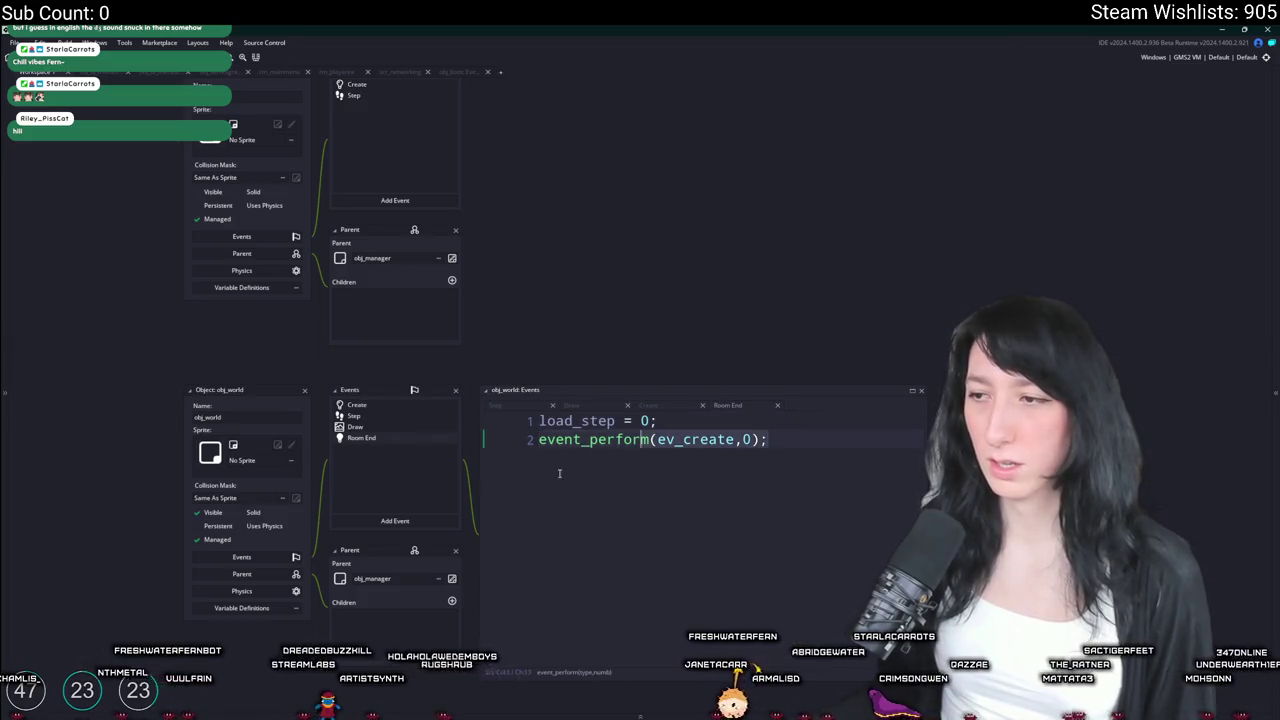
{"action": "key", "text": "shift+End"}
{"action": "key", "text": "BackSpace"}
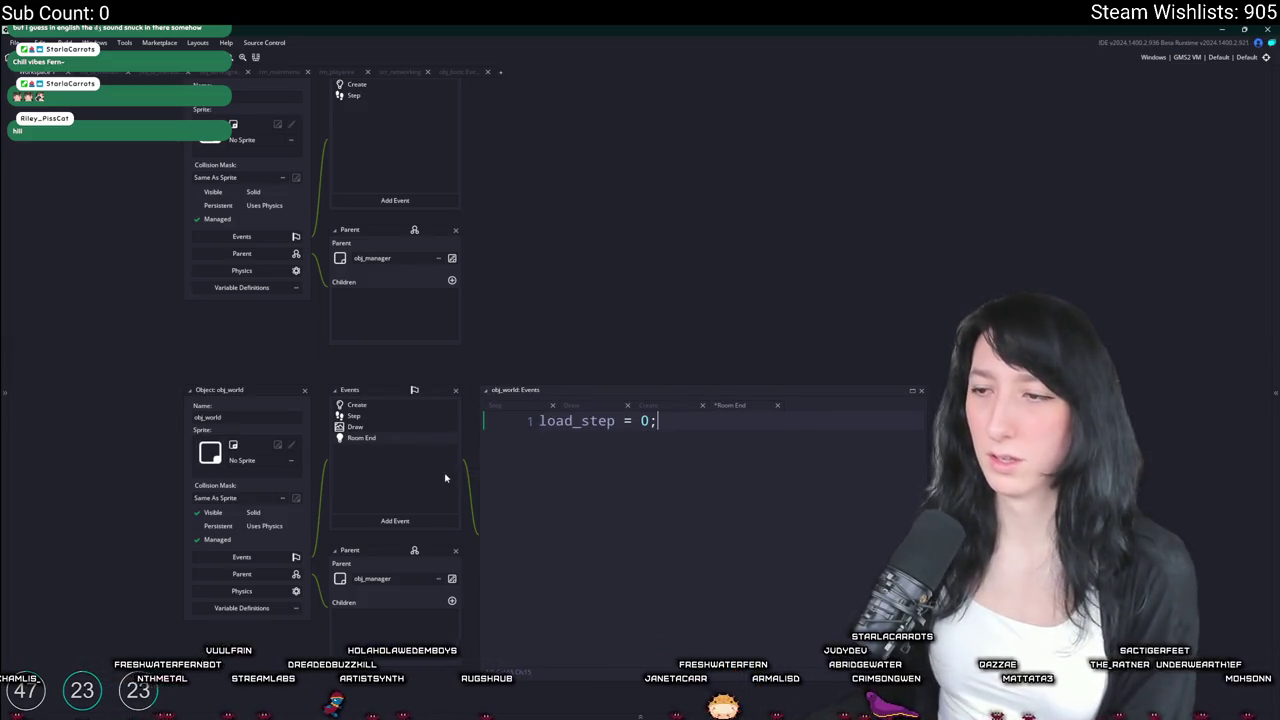
{"action": "key", "text": "BackSpace"}
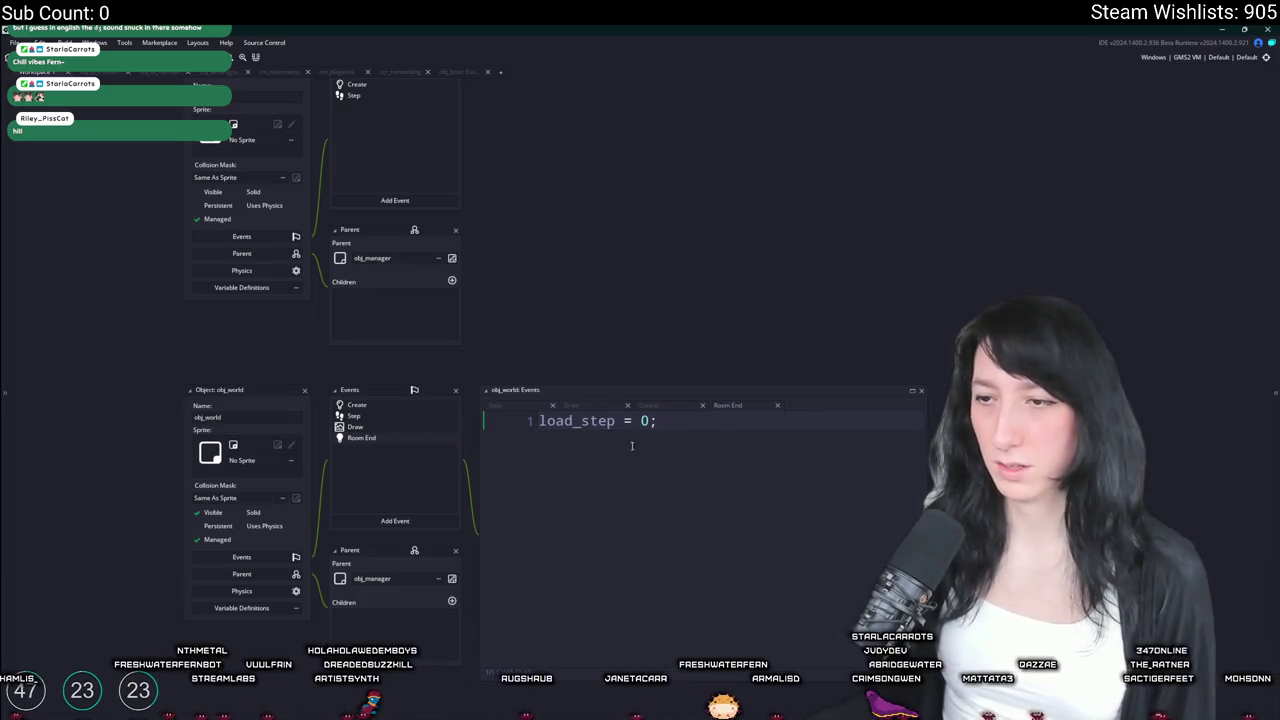
{"action": "key", "text": "Return"}
{"action": "key", "text": "ctrl+z"}
{"action": "key", "text": "ctrl+z"}
{"action": "key", "text": "ctrl+z"}
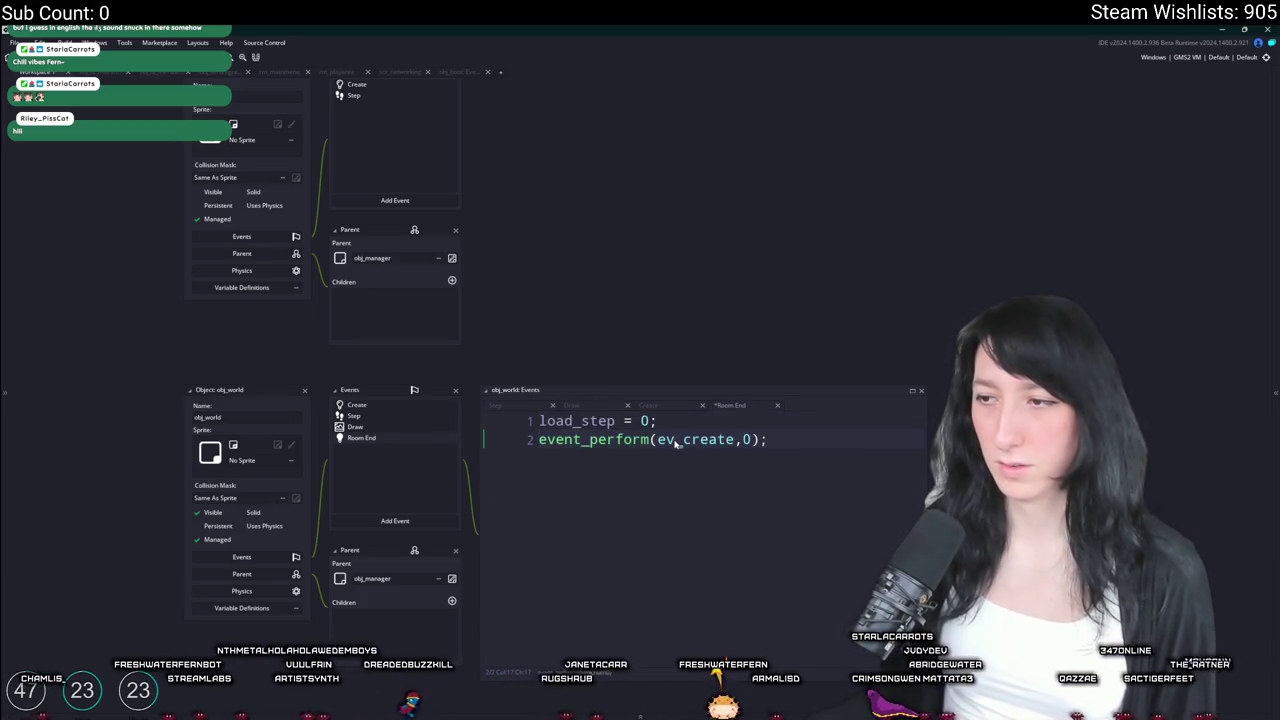
{"action": "key", "text": "ctrl+a"}
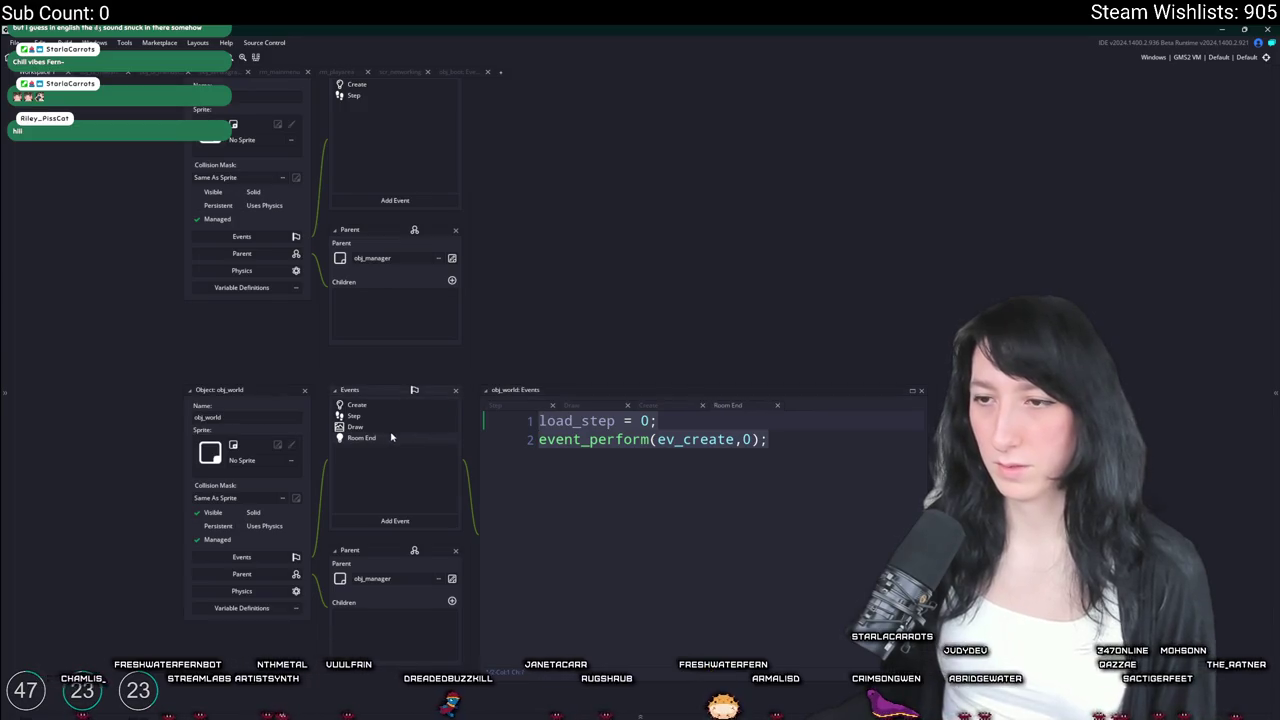
{"action": "key", "text": "Right"}
{"action": "key", "text": "Left"}
{"action": "key", "text": "Left"}
Search obj_world's Create event code for 'oom_goto'
{"action": "left_click", "coordinate": [383, 407]}
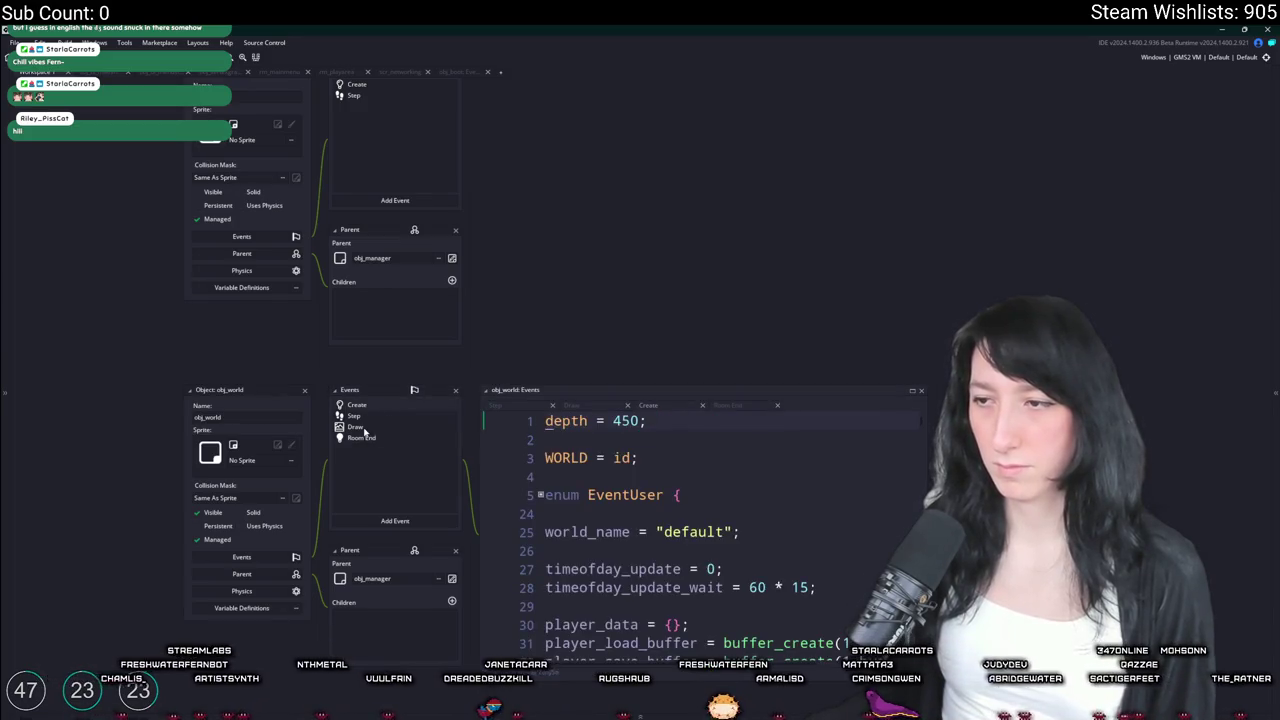
{"action": "key", "text": "ctrl+f"}
{"action": "type", "text": "room_goto"}
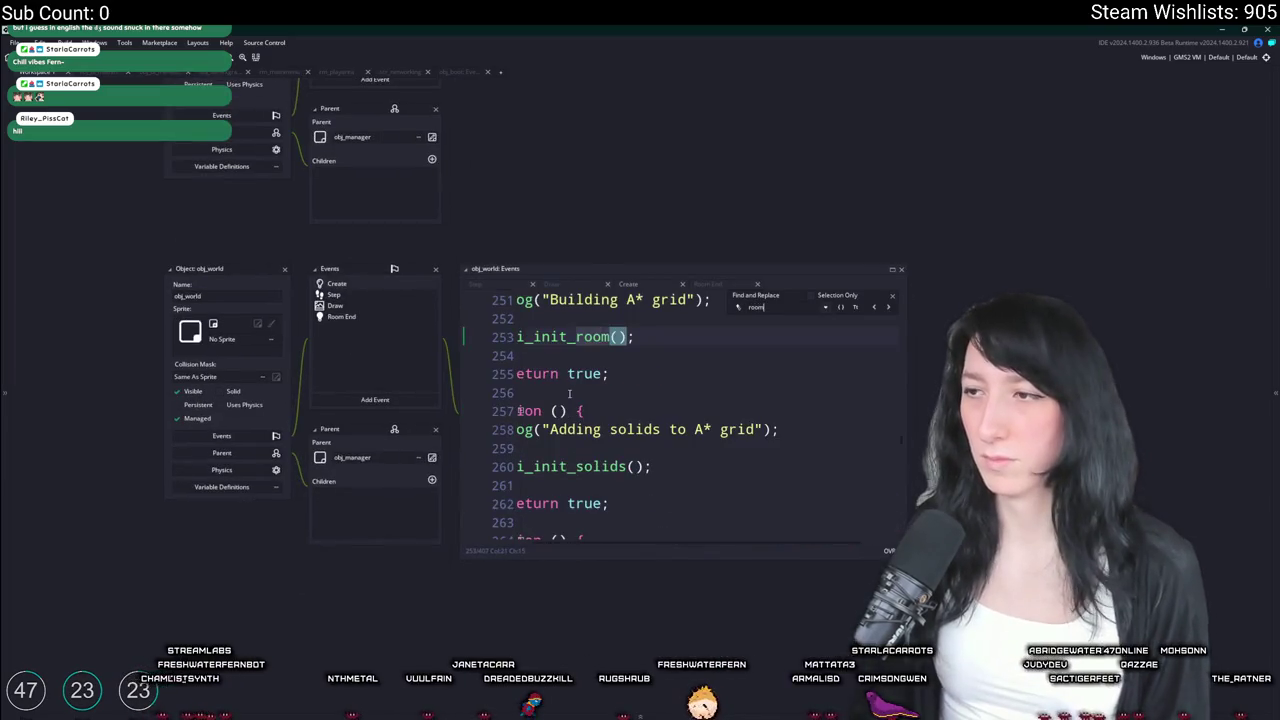
{"action": "scroll", "coordinate": [765, 405], "scroll_direction": "down", "scroll_amount": 3}
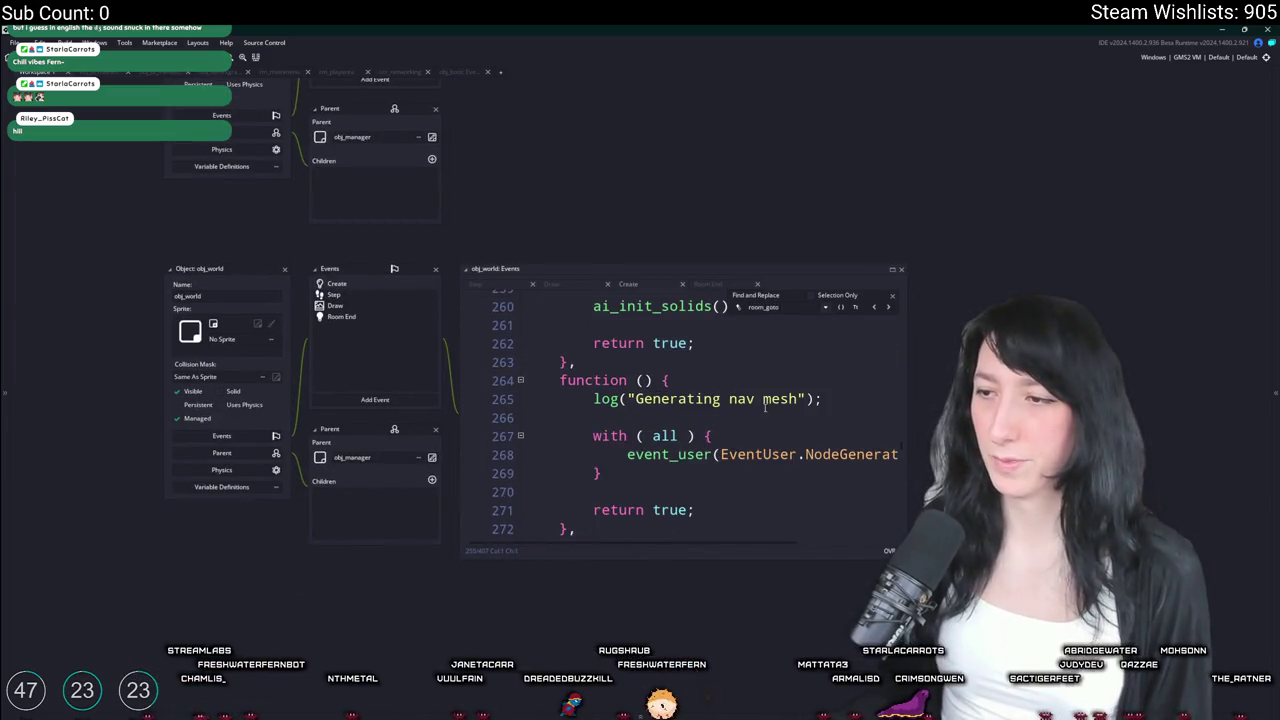
{"action": "left_click", "coordinate": [893, 298]}
Change the Room End event into a Room Start event via Change Event > Other
{"action": "left_click", "coordinate": [341, 316]}
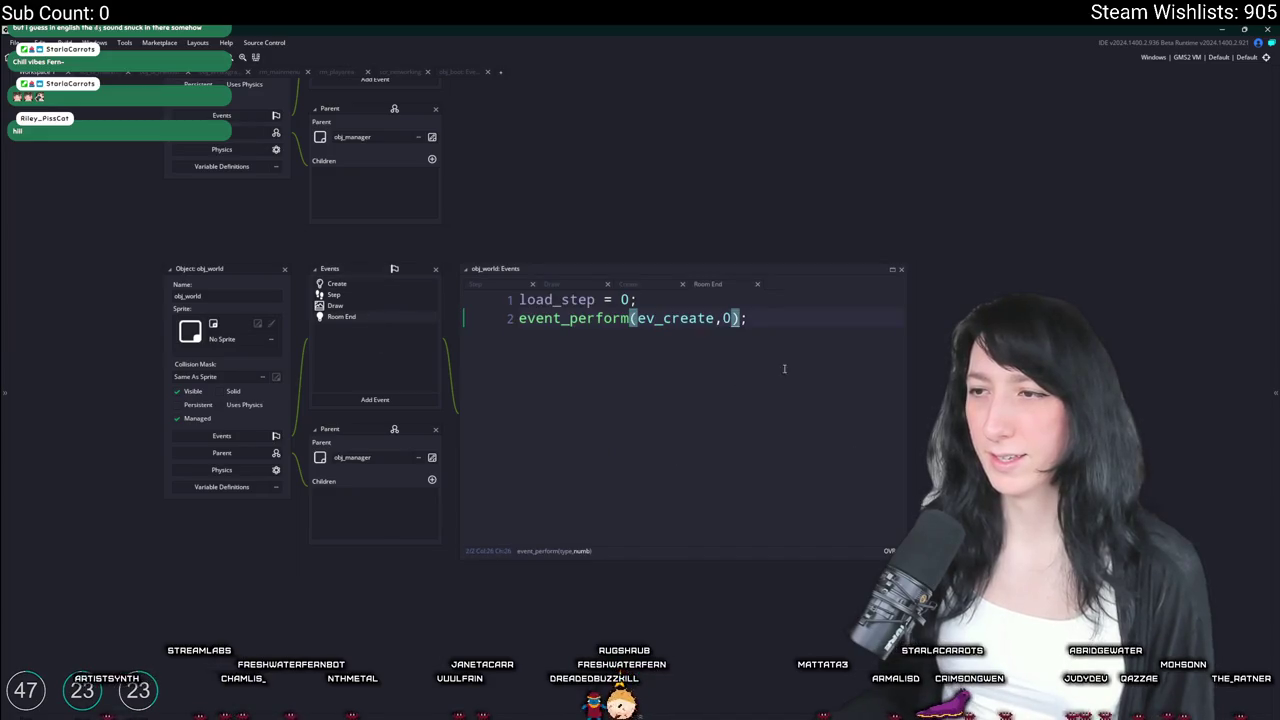
{"action": "right_click", "coordinate": [376, 314]}
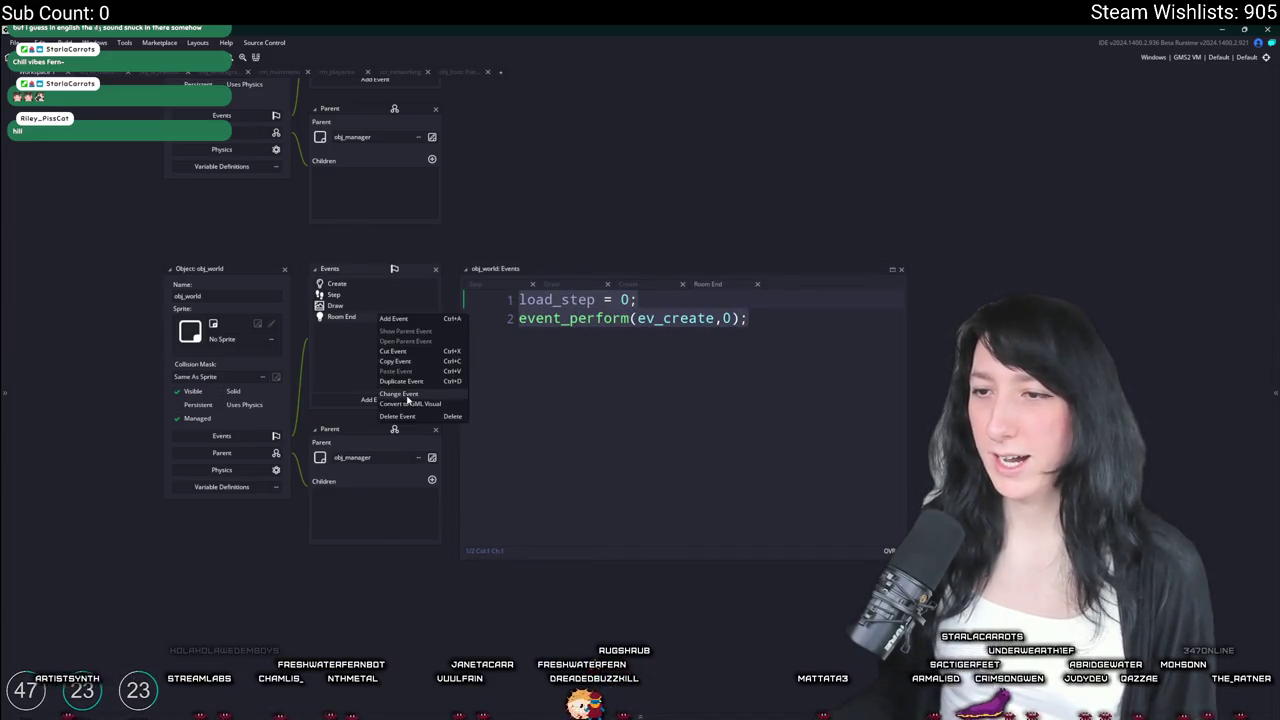
{"action": "left_click", "coordinate": [405, 398]}
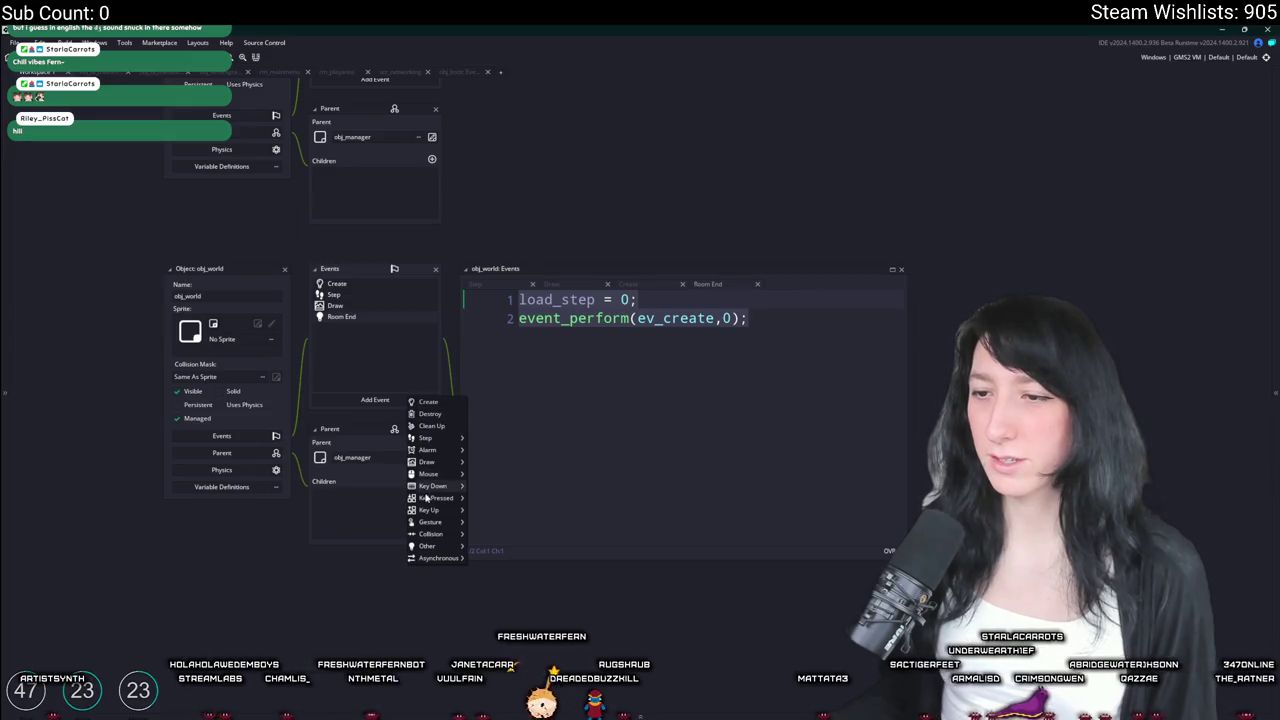
{"action": "mouse_move", "coordinate": [439, 548]}
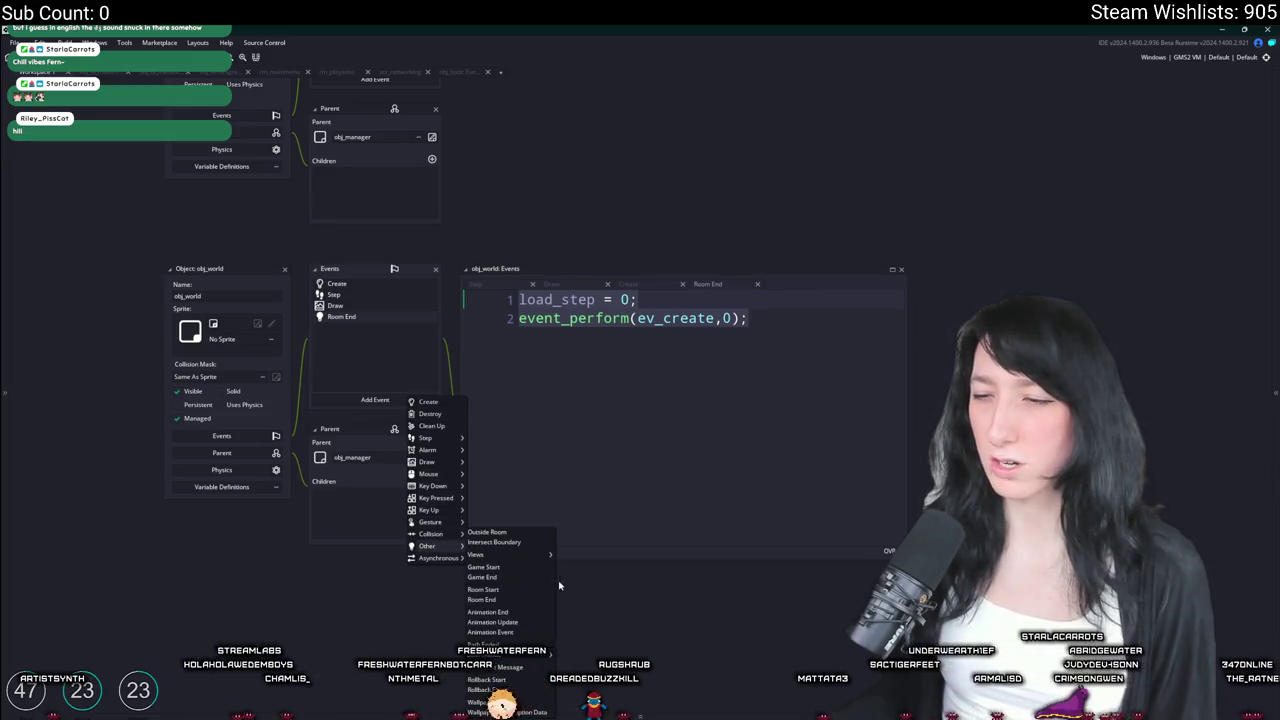
{"action": "left_click", "coordinate": [500, 589]}
{"action": "mouse_move", "coordinate": [605, 322]}
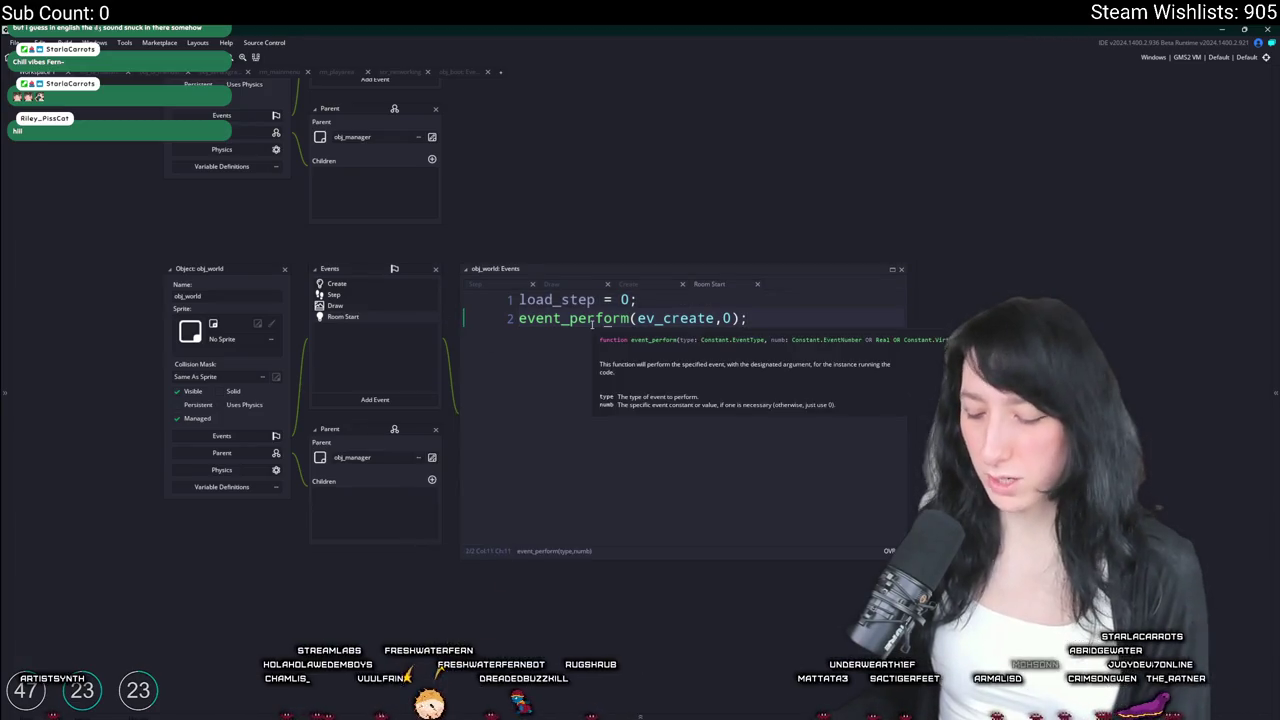
{"action": "key", "text": "super+shift+s"}
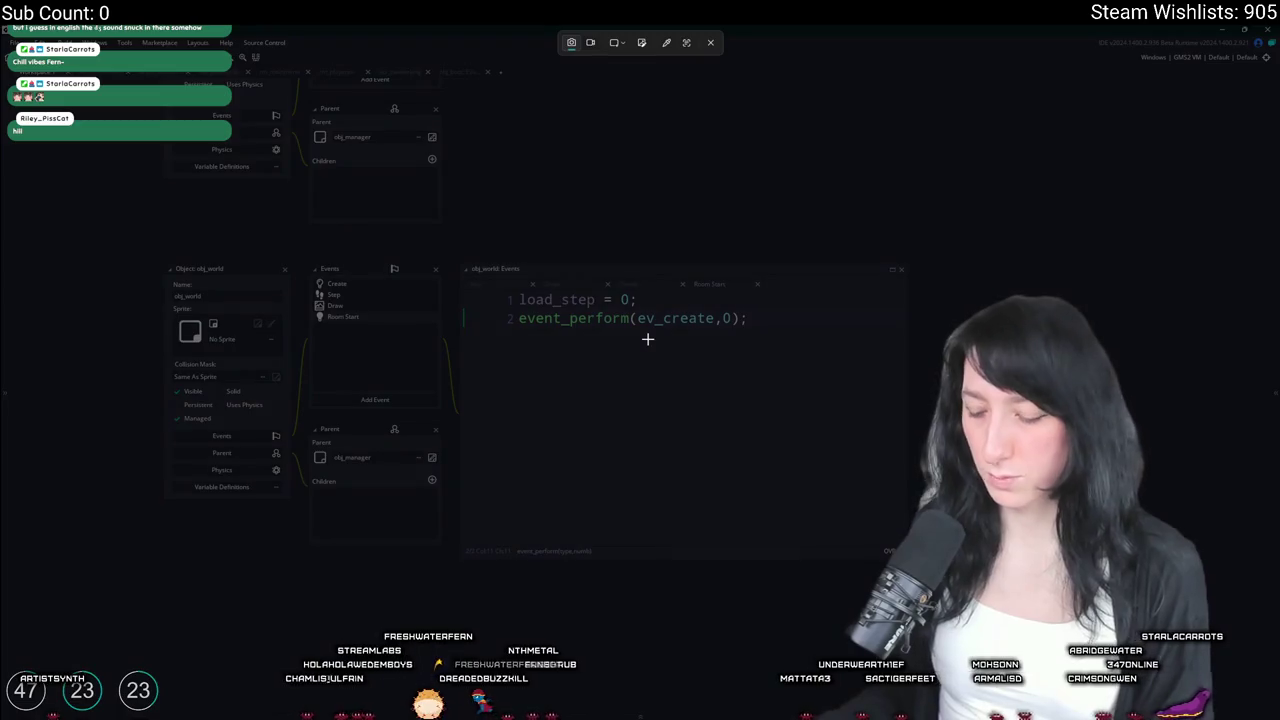
Retype the last letter of event_perform in the Room Start code
{"action": "key", "text": "Escape"}
{"action": "key", "text": "BackSpace"}
{"action": "type", "text": "o"}
Run the game, start a new world, quit to the main menu, load back in, then close the game
{"action": "key", "text": "F5"}
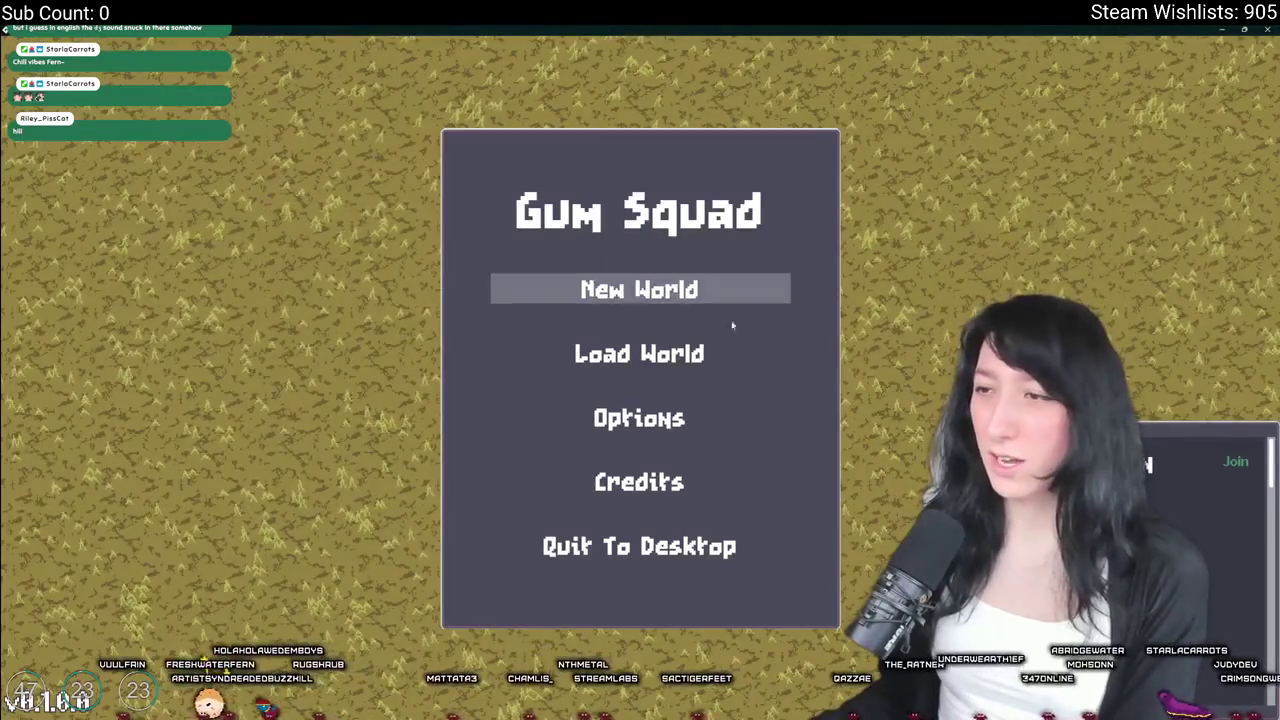
{"action": "left_click", "coordinate": [728, 298]}
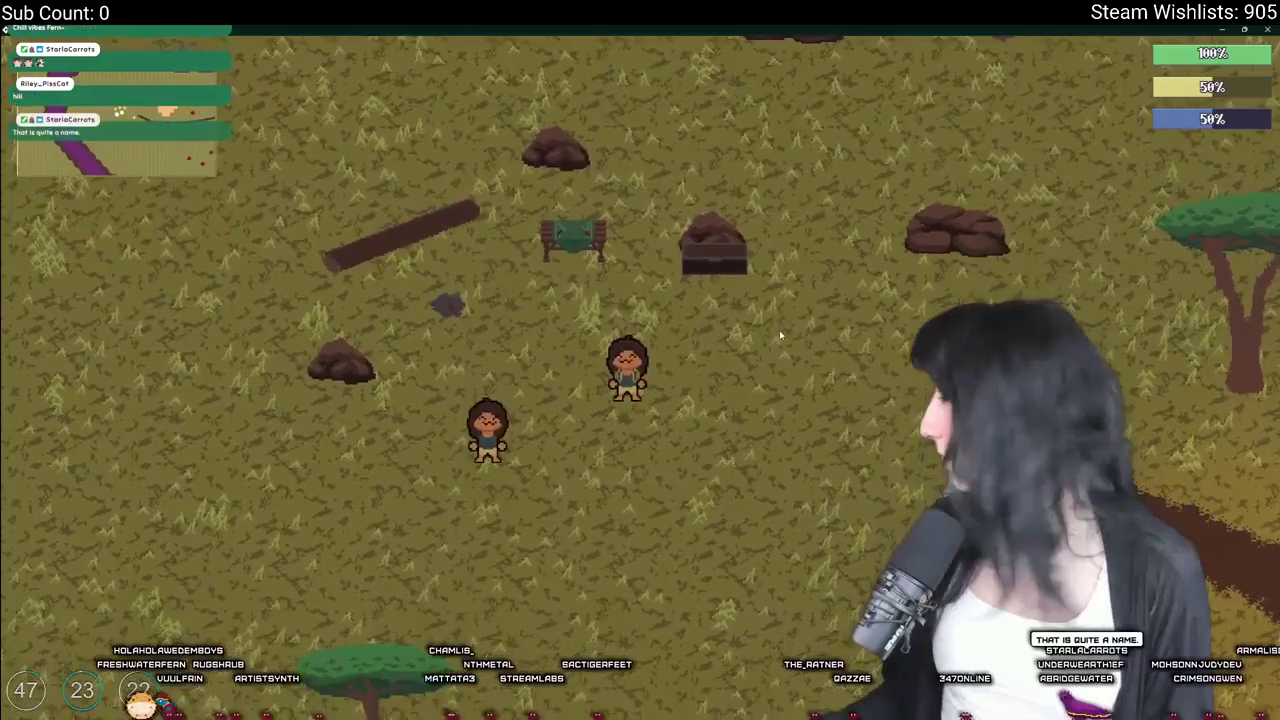
{"action": "key", "text": "Escape"}
{"action": "key", "text": "Escape"}
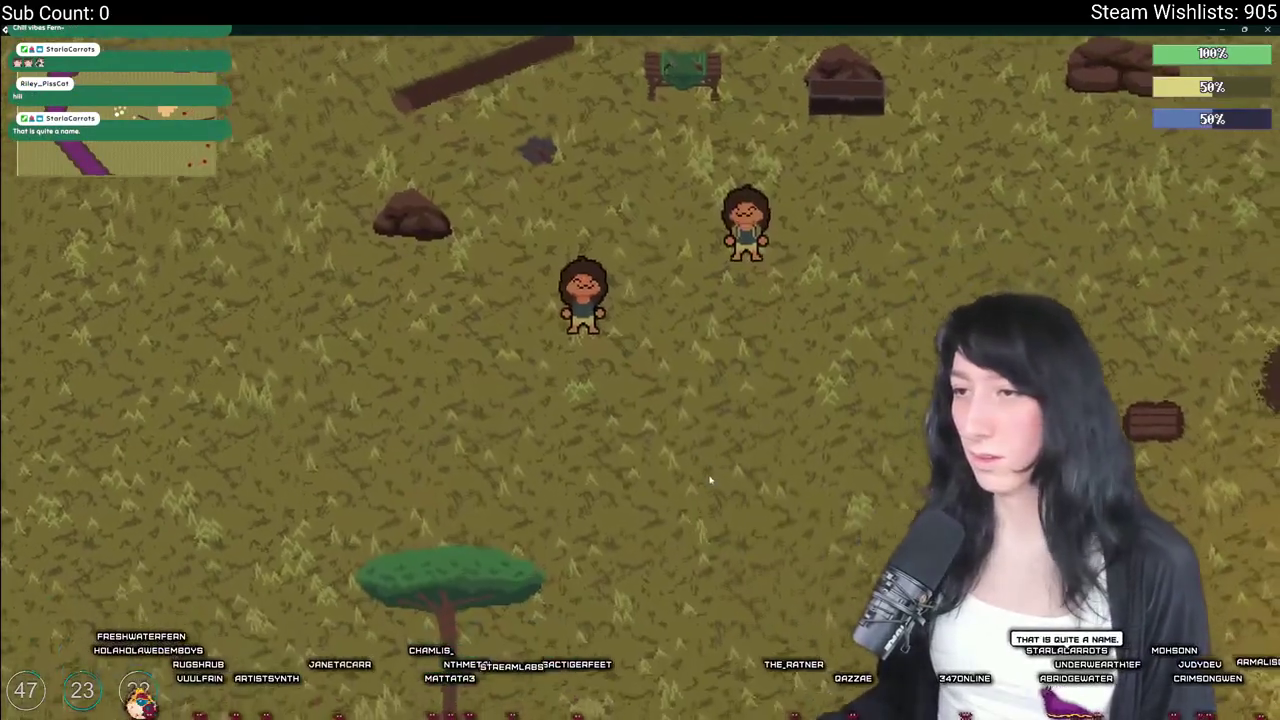
{"action": "key", "text": "Escape"}
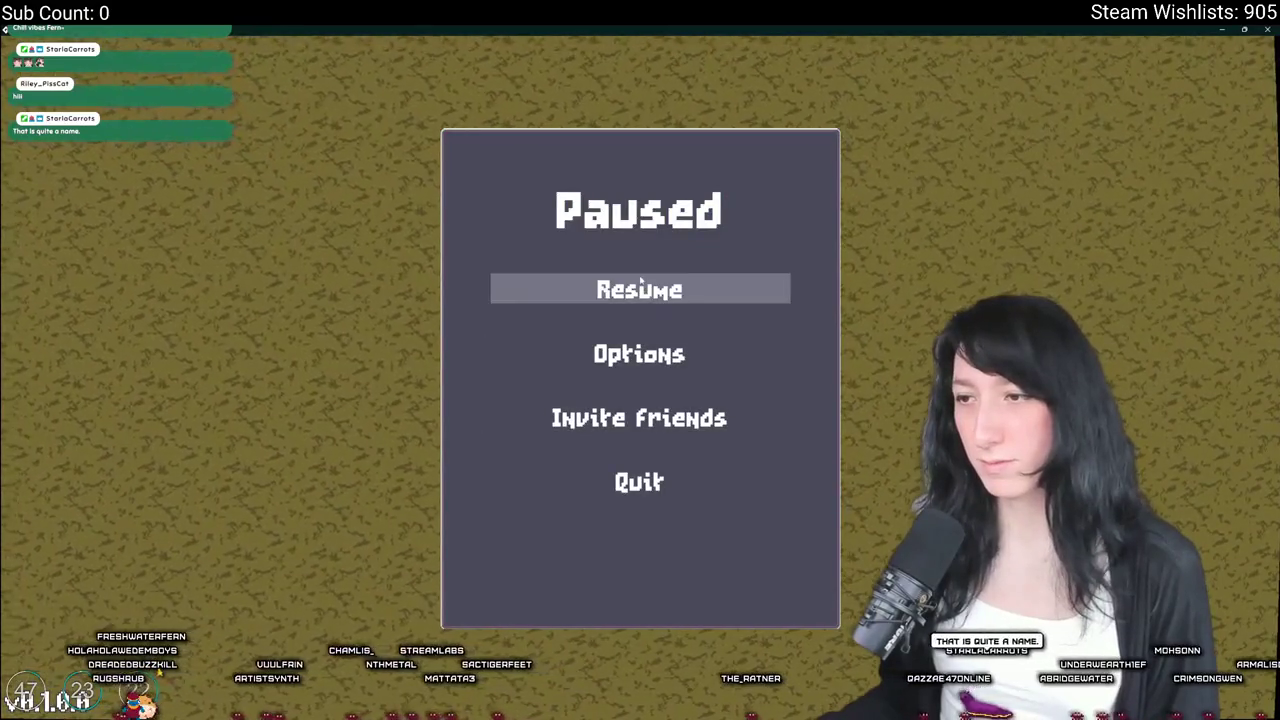
{"action": "left_click", "coordinate": [639, 354]}
{"action": "left_click", "coordinate": [640, 480]}
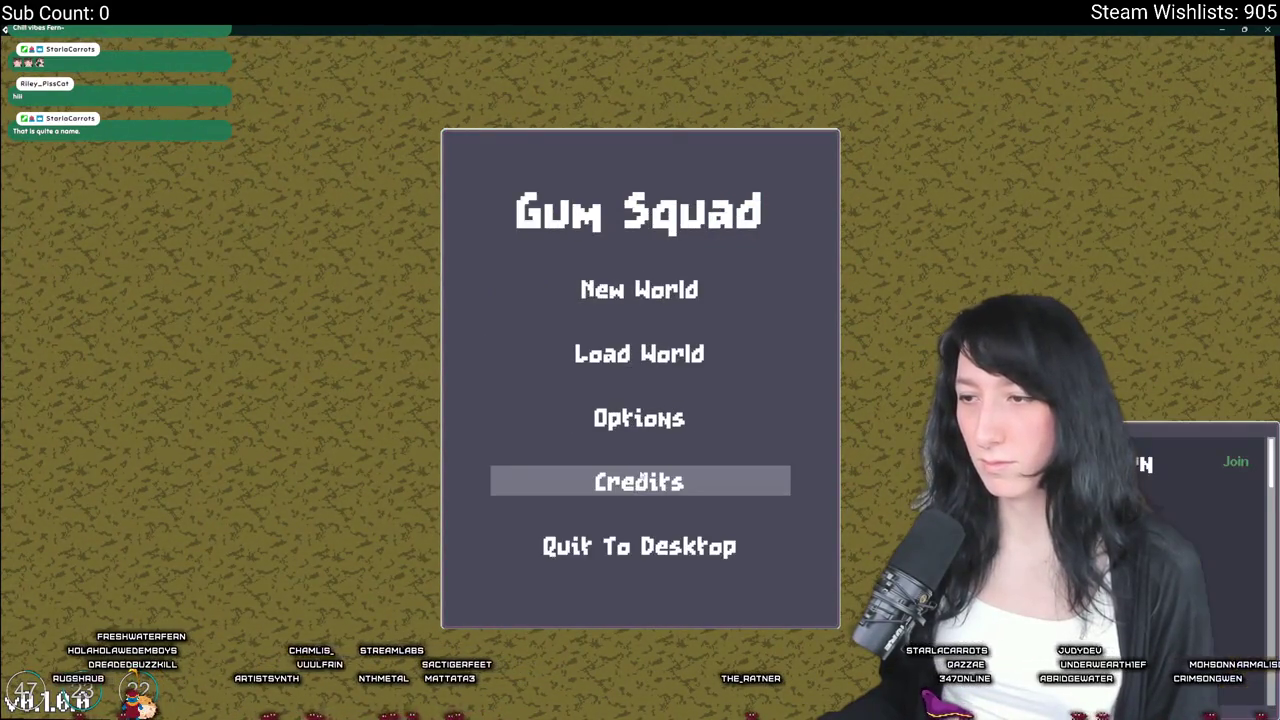
{"action": "left_click", "coordinate": [639, 354]}
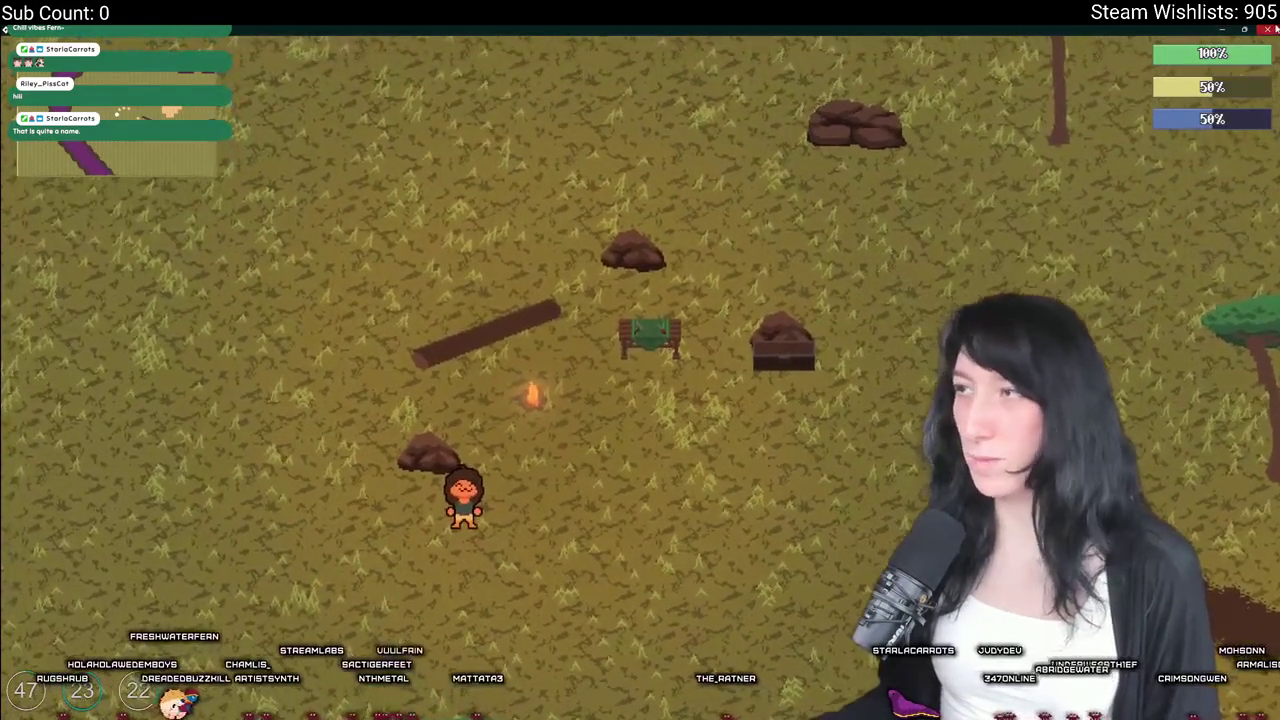
{"action": "key", "text": "alt+F4"}
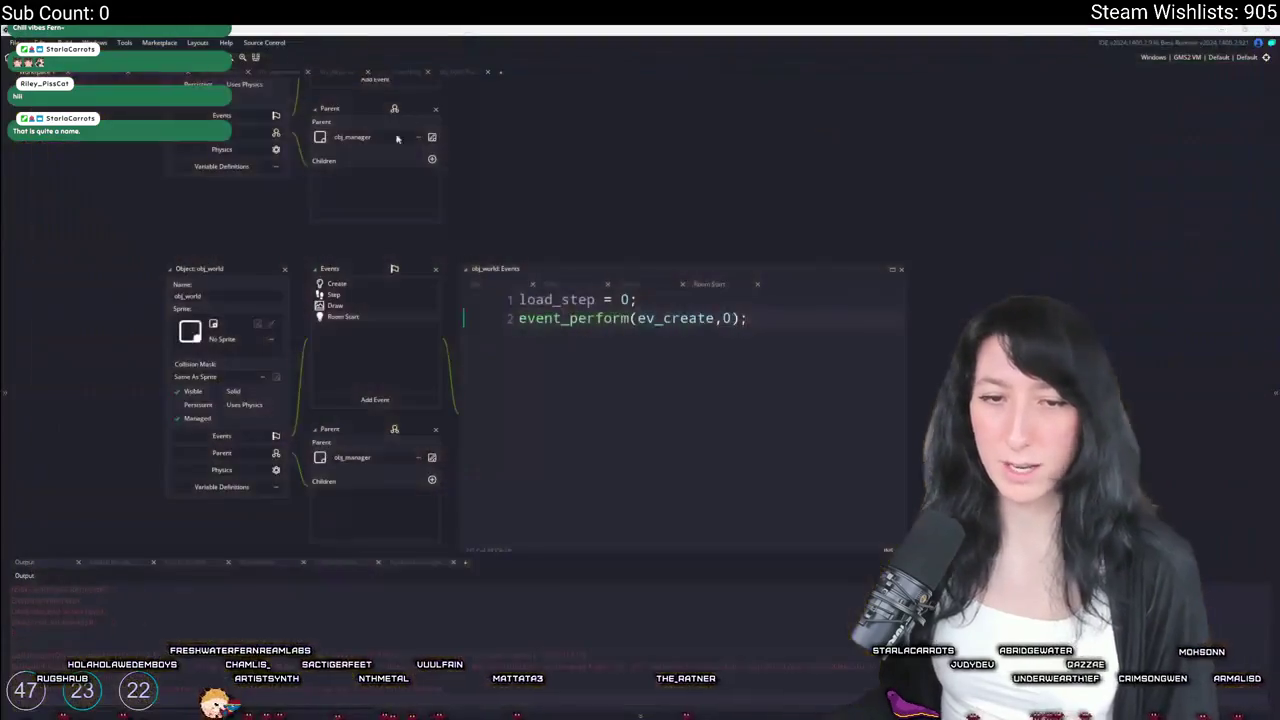
Replace obj_world's Room Start event with a Room End event
{"action": "left_click", "coordinate": [430, 398]}
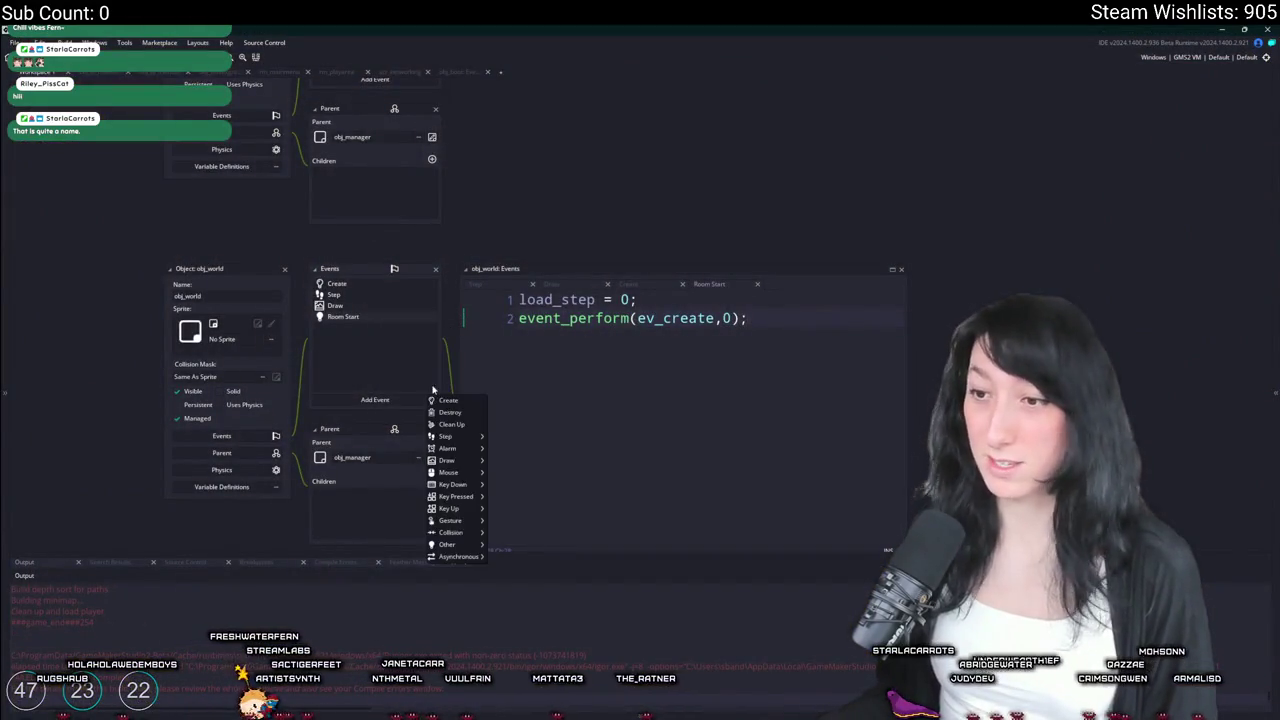
{"action": "mouse_move", "coordinate": [447, 545]}
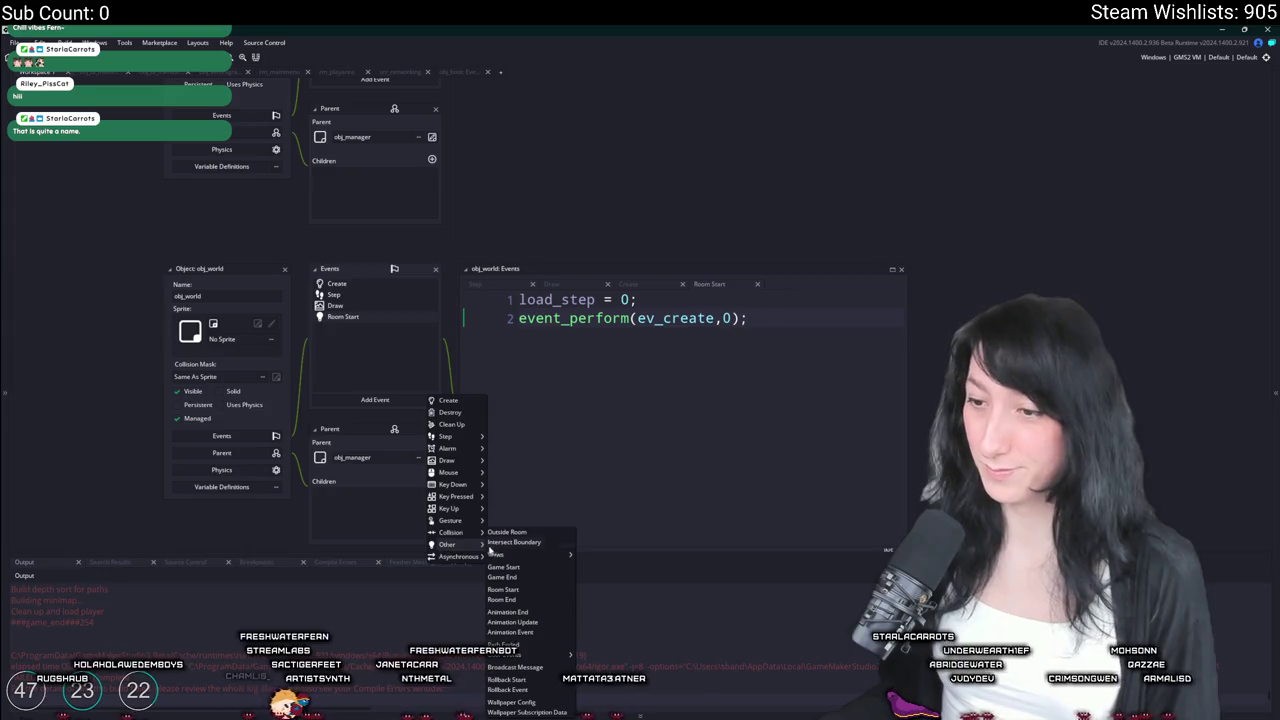
{"action": "left_click", "coordinate": [509, 600]}
Search the whole project for world_name, starting from line 25 of obj_world's Create event
{"action": "left_click", "coordinate": [380, 287]}
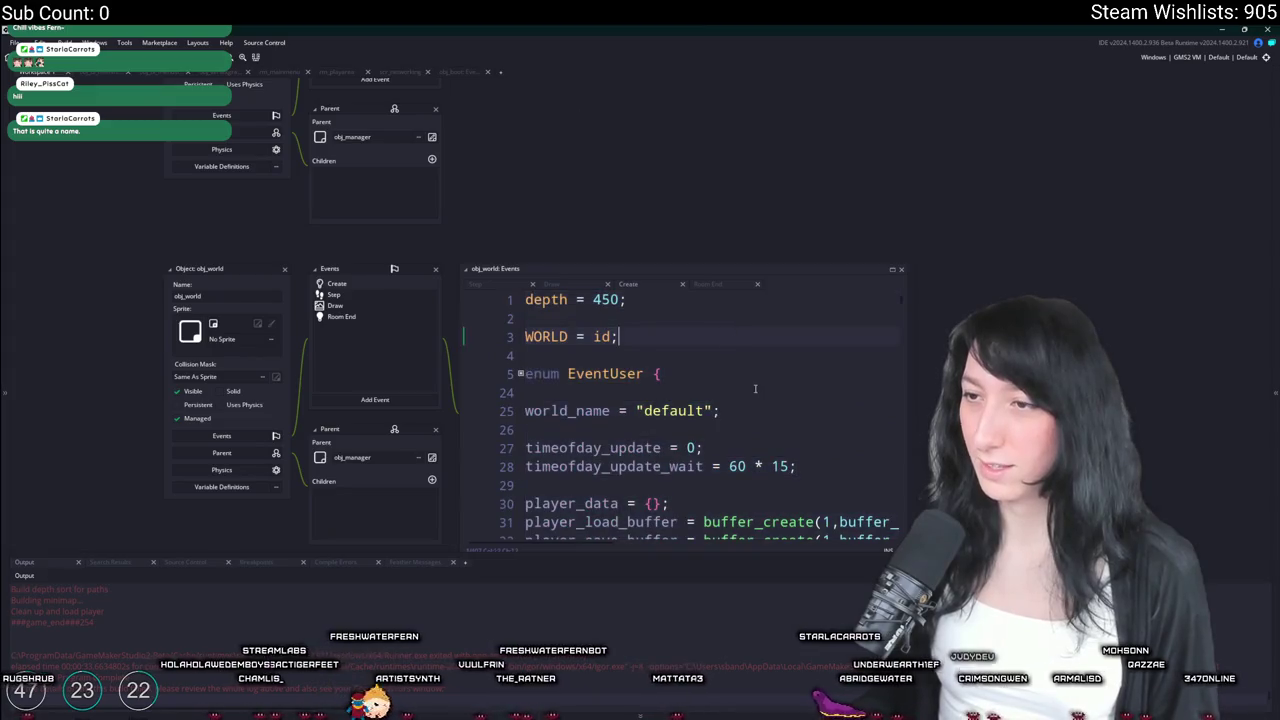
{"action": "left_click", "coordinate": [672, 373]}
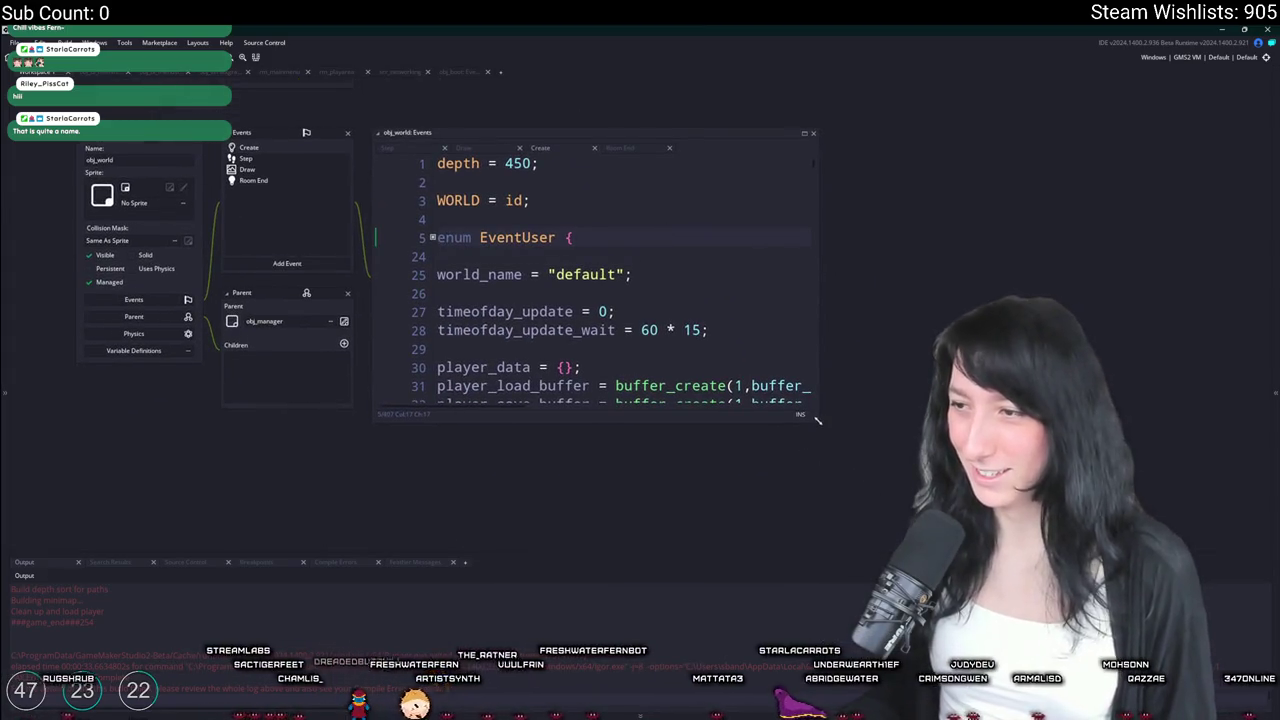
{"action": "left_click_drag", "start_coordinate": [817, 421], "coordinate": [967, 509]}
{"action": "scroll", "coordinate": [719, 277], "scroll_direction": "down", "scroll_amount": 1}
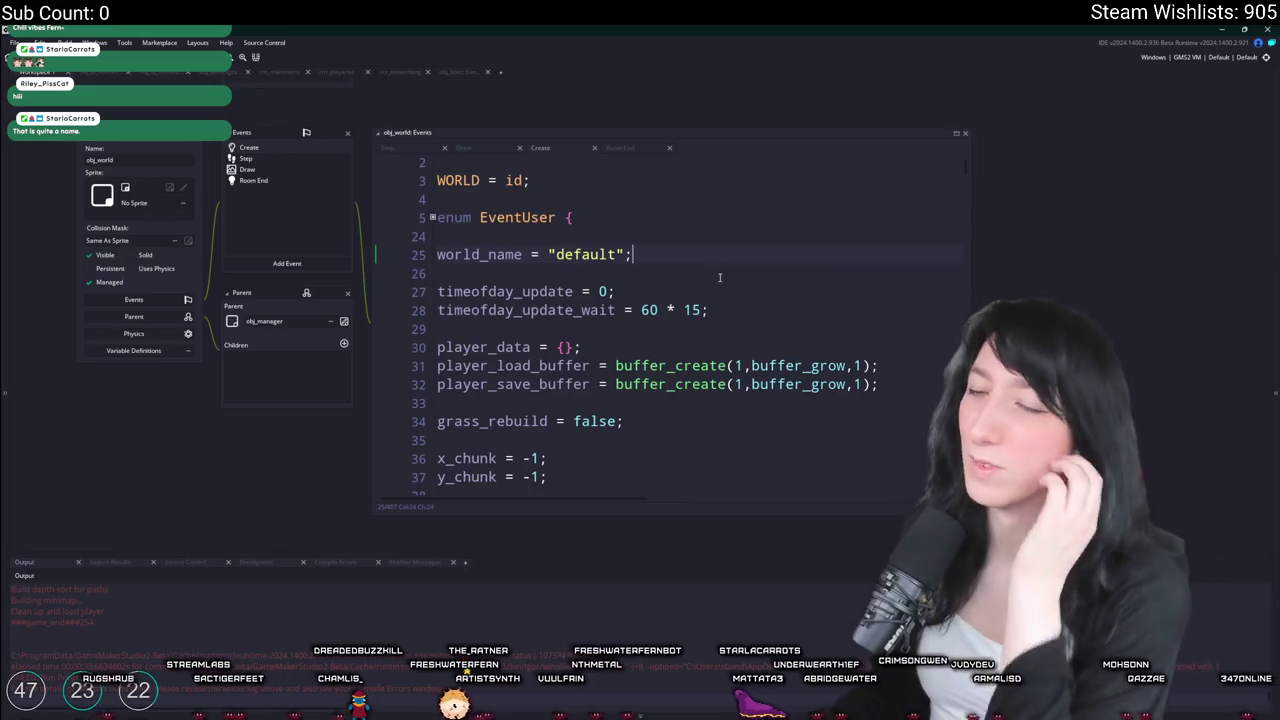
{"action": "scroll", "coordinate": [432, 297], "scroll_direction": "down", "scroll_amount": 3}
{"action": "double_click", "coordinate": [500, 195]}
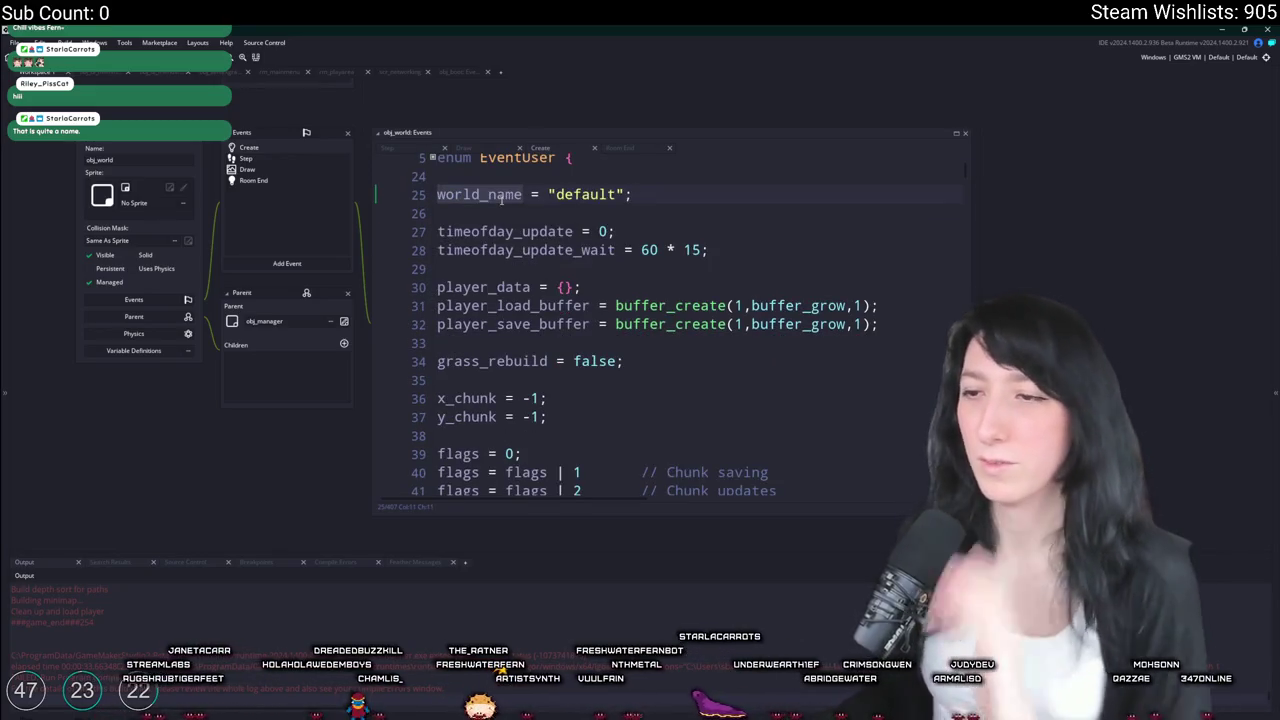
{"action": "key", "text": "ctrl+shift+f"}
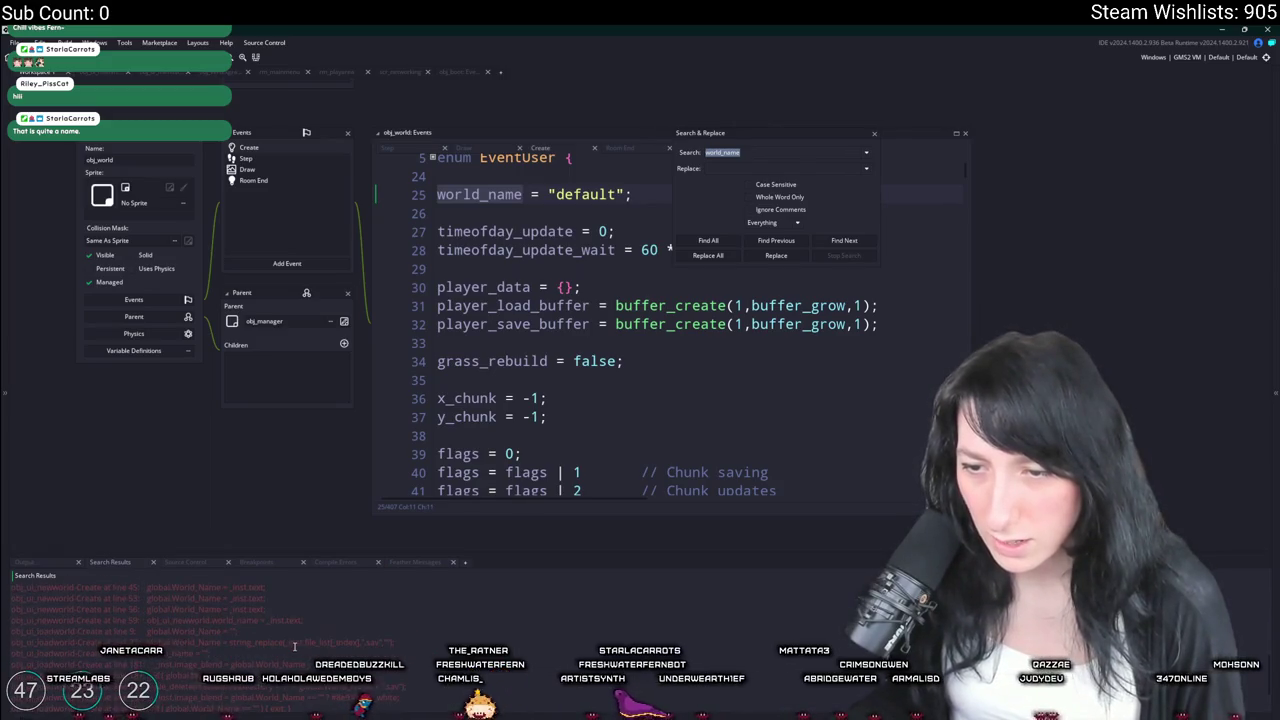
Delete the world_name = "default" line and its trailing blank line from the Create event
{"action": "scroll", "coordinate": [301, 634], "scroll_direction": "up", "scroll_amount": 2}
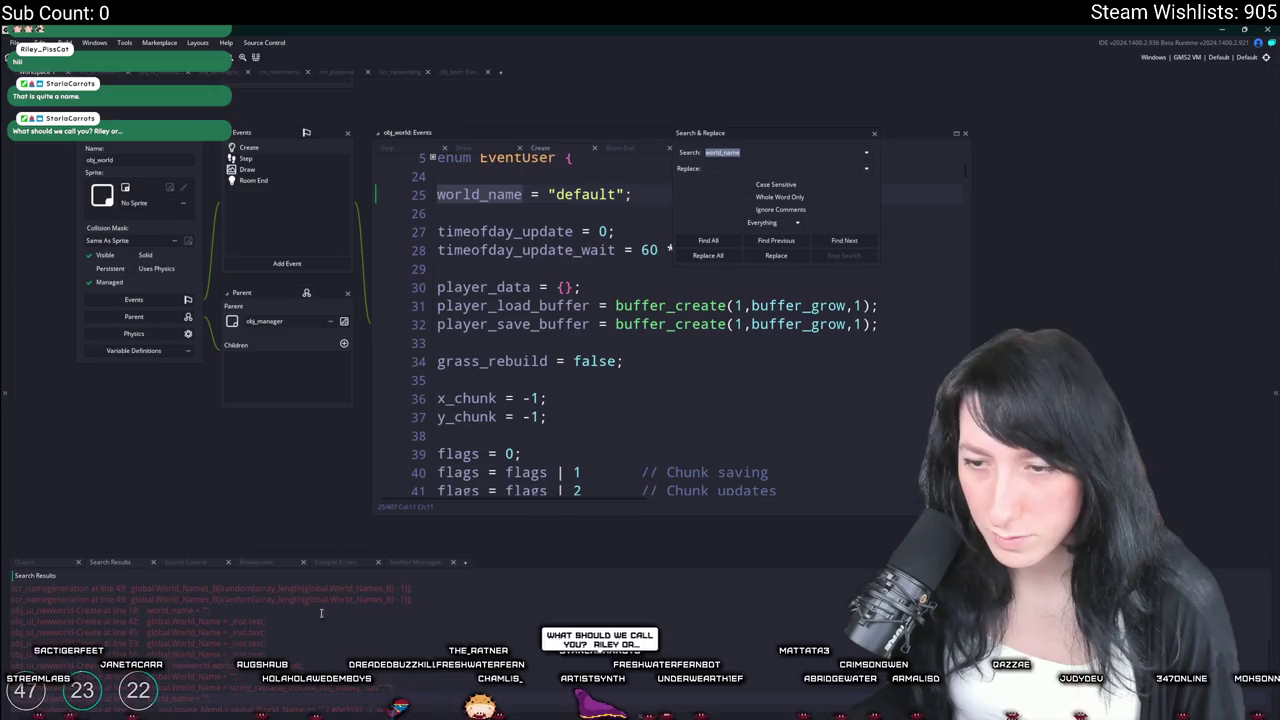
{"action": "left_click", "coordinate": [441, 211]}
{"action": "key", "text": "shift+Up"}
{"action": "key", "text": "BackSpace"}
{"action": "key", "text": "BackSpace"}
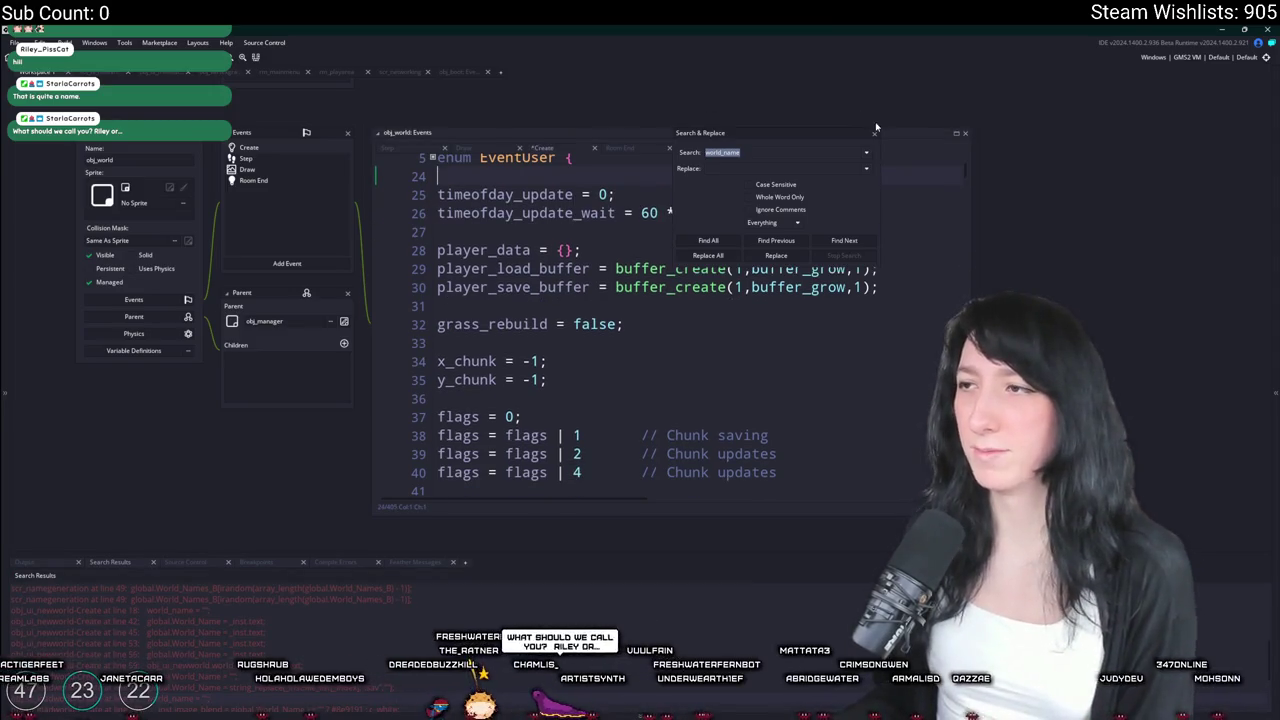
Open the scr_world_chunks search result that still uses WORLD.world_name
{"action": "key", "text": "Escape"}
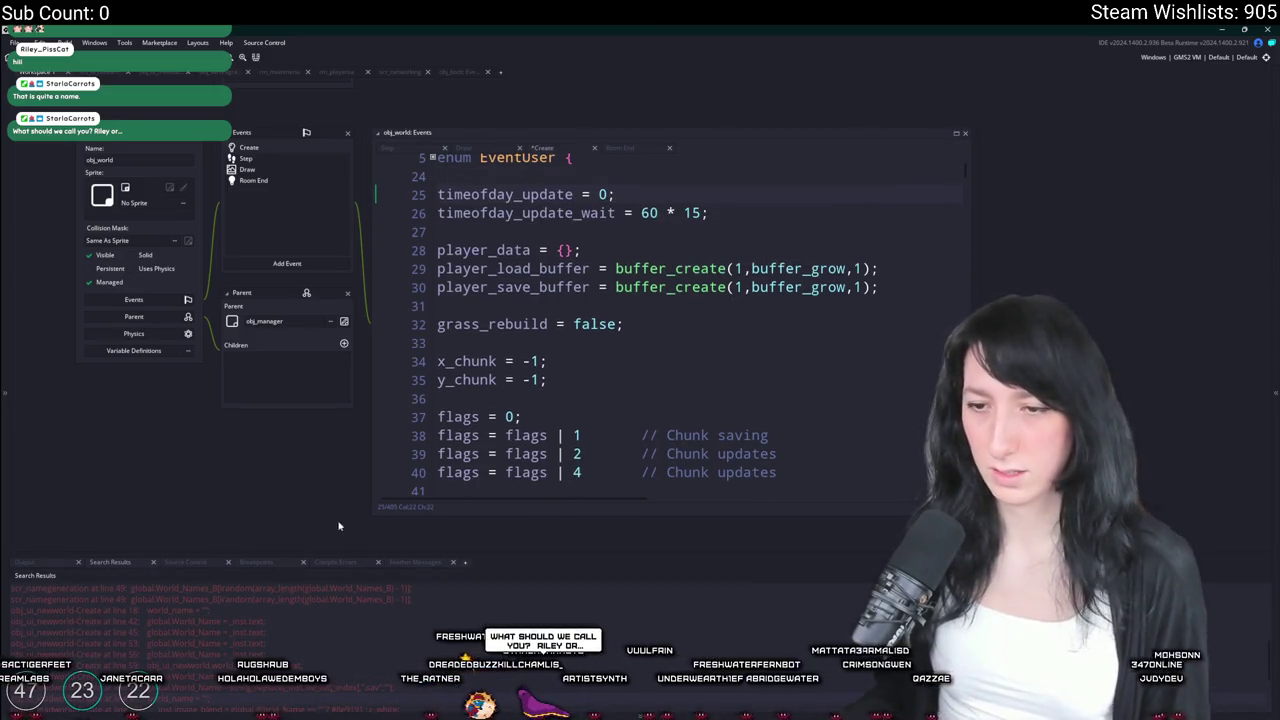
{"action": "scroll", "coordinate": [285, 688], "scroll_direction": "down", "scroll_amount": 2}
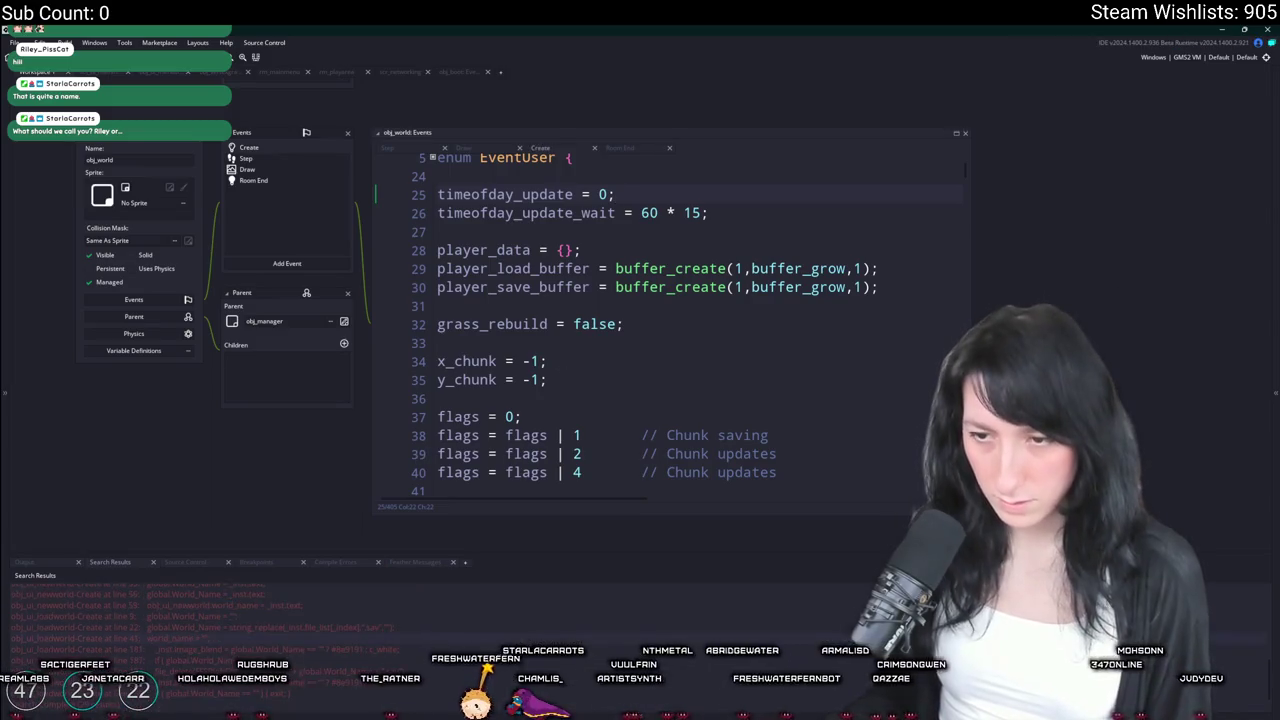
{"action": "scroll", "coordinate": [279, 640], "scroll_direction": "down", "scroll_amount": 5}
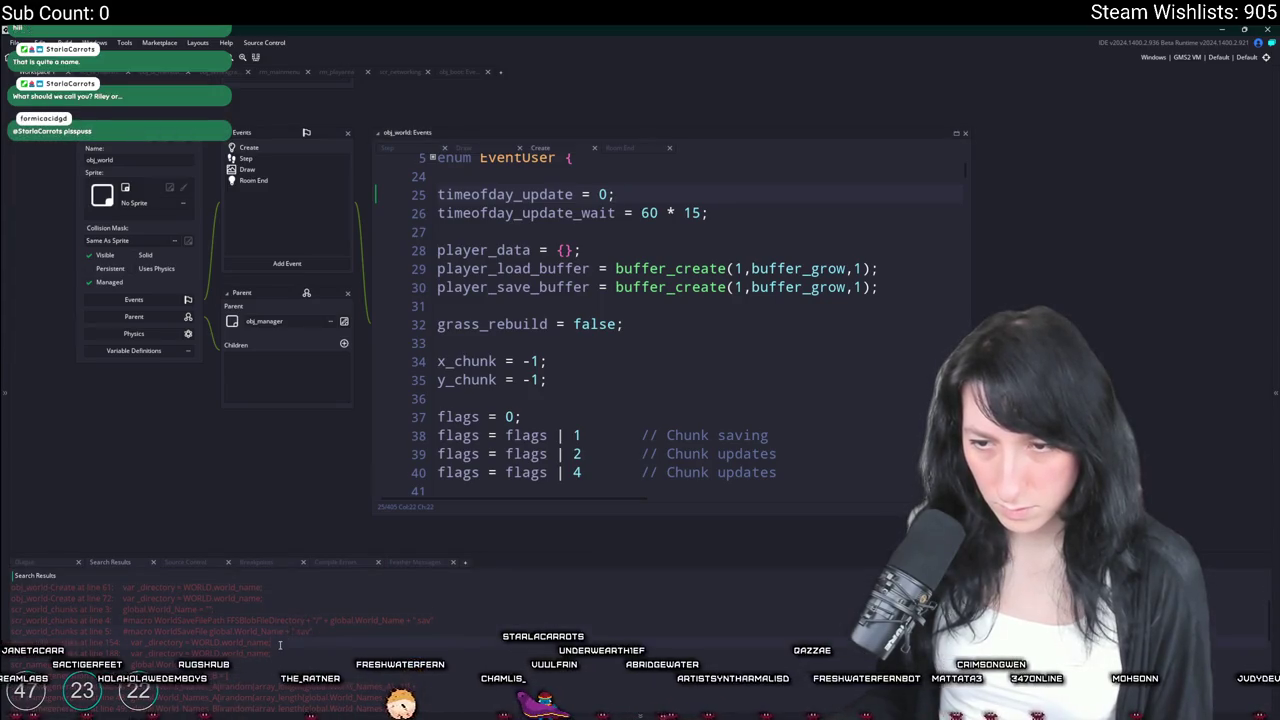
{"action": "double_click", "coordinate": [279, 643]}
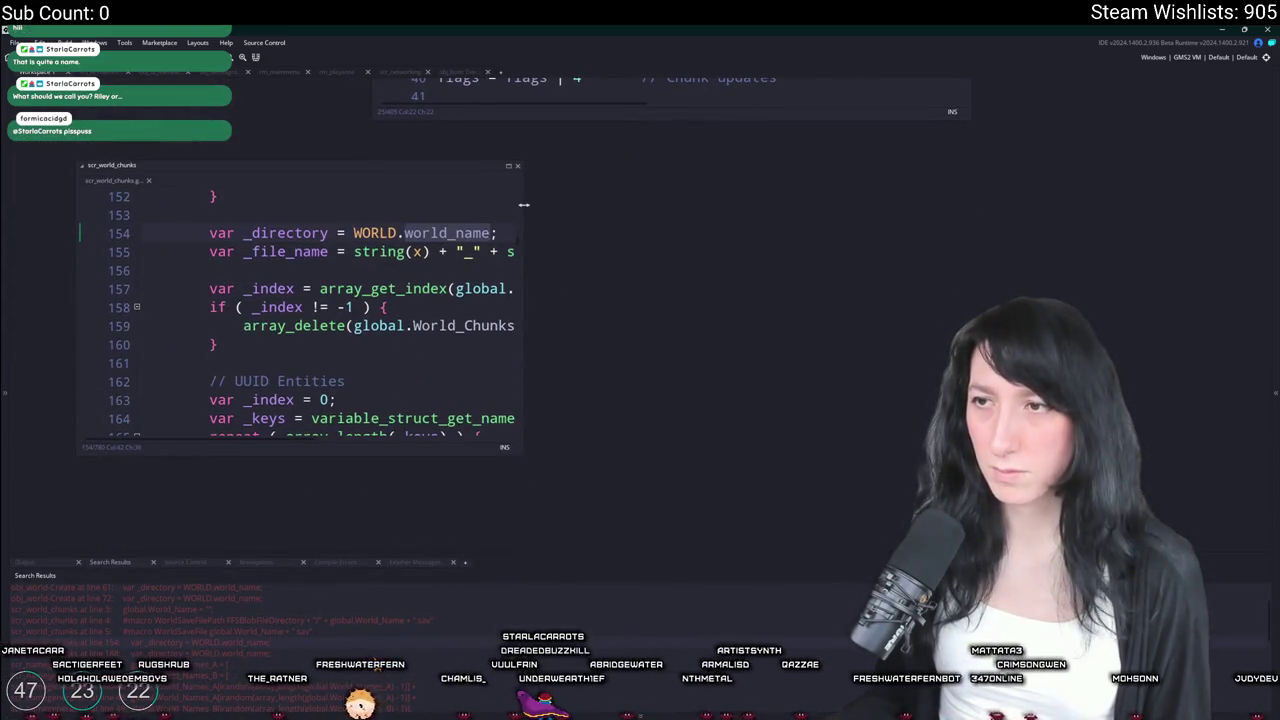
Change WORLD.world_name to global.World_Name on lines 154 and 188 of scr_world_chunks
{"action": "left_click_drag", "start_coordinate": [523, 204], "coordinate": [735, 206]}
{"action": "left_click", "coordinate": [506, 251]}
{"action": "scroll", "coordinate": [490, 263], "scroll_direction": "up", "scroll_amount": 1}
{"action": "left_click", "coordinate": [414, 293]}
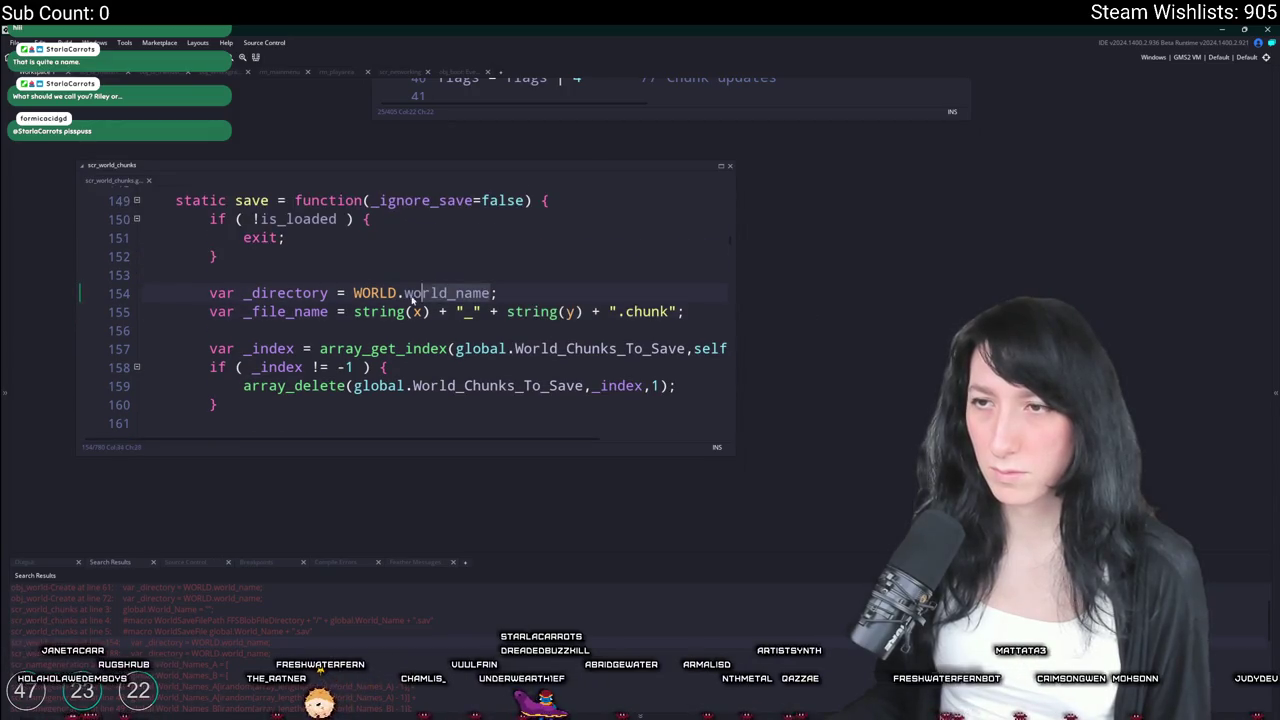
{"action": "left_click", "coordinate": [353, 294]}
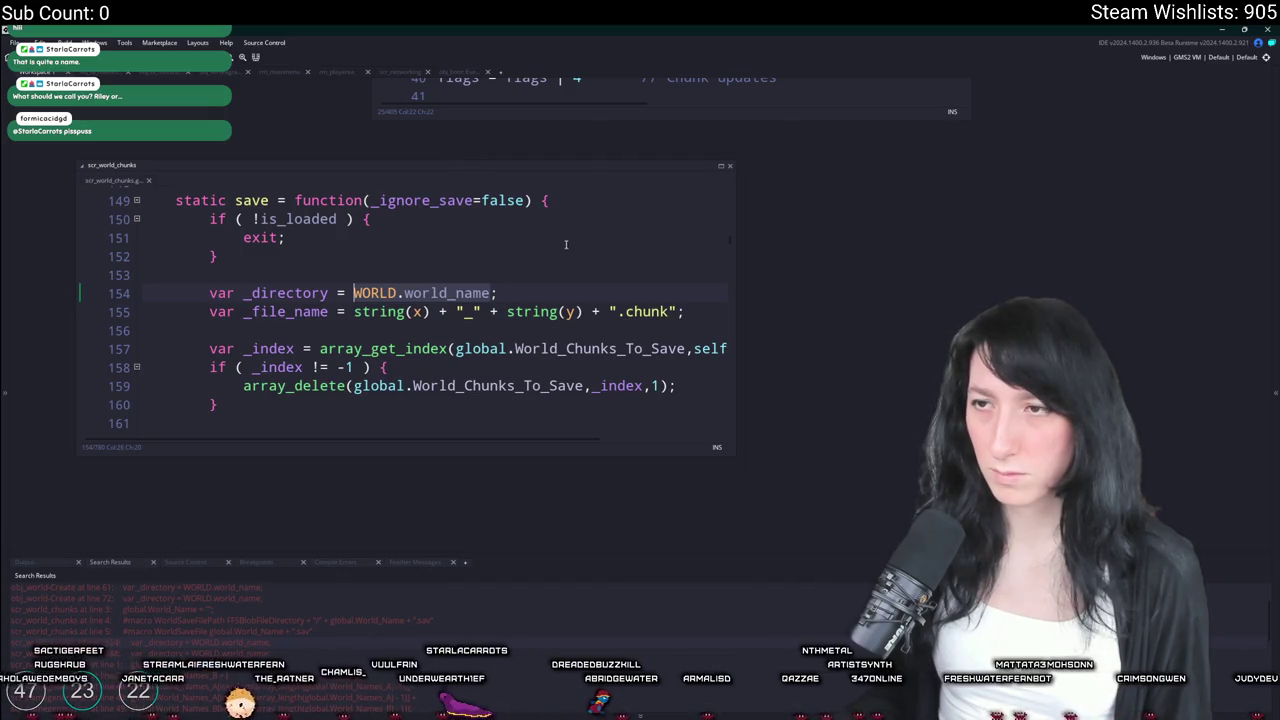
{"action": "key", "text": "ctrl+shift+Right"}
{"action": "key", "text": "ctrl+shift+Right"}
{"action": "key", "text": "ctrl+shift+Right"}
{"action": "type", "text": "global.World_"}
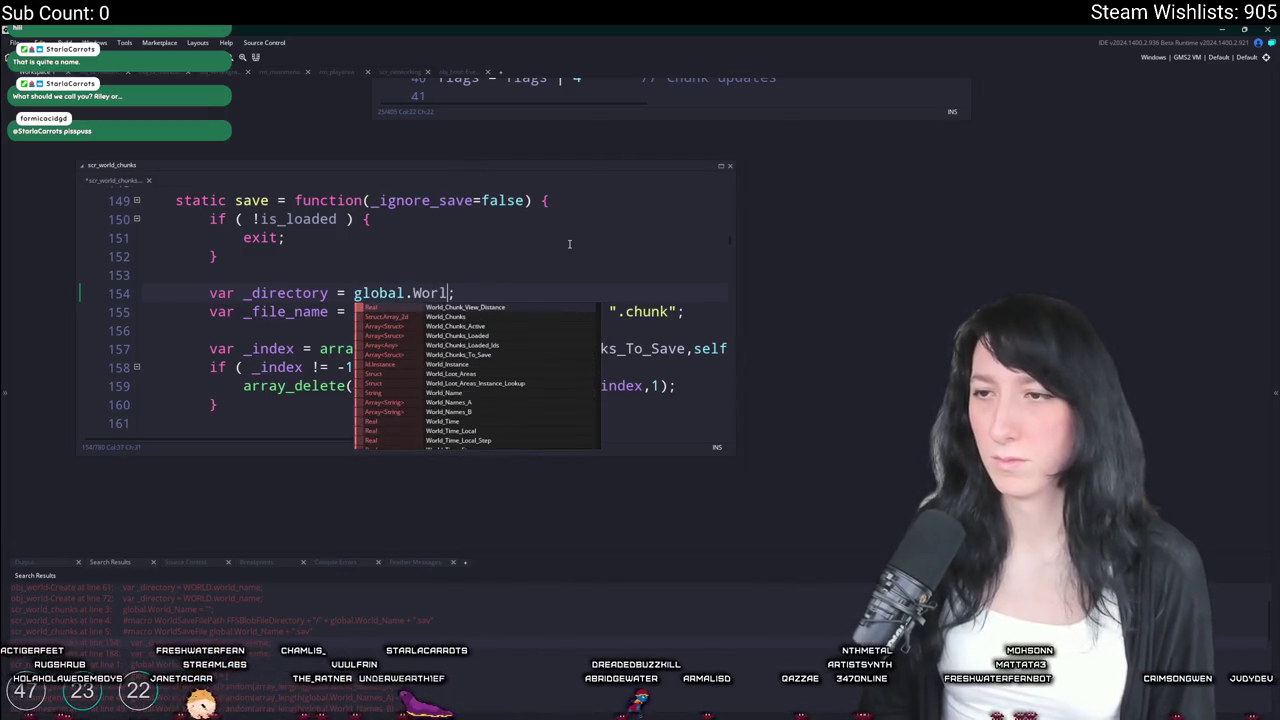
{"action": "type", "text": "Nam"}
{"action": "key", "text": "Return"}
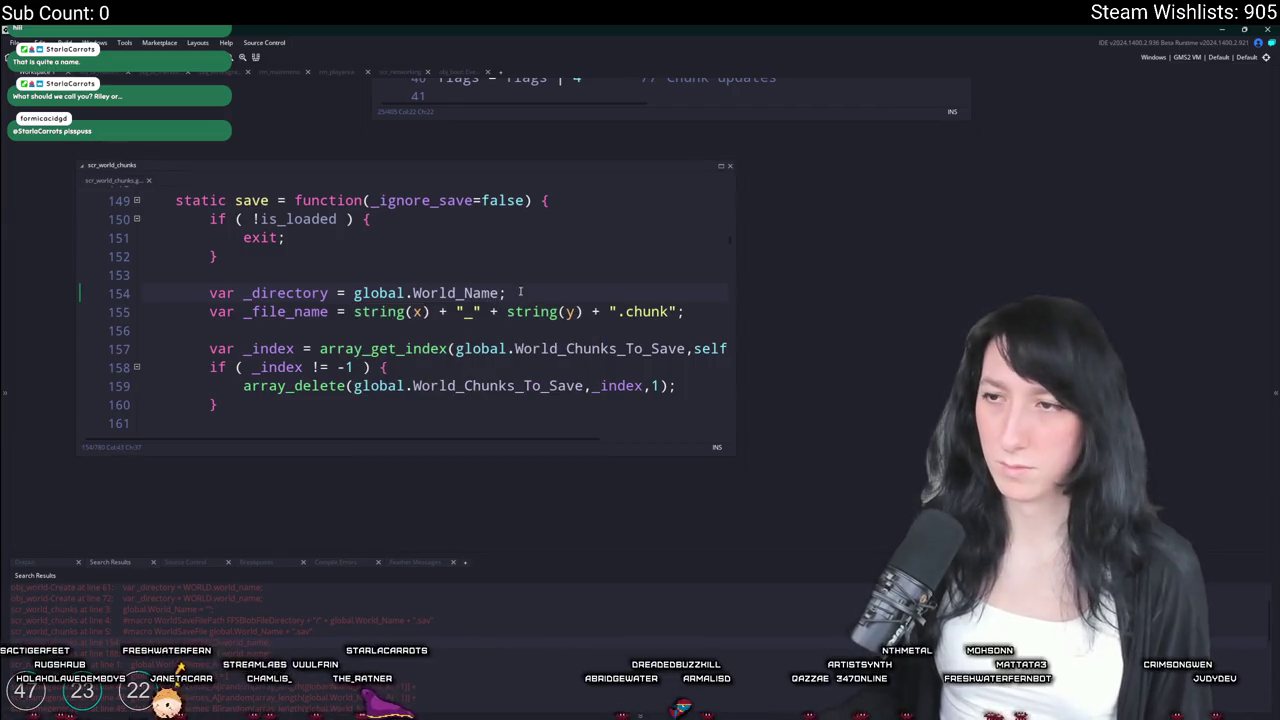
{"action": "double_click", "coordinate": [378, 293]}
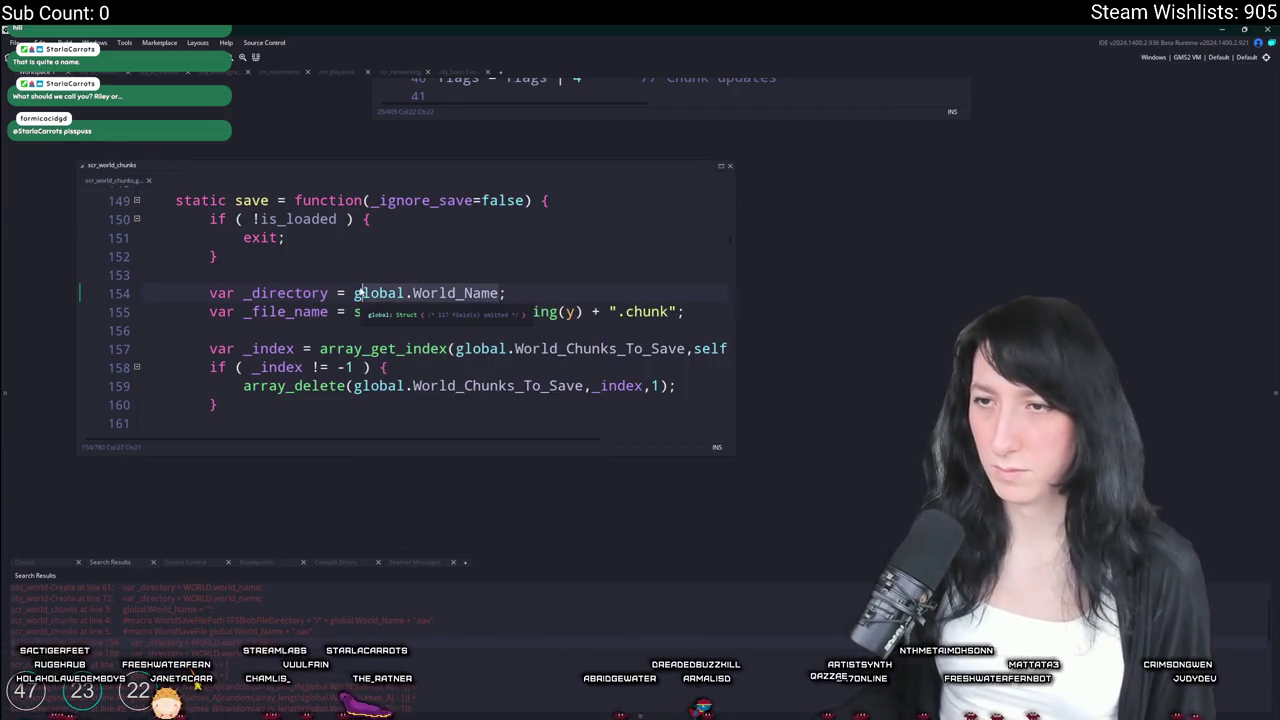
{"action": "double_click", "coordinate": [266, 652]}
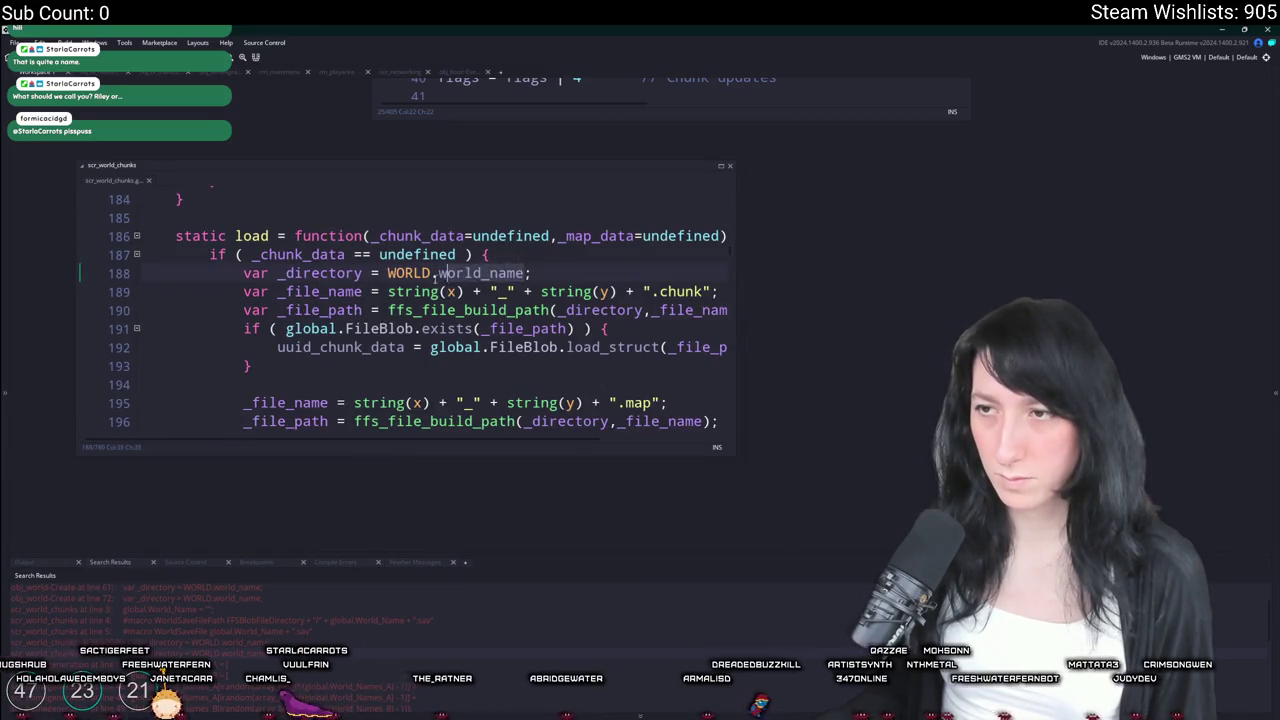
{"action": "type", "text": "global.World_Name"}
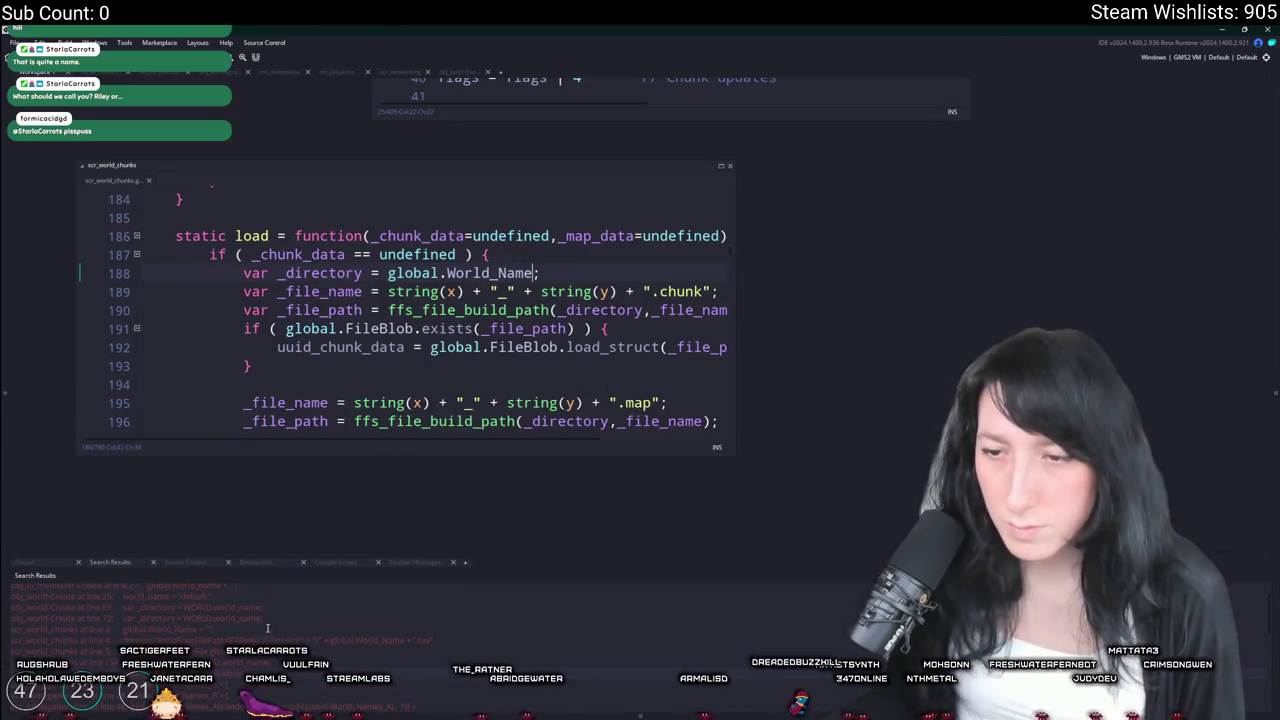
Use global.World_Name in obj_world's player_save_data and player_load_data (lines 59 and 70)
{"action": "double_click", "coordinate": [275, 607]}
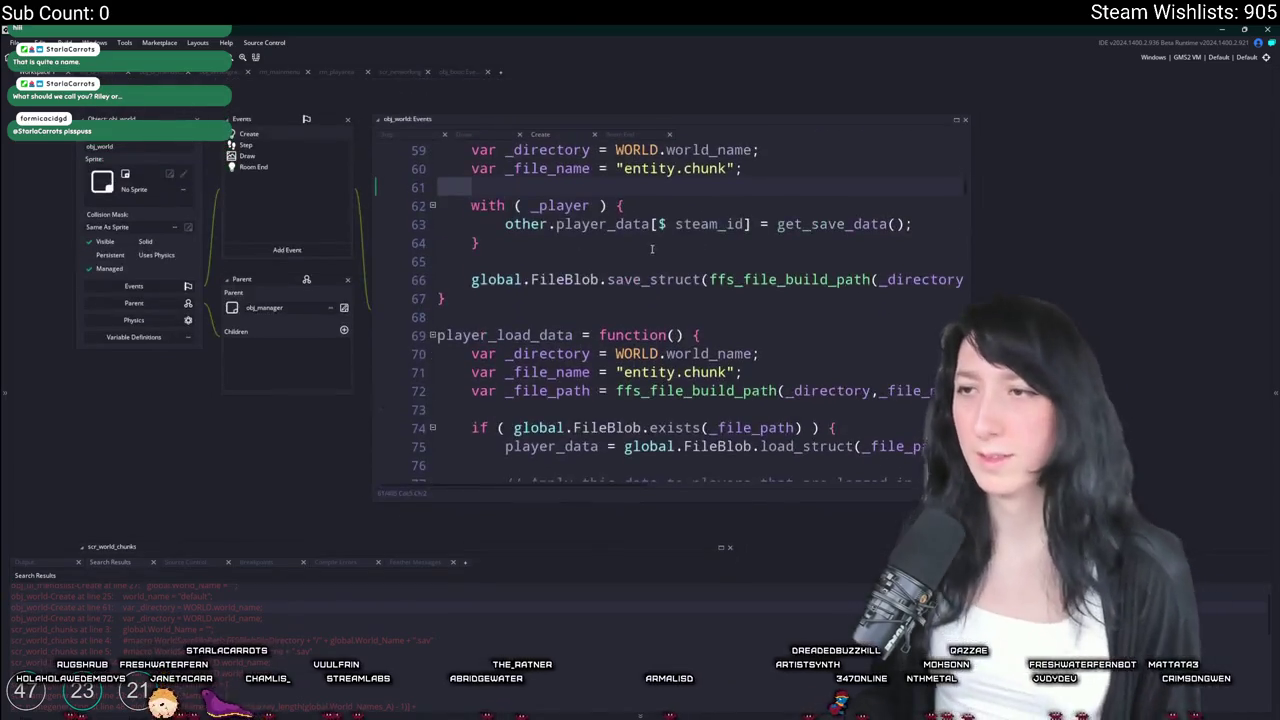
{"action": "left_click_drag", "start_coordinate": [757, 210], "coordinate": [616, 210]}
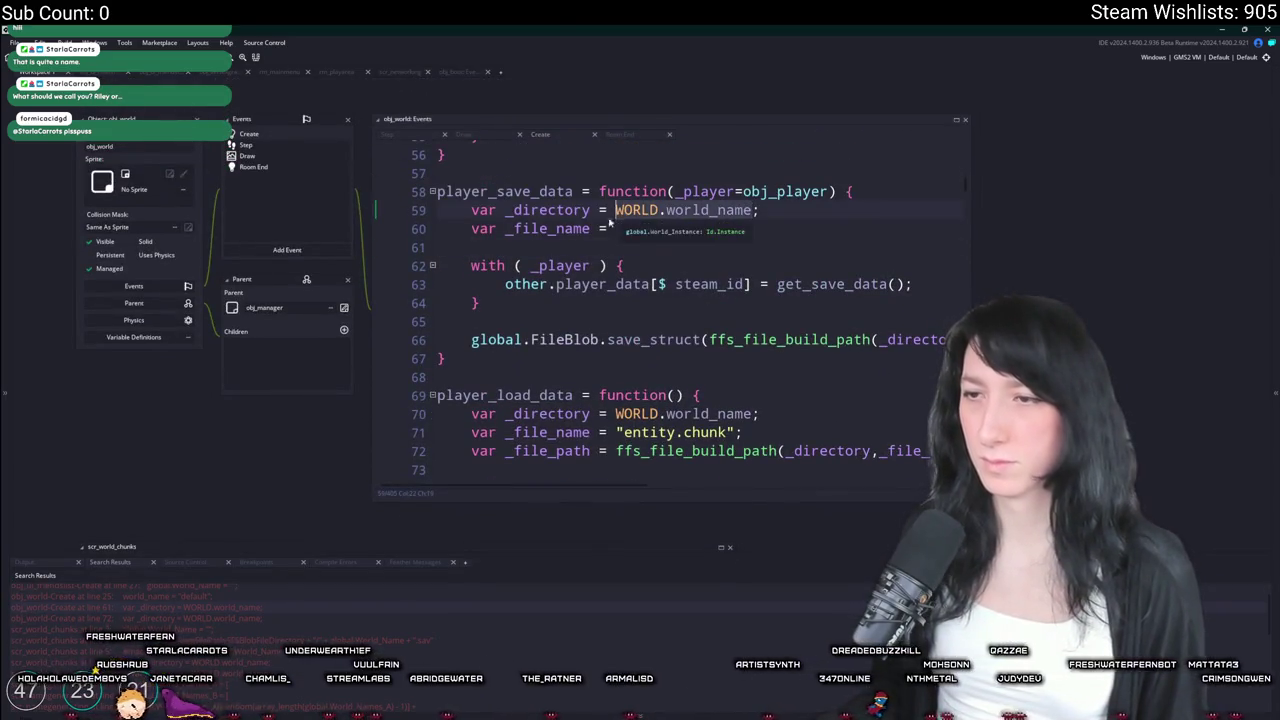
{"action": "type", "text": "global.World_Name"}
{"action": "left_click", "coordinate": [745, 451]}
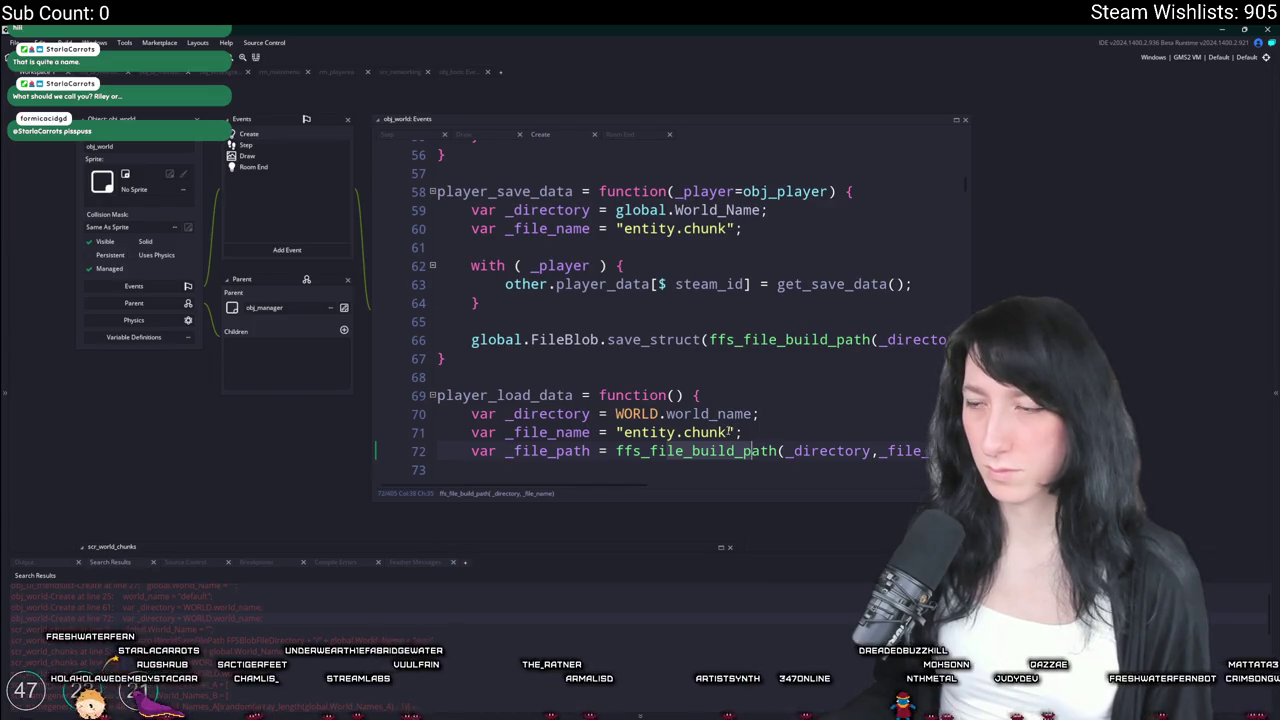
{"action": "left_click", "coordinate": [757, 413]}
{"action": "left_click_drag", "start_coordinate": [757, 413], "coordinate": [616, 413]}
{"action": "type", "text": "global.World_Name"}
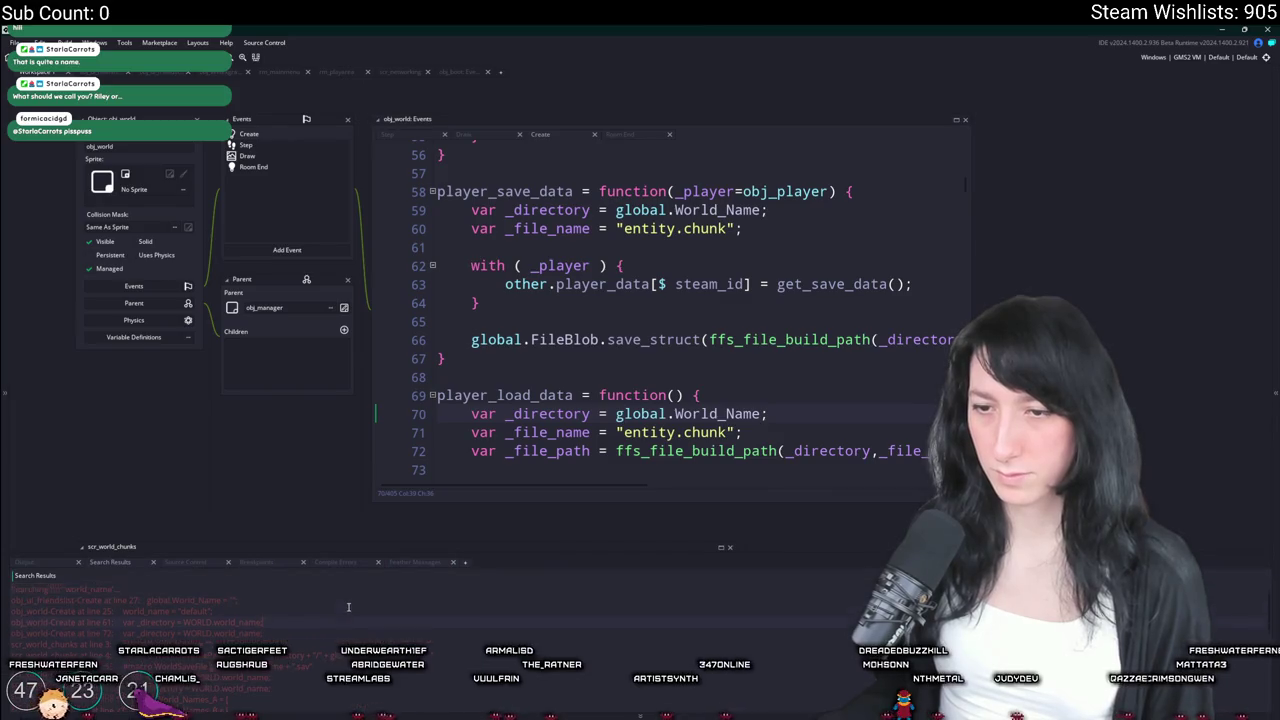
Build and run the game to test the global world name
{"action": "scroll", "coordinate": [270, 636], "scroll_direction": "down", "scroll_amount": 3}
{"action": "scroll", "coordinate": [270, 636], "scroll_direction": "down", "scroll_amount": 3}
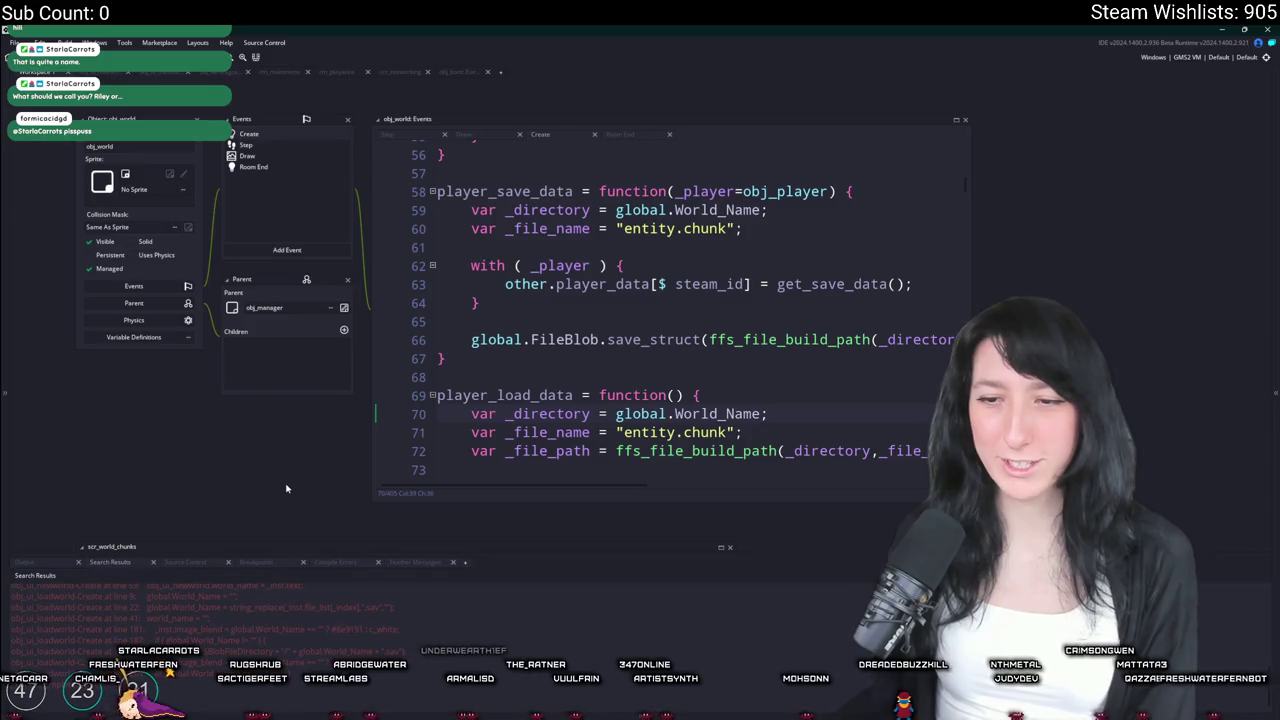
{"action": "key", "text": "F5"}
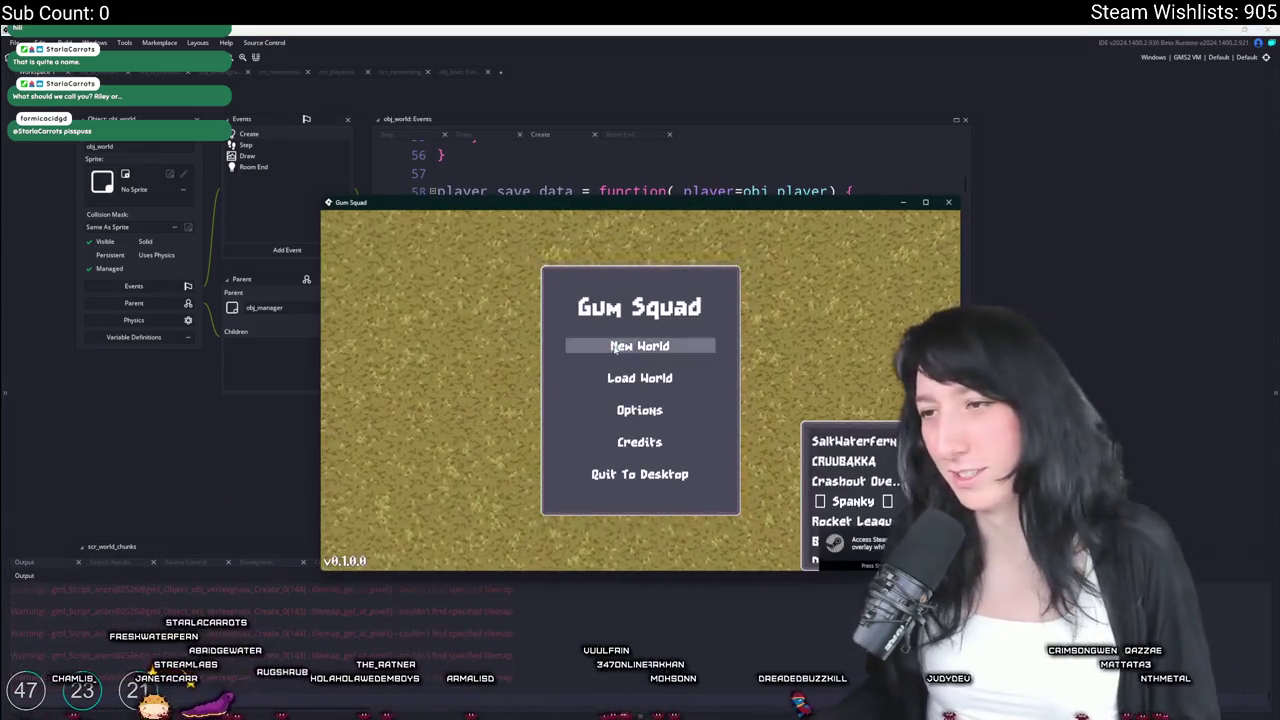
Create a new world's private lobby, check the inventory, then save and quit
{"action": "left_click", "coordinate": [614, 347]}
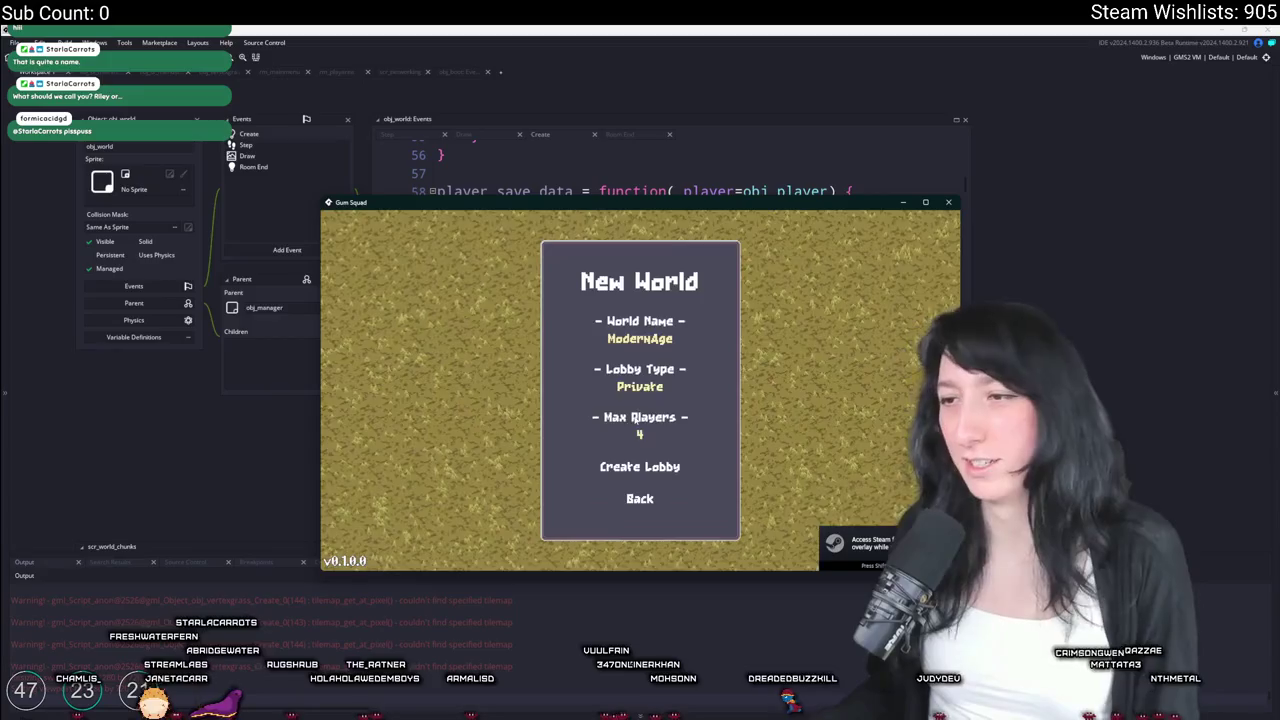
{"action": "left_click", "coordinate": [631, 466]}
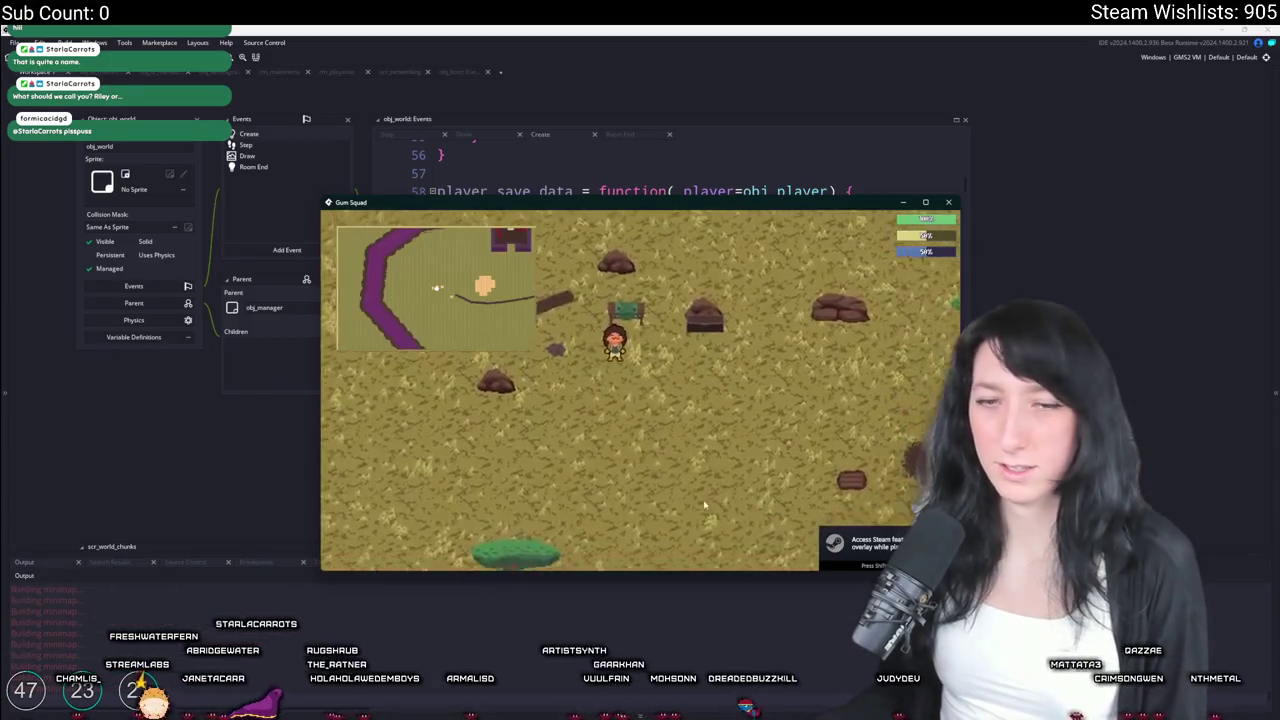
{"action": "key", "text": "Escape"}
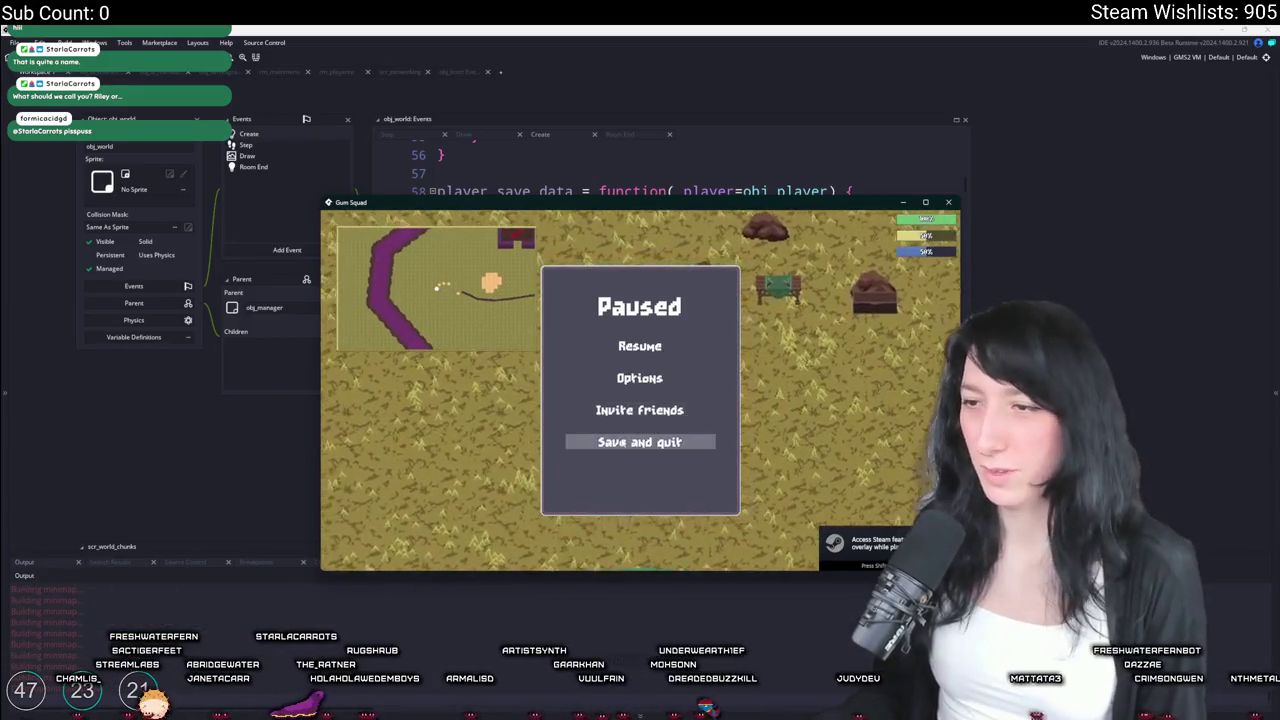
{"action": "key", "text": "Escape"}
{"action": "key", "text": "Tab"}
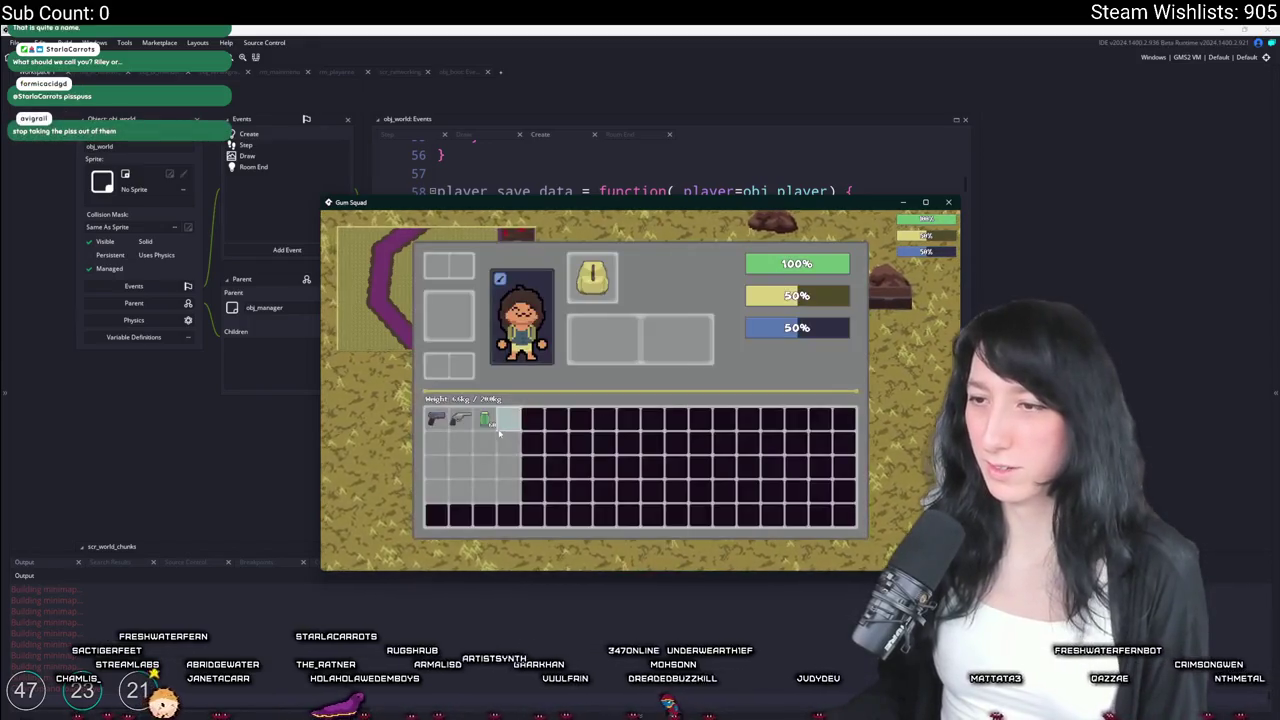
{"action": "key", "text": "Tab"}
{"action": "key", "text": "Escape"}
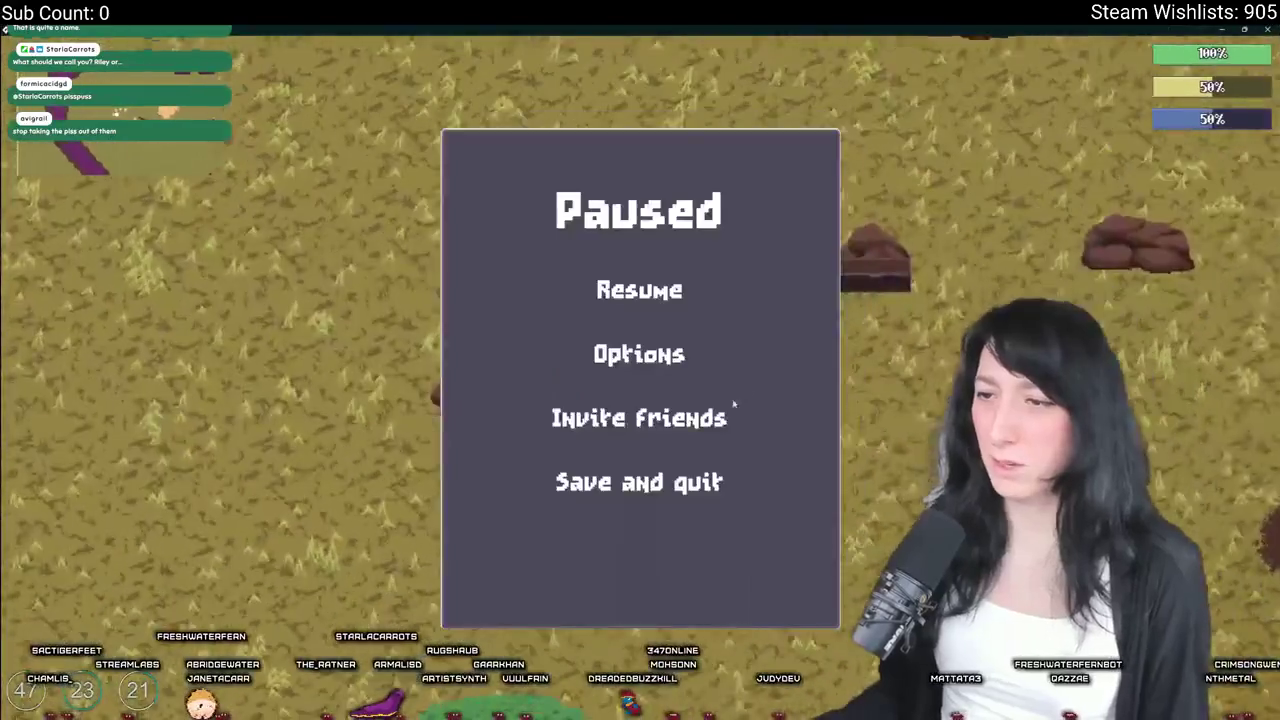
{"action": "left_click", "coordinate": [641, 483]}
Host the saved GummyCoffee world, toggle the inventory, then save and quit again
{"action": "left_click", "coordinate": [700, 335]}
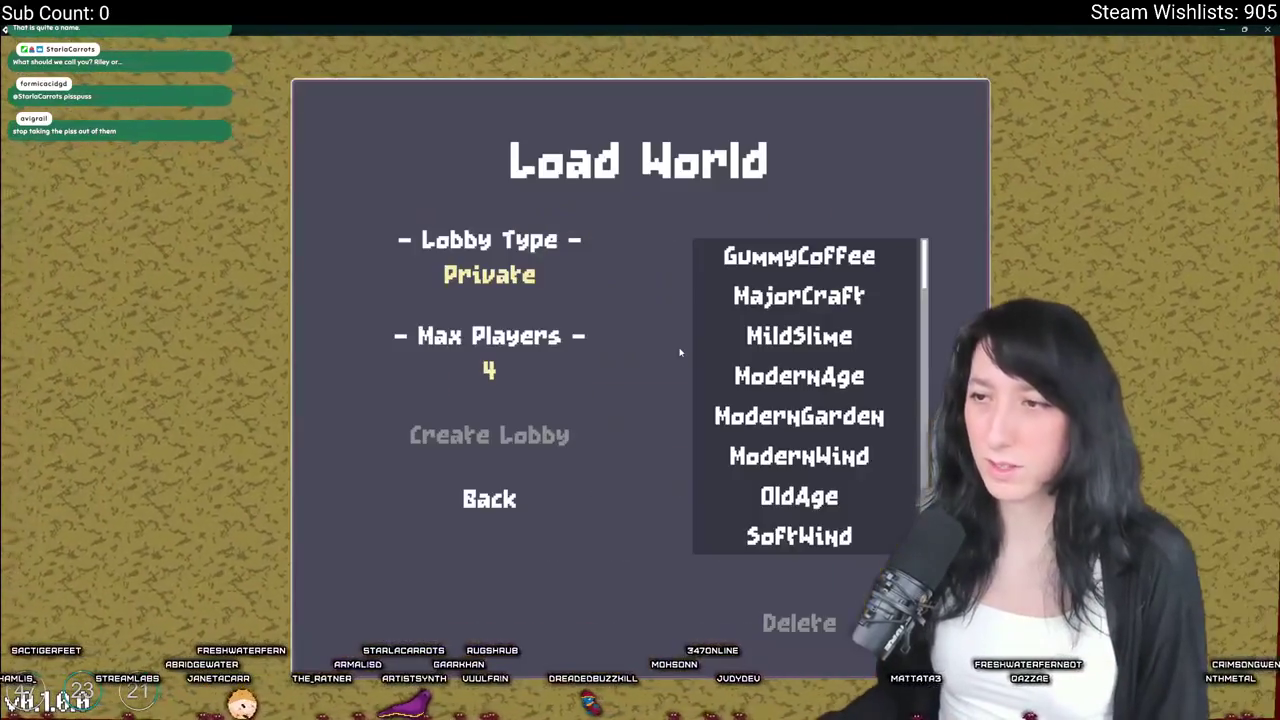
{"action": "scroll", "coordinate": [803, 267], "scroll_direction": "down", "scroll_amount": 1}
{"action": "scroll", "coordinate": [803, 267], "scroll_direction": "up", "scroll_amount": 1}
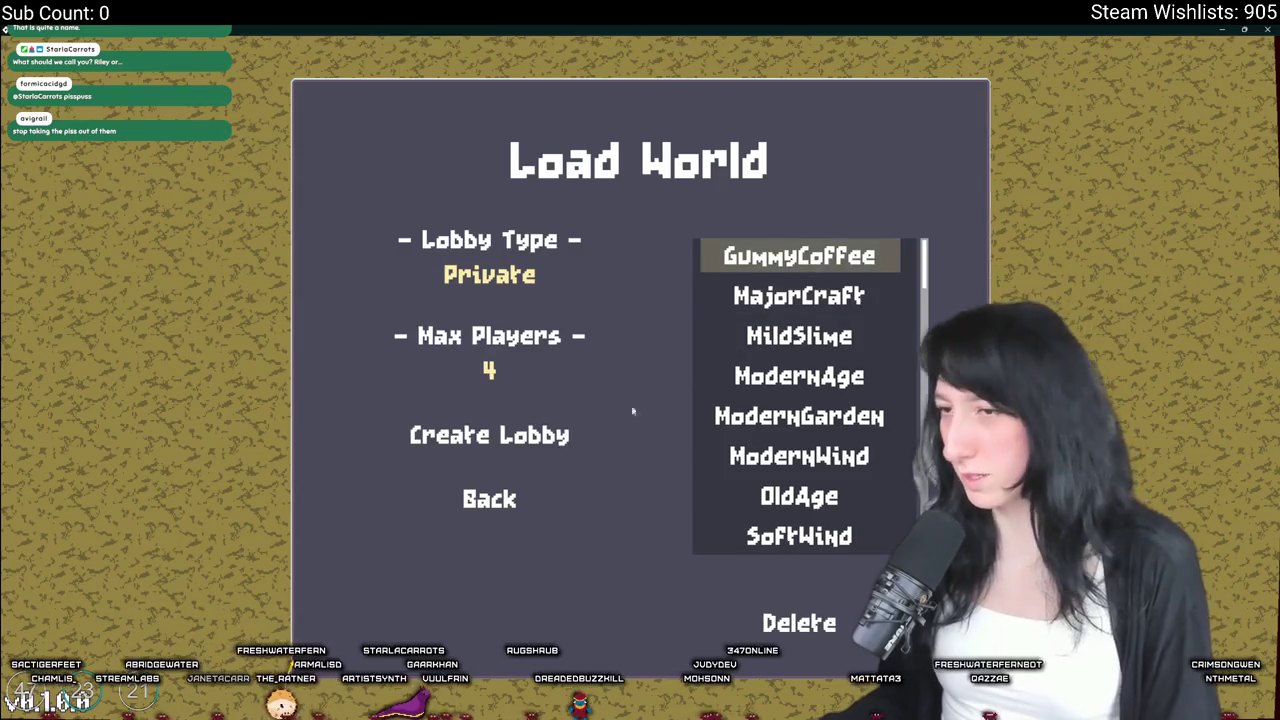
{"action": "left_click", "coordinate": [551, 434]}
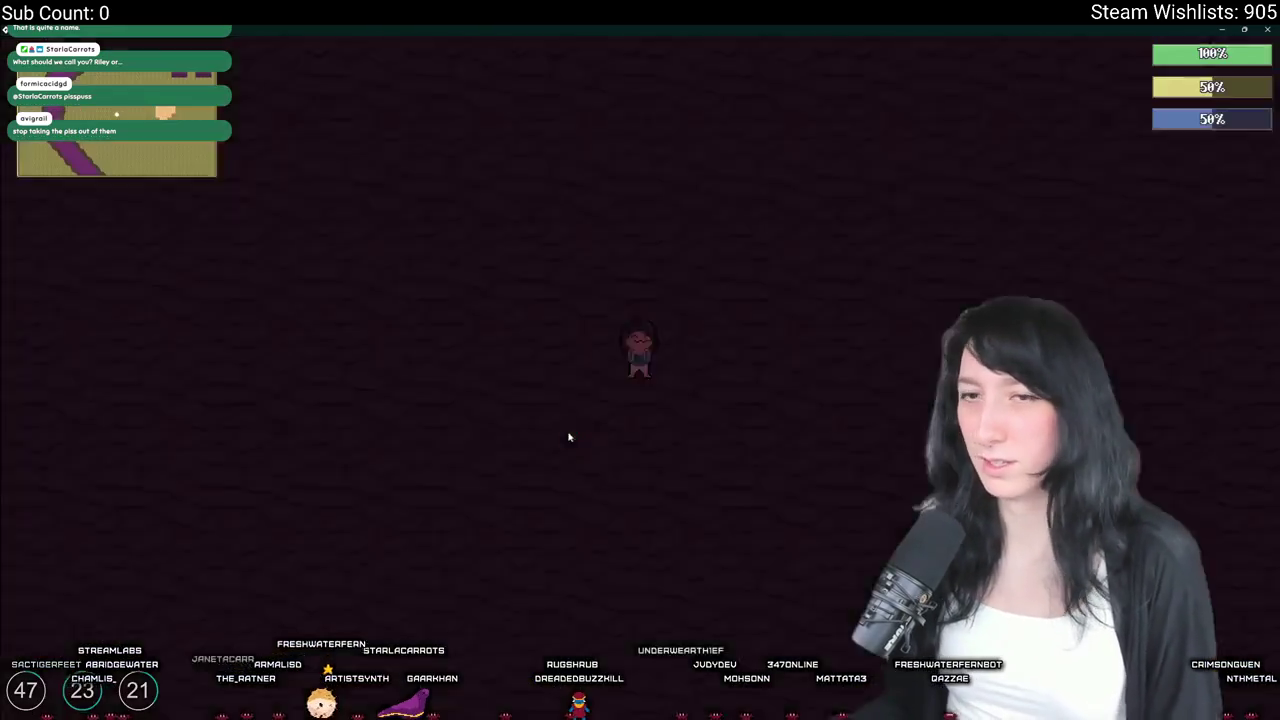
{"action": "key", "text": "Tab"}
{"action": "key", "text": "Tab"}
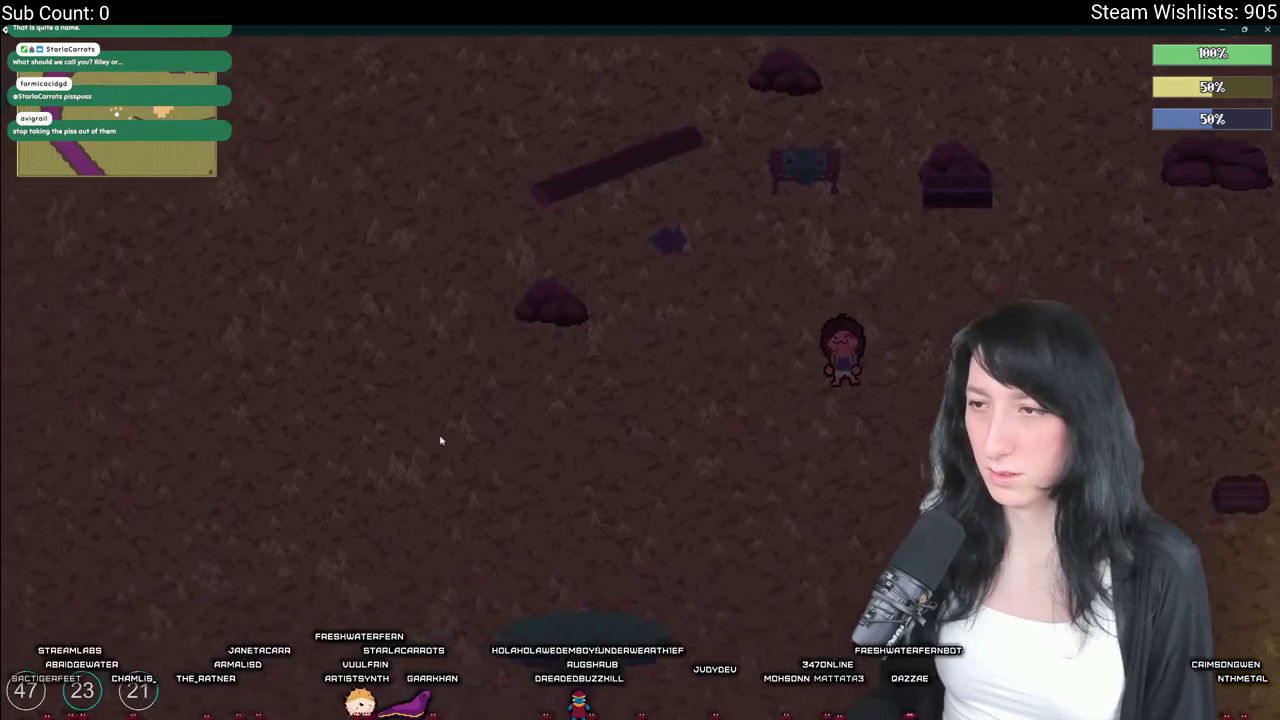
{"action": "key", "text": "Tab"}
{"action": "key", "text": "Escape"}
{"action": "key", "text": "Escape"}
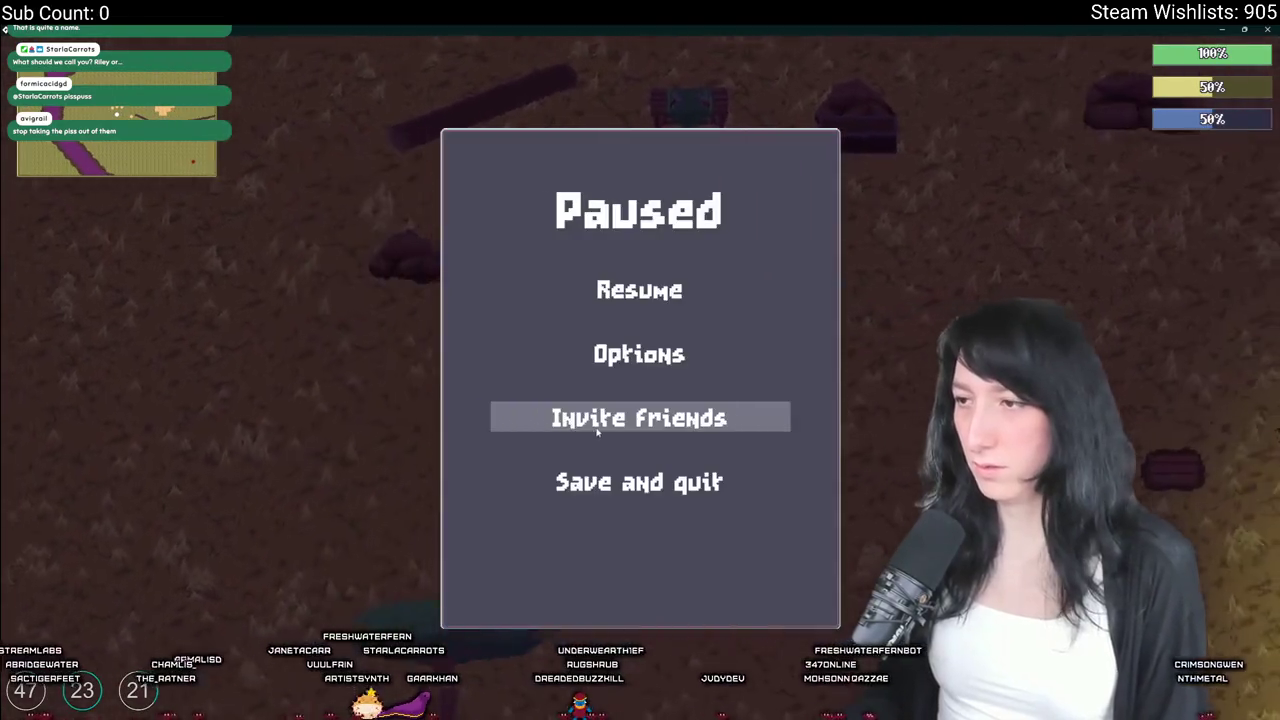
{"action": "key", "text": "Escape"}
{"action": "key", "text": "Escape"}
{"action": "key", "text": "Return"}
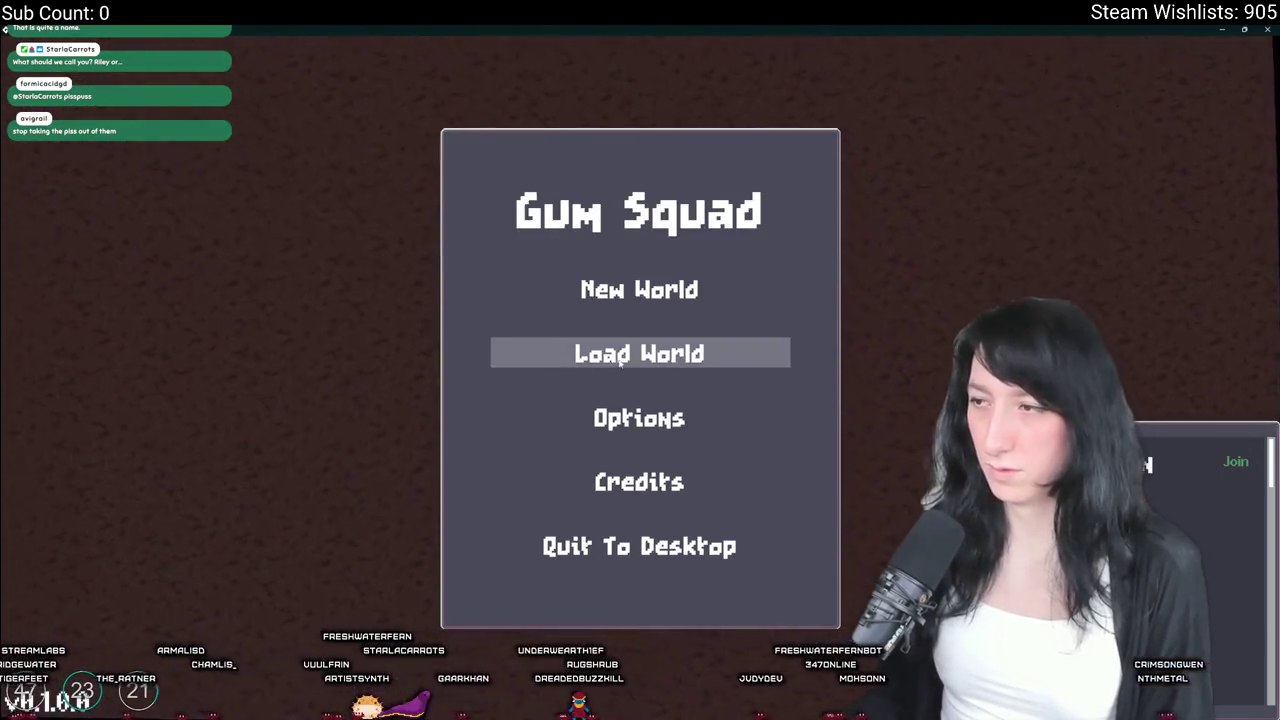
Reload a saved world twice, quit to the title, and return to GameMaker's asset search
{"action": "key", "text": "Return"}
{"action": "left_click", "coordinate": [531, 449]}
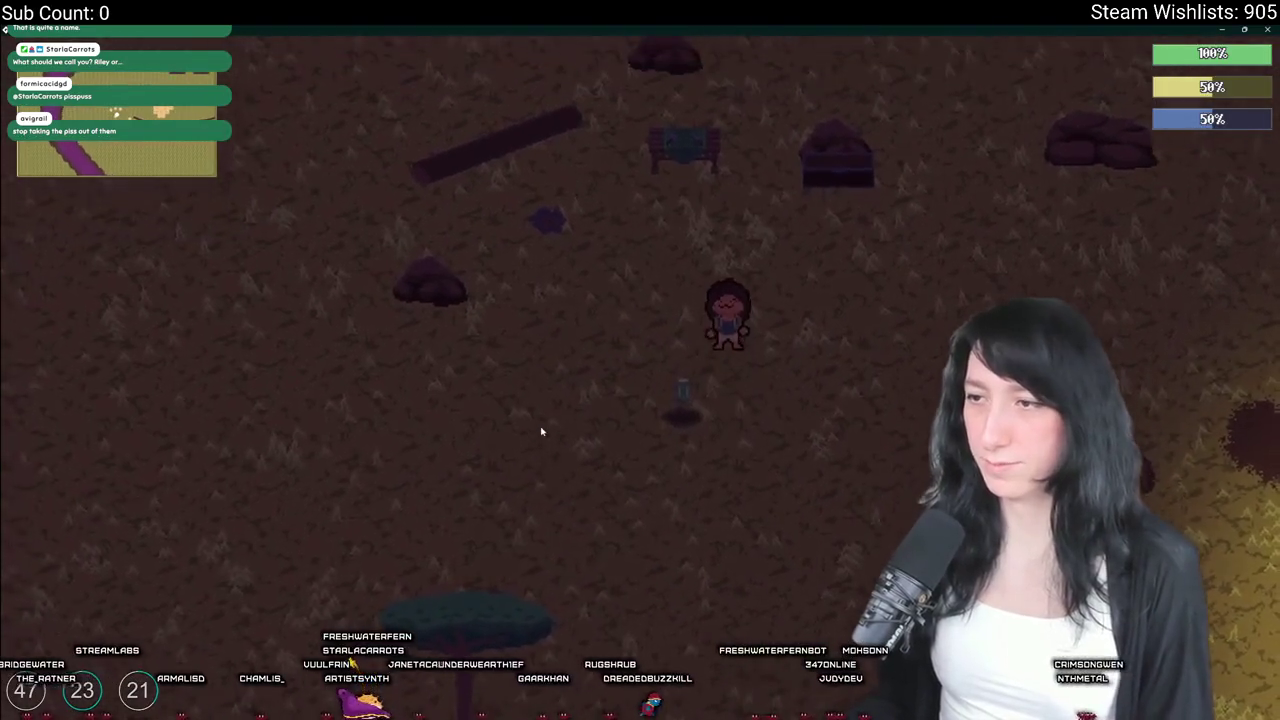
{"action": "key", "text": "Escape"}
{"action": "left_click", "coordinate": [589, 476]}
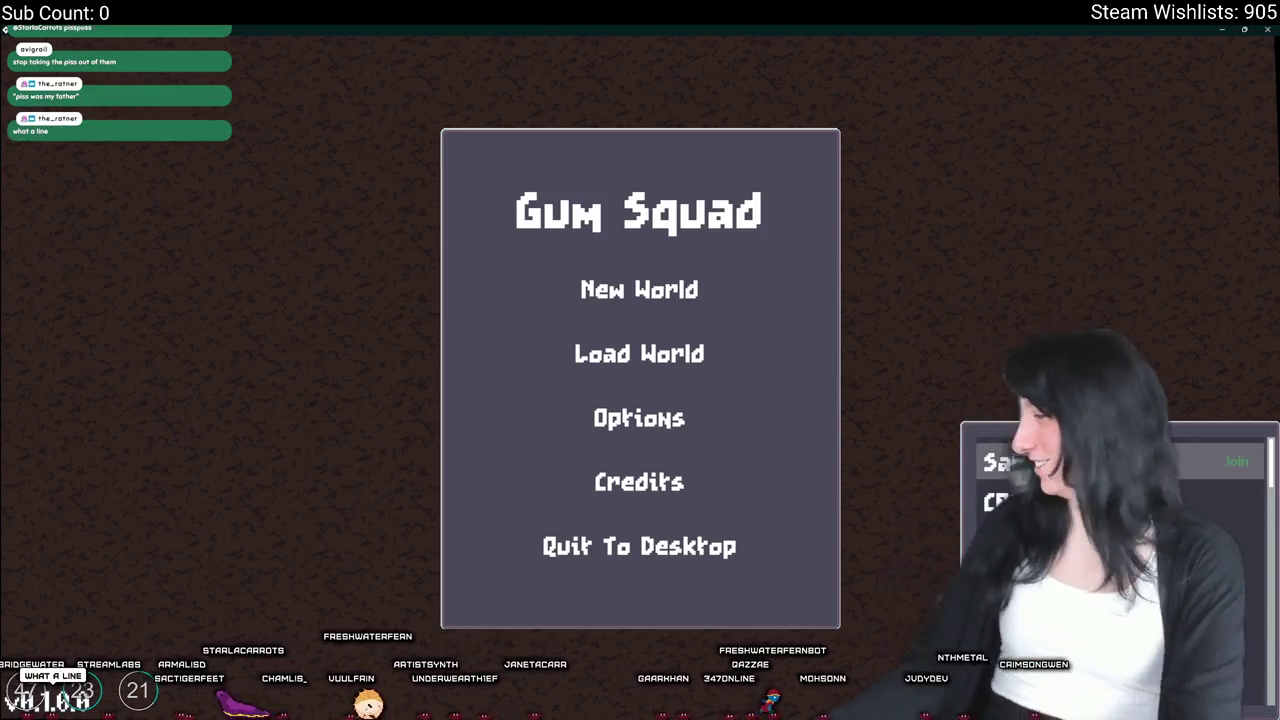
{"action": "key", "text": "Return"}
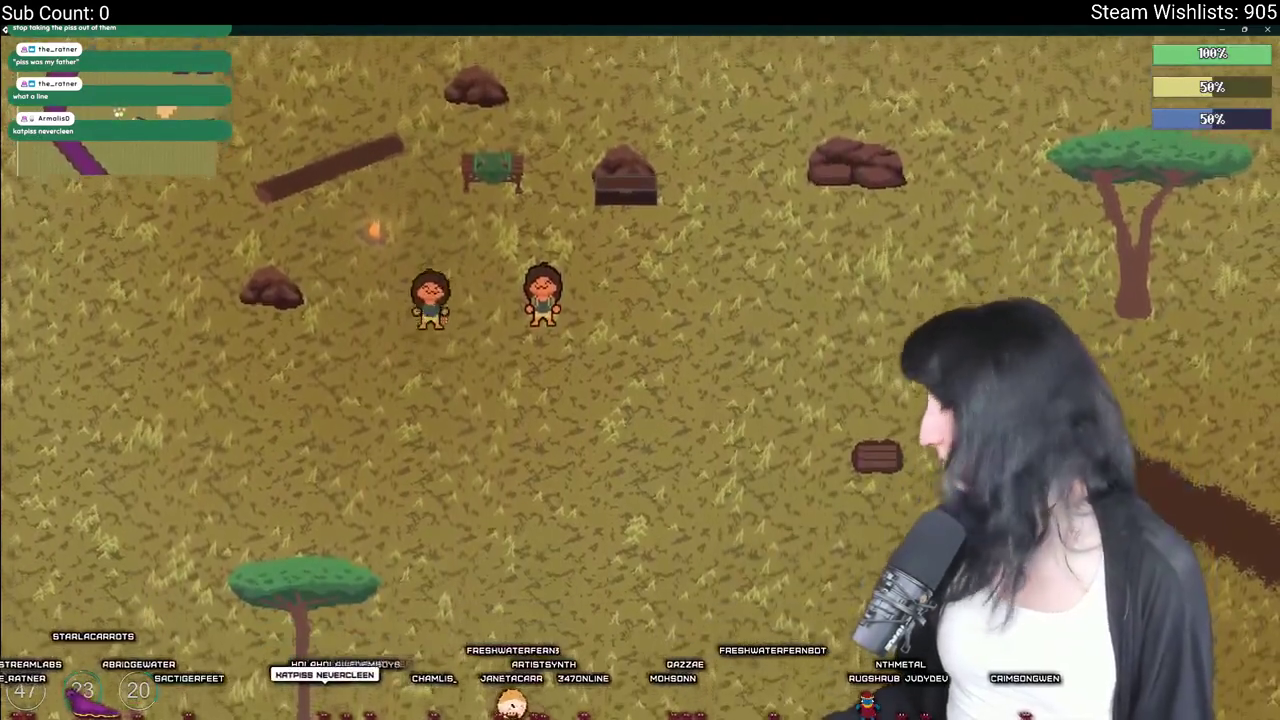
{"action": "key", "text": "Escape"}
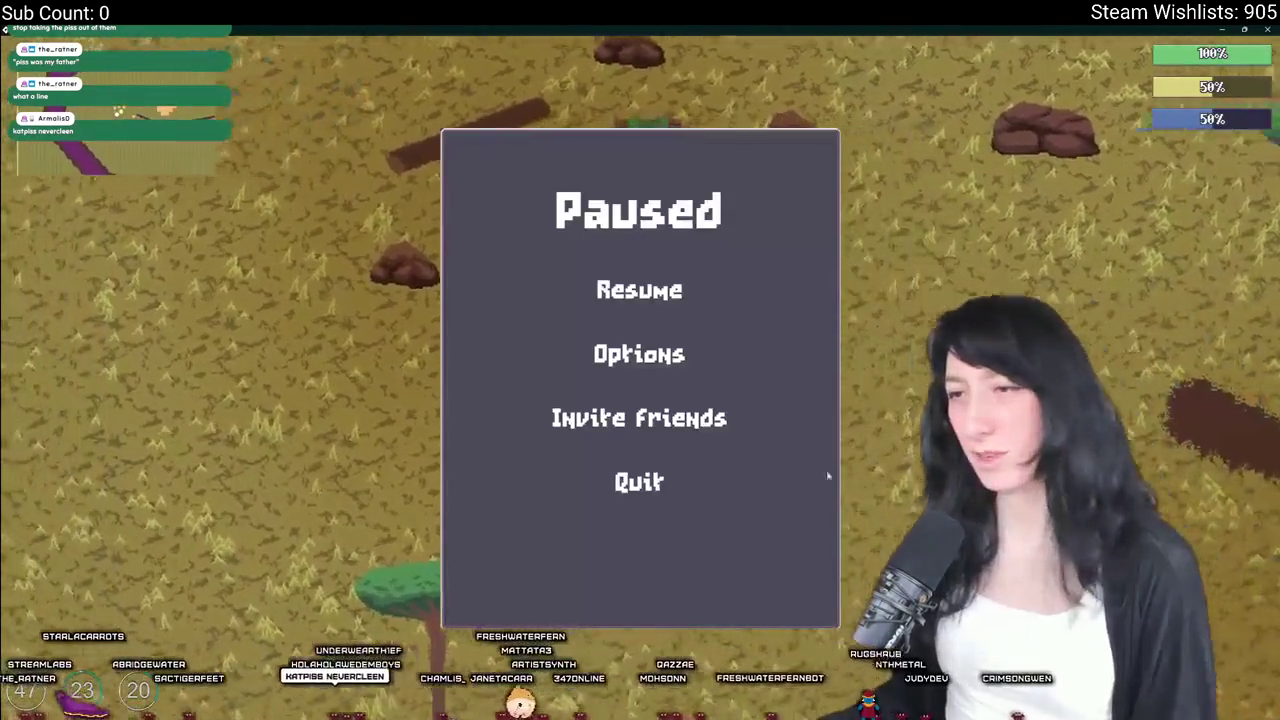
{"action": "left_click", "coordinate": [760, 481]}
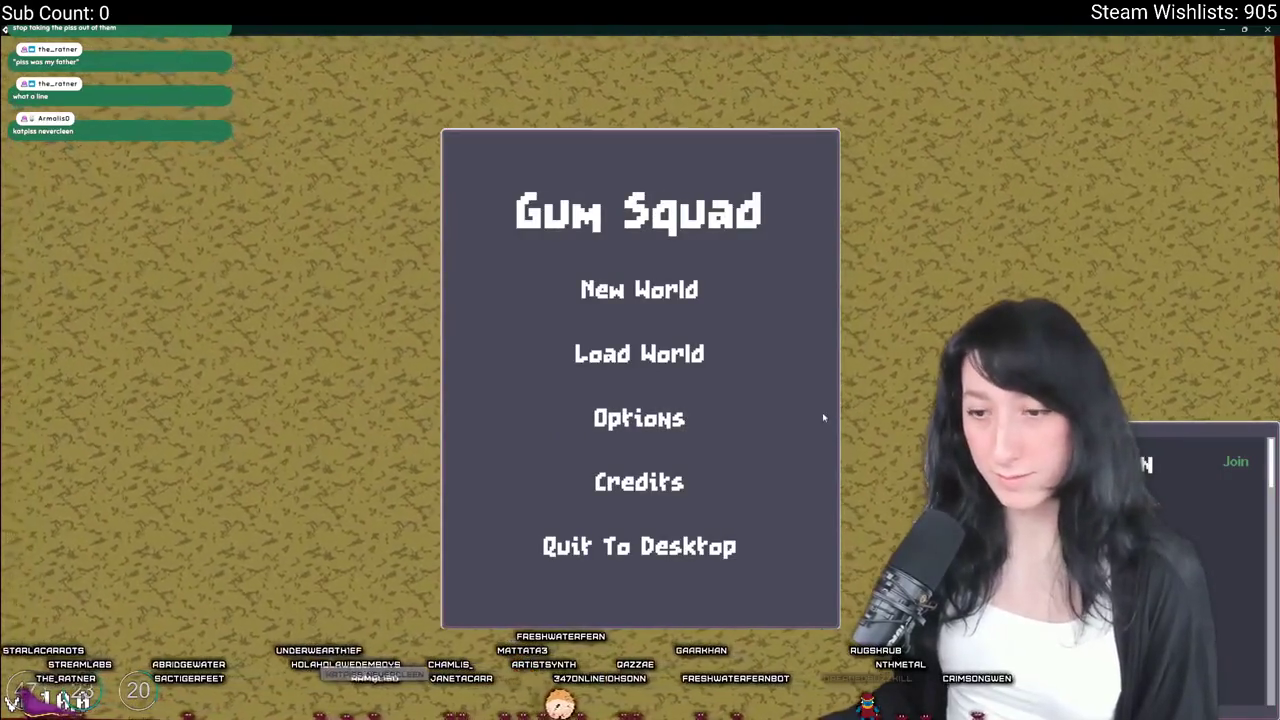
{"action": "key", "text": "alt+Tab"}
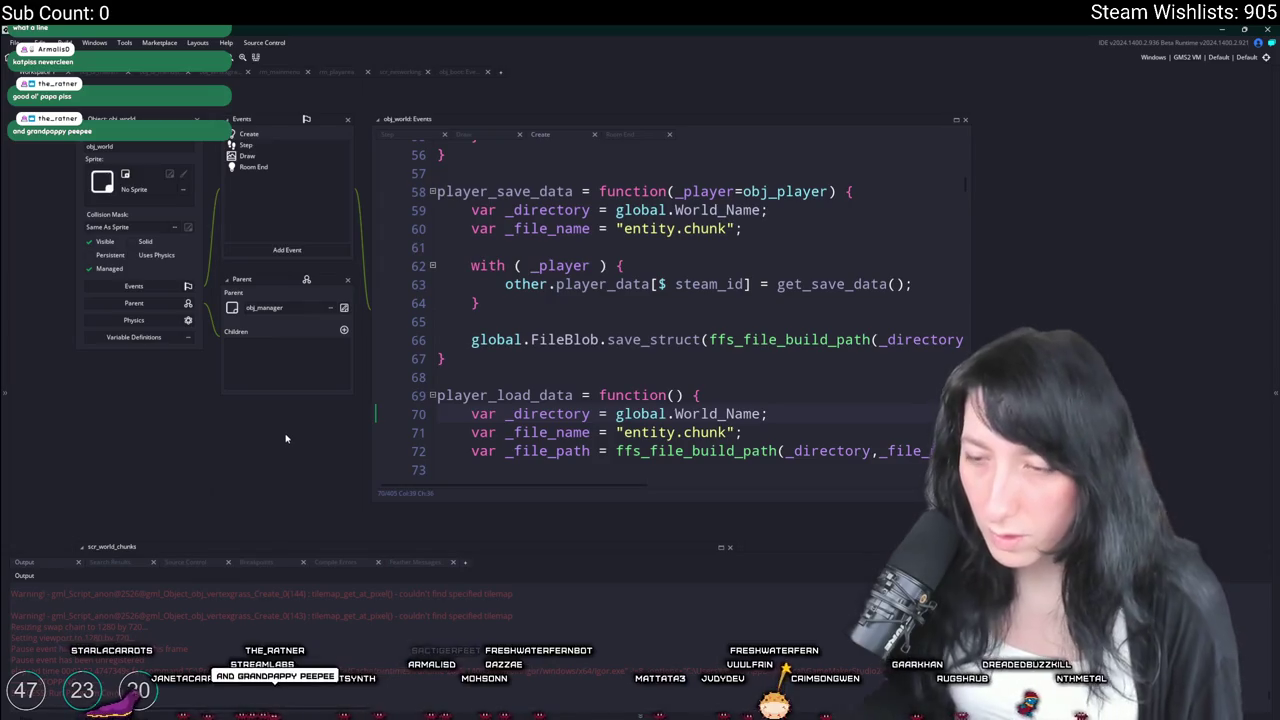
{"action": "key", "text": "ctrl+t"}
{"action": "type", "text": "verte"}
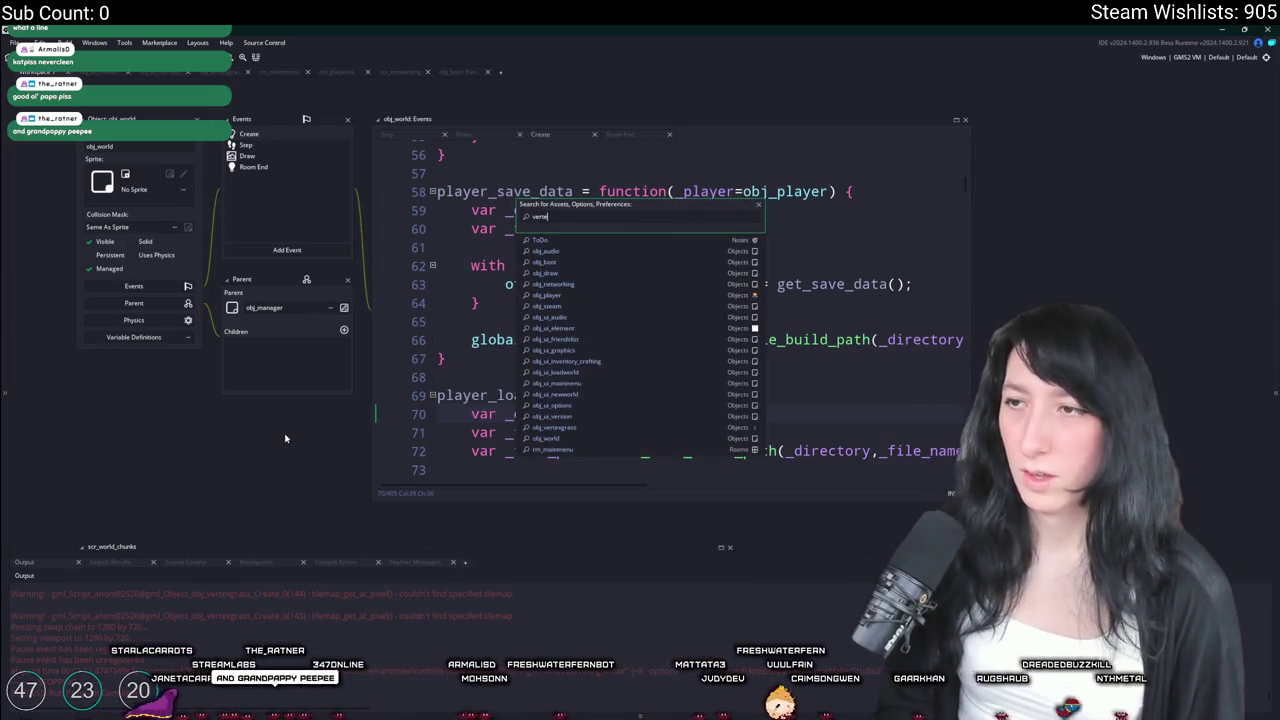
Open obj_vertexgrass's Create event code via the asset search
{"action": "type", "text": "x"}
{"action": "key", "text": "Return"}
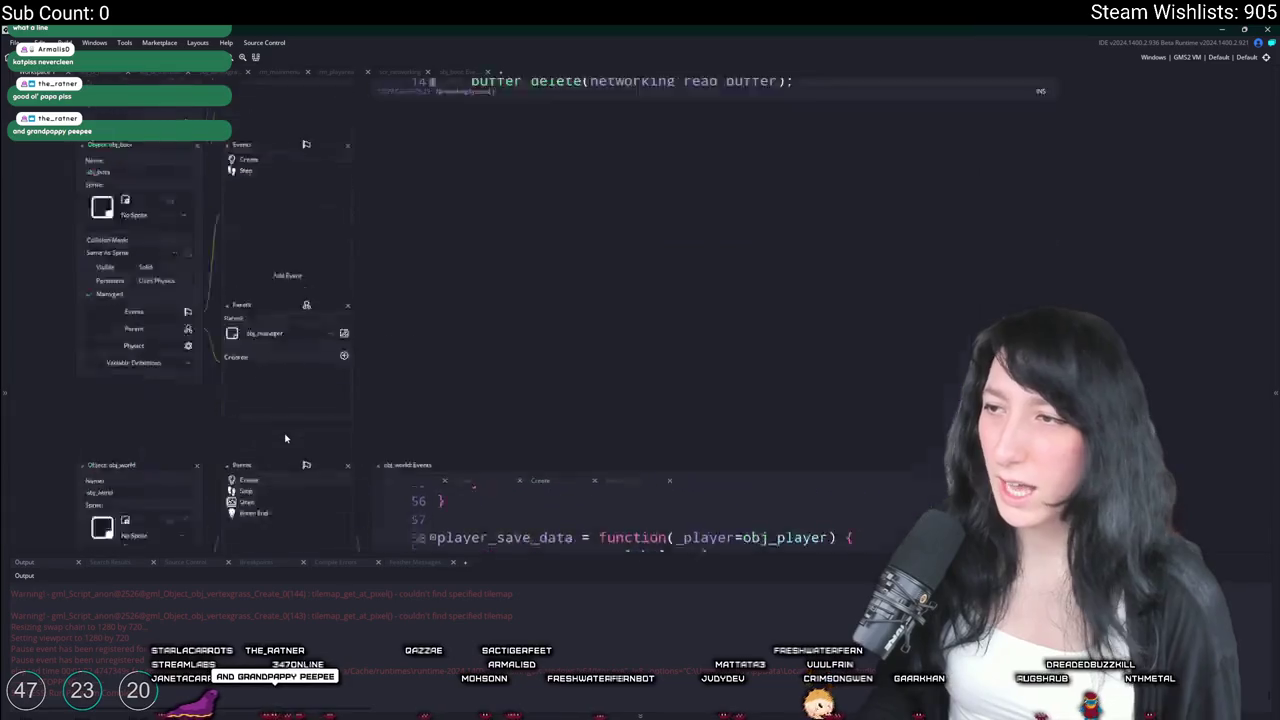
{"action": "left_click", "coordinate": [268, 186]}
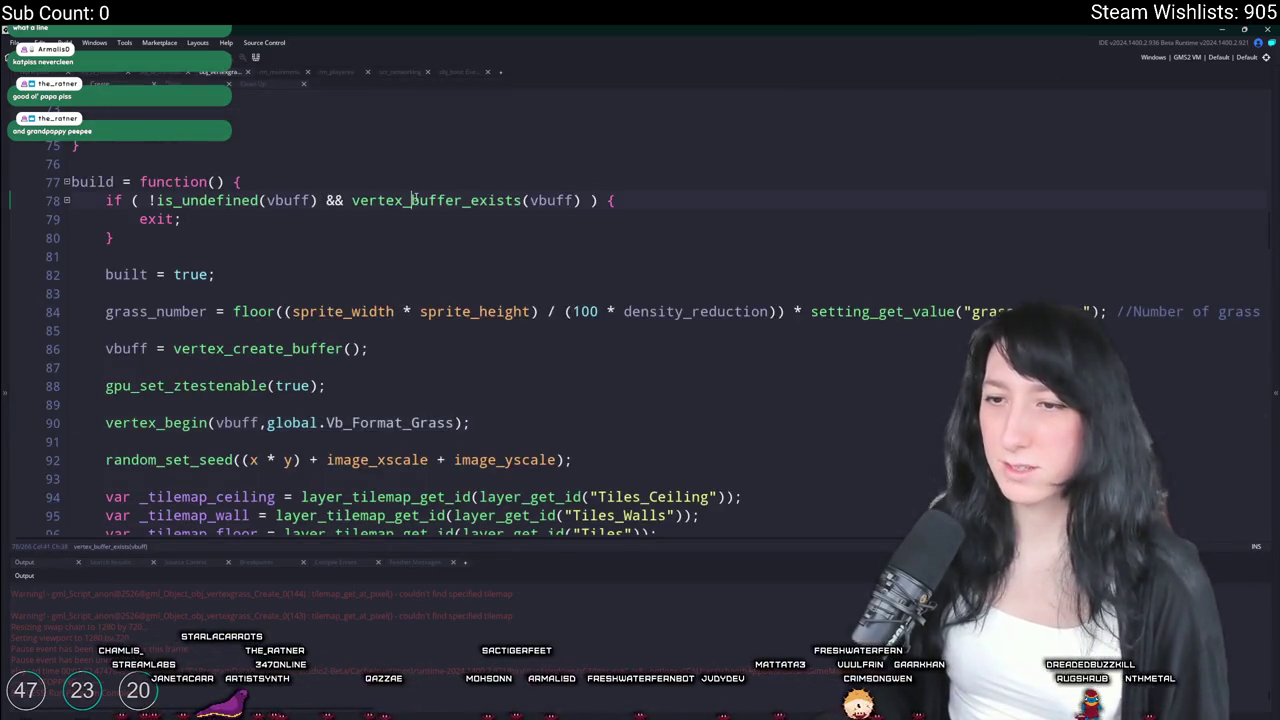
{"action": "scroll", "coordinate": [404, 245], "scroll_direction": "down", "scroll_amount": 3}
Rework the floor and wall tilemap lookup lines, removing their '?? undefined' fallbacks
{"action": "left_click", "coordinate": [267, 354]}
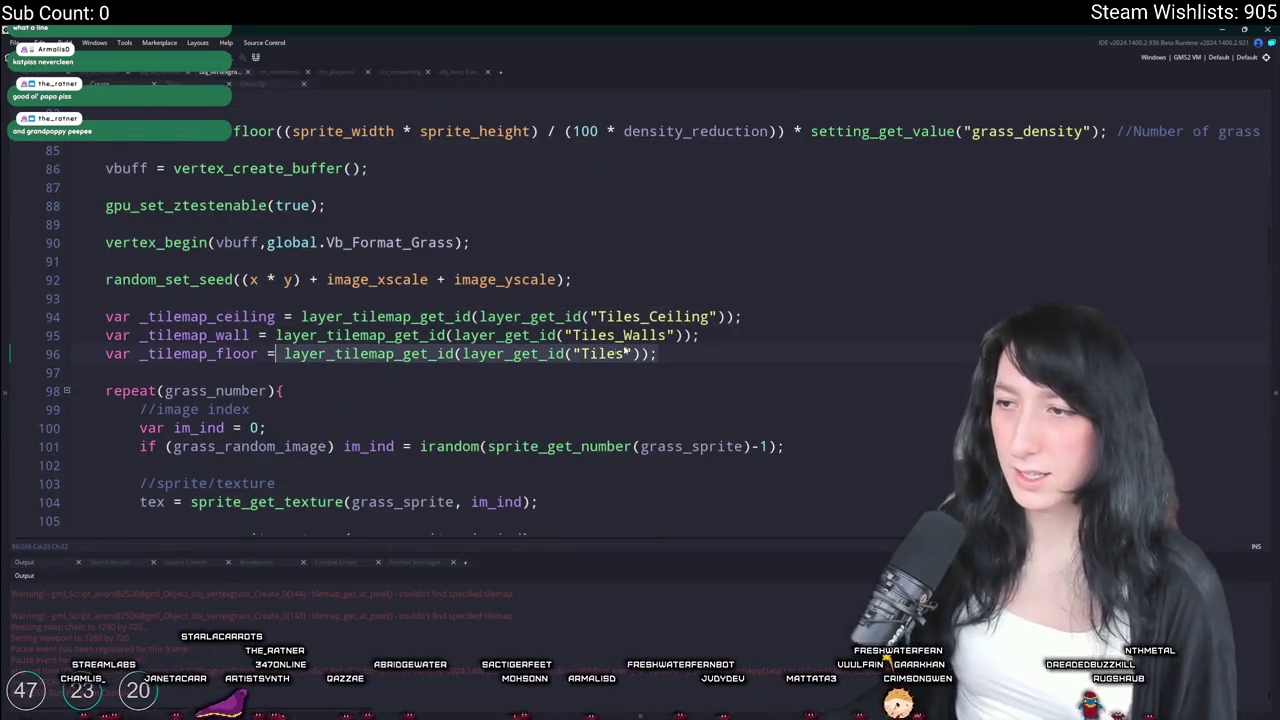
{"action": "left_click", "coordinate": [649, 354]}
{"action": "type", "text": "??"}
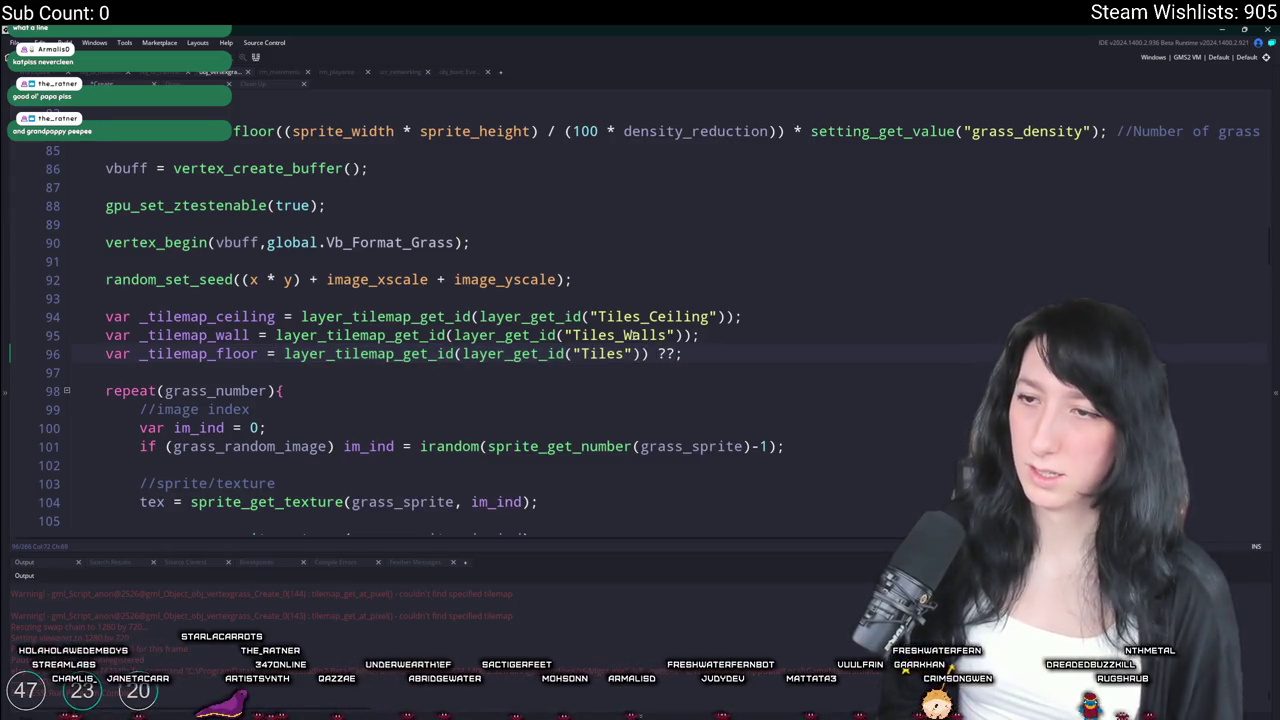
{"action": "type", "text": "undefined"}
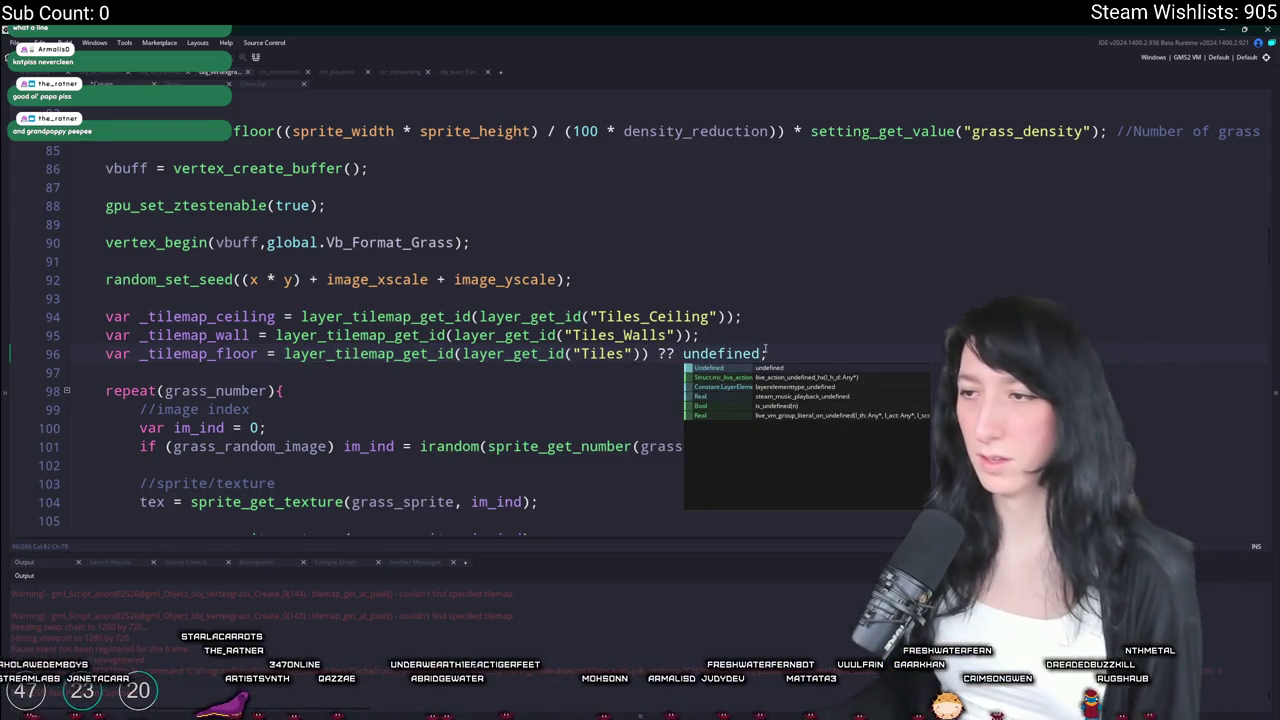
{"action": "left_click", "coordinate": [643, 354]}
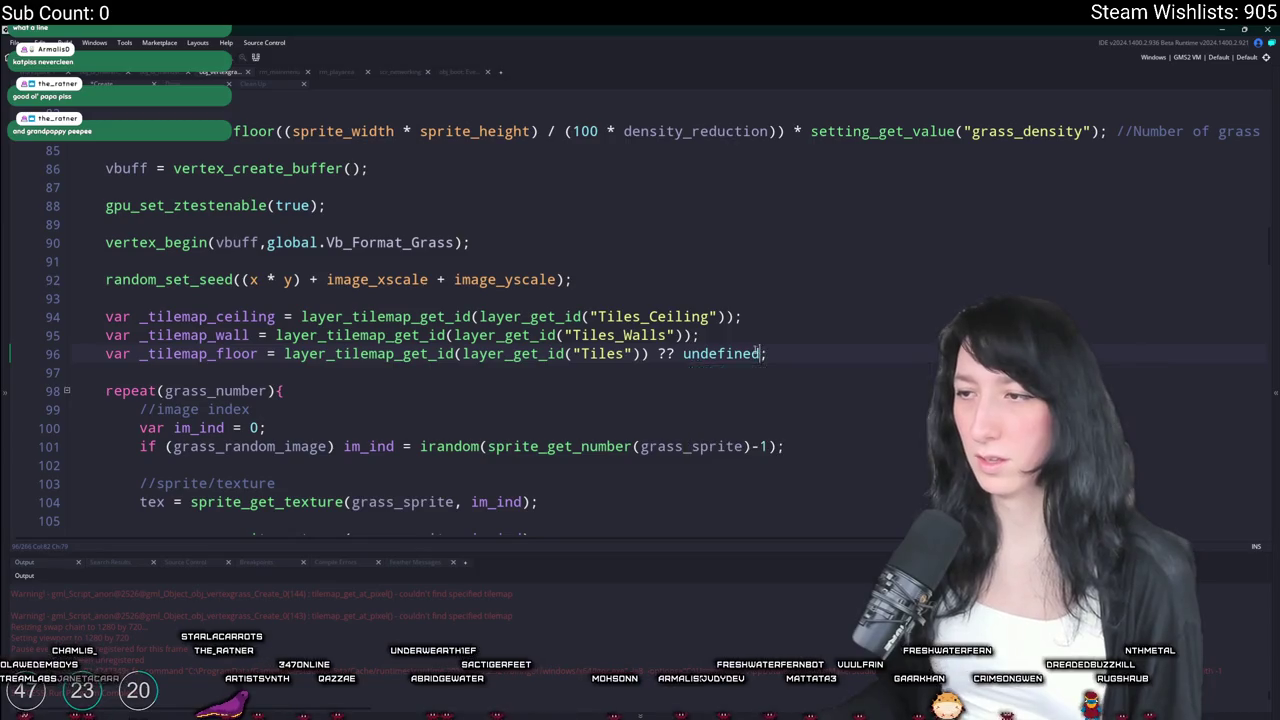
{"action": "left_click", "coordinate": [699, 335]}
{"action": "mouse_move", "coordinate": [420, 316]}
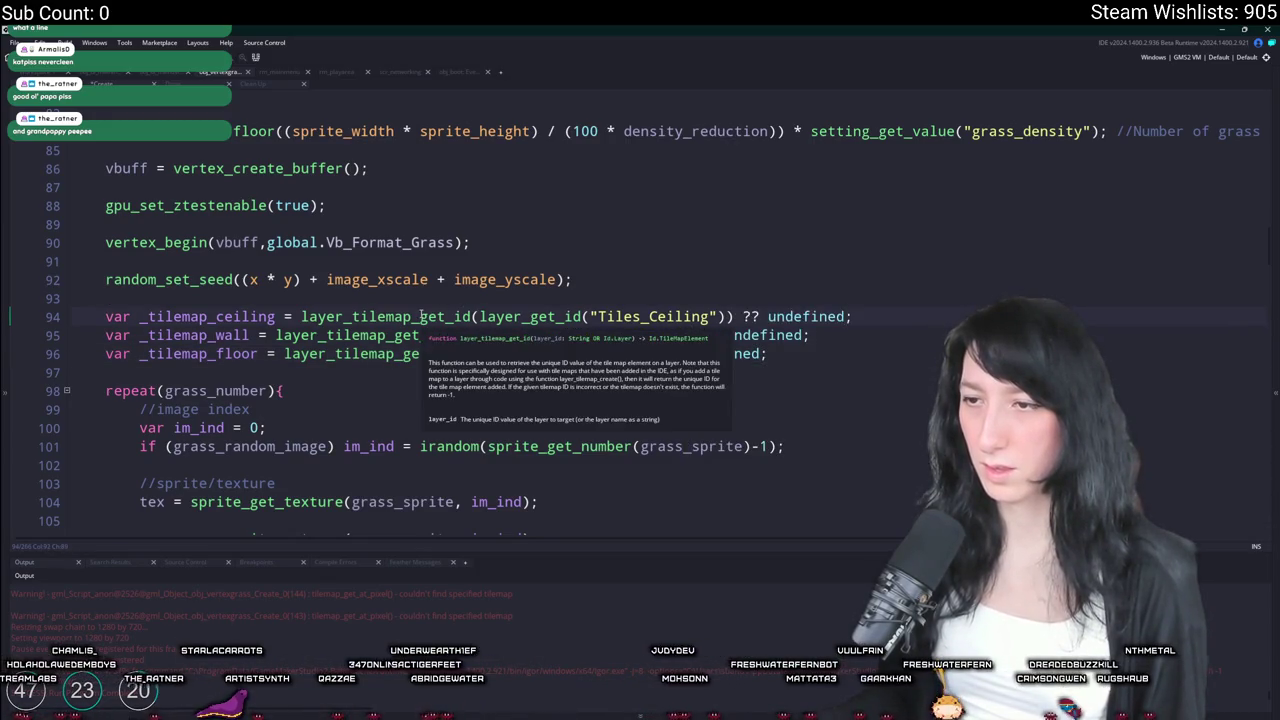
{"action": "key", "text": "shift+End"}
{"action": "key", "text": "BackSpace"}
{"action": "scroll", "coordinate": [588, 408], "scroll_direction": "down", "scroll_amount": 1}
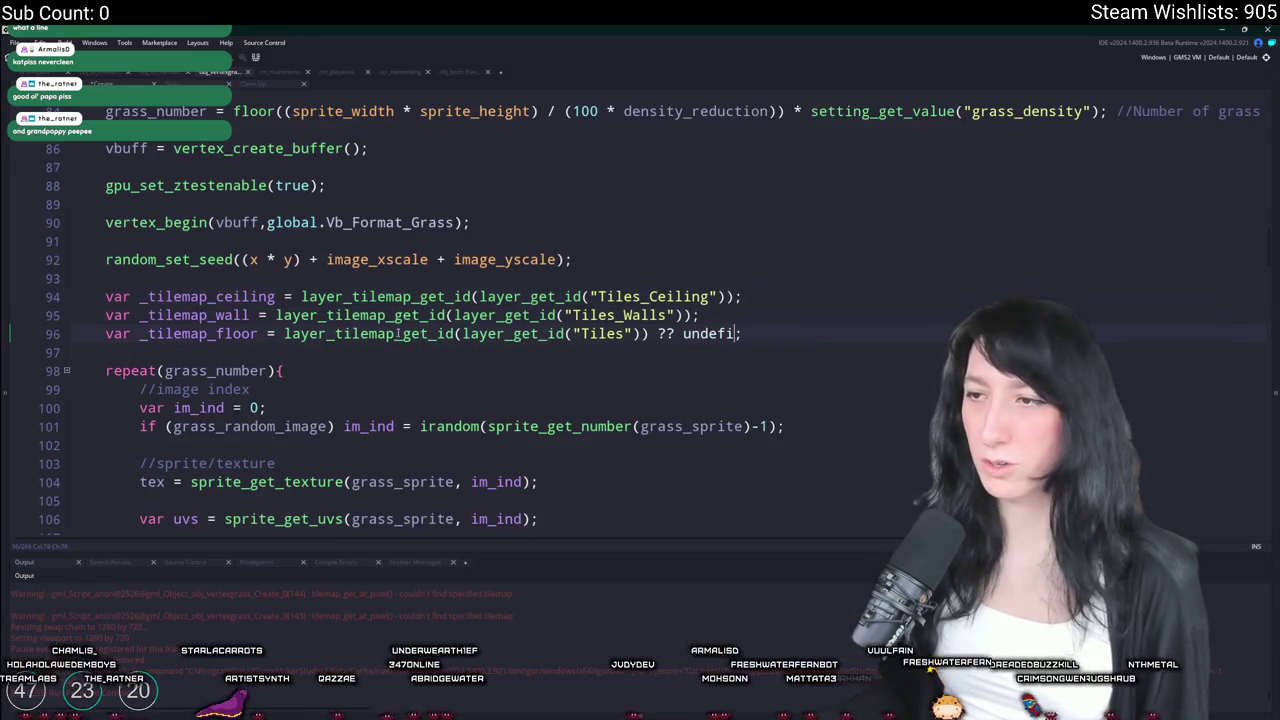
{"action": "scroll", "coordinate": [344, 386], "scroll_direction": "down", "scroll_amount": 15}
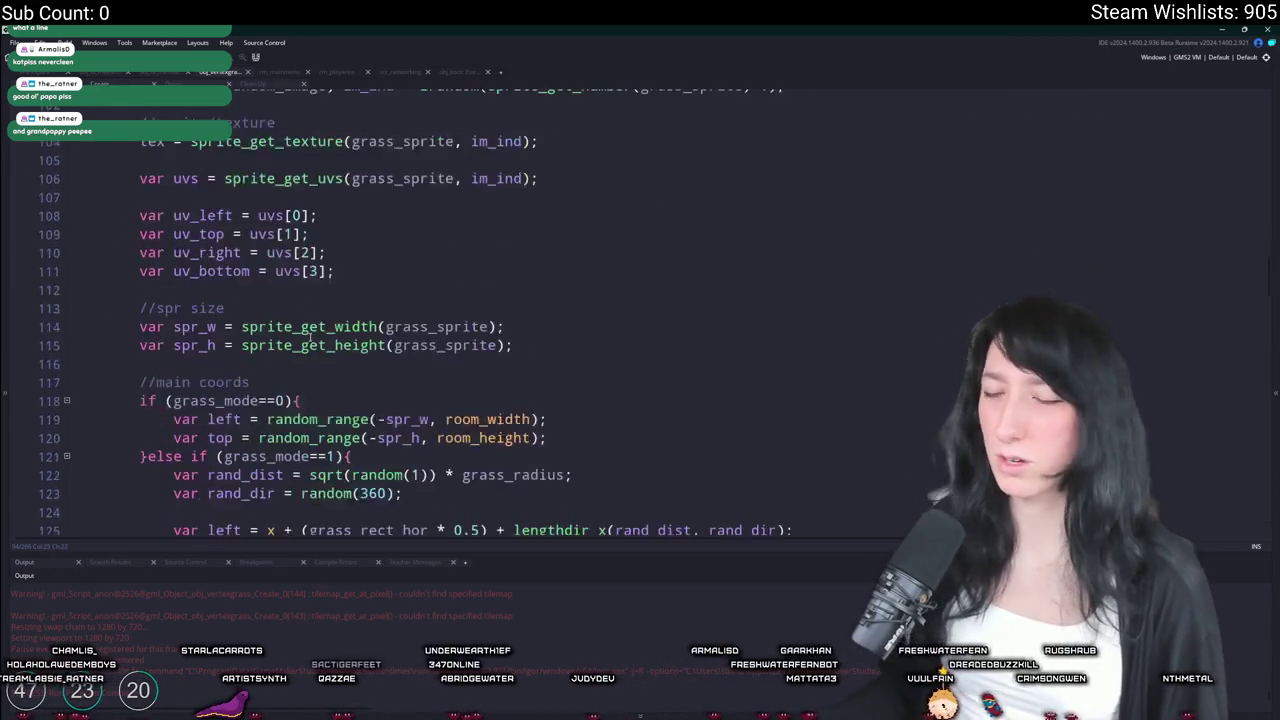
Add a _tilemap_ceiling check line above the tile checks and a closing brace below them
{"action": "key", "text": "ctrl+f"}
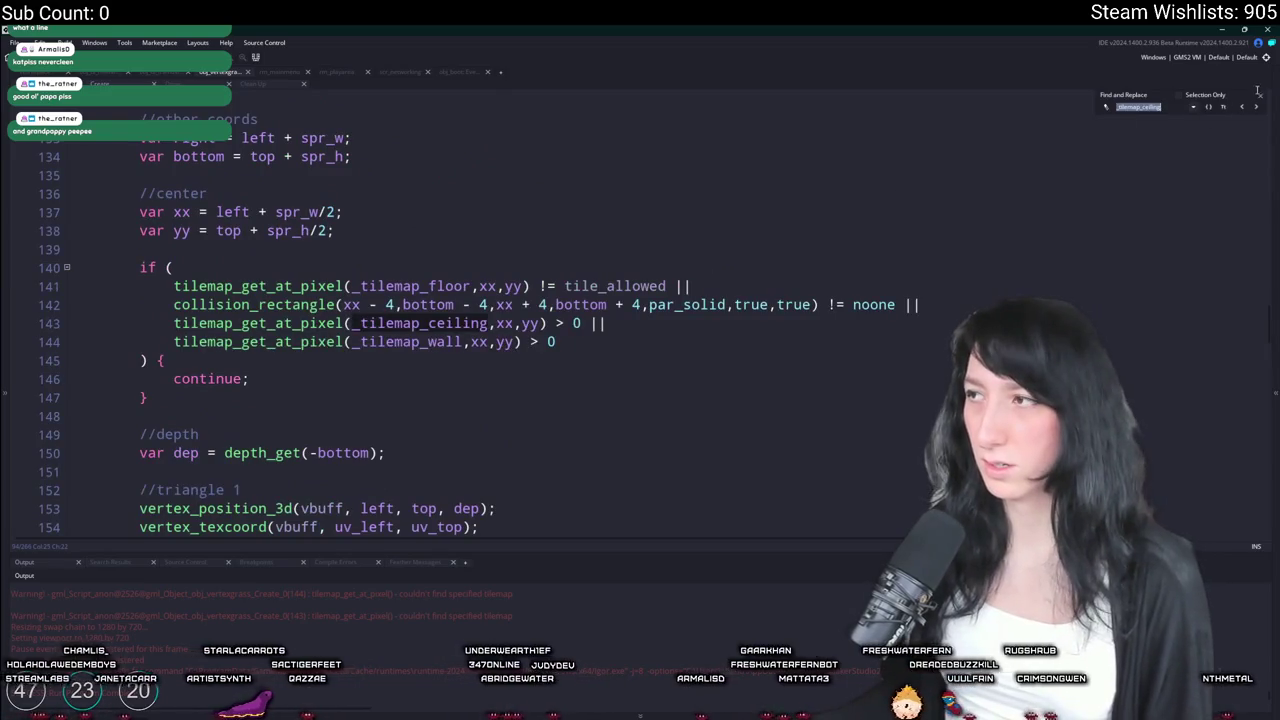
{"action": "left_click", "coordinate": [1259, 97]}
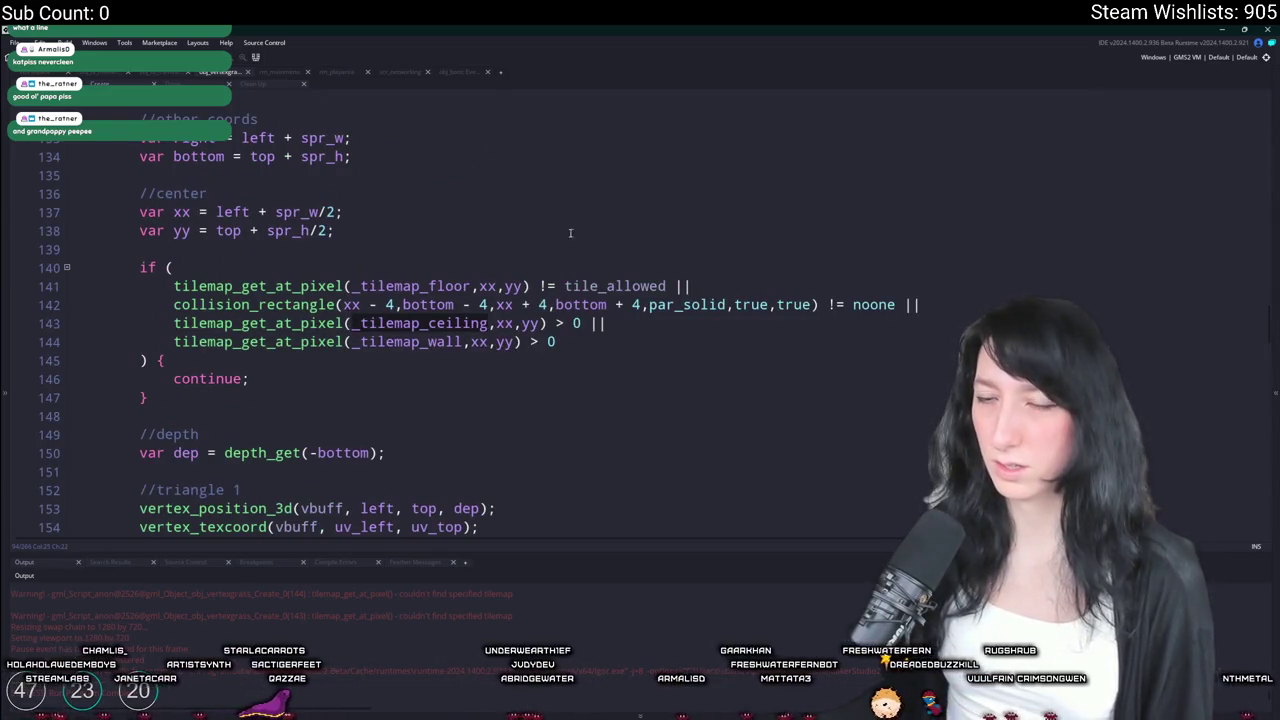
{"action": "double_click", "coordinate": [420, 341]}
{"action": "double_click", "coordinate": [414, 324]}
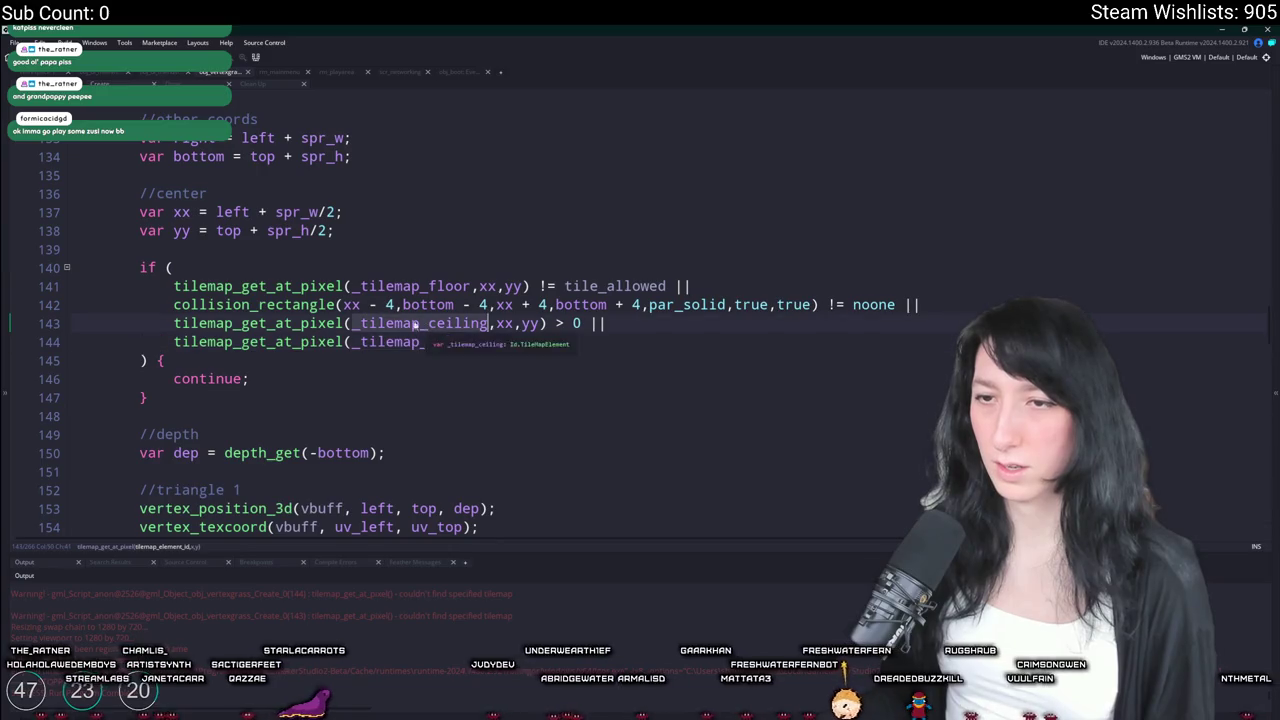
{"action": "left_click", "coordinate": [338, 260]}
{"action": "key", "text": "Return"}
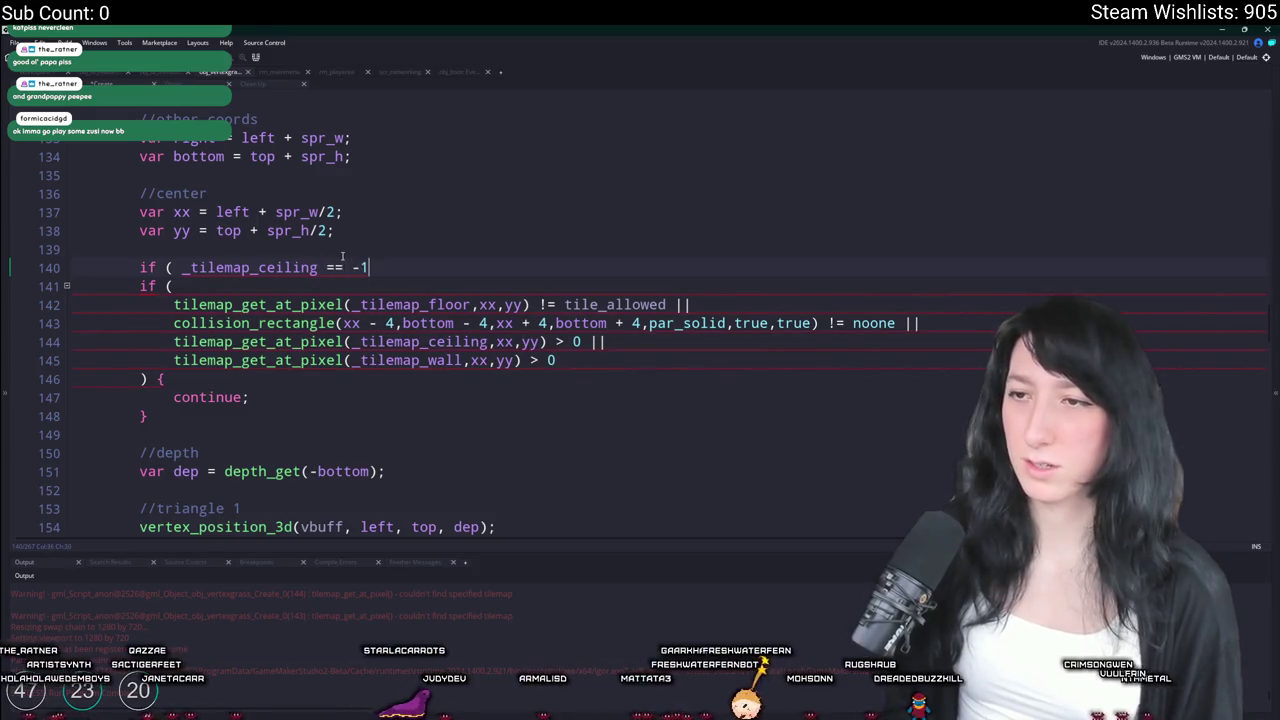
{"action": "left_click", "coordinate": [198, 424]}
{"action": "key", "text": "Return"}
{"action": "type", "text": "}"}
Indent the tile checks into the block, make the condition != -1 on line 140, and run
{"action": "left_click_drag", "start_coordinate": [198, 424], "coordinate": [117, 287]}
{"action": "key", "text": "Tab"}
{"action": "left_click", "coordinate": [344, 374]}
{"action": "scroll", "coordinate": [270, 234], "scroll_direction": "down", "scroll_amount": 2}
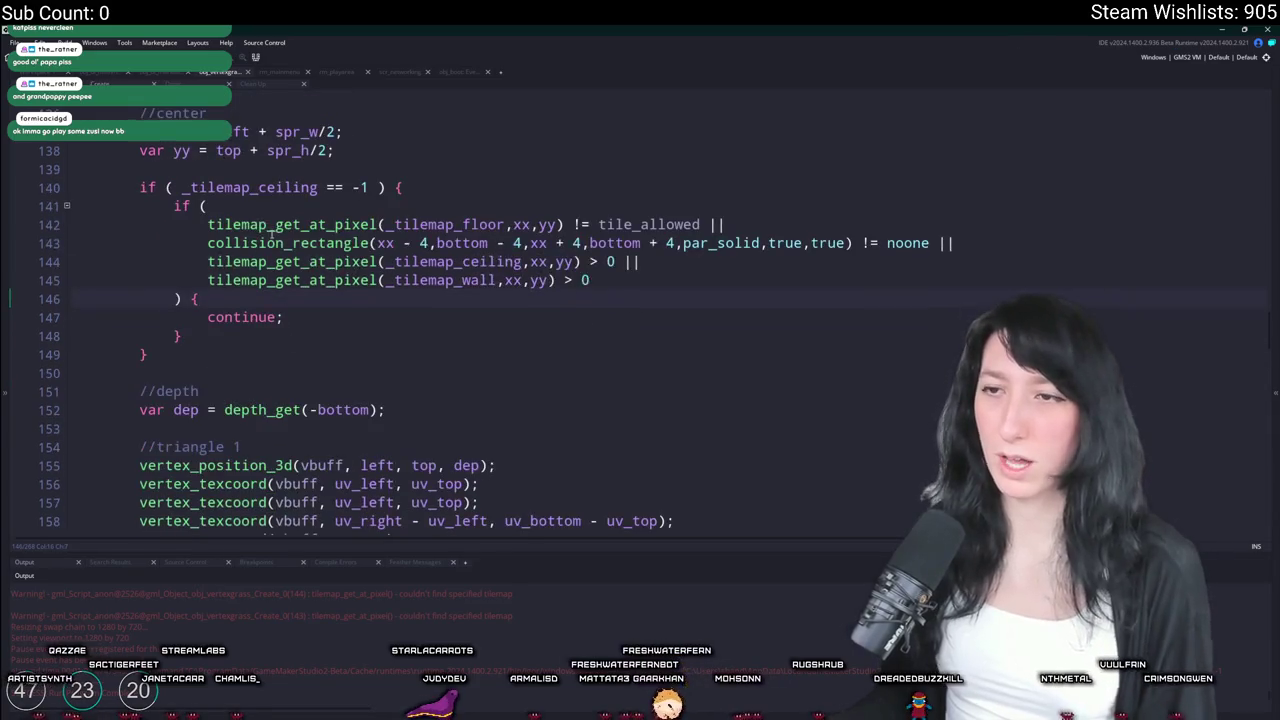
{"action": "left_click", "coordinate": [417, 181]}
{"action": "key", "text": "F5"}
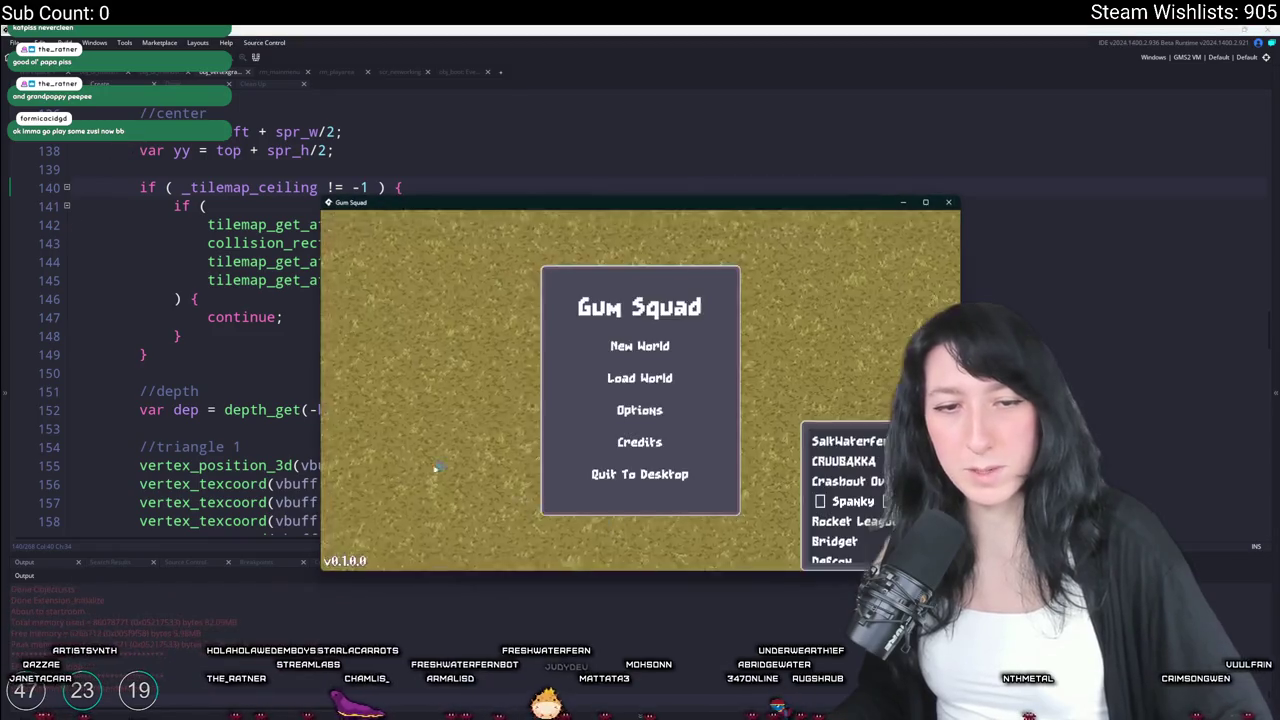
{"action": "left_click", "coordinate": [709, 372]}
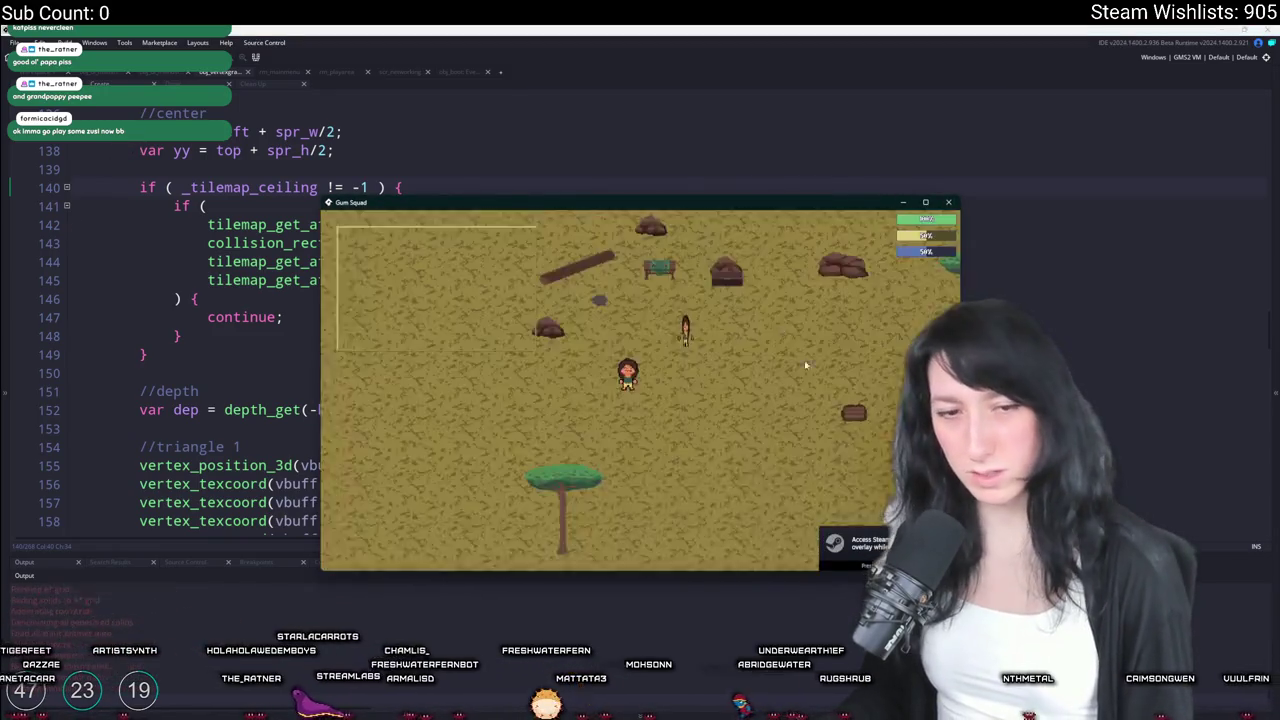
{"action": "key", "text": "Escape"}
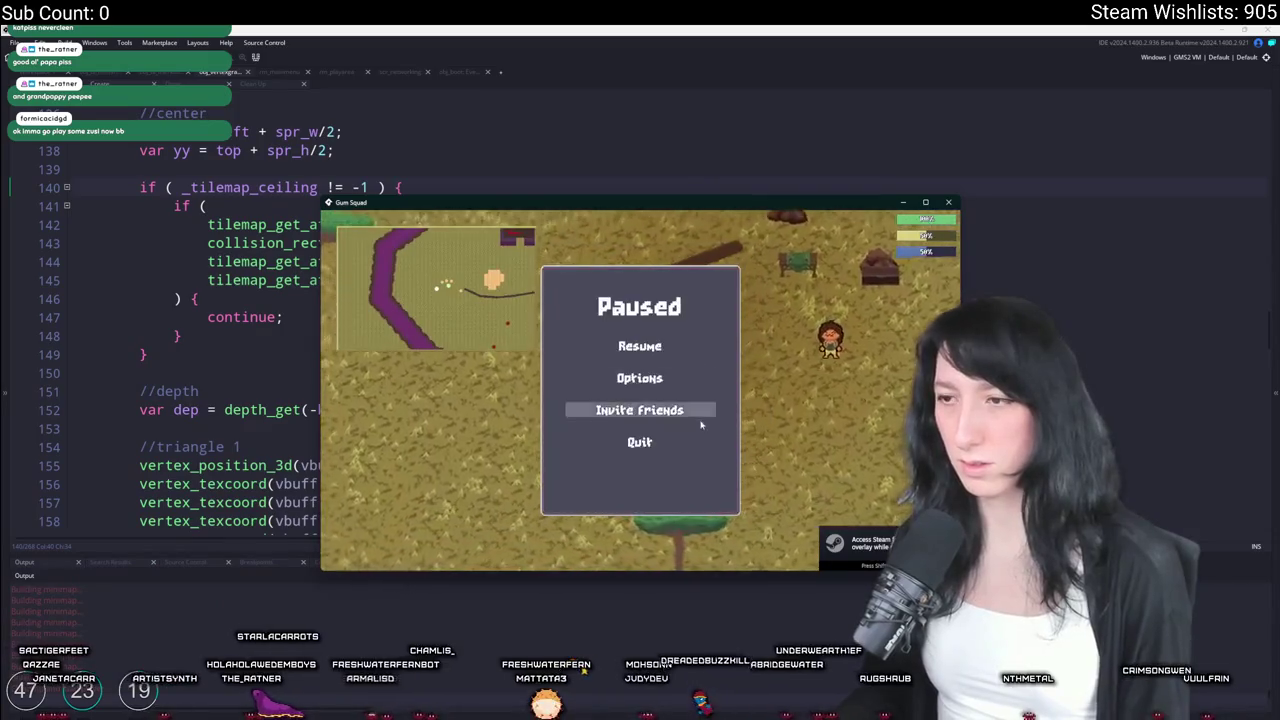
{"action": "left_click", "coordinate": [650, 443]}
{"action": "left_click", "coordinate": [640, 378]}
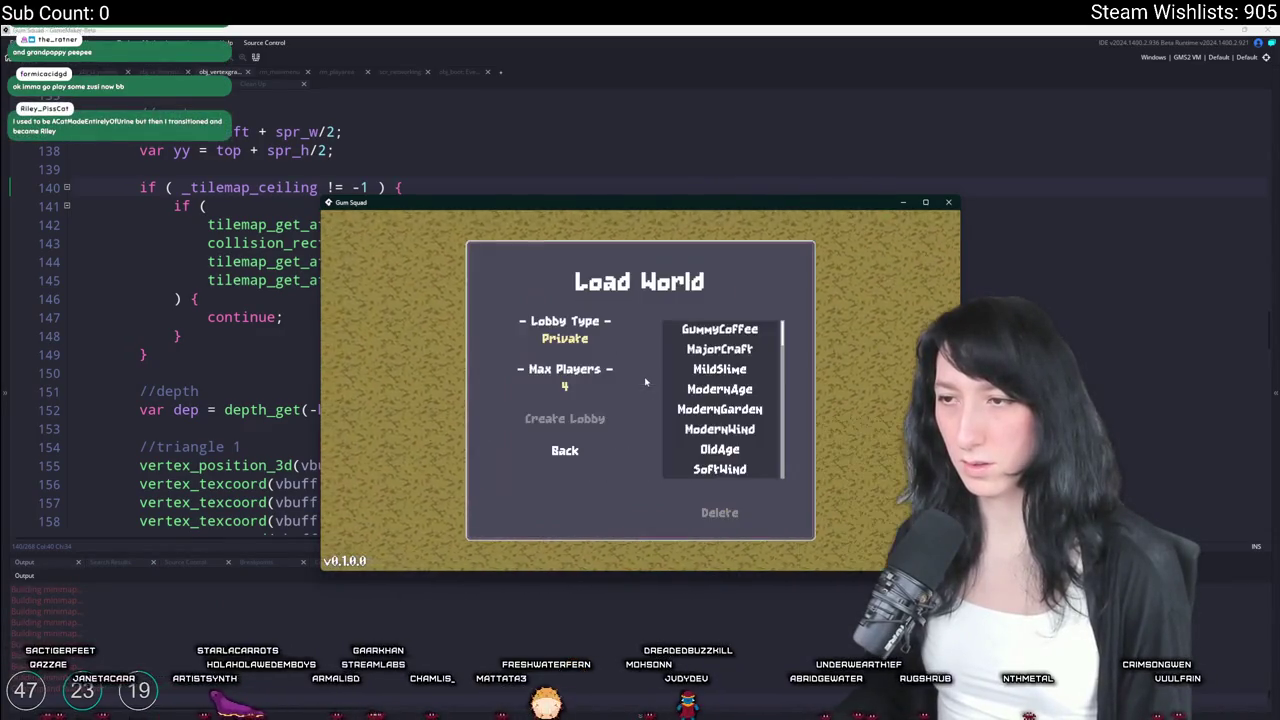
{"action": "left_click", "coordinate": [563, 450]}
{"action": "key", "text": "Return"}
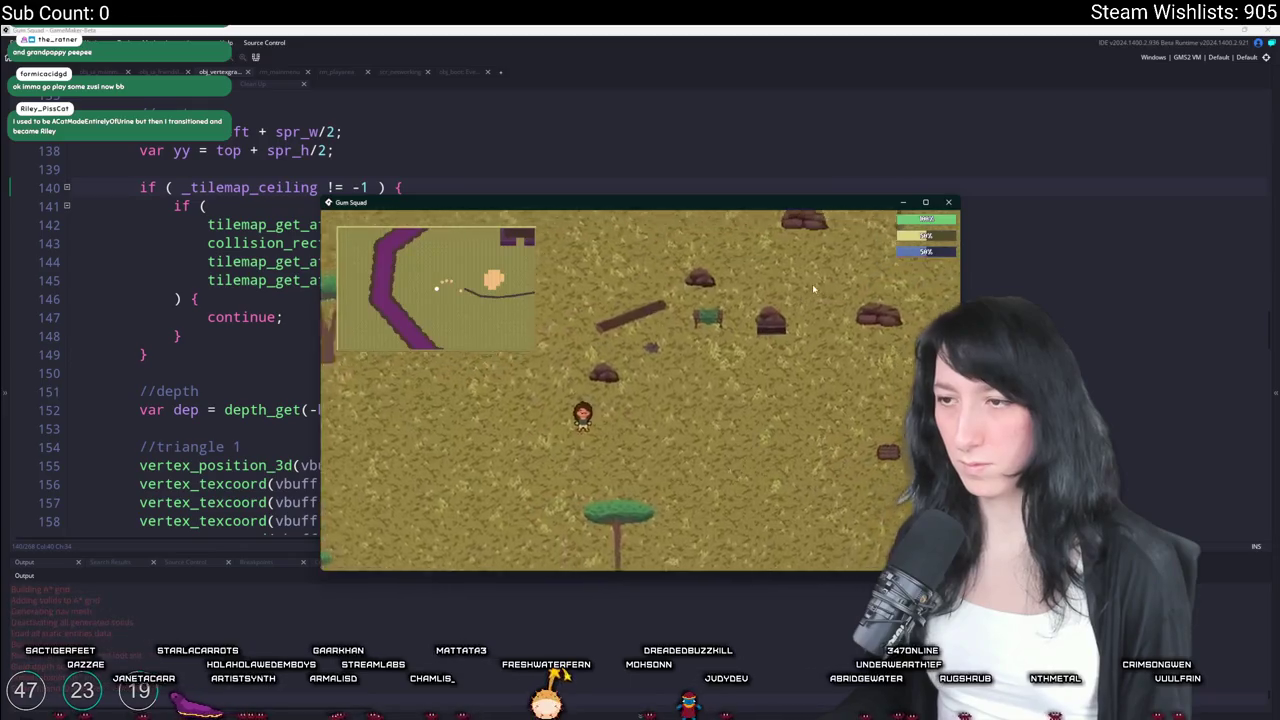
{"action": "key", "text": "Escape"}
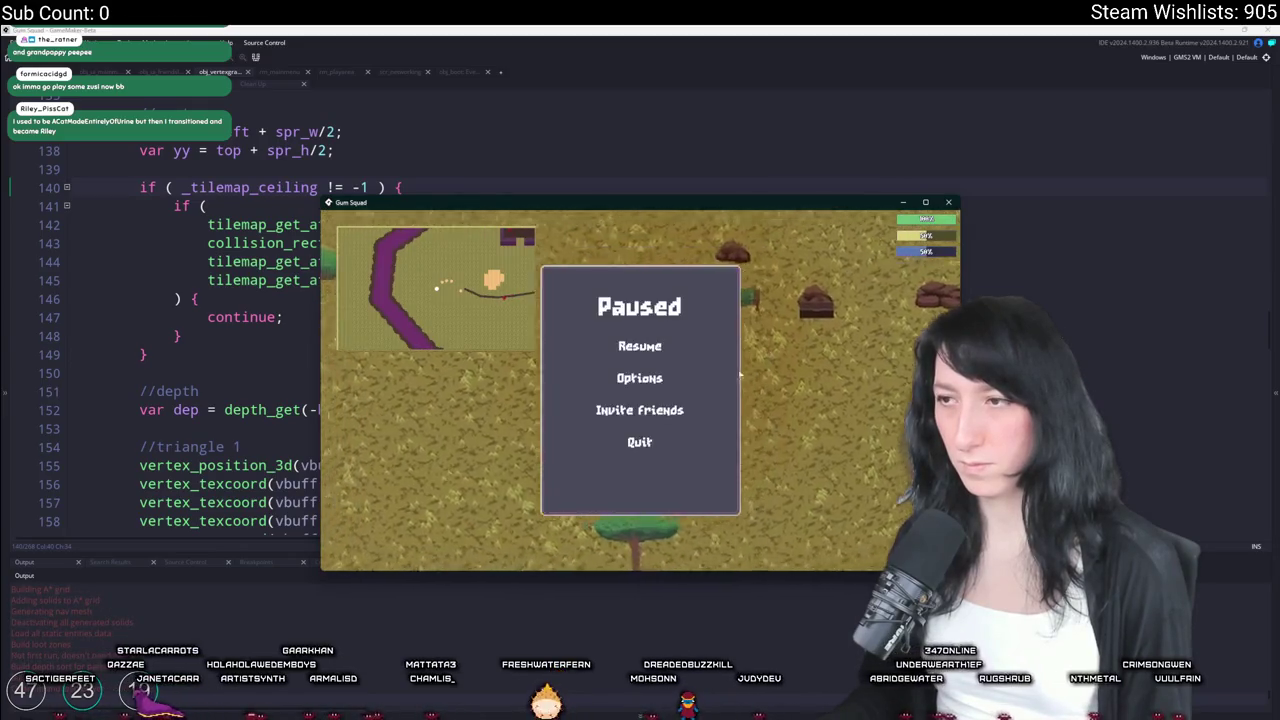
{"action": "left_click", "coordinate": [655, 440]}
{"action": "key", "text": "Return"}
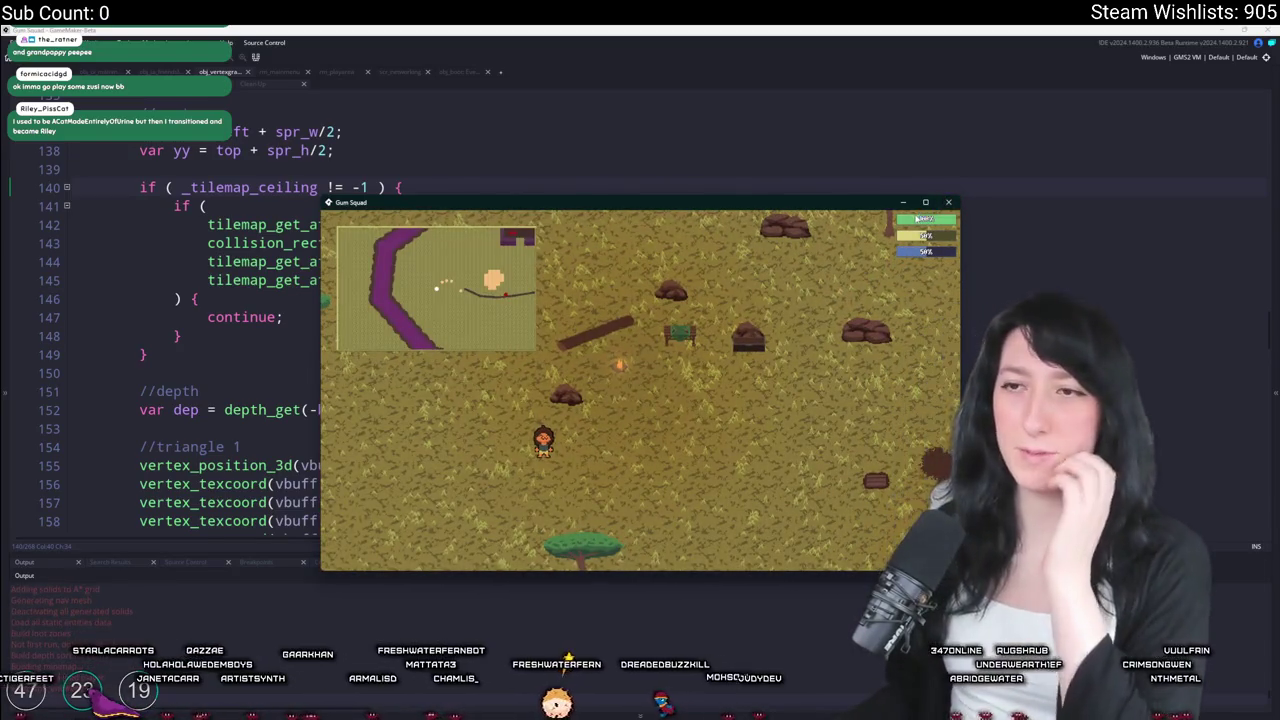
{"action": "key", "text": "alt+F4"}
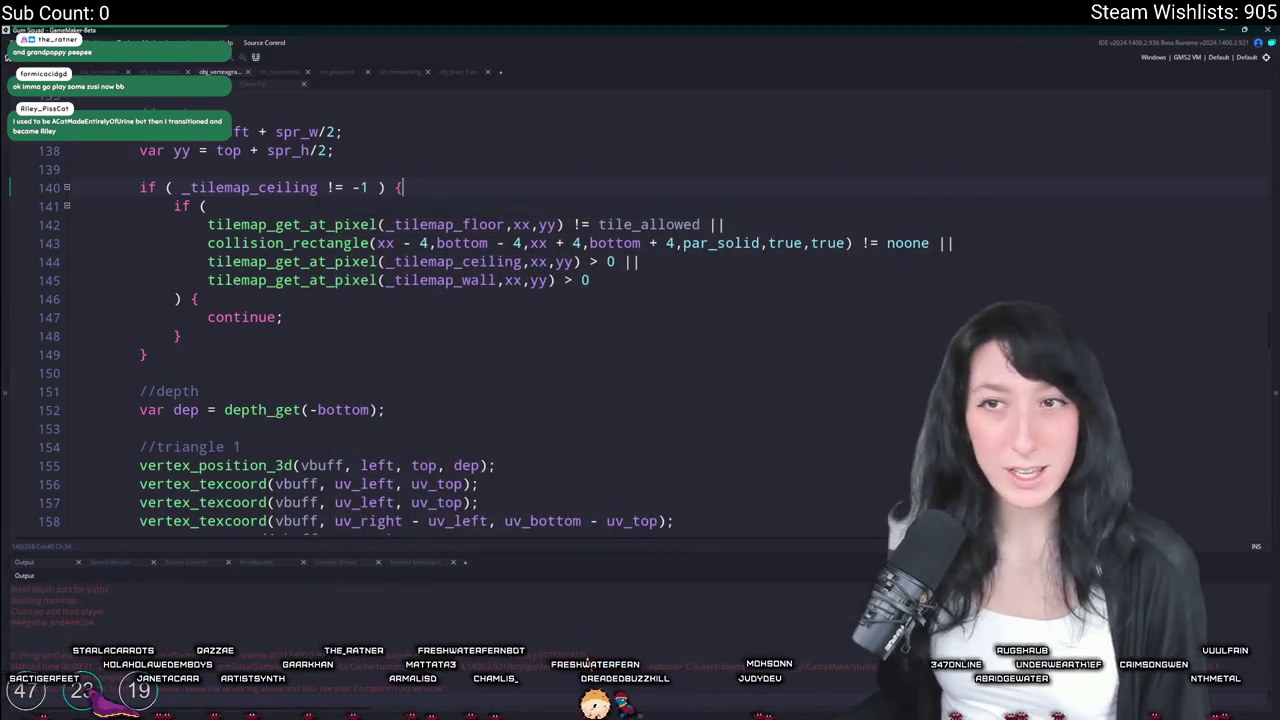
Find 'obj_net' in the asset search and open obj_networking to view its networking globals
{"action": "key", "text": "ctrl+t"}
{"action": "type", "text": "obj_ne"}
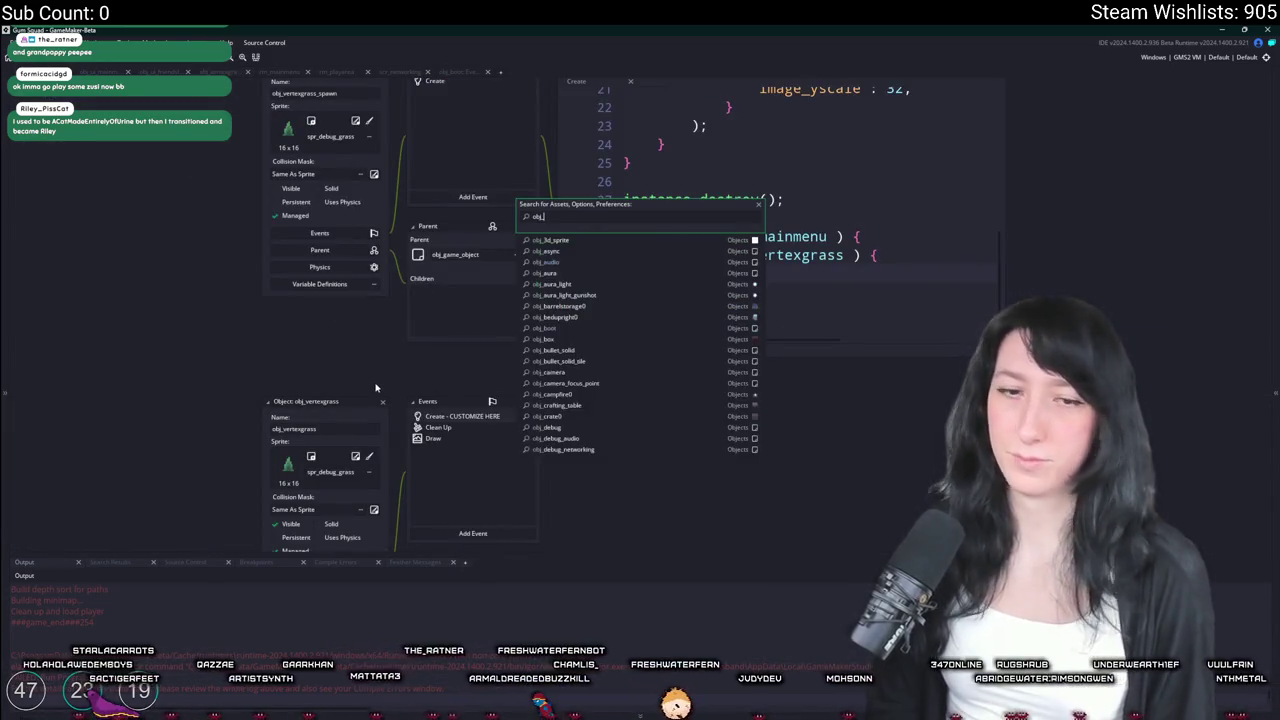
{"action": "type", "text": "t"}
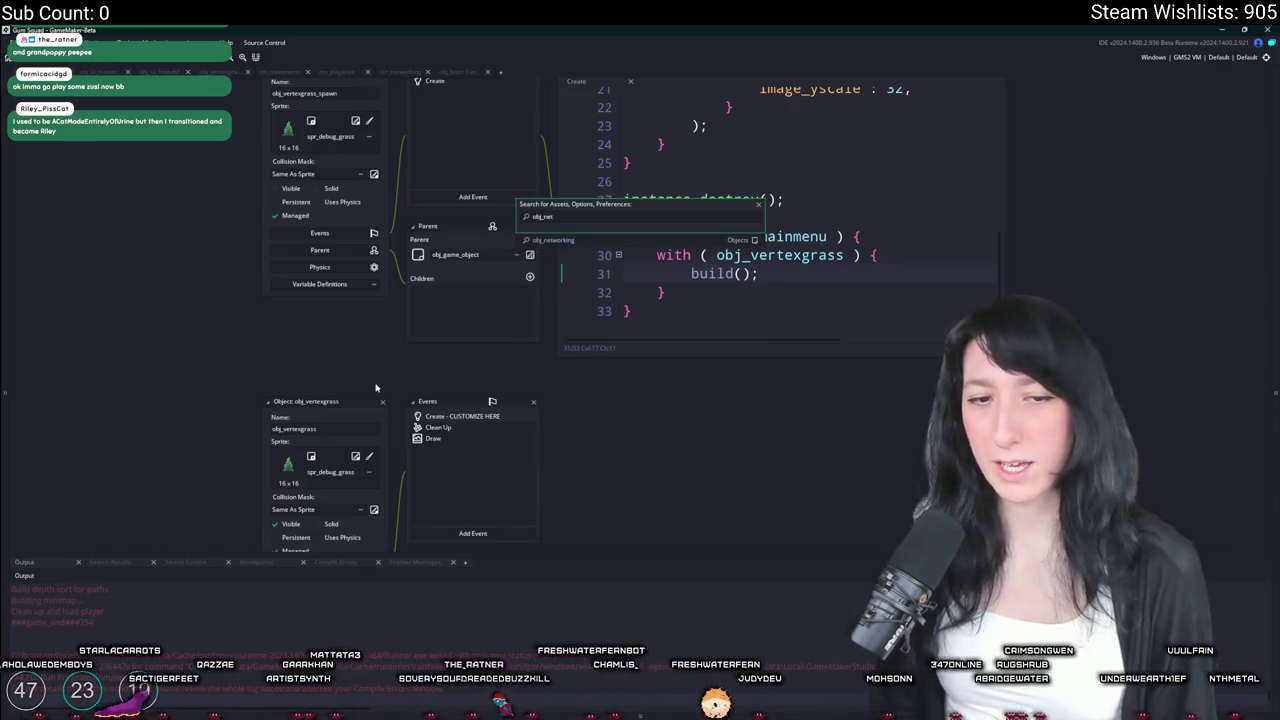
{"action": "key", "text": "Down"}
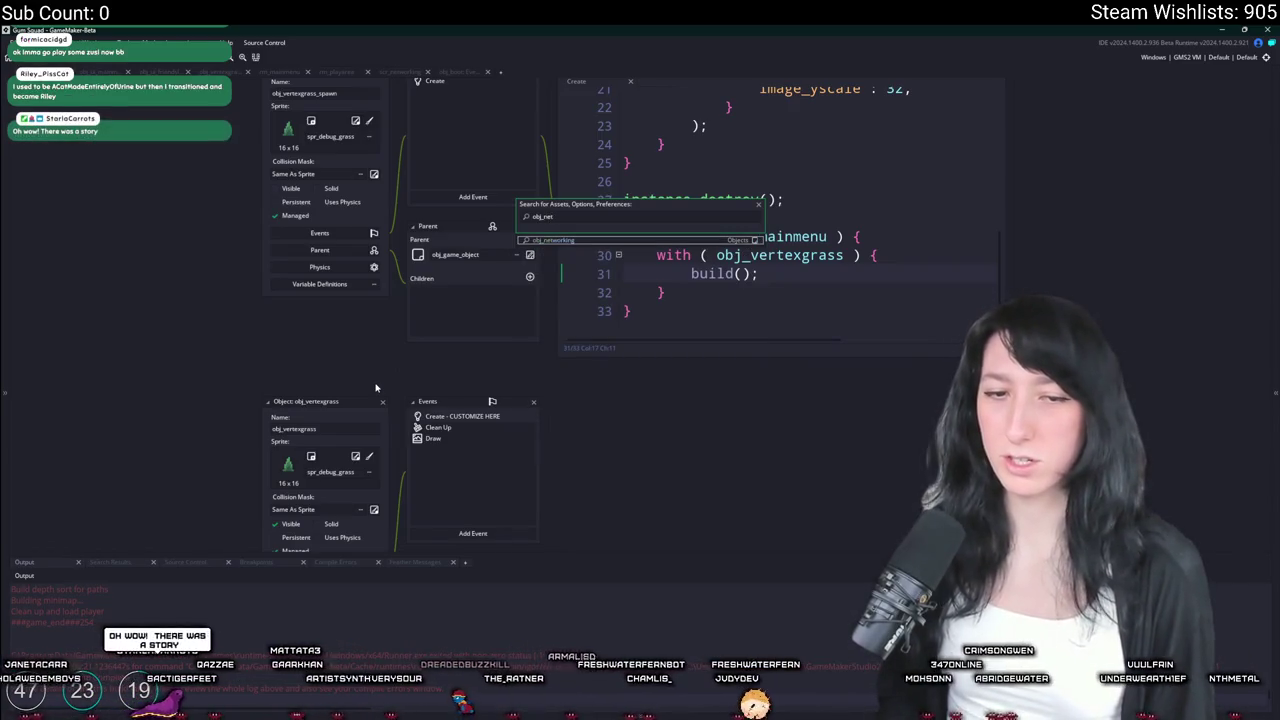
{"action": "key", "text": "Return"}
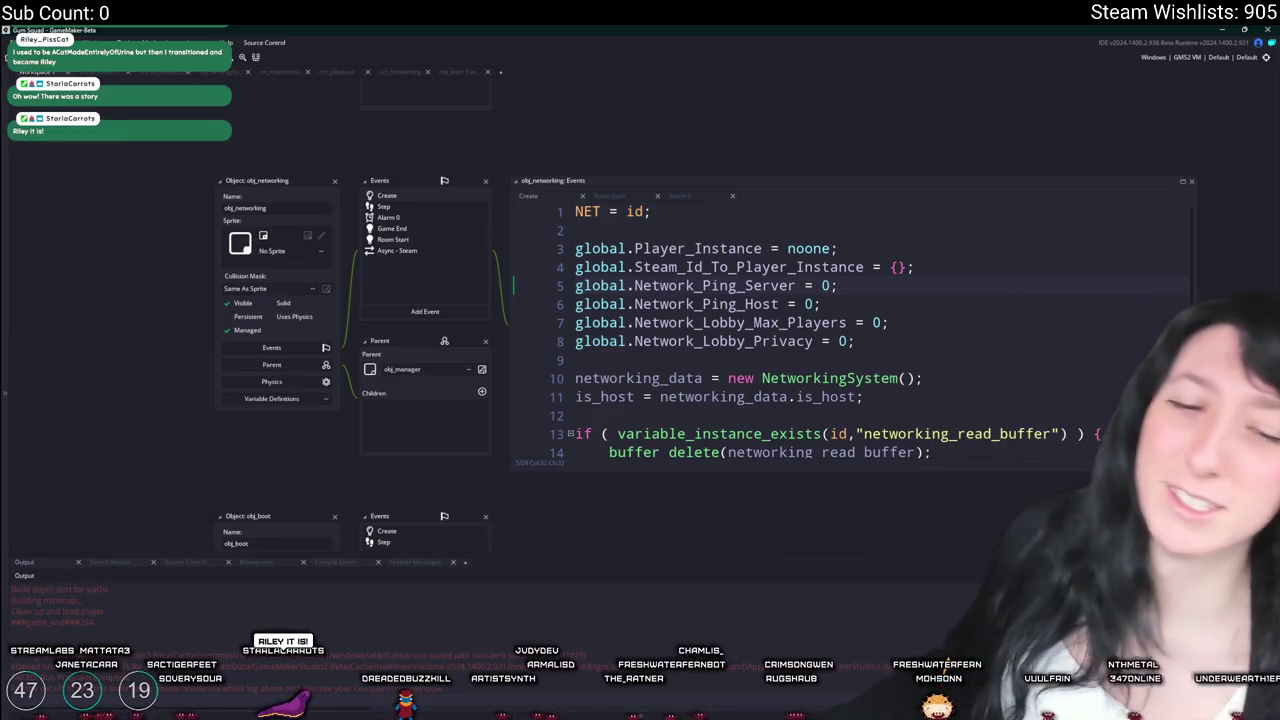
{"action": "scroll", "coordinate": [838, 318], "scroll_direction": "right", "scroll_amount": 2}
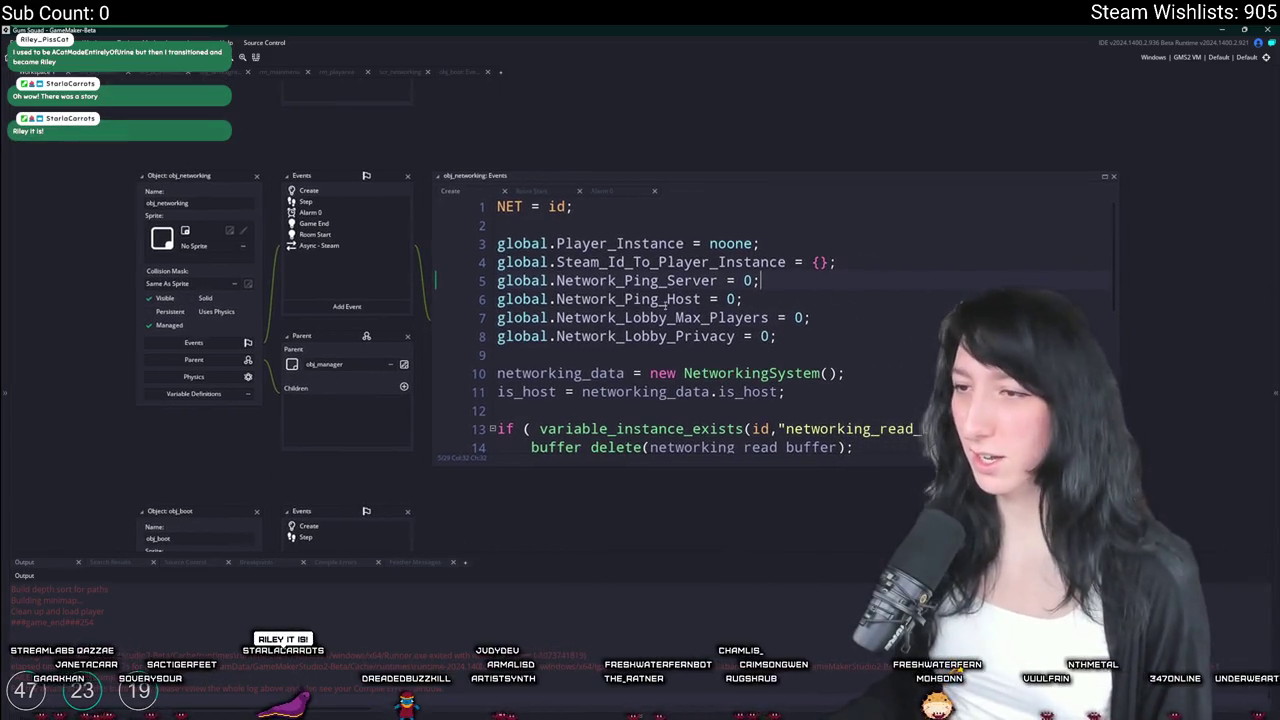
Search the project for global.Network_Ping_Server from line 32 of the Step event
{"action": "left_click", "coordinate": [333, 214]}
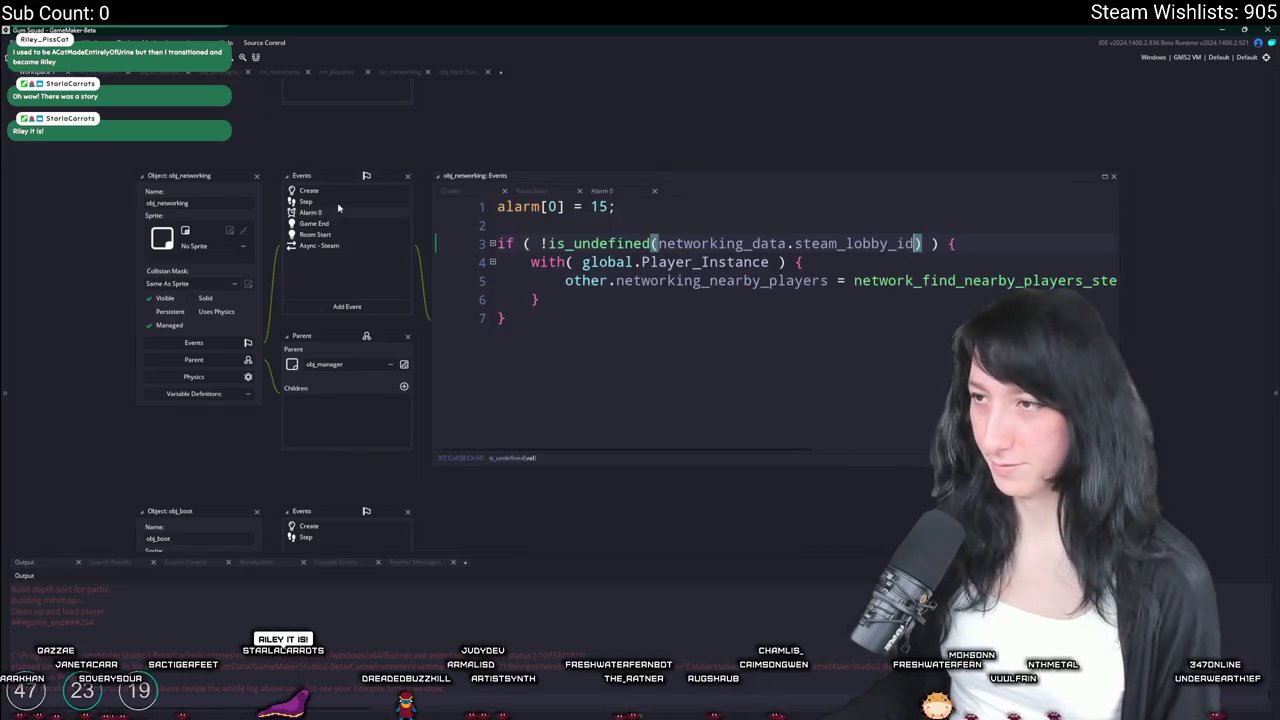
{"action": "left_click", "coordinate": [338, 203]}
{"action": "scroll", "coordinate": [650, 283], "scroll_direction": "down", "scroll_amount": 7}
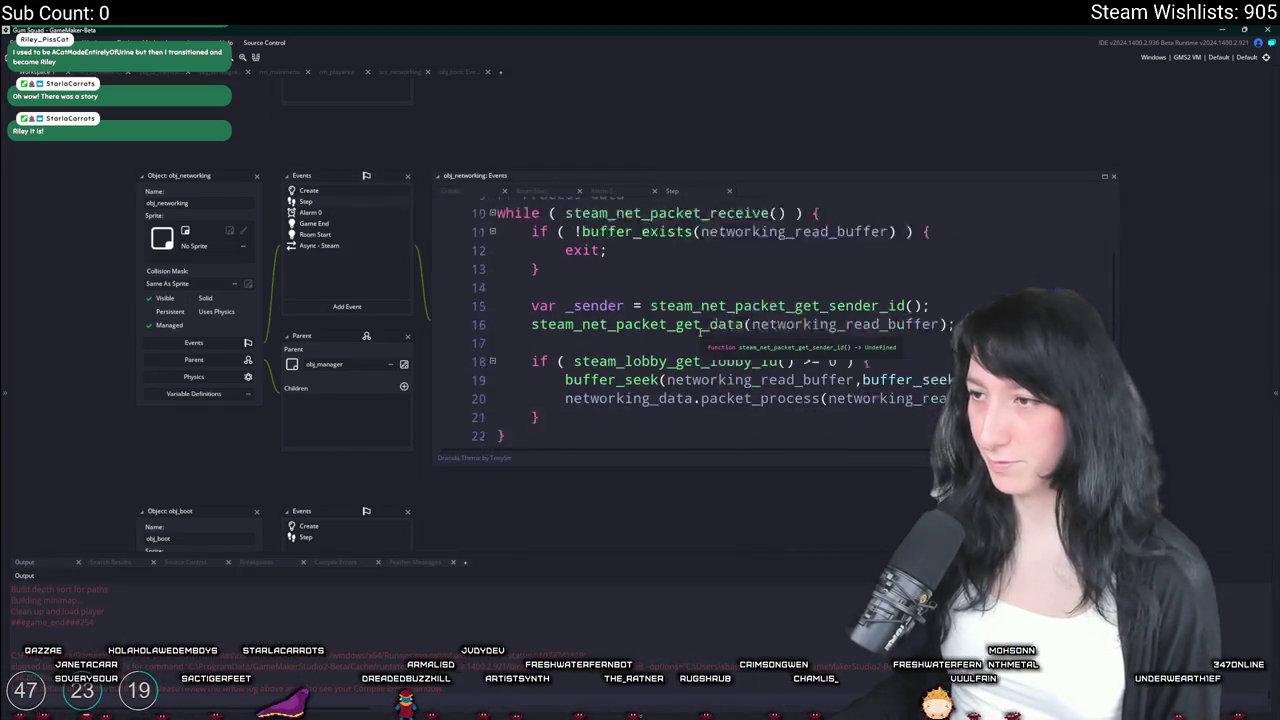
{"action": "scroll", "coordinate": [689, 356], "scroll_direction": "down", "scroll_amount": 1}
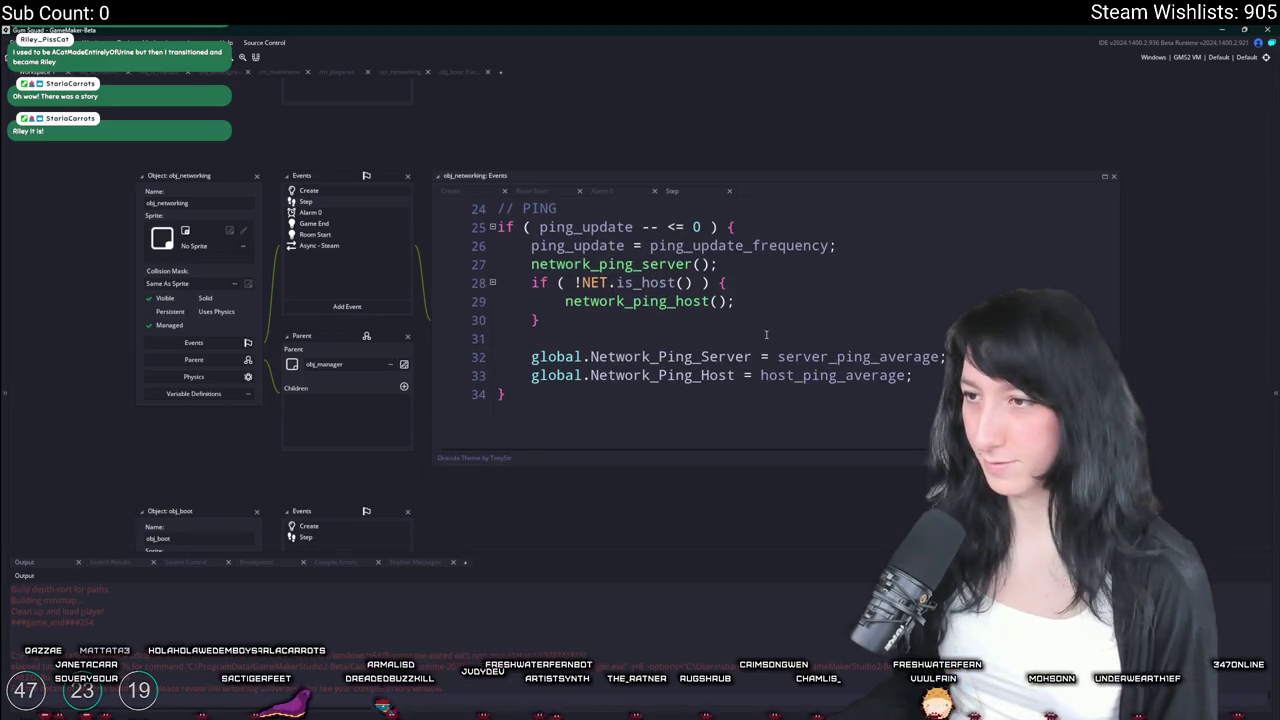
{"action": "left_click", "coordinate": [549, 366]}
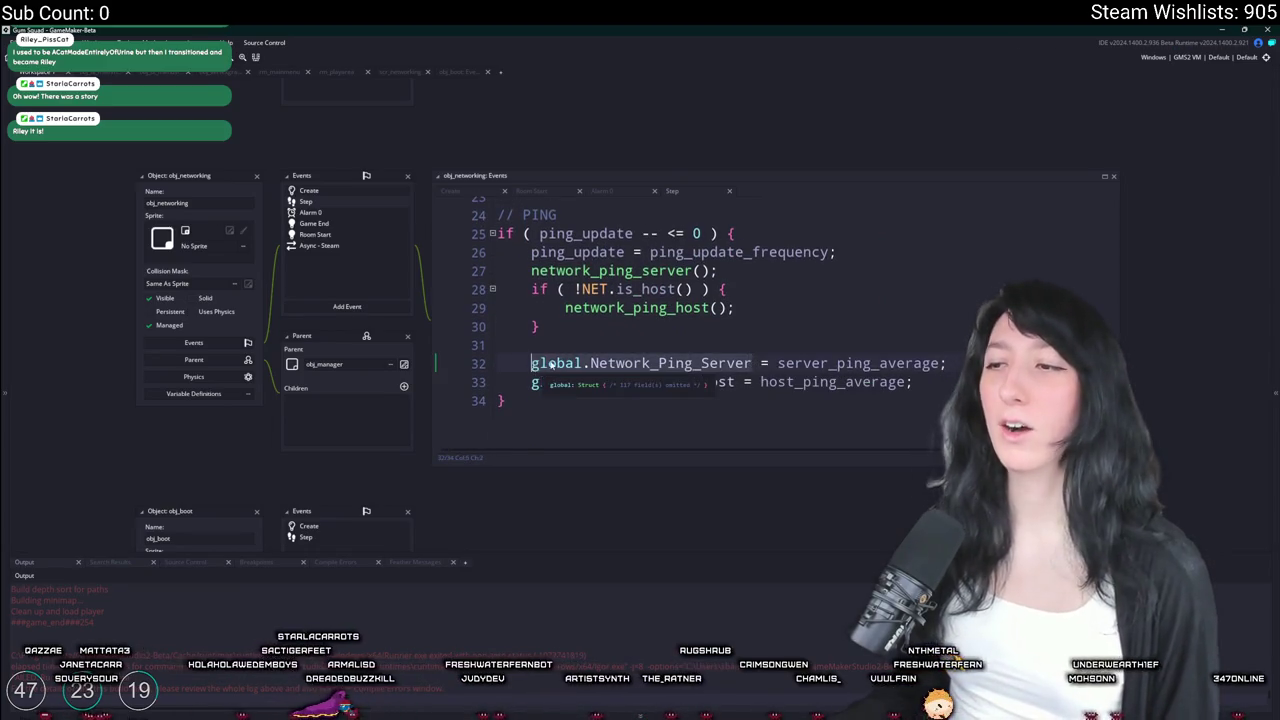
{"action": "key", "text": "ctrl+shift+f"}
{"action": "key", "text": "Return"}
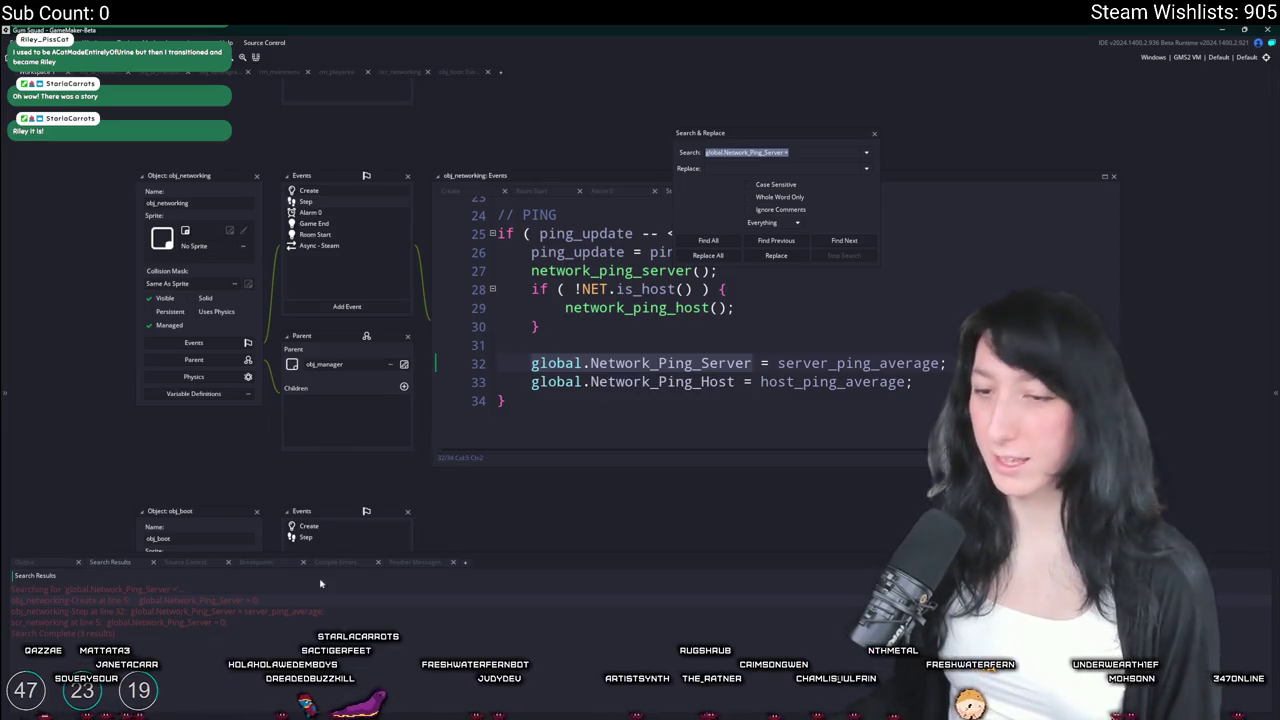
Review the Create event declarations and the Step event ping code from the three results
{"action": "double_click", "coordinate": [319, 599]}
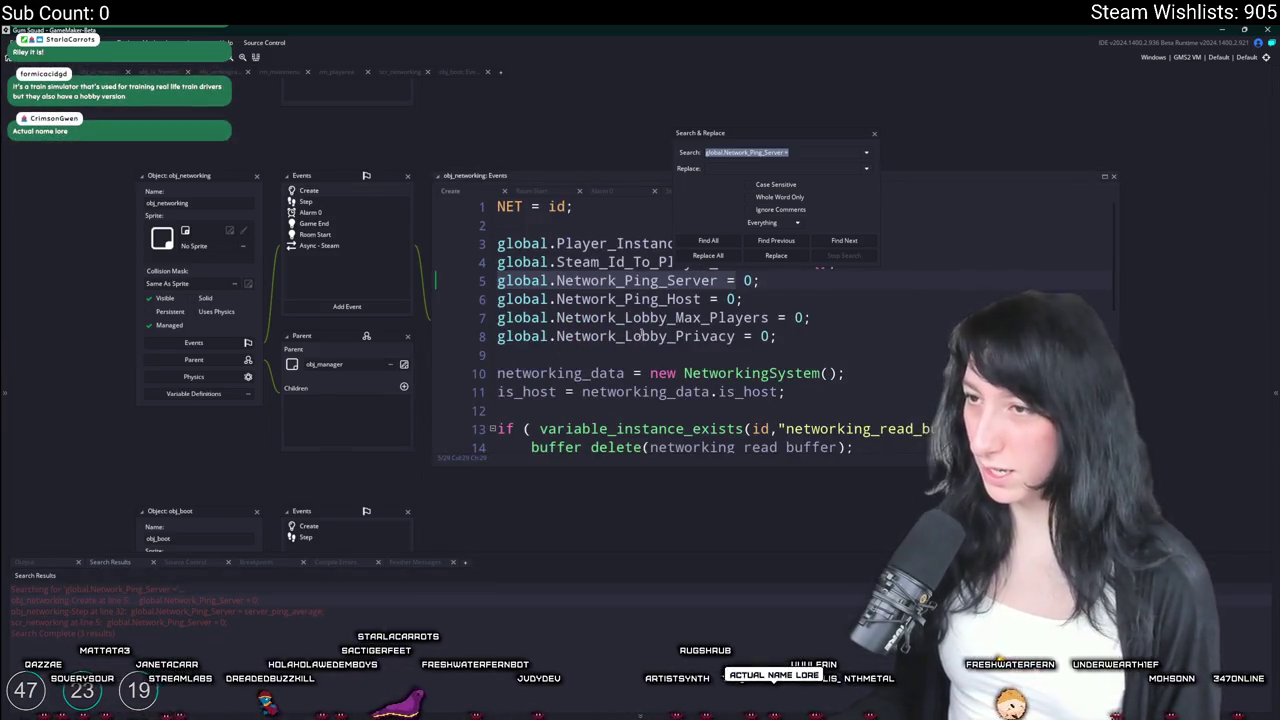
{"action": "mouse_move", "coordinate": [777, 337]}
{"action": "left_mouse_down"}
{"action": "mouse_move", "coordinate": [500, 337]}
{"action": "mouse_move", "coordinate": [500, 318]}
{"action": "mouse_move", "coordinate": [562, 244]}
{"action": "left_mouse_up"}
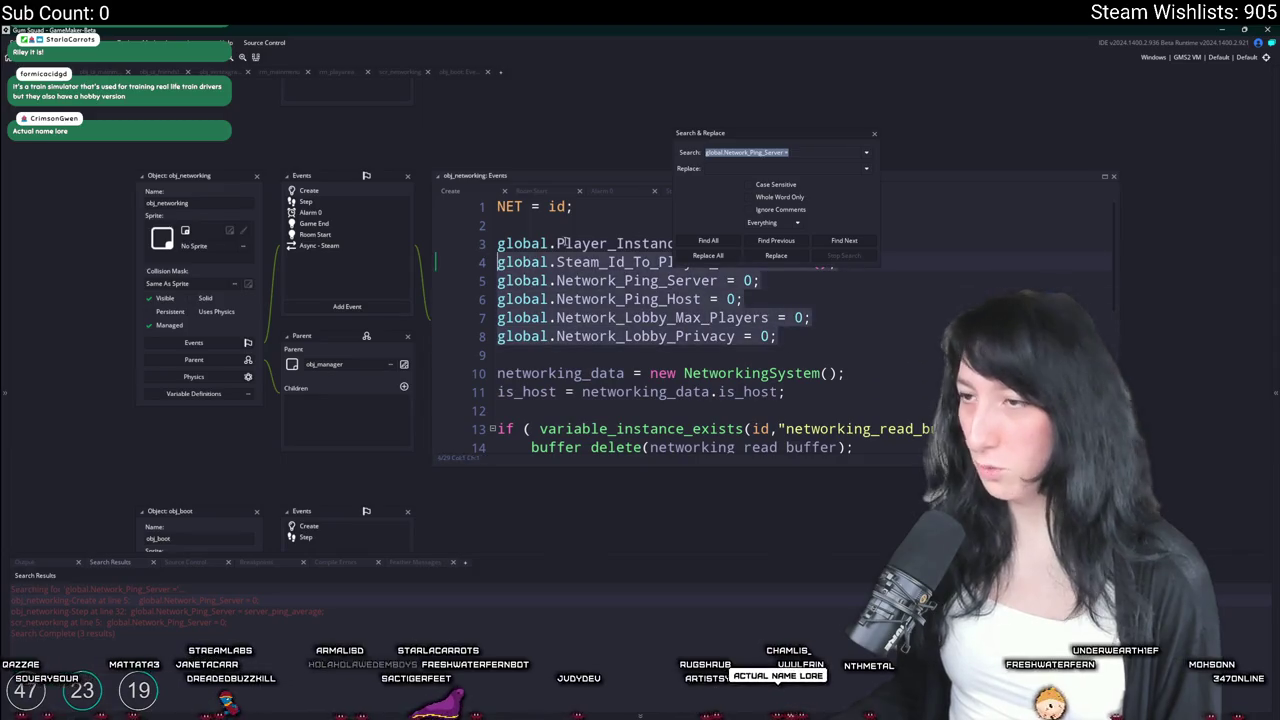
{"action": "left_click", "coordinate": [745, 299]}
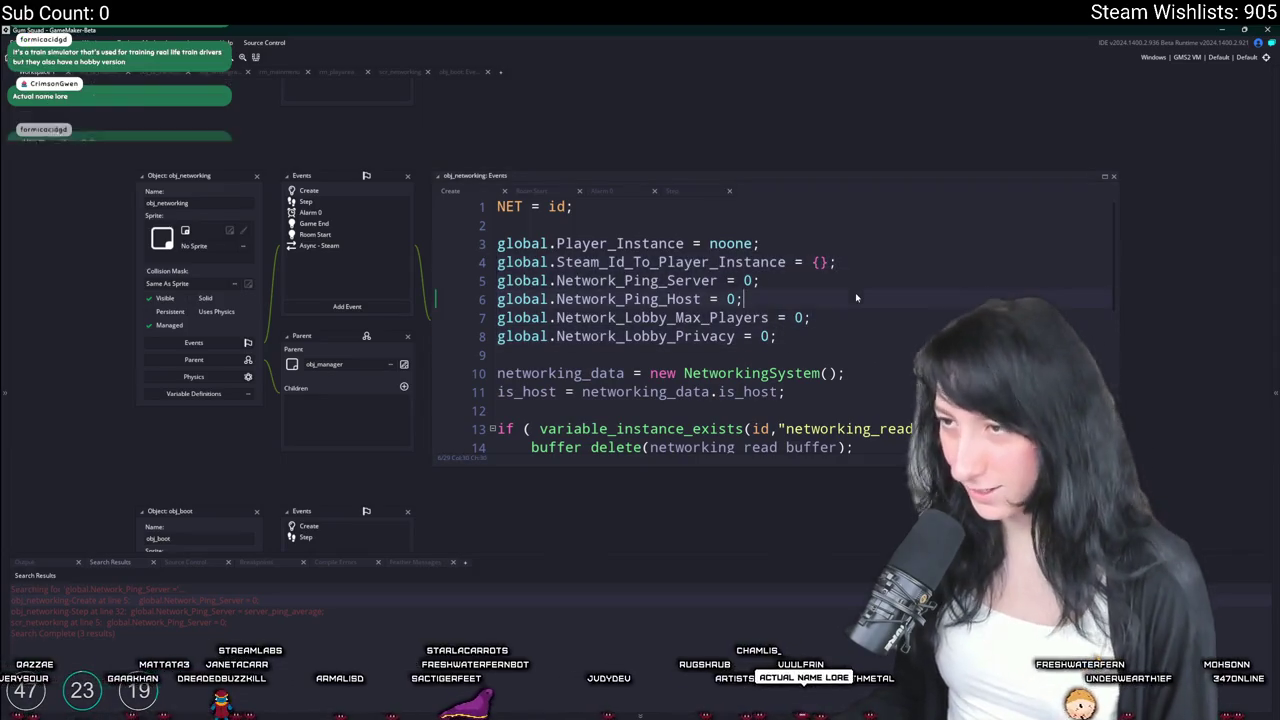
{"action": "double_click", "coordinate": [227, 611]}
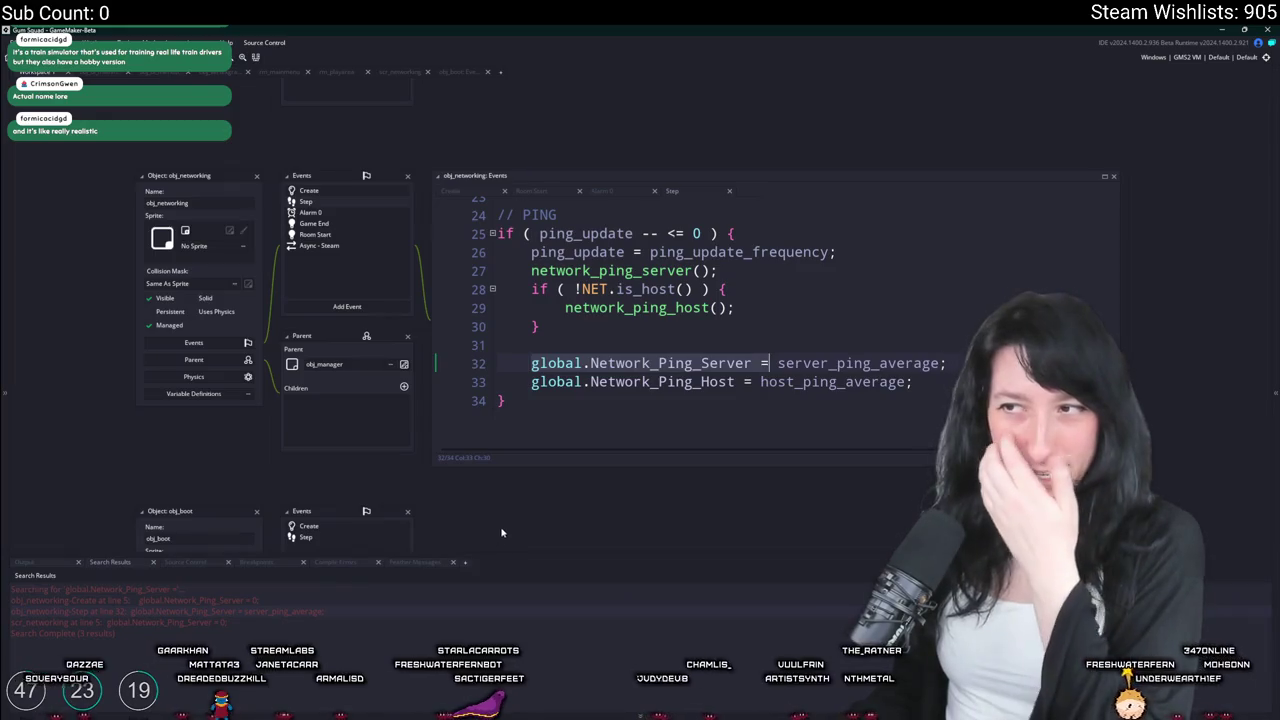
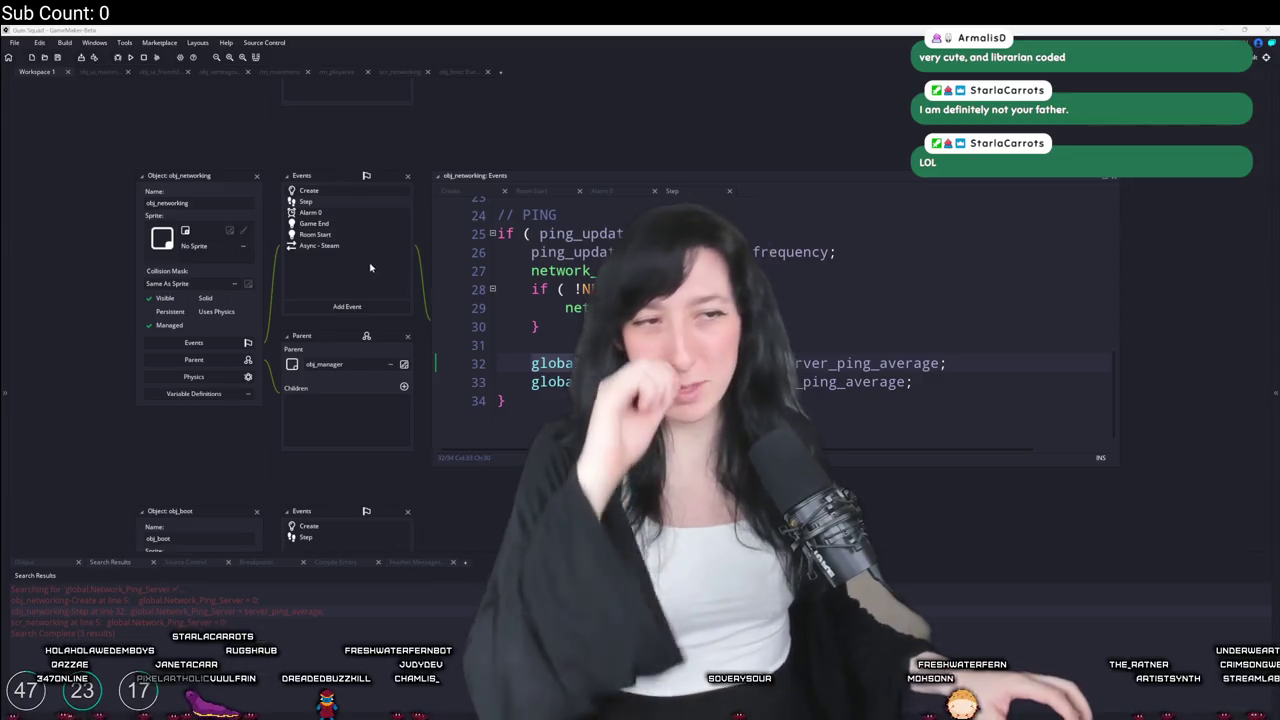
Check obj_boot's Create event code, then open the scr_networking script through asset search
{"action": "scroll", "coordinate": [362, 230], "scroll_direction": "down", "scroll_amount": 3}
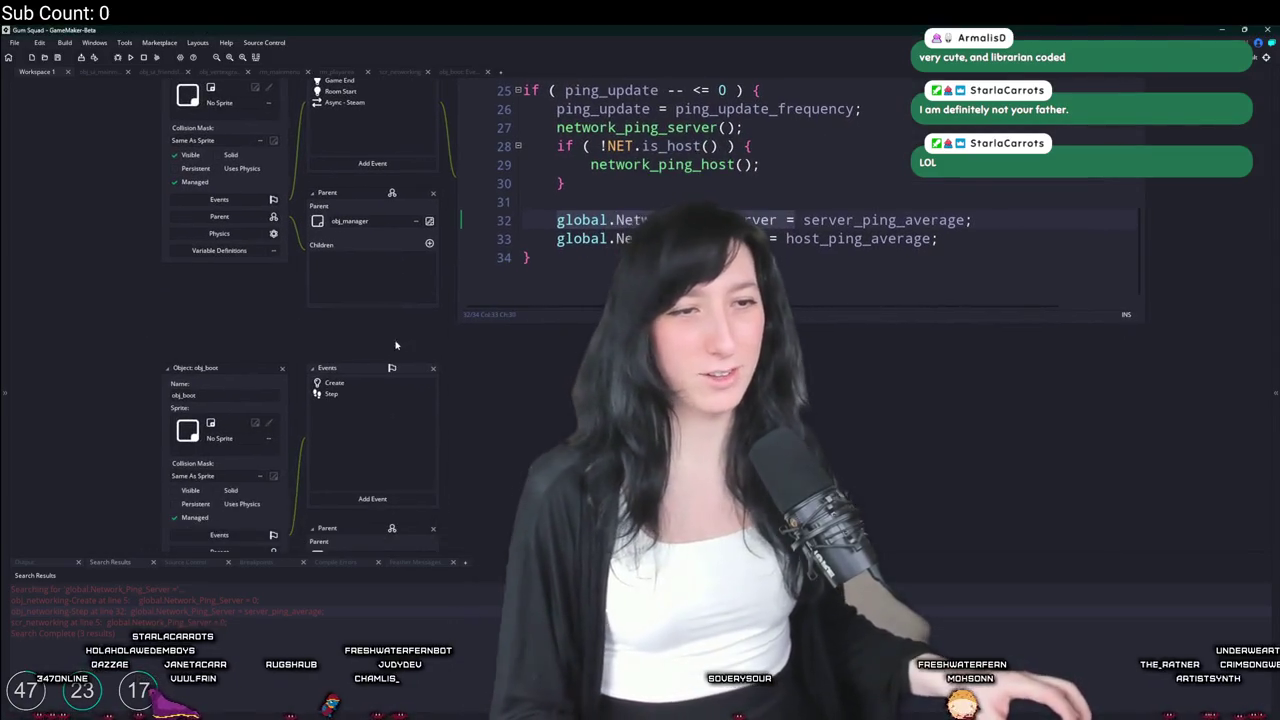
{"action": "scroll", "coordinate": [395, 345], "scroll_direction": "down", "scroll_amount": 2}
{"action": "double_click", "coordinate": [330, 277]}
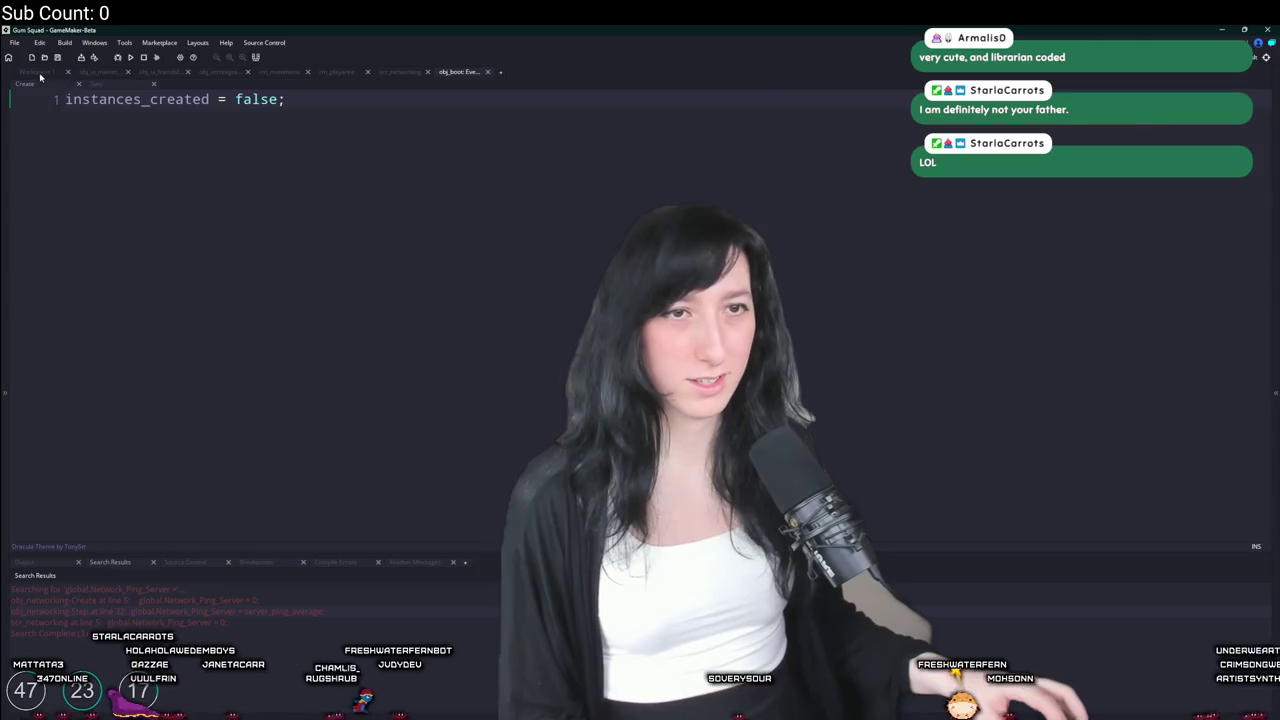
{"action": "left_click", "coordinate": [40, 75]}
{"action": "key", "text": "ctrl+t"}
{"action": "type", "text": "scr_ne"}
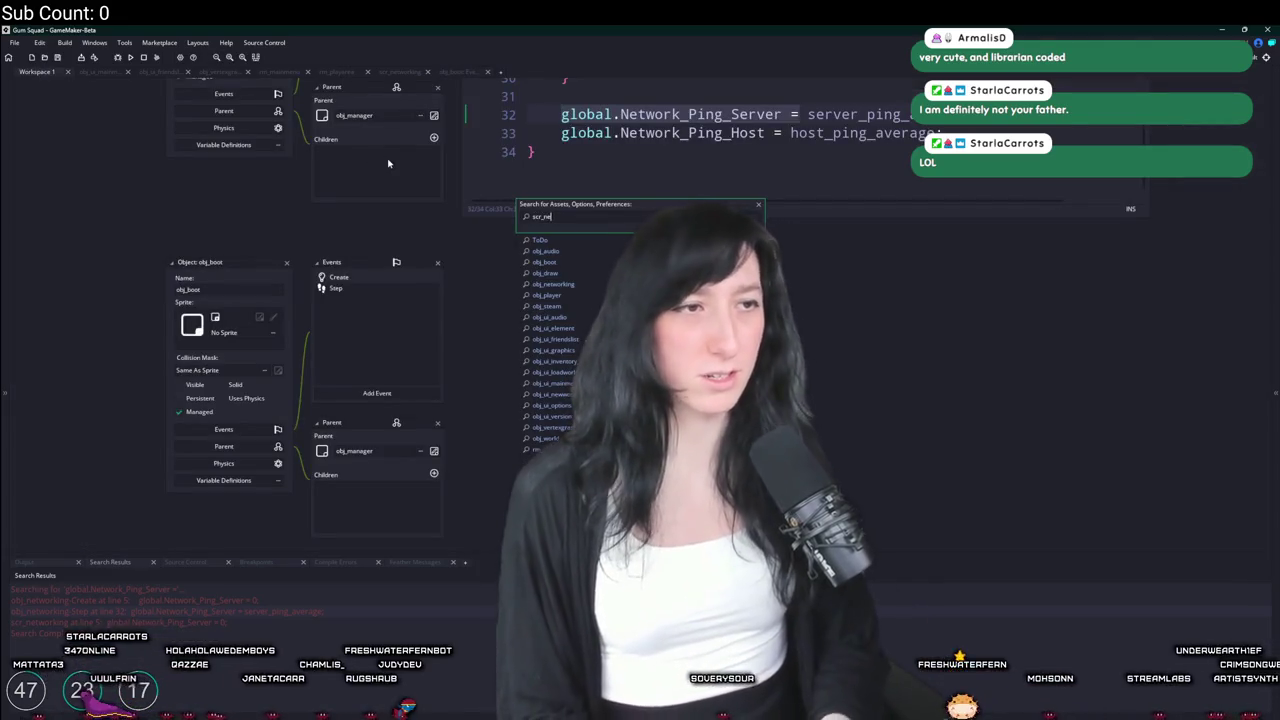
{"action": "key", "text": "Return"}
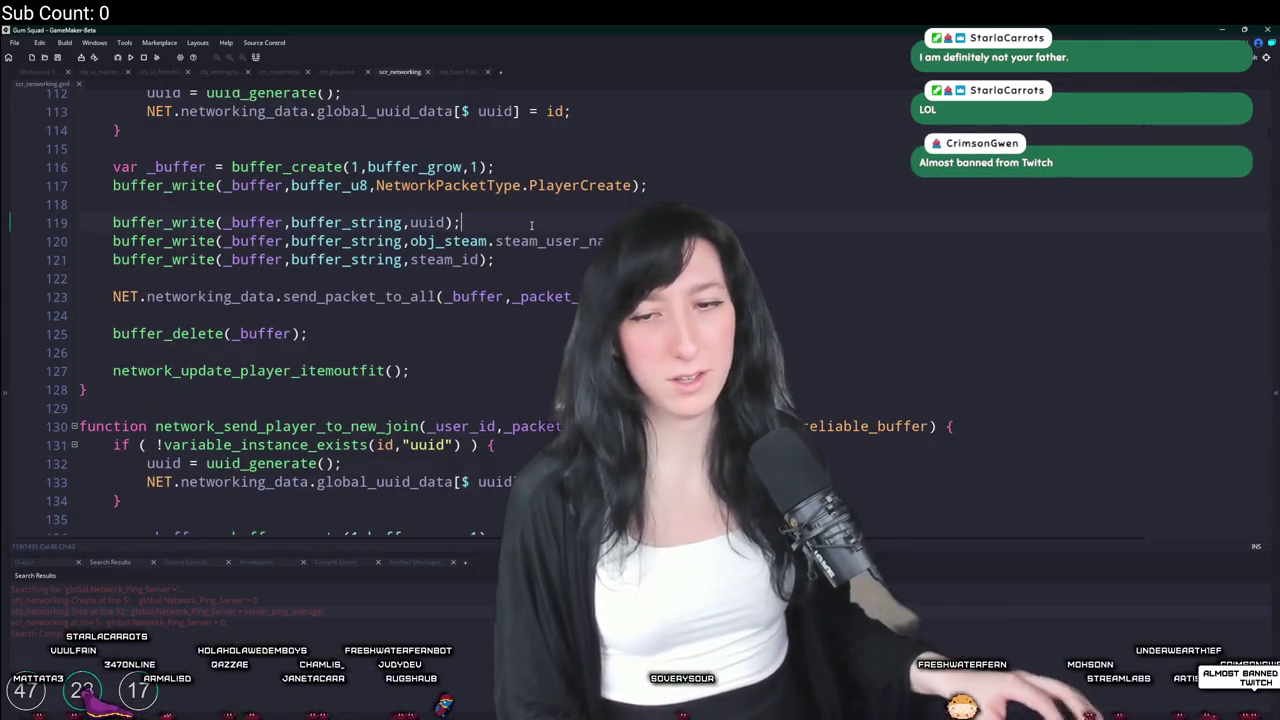
{"action": "key", "text": "F3"}
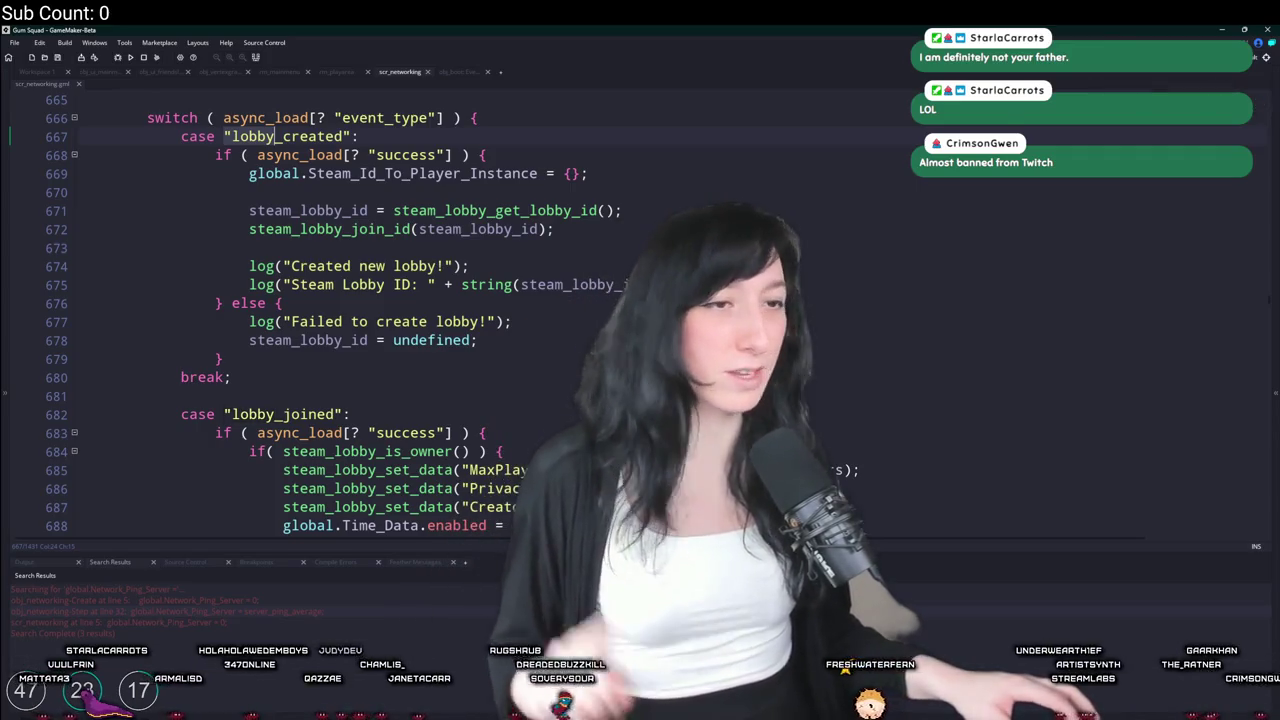
{"action": "key", "text": "Down"}
{"action": "key", "text": "Down"}
{"action": "key", "text": "Down"}
{"action": "scroll", "coordinate": [1253, 103], "scroll_direction": "down", "scroll_amount": 2}
{"action": "scroll", "coordinate": [640, 300], "scroll_direction": "down", "scroll_amount": 2}
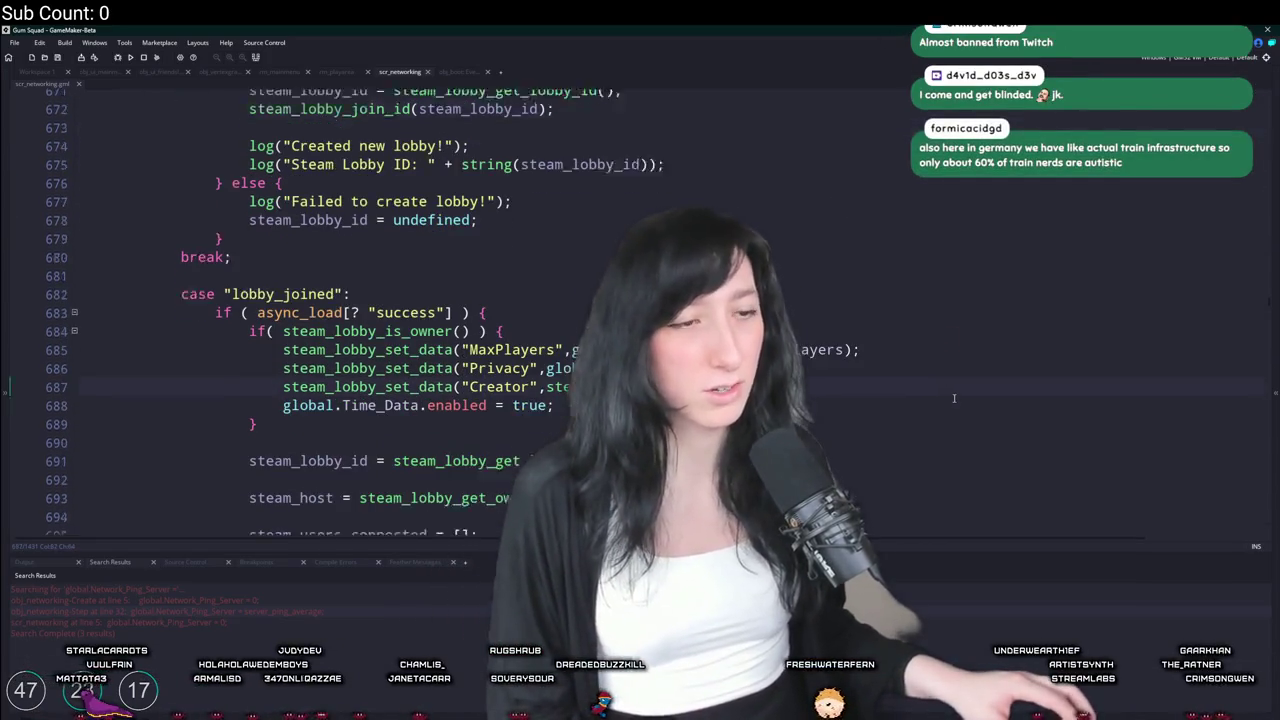
{"action": "left_click", "coordinate": [600, 327]}
{"action": "scroll", "coordinate": [805, 303], "scroll_direction": "down", "scroll_amount": 2}
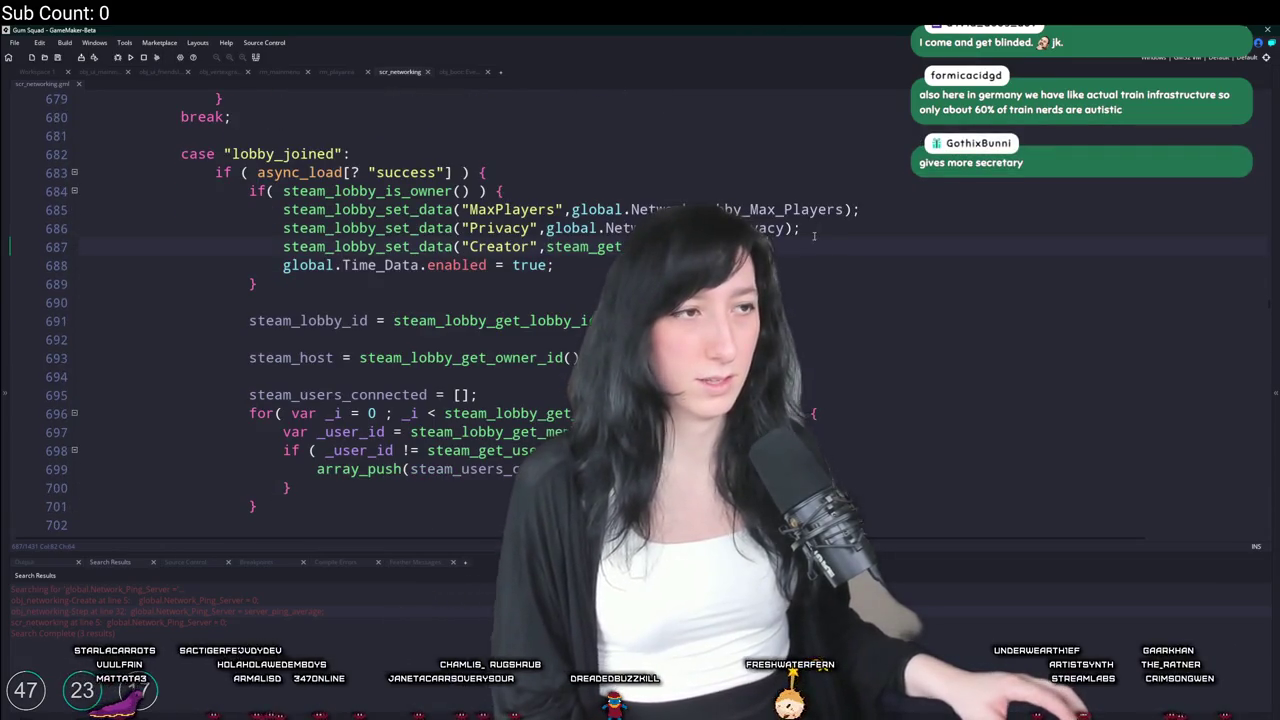
{"action": "scroll", "coordinate": [491, 307], "scroll_direction": "down", "scroll_amount": 2}
{"action": "scroll", "coordinate": [505, 320], "scroll_direction": "up", "scroll_amount": 10}
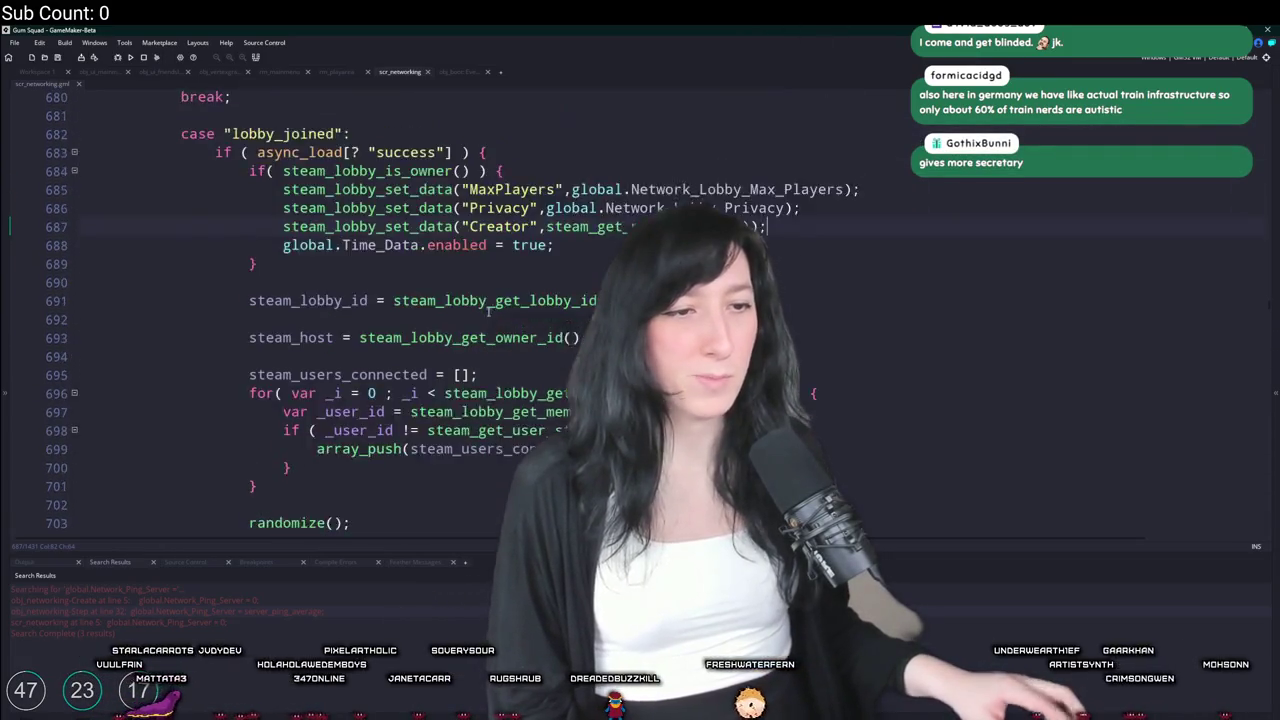
{"action": "scroll", "coordinate": [517, 333], "scroll_direction": "down", "scroll_amount": 15}
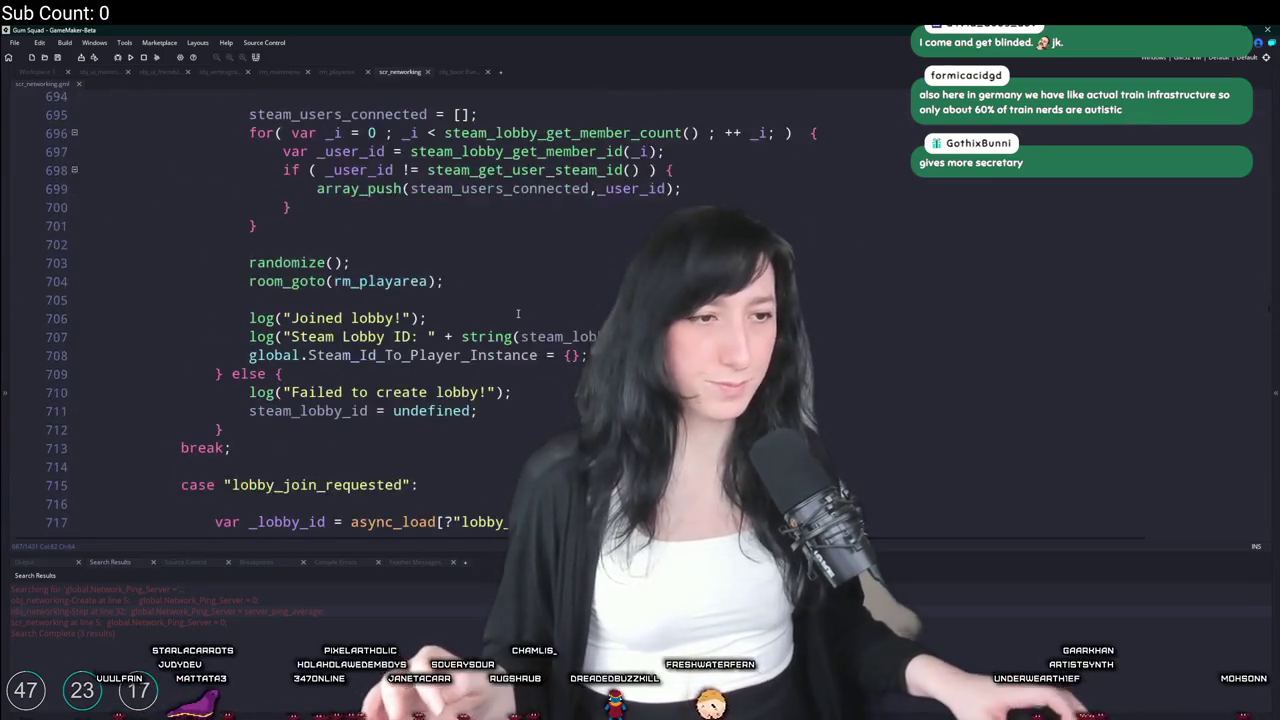
{"action": "scroll", "coordinate": [517, 313], "scroll_direction": "down", "scroll_amount": 10}
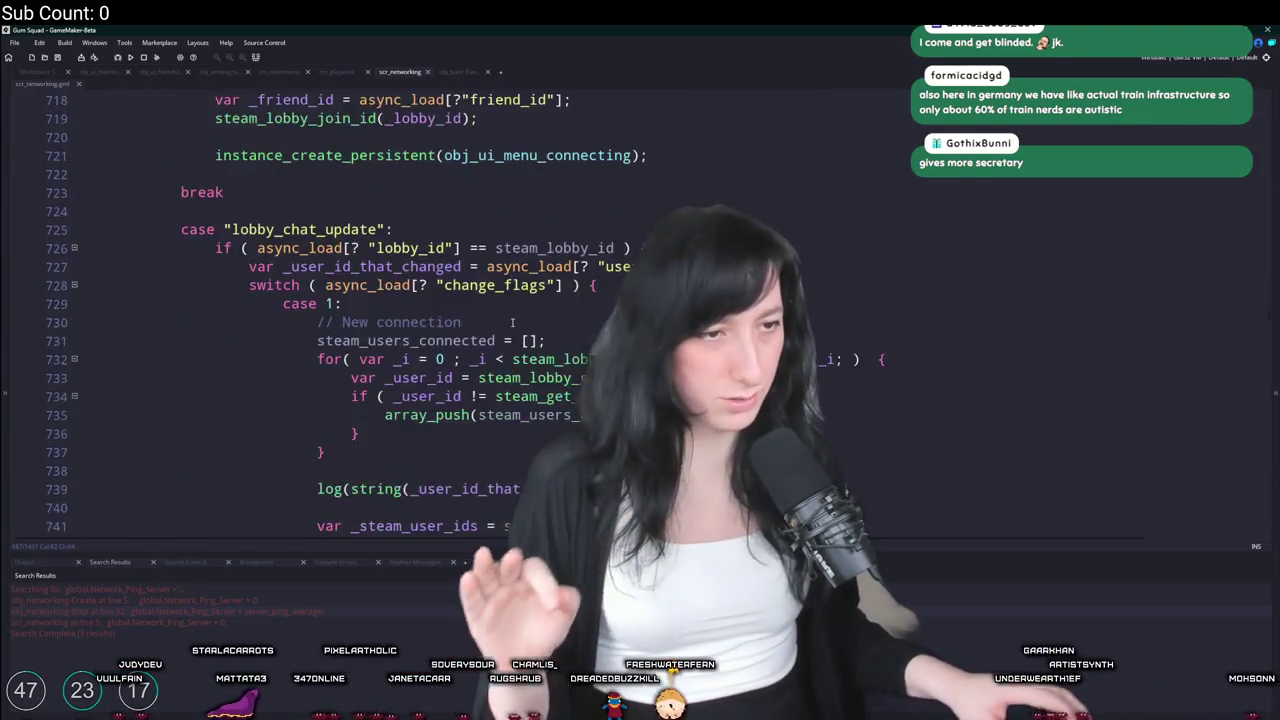
{"action": "left_click", "coordinate": [518, 278]}
{"action": "scroll", "coordinate": [518, 278], "scroll_direction": "up", "scroll_amount": 1}
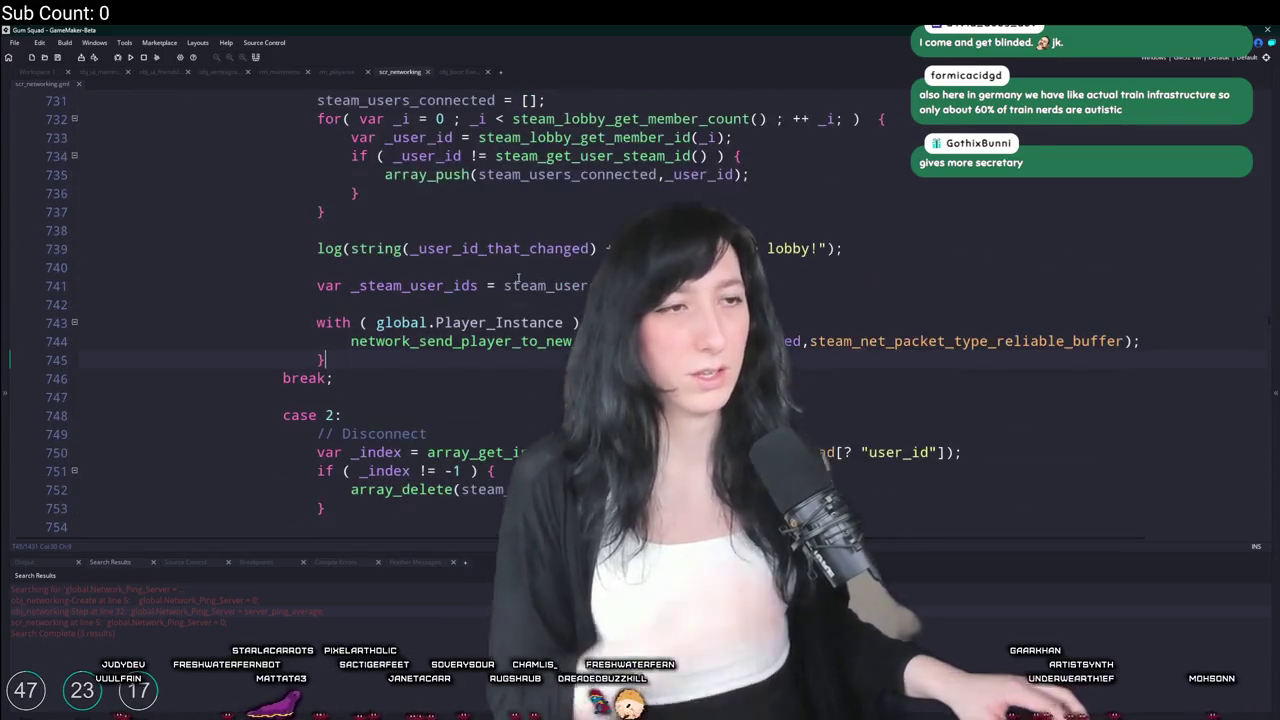
{"action": "scroll", "coordinate": [518, 278], "scroll_direction": "up", "scroll_amount": 4}
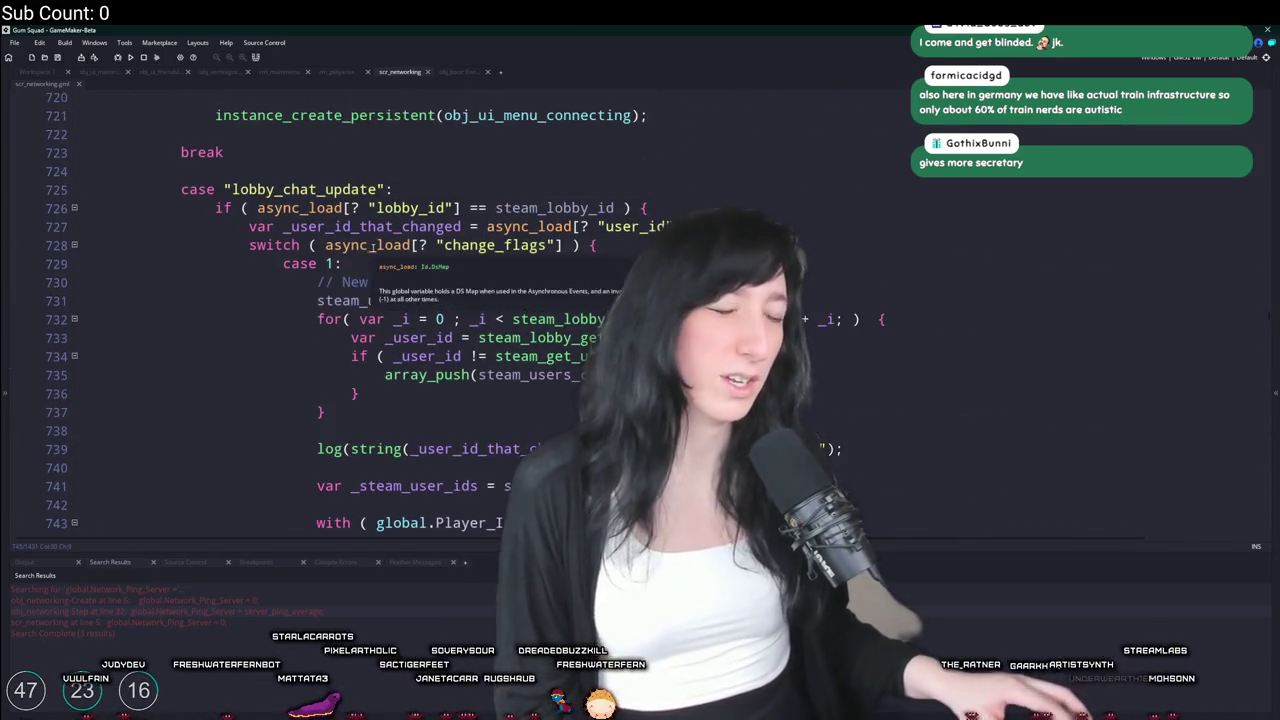
{"action": "scroll", "coordinate": [447, 233], "scroll_direction": "down", "scroll_amount": 1}
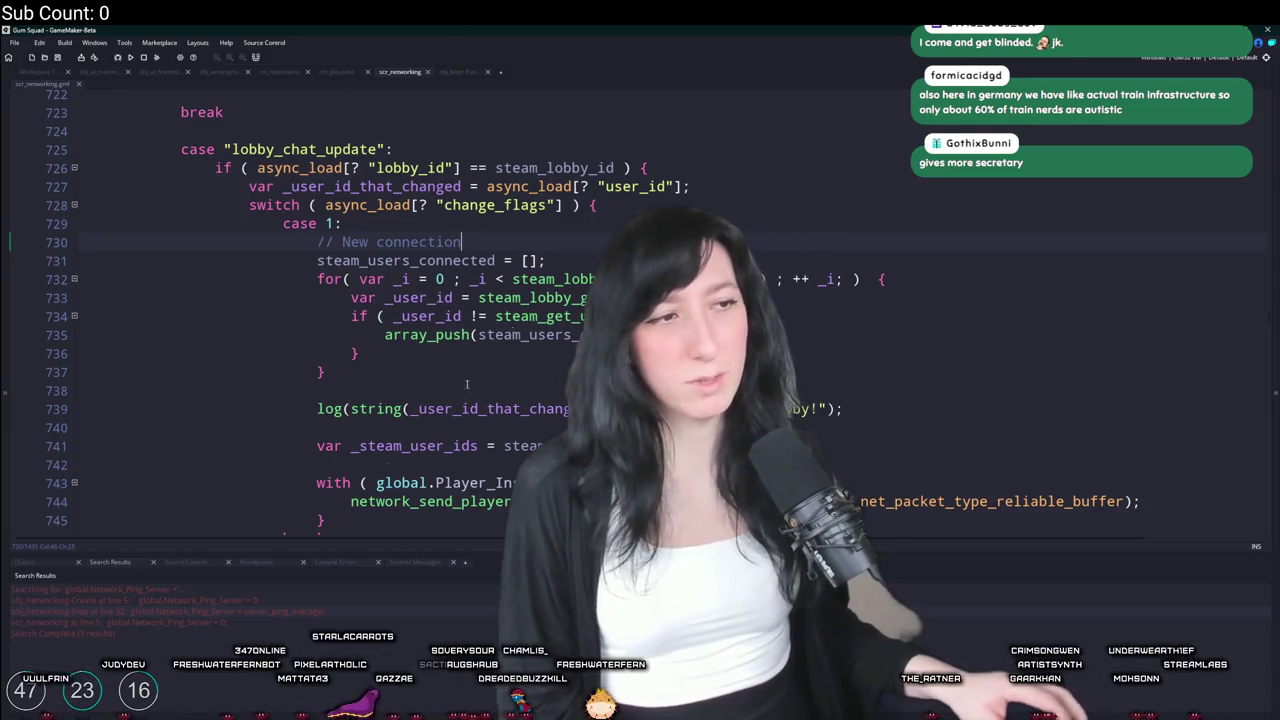
{"action": "scroll", "coordinate": [466, 384], "scroll_direction": "down", "scroll_amount": 1}
{"action": "left_click", "coordinate": [461, 441]}
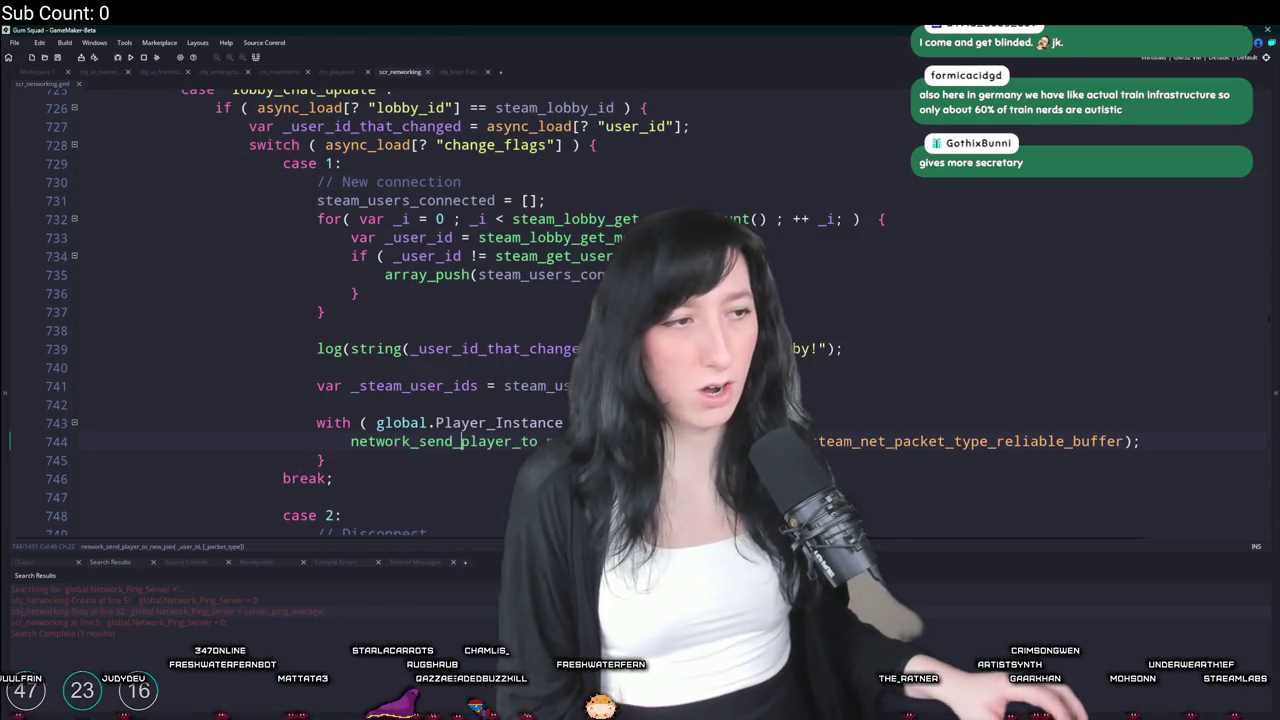
{"action": "middle_click", "coordinate": [516, 440]}
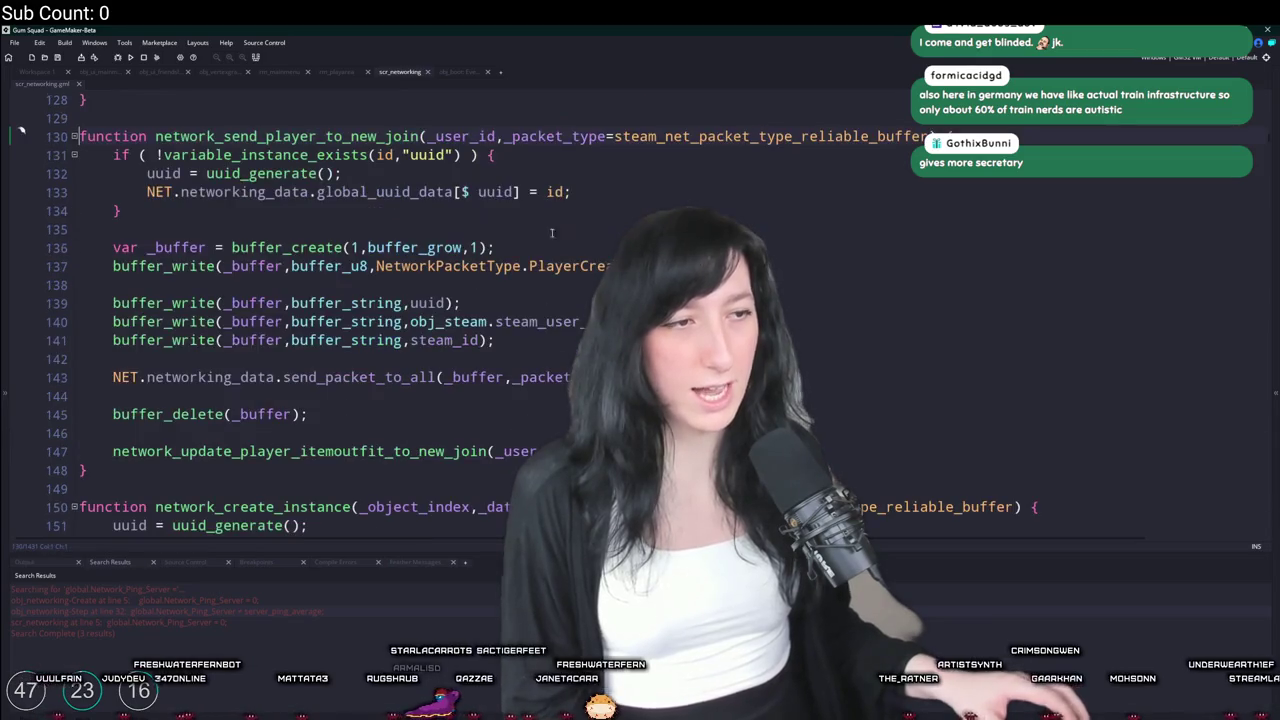
{"action": "mouse_move", "coordinate": [199, 263]}
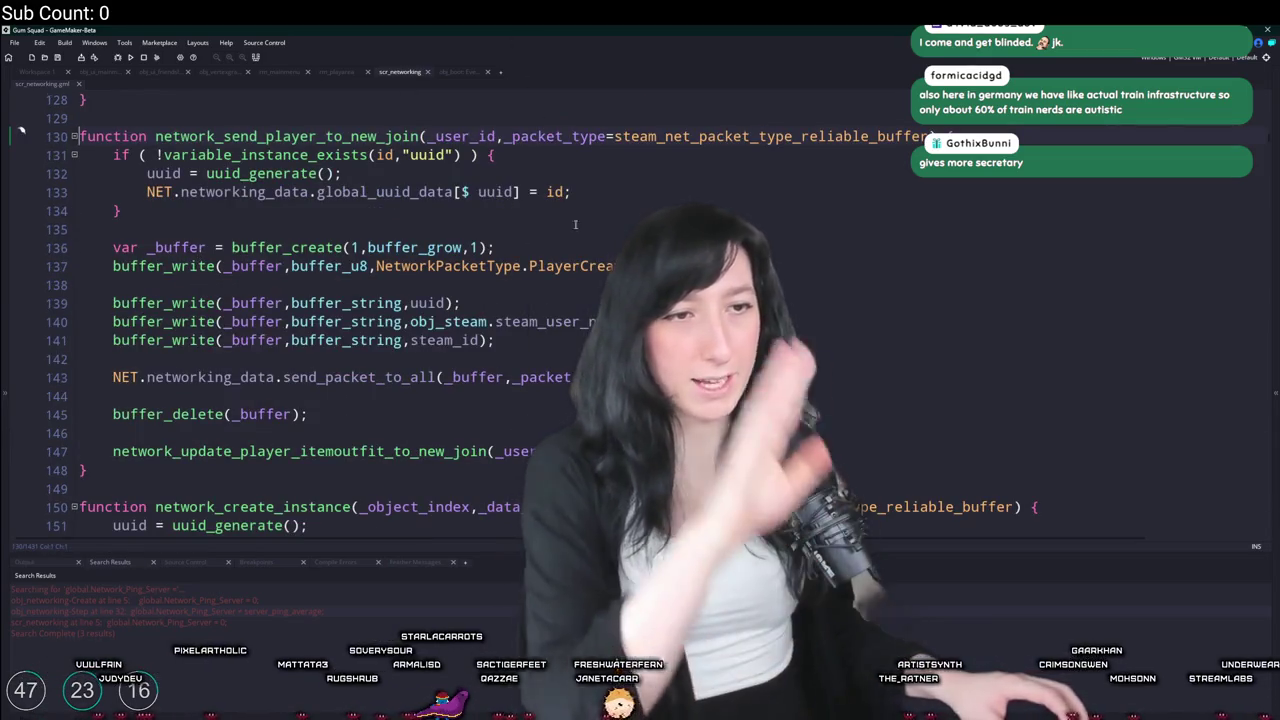
{"action": "left_click", "coordinate": [495, 247]}
{"action": "scroll", "coordinate": [495, 247], "scroll_direction": "up", "scroll_amount": 1}
{"action": "scroll", "coordinate": [428, 258], "scroll_direction": "up", "scroll_amount": 1}
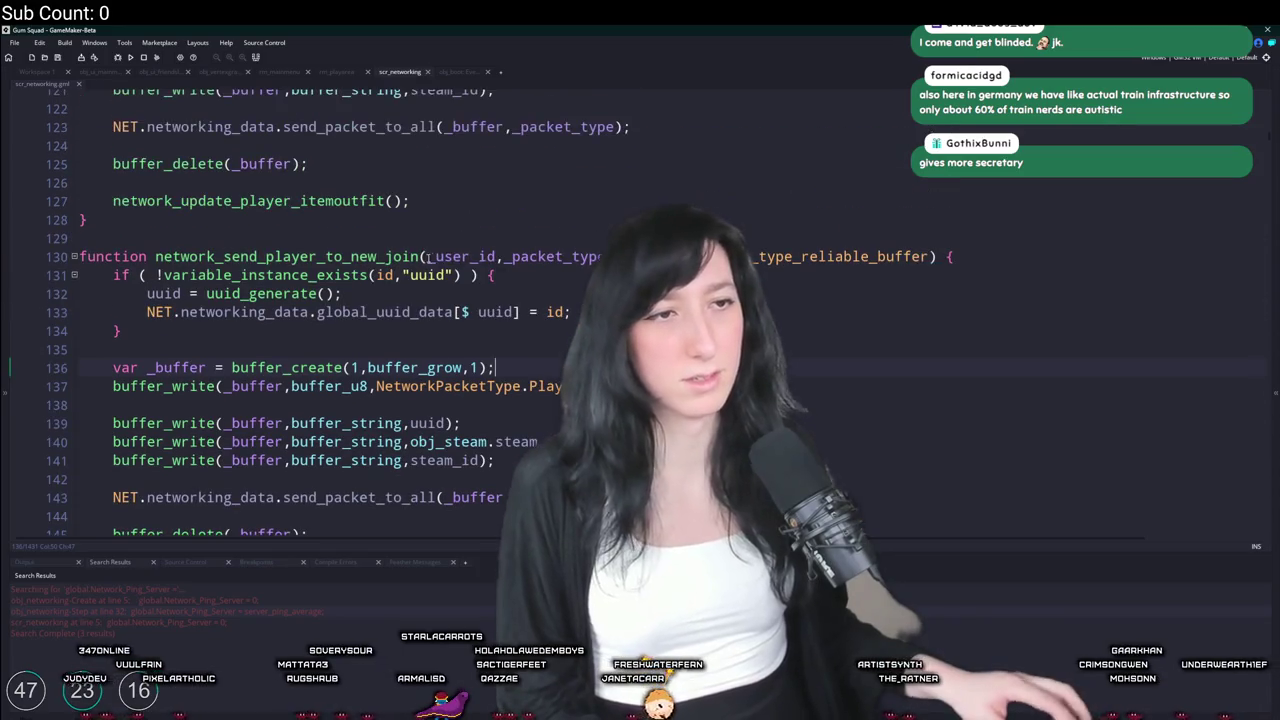
{"action": "key", "text": "Down"}
{"action": "key", "text": "alt+Left"}
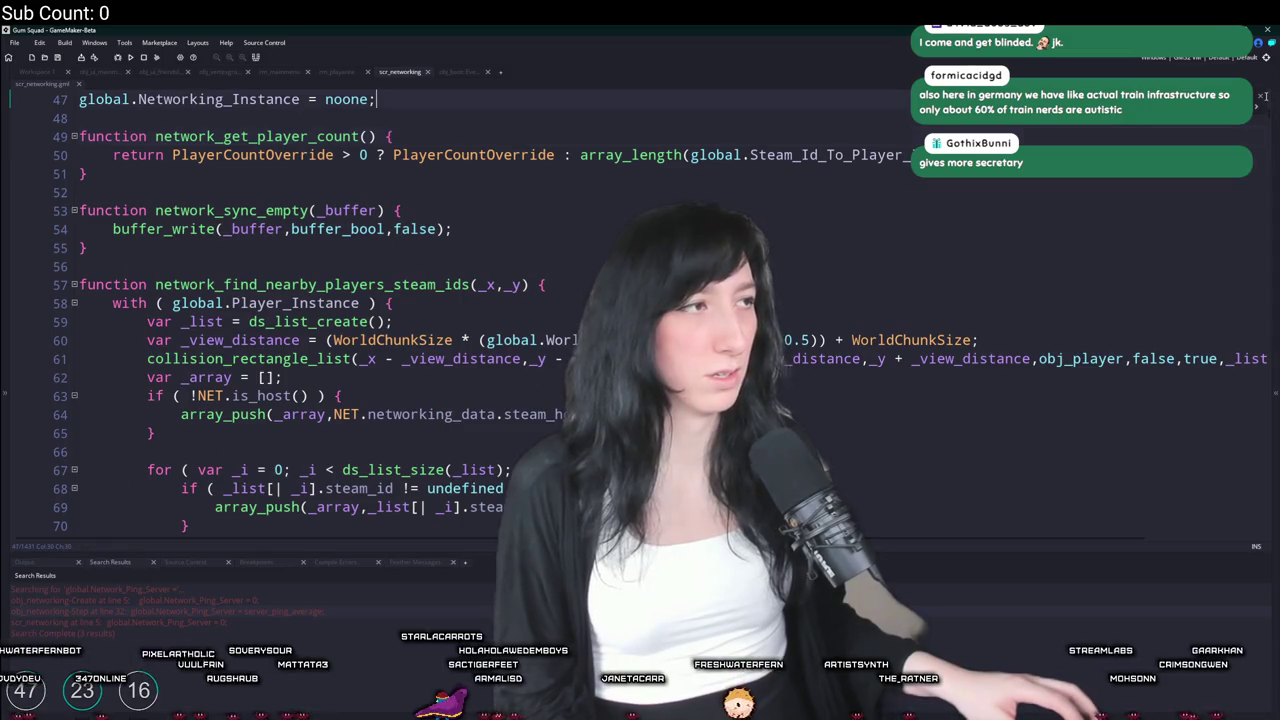
{"action": "scroll", "coordinate": [398, 120], "scroll_direction": "up", "scroll_amount": 3}
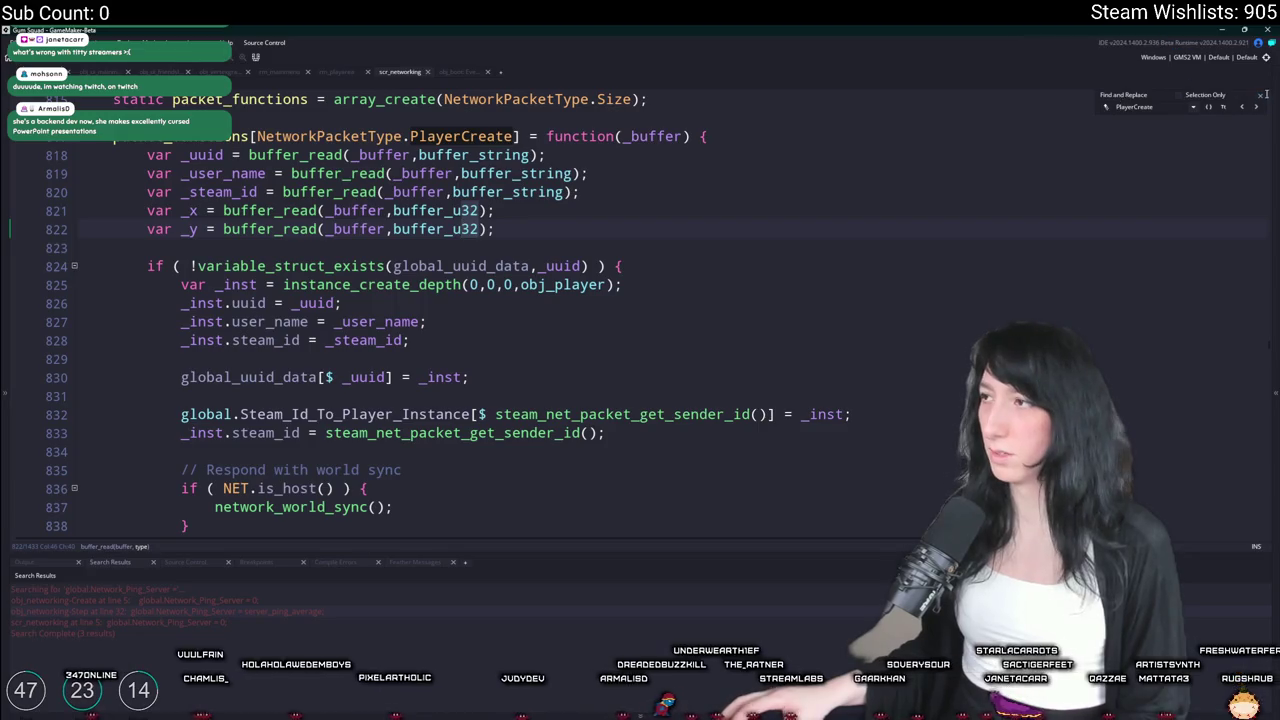
Change the x and y reads on lines 821–822 from buffer_u32 to buffer_f32
{"action": "left_click_drag", "start_coordinate": [457, 210], "coordinate": [465, 229]}
{"action": "type", "text": "f"}
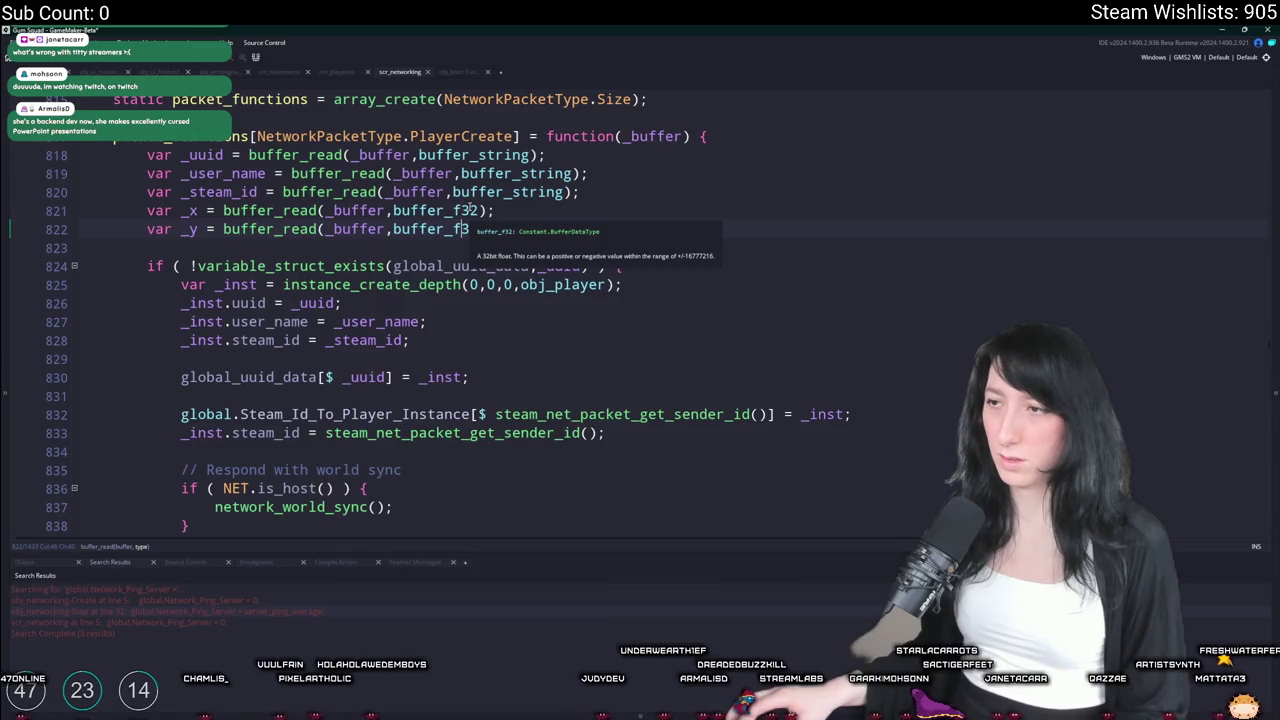
{"action": "left_click", "coordinate": [500, 210]}
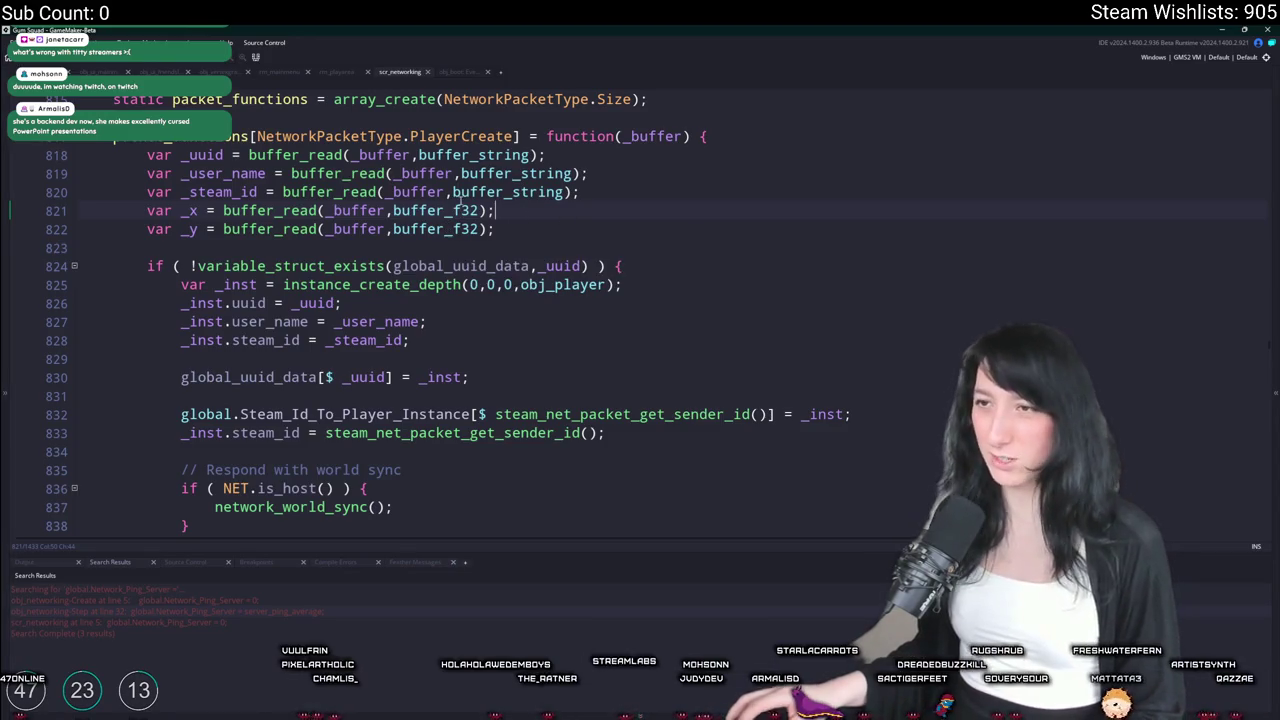
Select PlayerCreate on line 817 and bring up the find dialog, then close it unused
{"action": "double_click", "coordinate": [189, 210]}
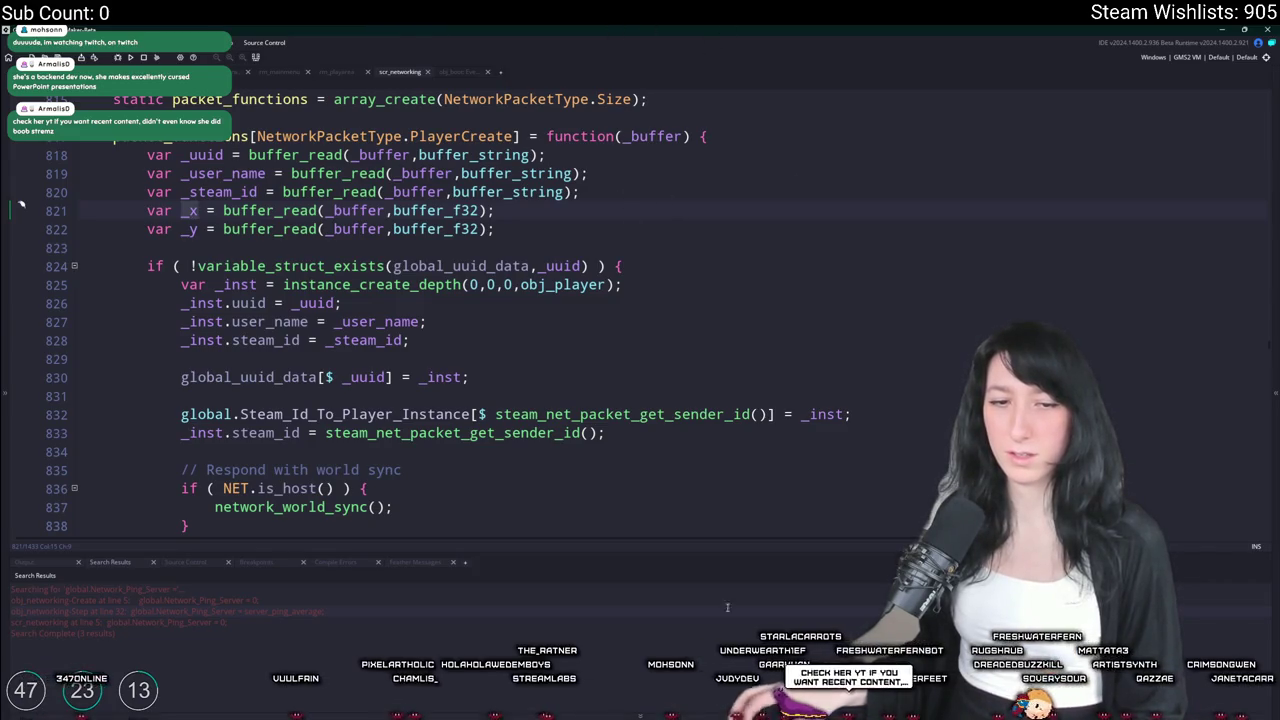
{"action": "scroll", "coordinate": [500, 250], "scroll_direction": "up", "scroll_amount": 1}
{"action": "left_click", "coordinate": [590, 252]}
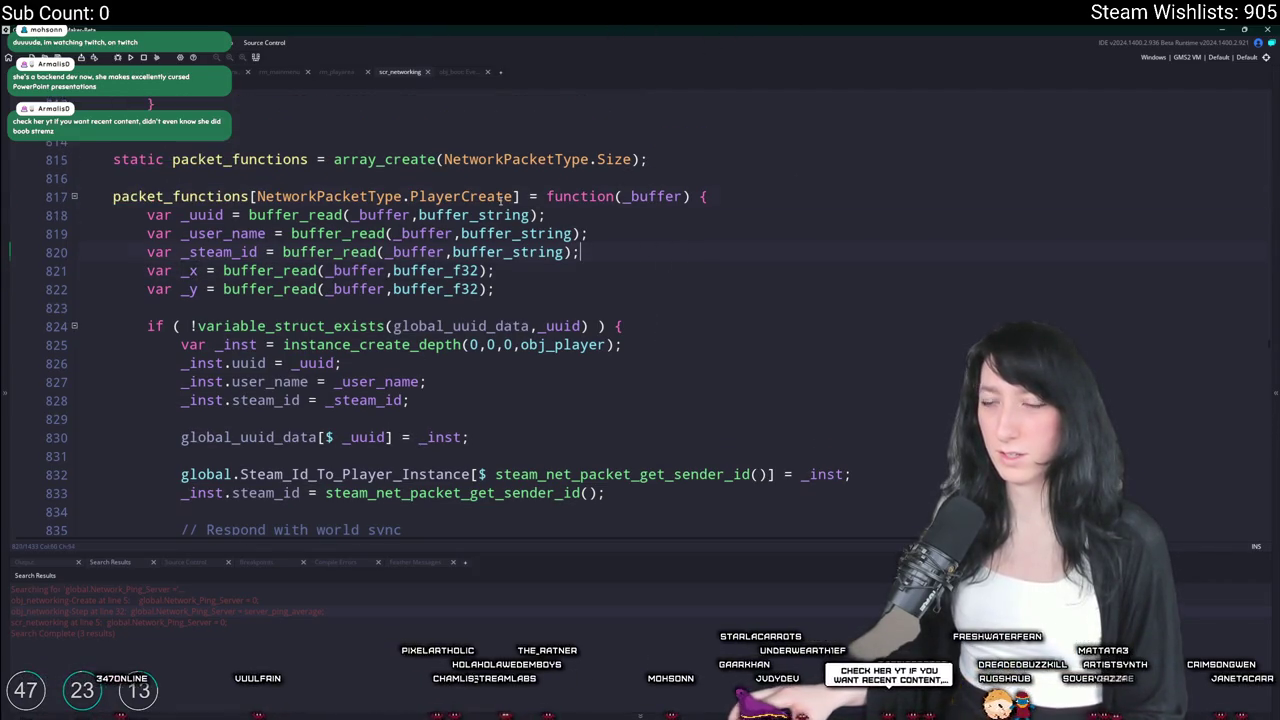
{"action": "double_click", "coordinate": [495, 197]}
{"action": "key", "text": "ctrl+f"}
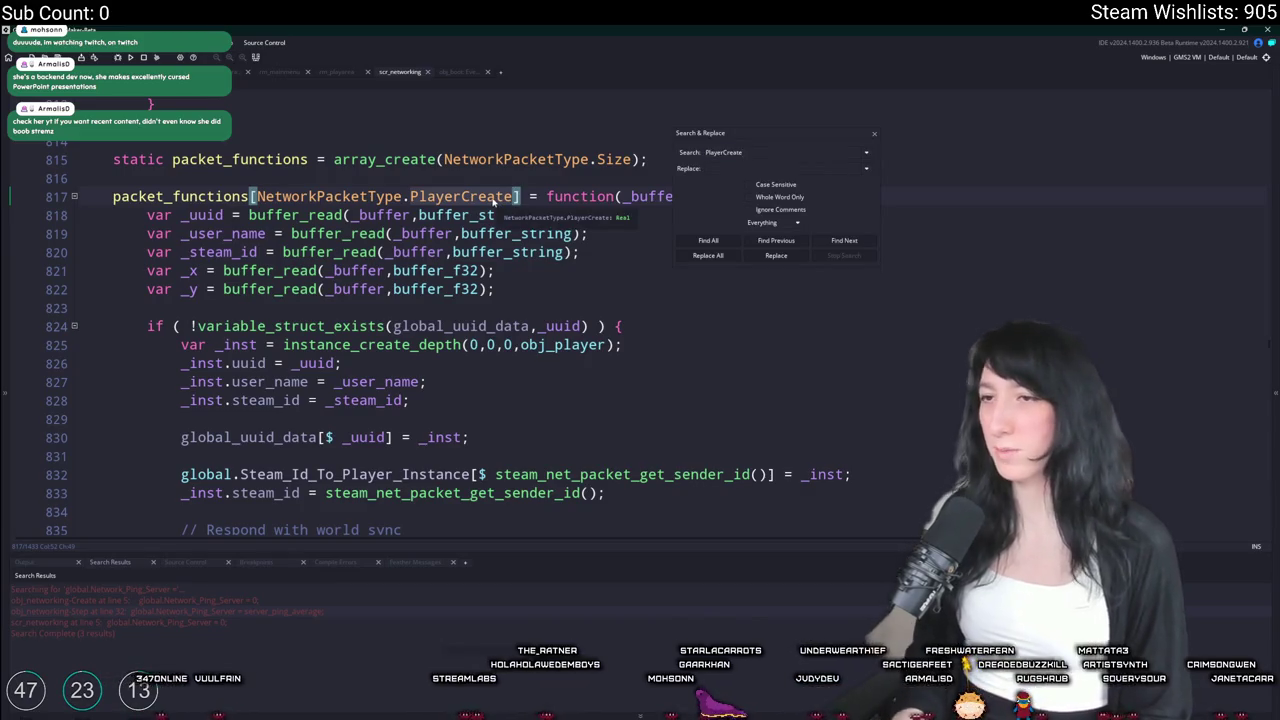
{"action": "key", "text": "Escape"}
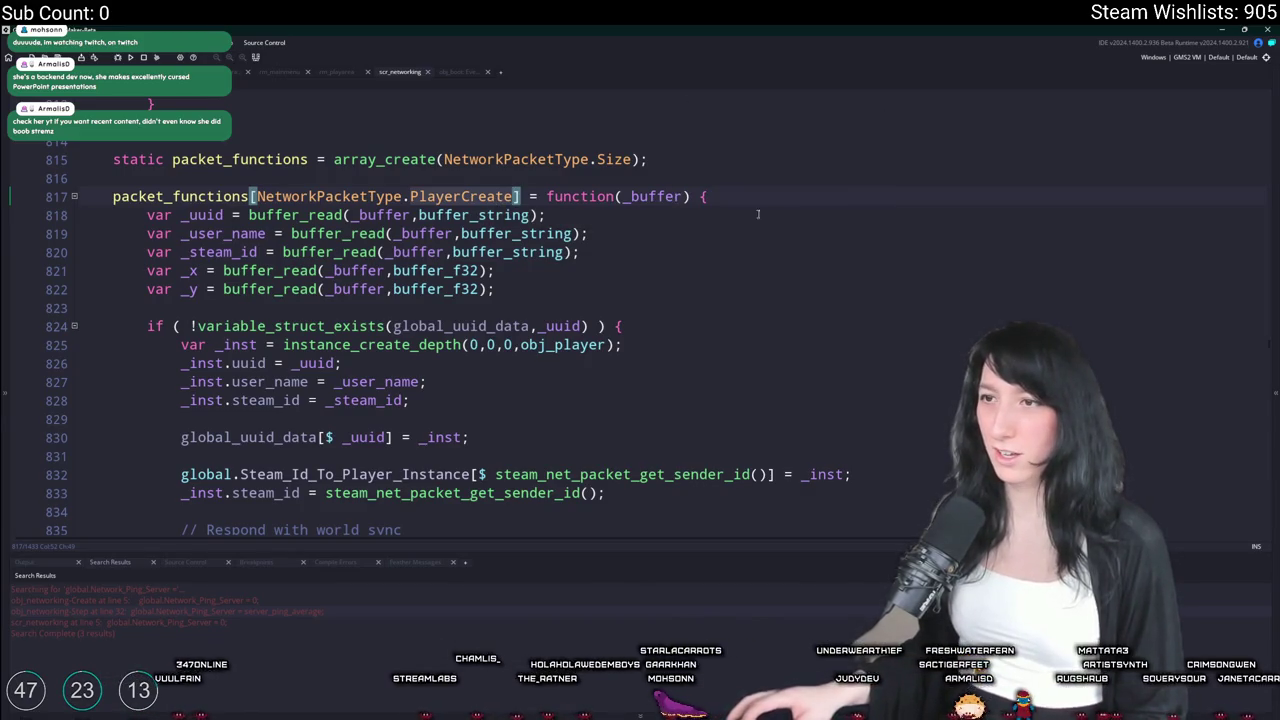
Search for every NetworkPacketType.PlayerCreate use and jump to the line 137 match
{"action": "left_click_drag", "start_coordinate": [518, 197], "coordinate": [257, 197]}
{"action": "key", "text": "ctrl+f"}
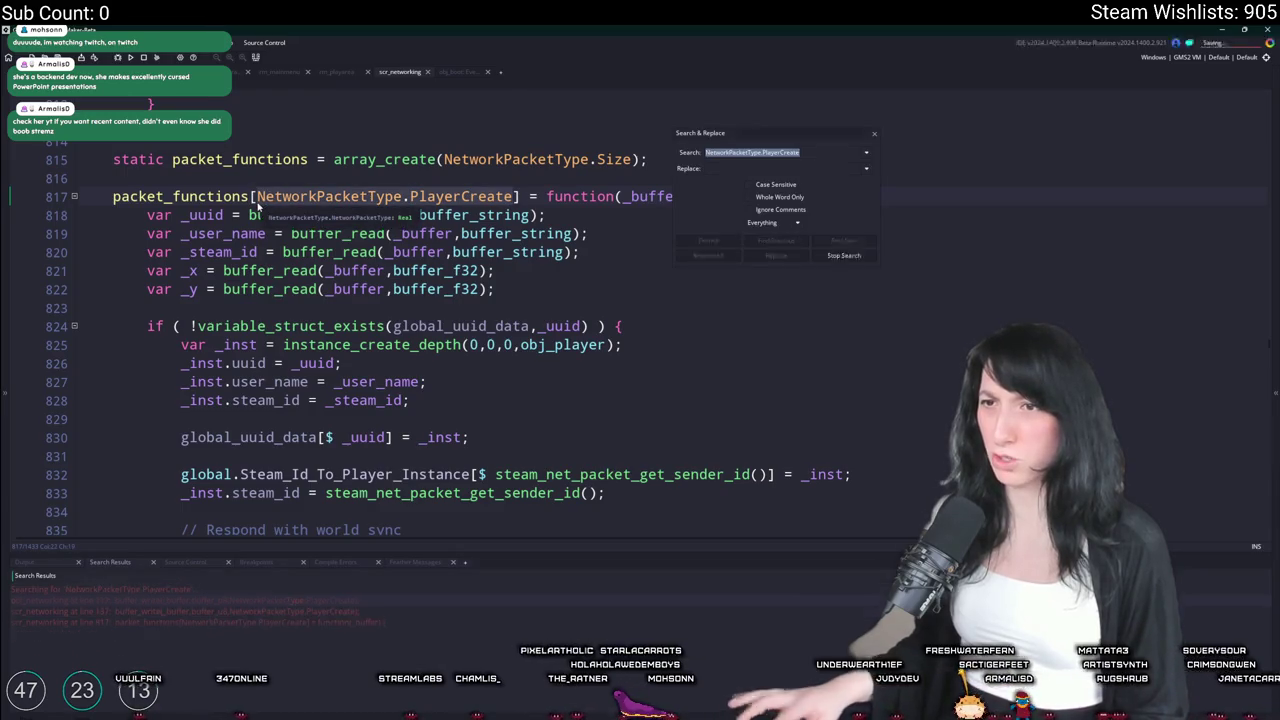
{"action": "double_click", "coordinate": [246, 611]}
{"action": "scroll", "coordinate": [513, 307], "scroll_direction": "up", "scroll_amount": 3}
Duplicate the steam_id write on line 141 and turn it into a buffer_f32 write of x
{"action": "key", "text": "ctrl+d"}
{"action": "double_click", "coordinate": [345, 369]}
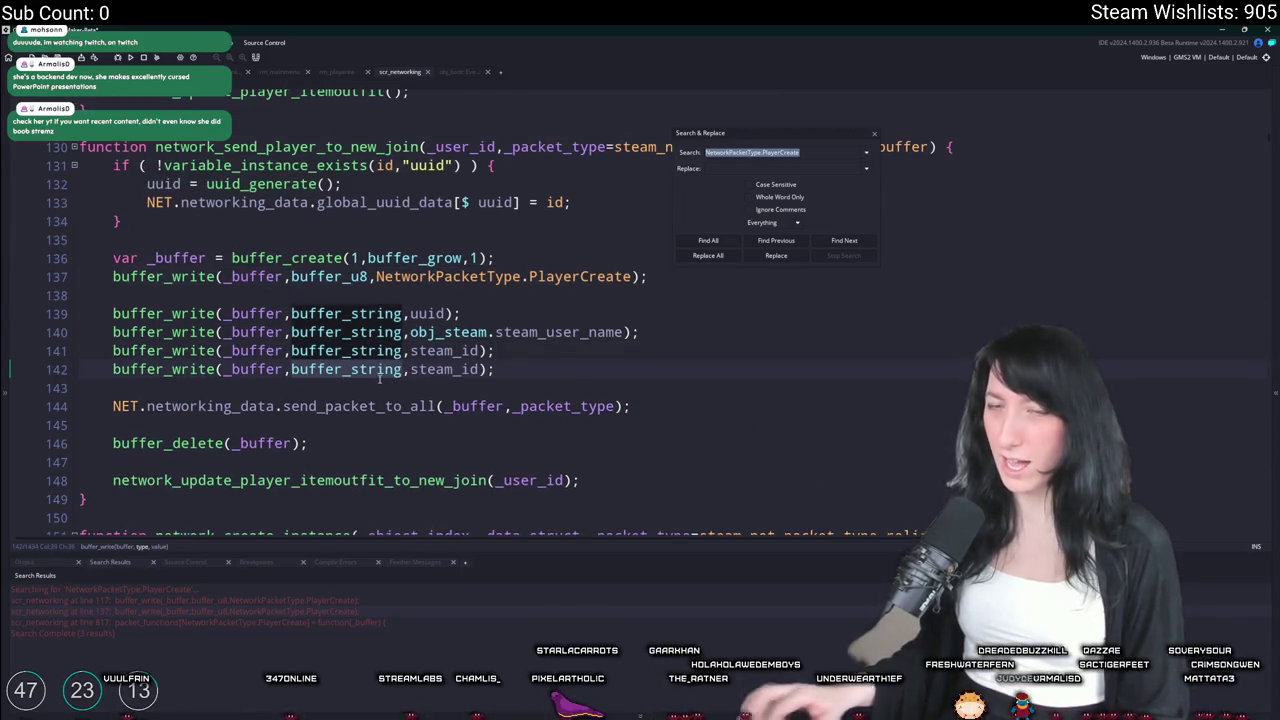
{"action": "key", "text": "Right"}
{"action": "key", "text": "BackSpace"}
{"action": "key", "text": "BackSpace"}
{"action": "key", "text": "BackSpace"}
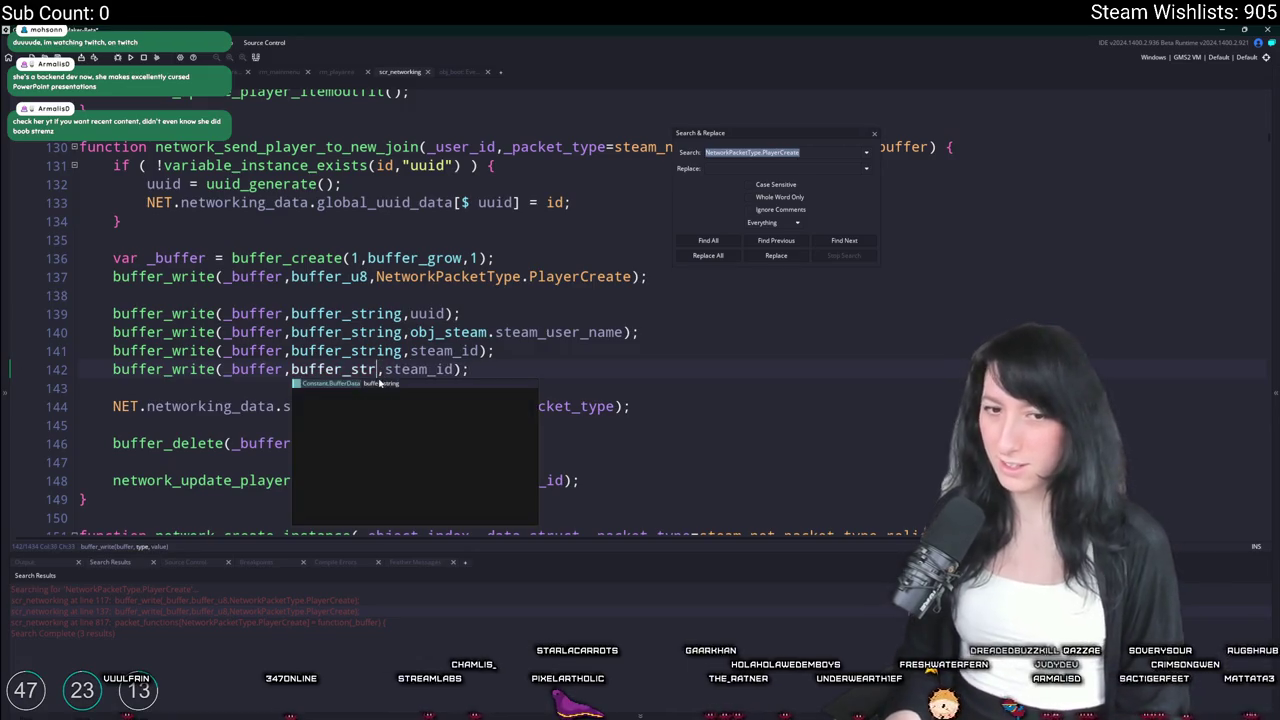
{"action": "key", "text": "BackSpace"}
{"action": "type", "text": "f32"}
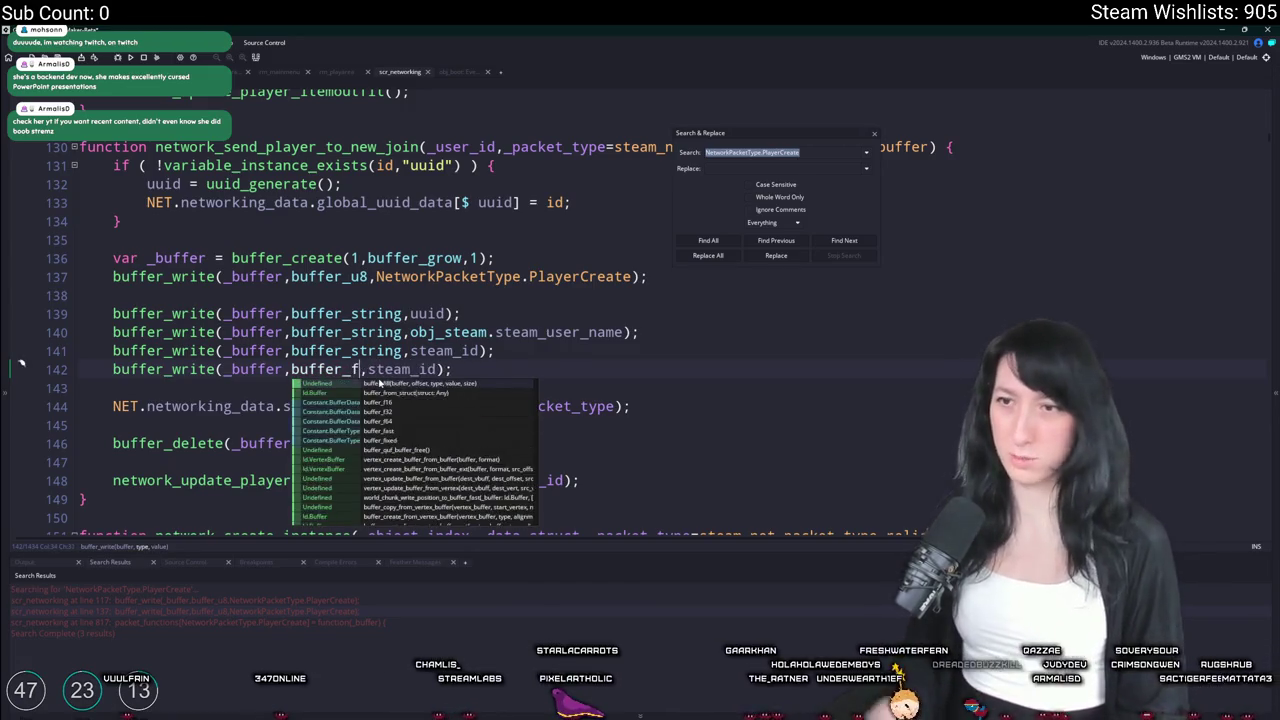
{"action": "left_click", "coordinate": [452, 369]}
{"action": "scroll", "coordinate": [440, 352], "scroll_direction": "up", "scroll_amount": 2}
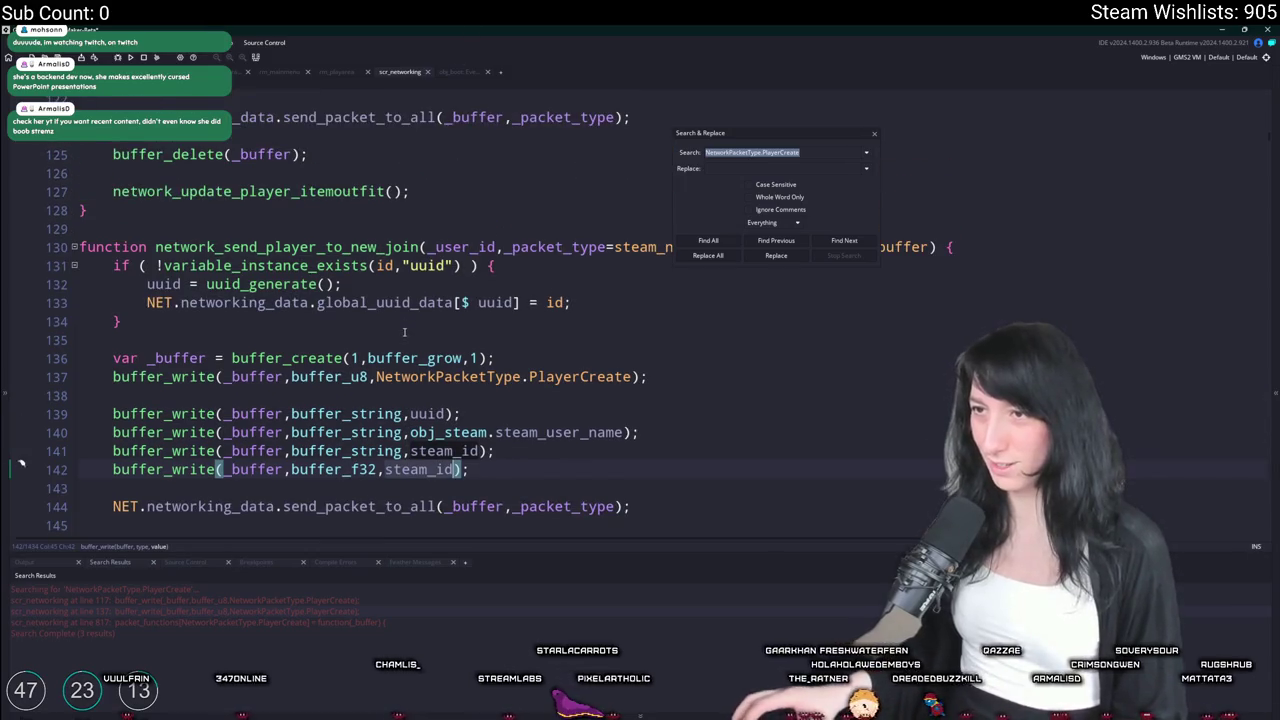
{"action": "scroll", "coordinate": [440, 352], "scroll_direction": "down", "scroll_amount": 1}
{"action": "key", "text": "BackSpace"}
{"action": "key", "text": "BackSpace"}
{"action": "key", "text": "BackSpace"}
{"action": "type", "text": "x"}
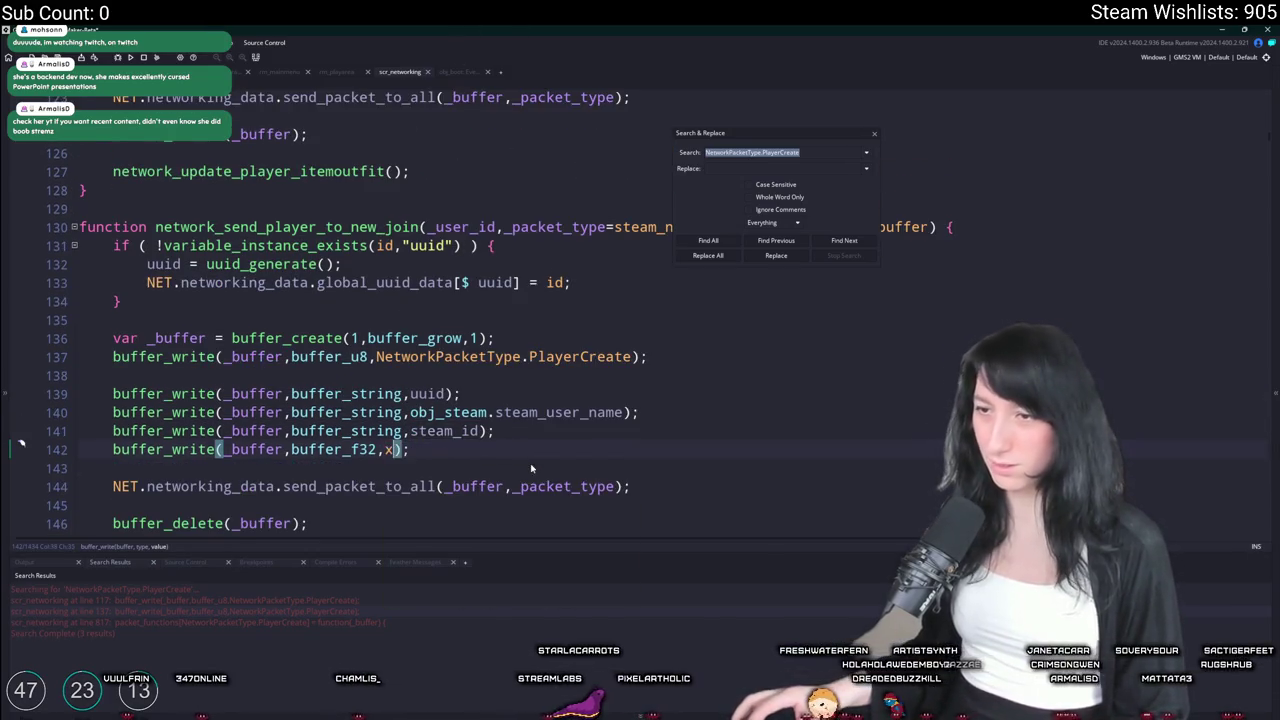
Duplicate the x write line as a buffer_f32 write of y
{"action": "key", "text": "ctrl+d"}
{"action": "key", "text": "BackSpace"}
{"action": "type", "text": "y);"}
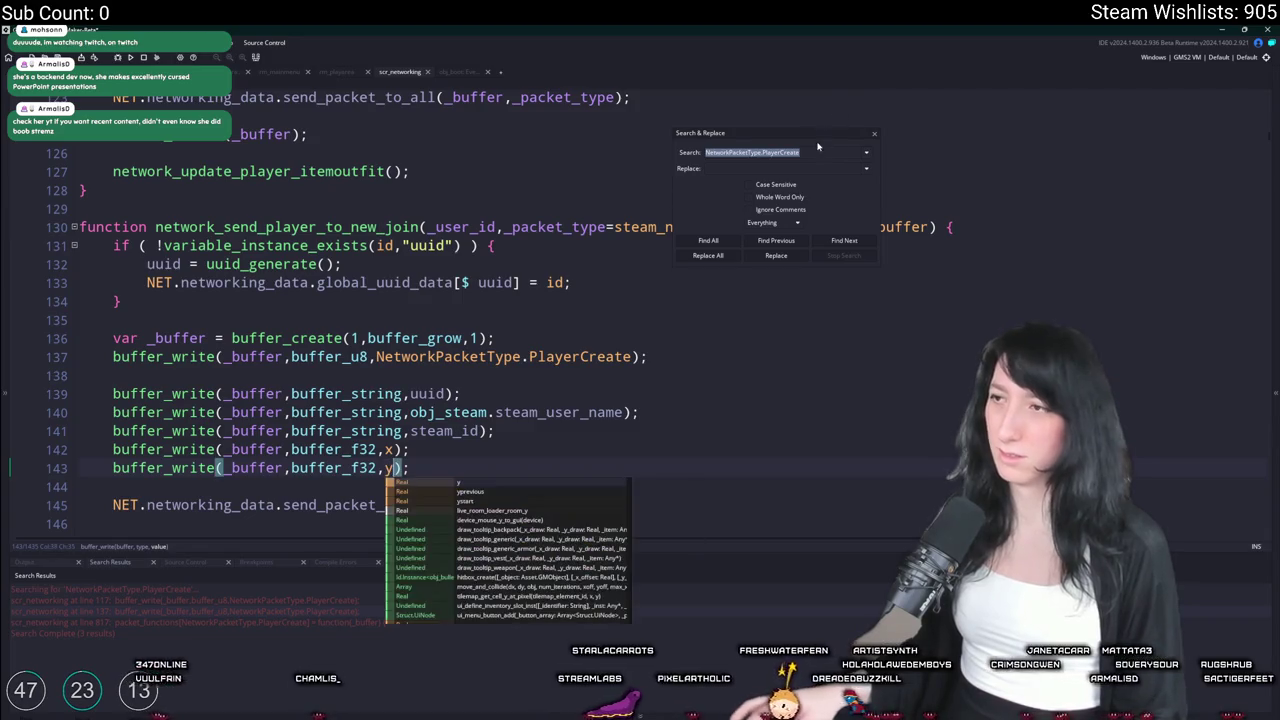
{"action": "left_click", "coordinate": [873, 137]}
{"action": "left_click", "coordinate": [172, 467]}
Copy the x and y write lines and paste them after steam_id in network_create_player
{"action": "key", "text": "End"}
{"action": "key", "text": "shift+Up"}
{"action": "key", "text": "shift+Home"}
{"action": "key", "text": "ctrl+c"}
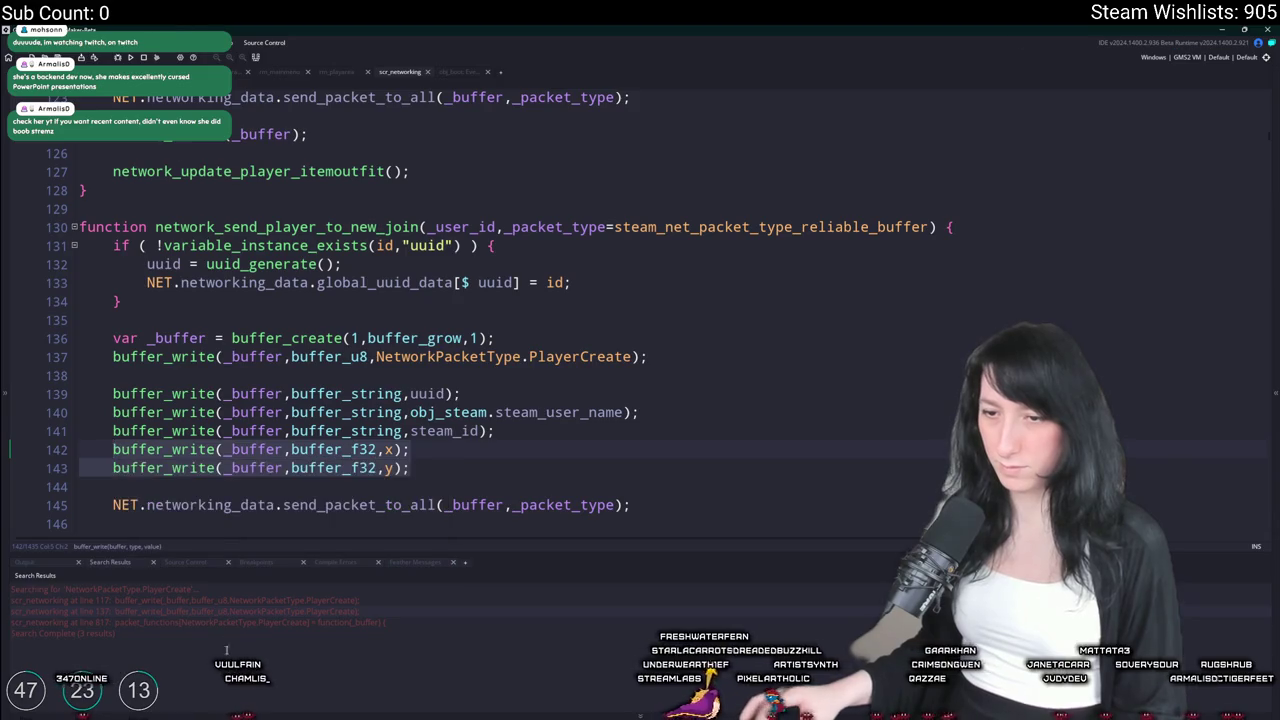
{"action": "left_click", "coordinate": [224, 601]}
{"action": "left_click", "coordinate": [589, 268]}
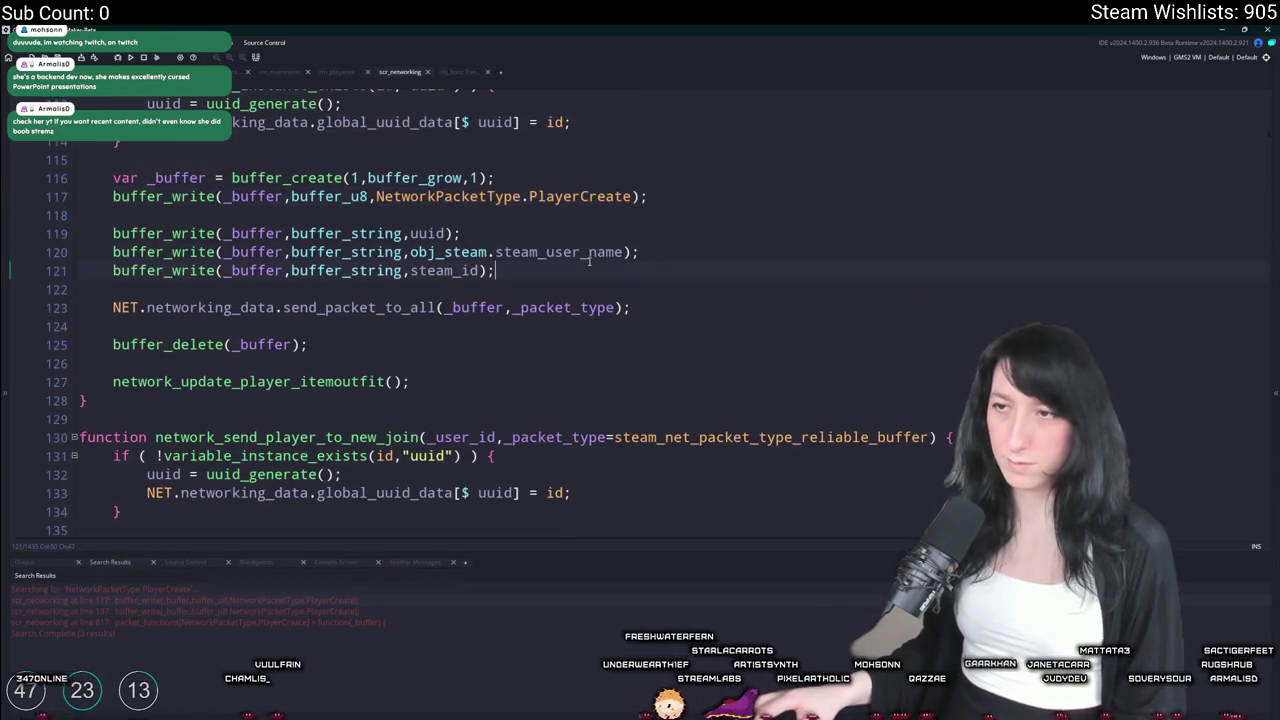
{"action": "key", "text": "Return"}
{"action": "key", "text": "ctrl+v"}
{"action": "scroll", "coordinate": [427, 266], "scroll_direction": "up", "scroll_amount": 2}
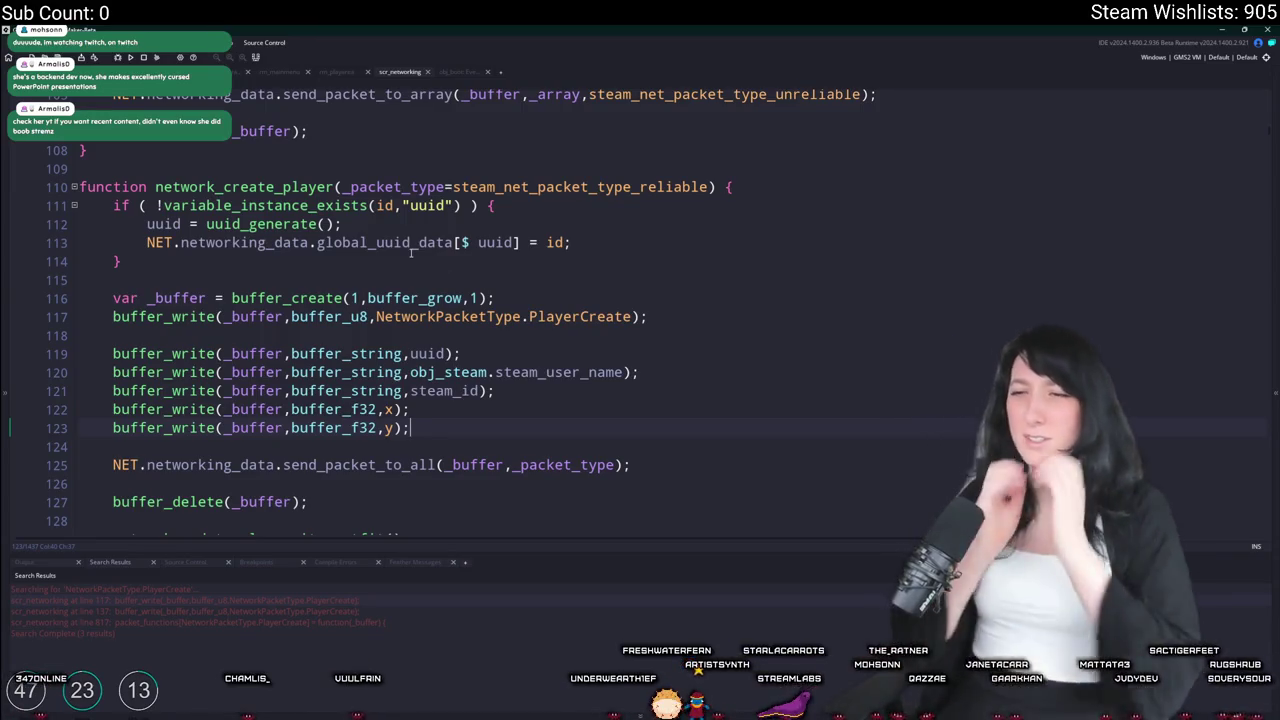
{"action": "left_click", "coordinate": [616, 336]}
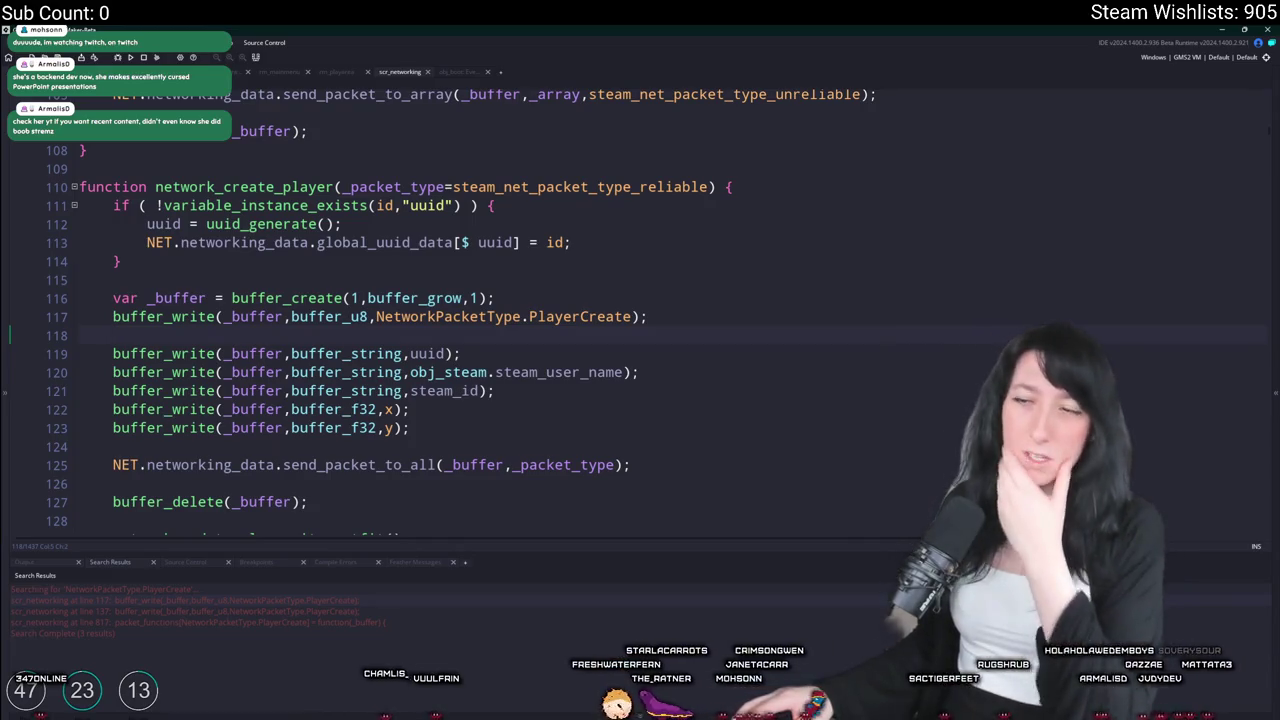
Browse scr_networking and search it for world_create and createworlds
{"action": "left_click", "coordinate": [661, 318]}
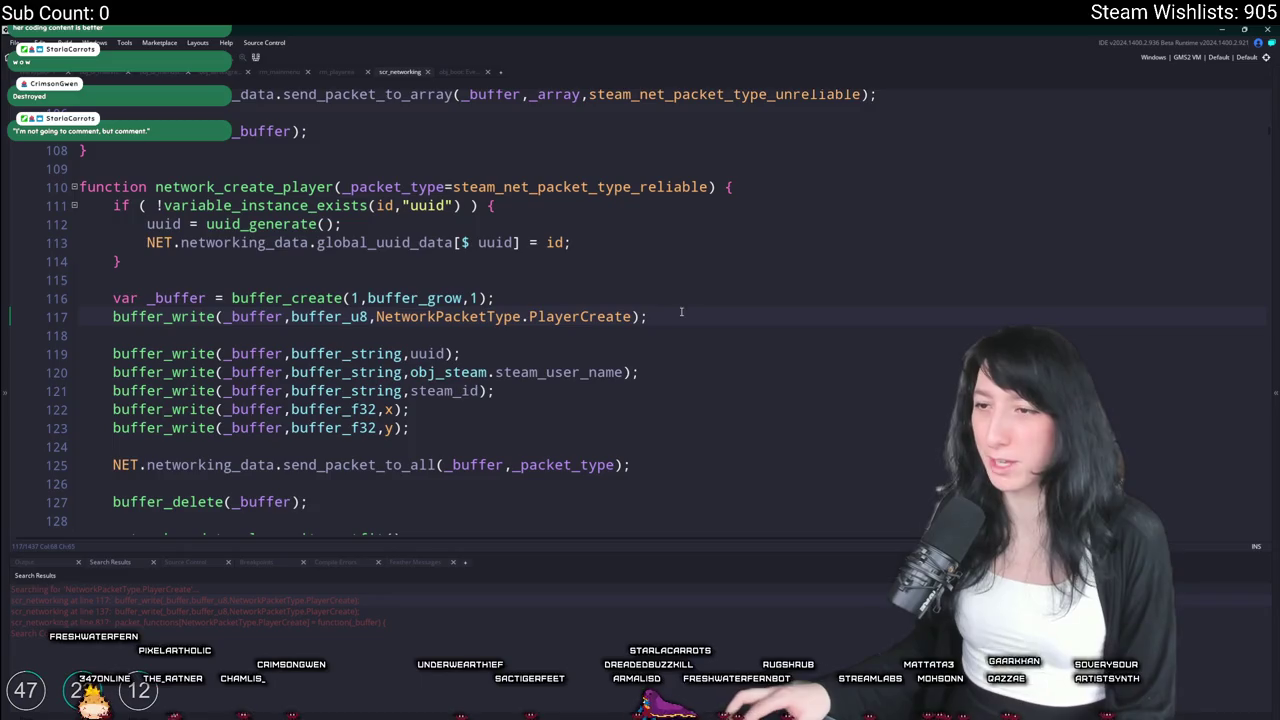
{"action": "scroll", "coordinate": [681, 313], "scroll_direction": "up", "scroll_amount": 1}
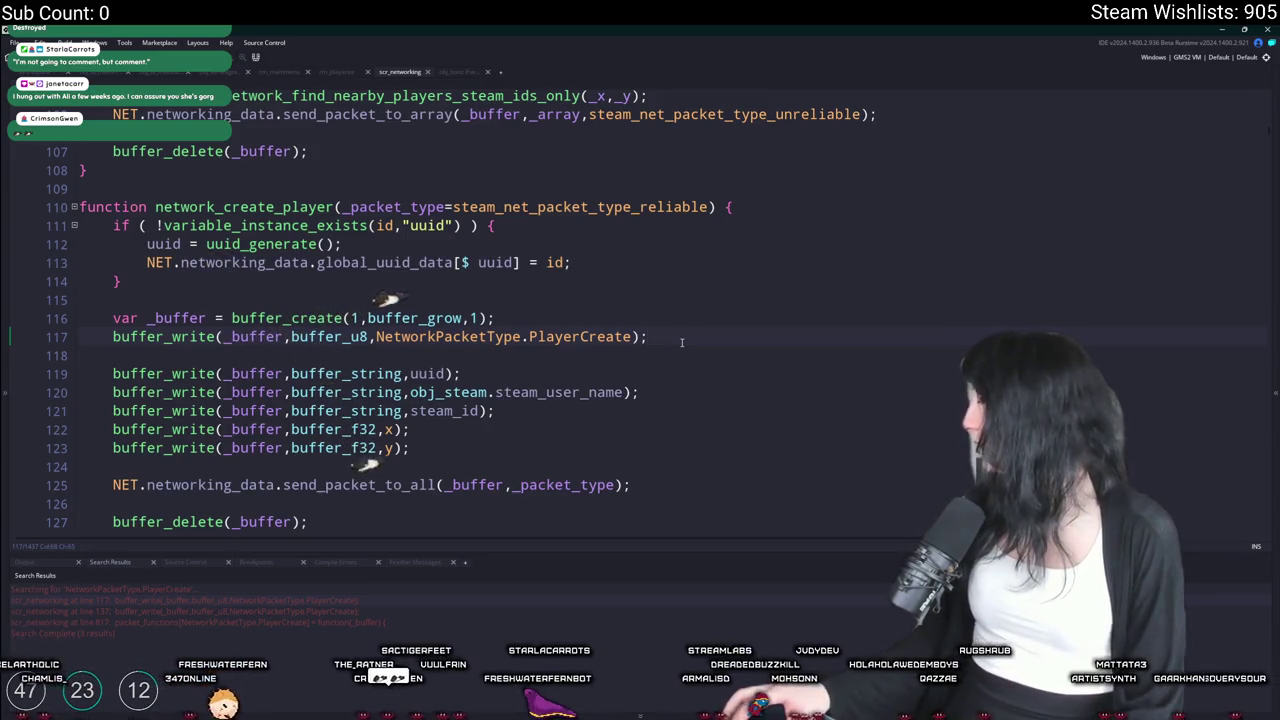
{"action": "scroll", "coordinate": [496, 373], "scroll_direction": "up", "scroll_amount": 2}
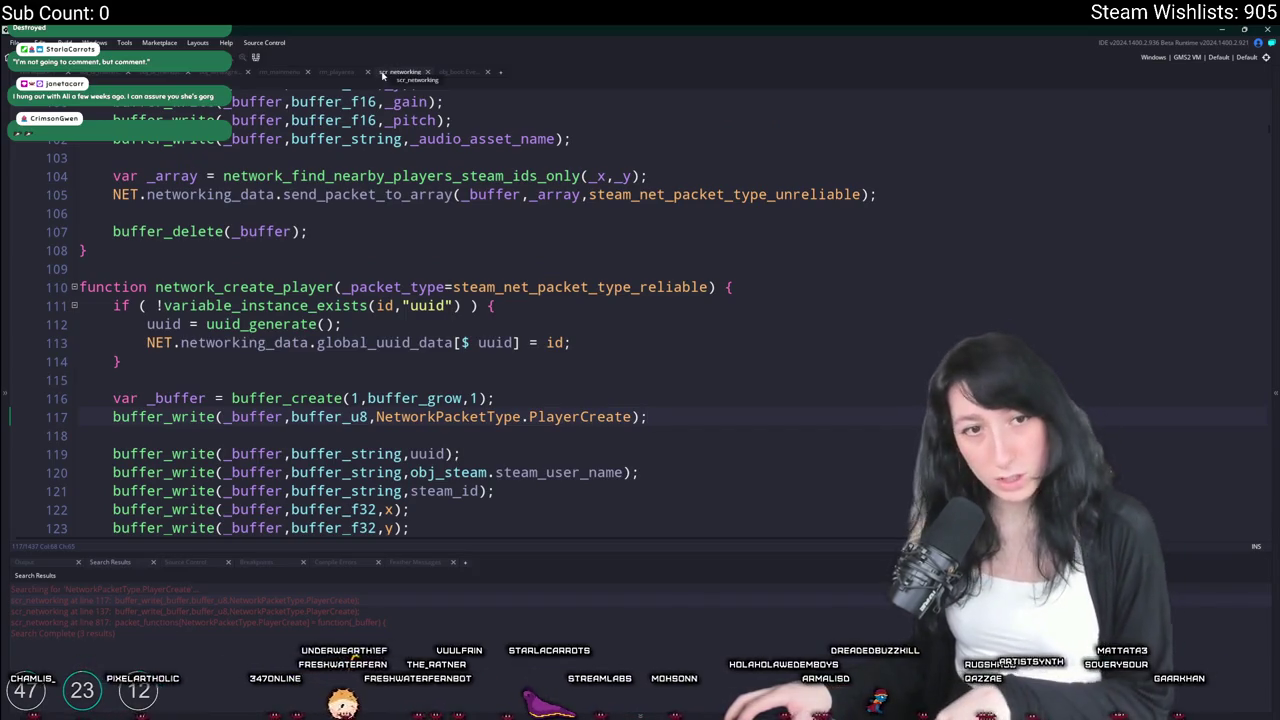
{"action": "scroll", "coordinate": [530, 427], "scroll_direction": "up", "scroll_amount": 5}
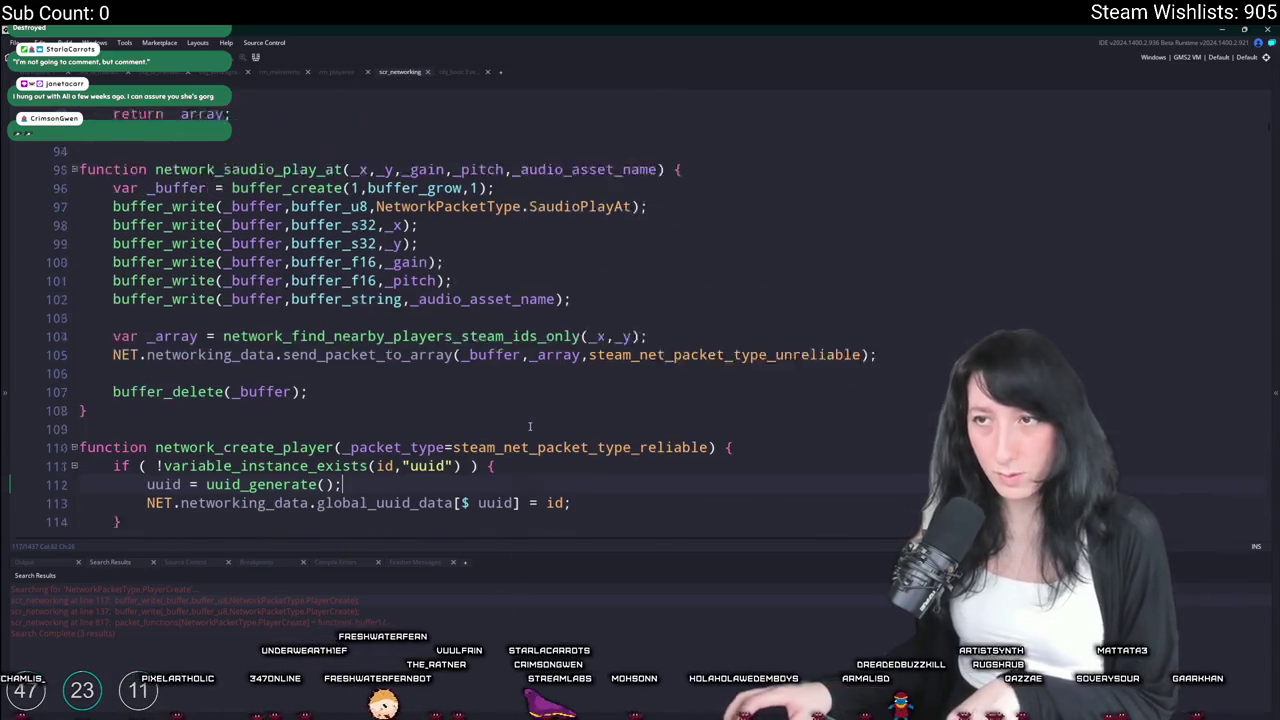
{"action": "key", "text": "ctrl+f"}
{"action": "key", "text": "Return"}
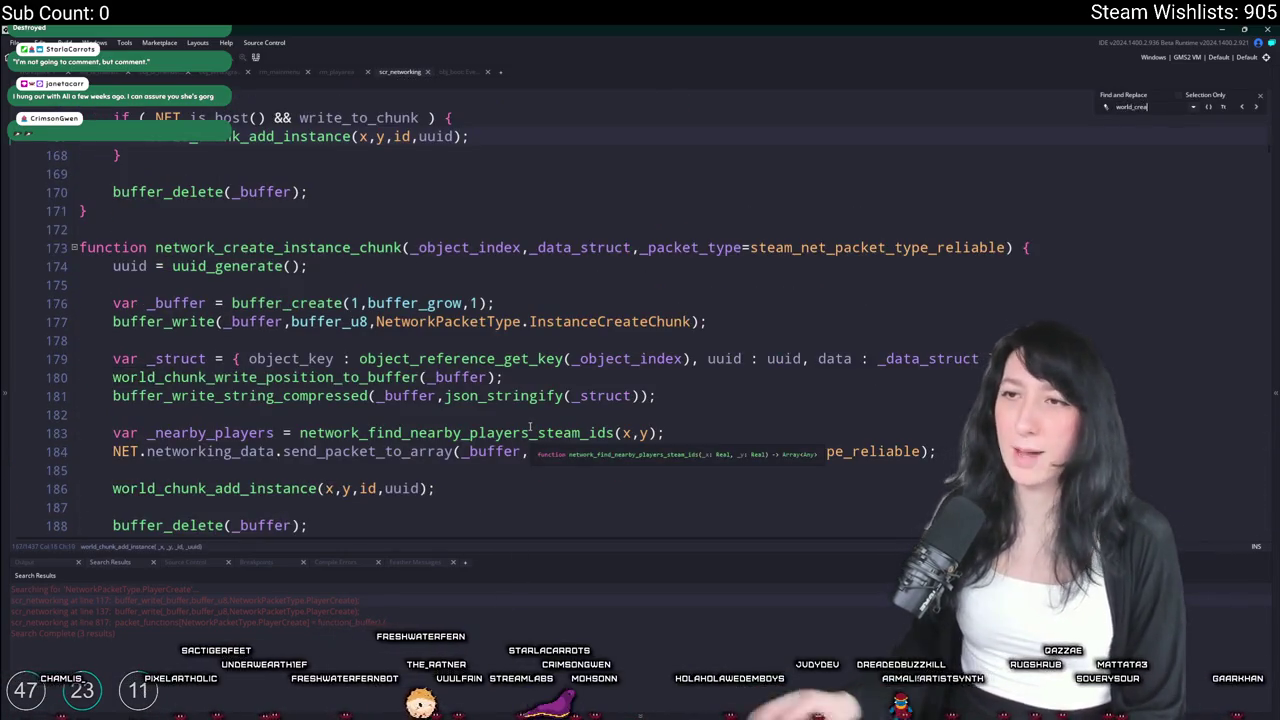
{"action": "scroll", "coordinate": [858, 258], "scroll_direction": "up", "scroll_amount": 1}
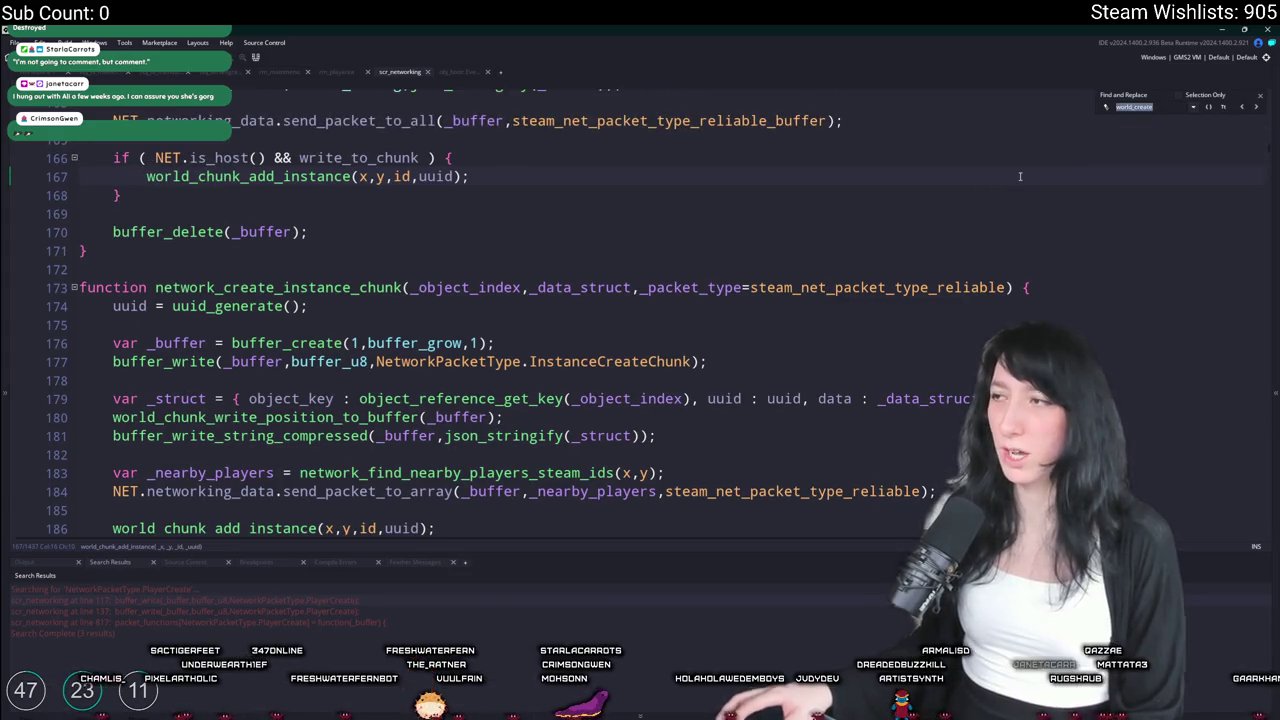
{"action": "type", "text": "create"}
{"action": "type", "text": "worldsy"}
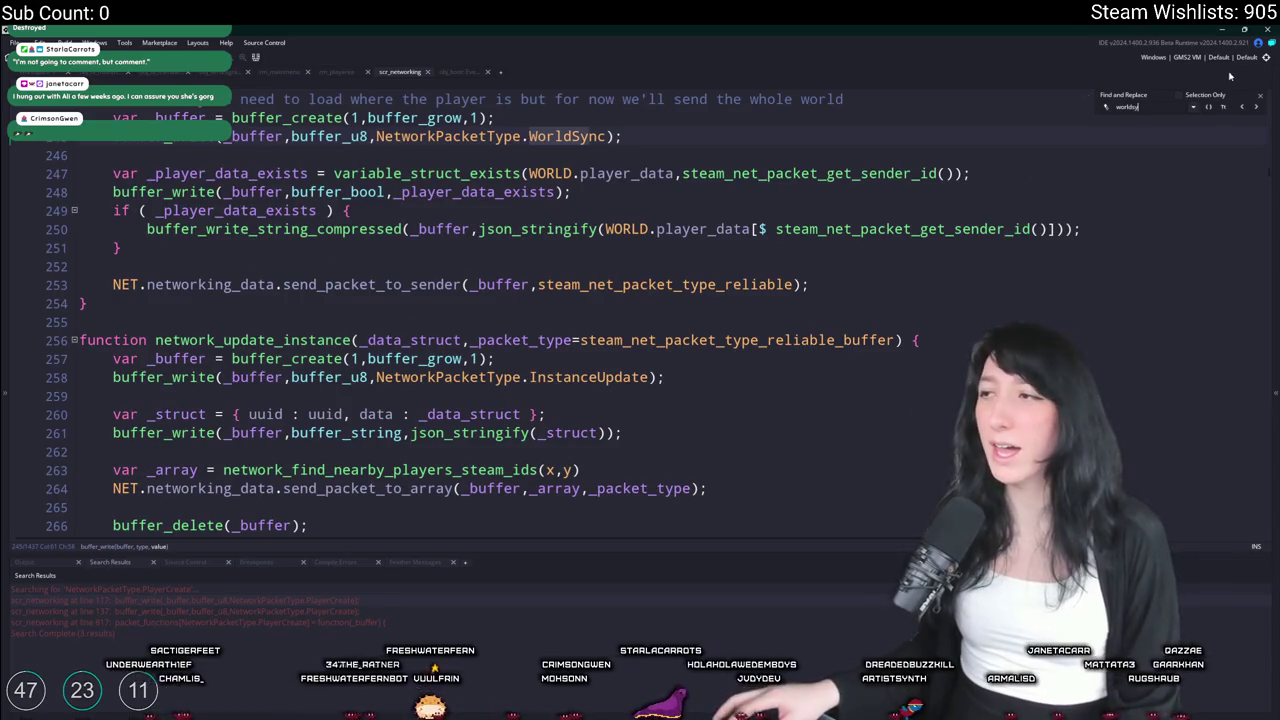
{"action": "left_click", "coordinate": [1262, 94]}
{"action": "scroll", "coordinate": [900, 196], "scroll_direction": "up", "scroll_amount": 3}
{"action": "left_click", "coordinate": [900, 196]}
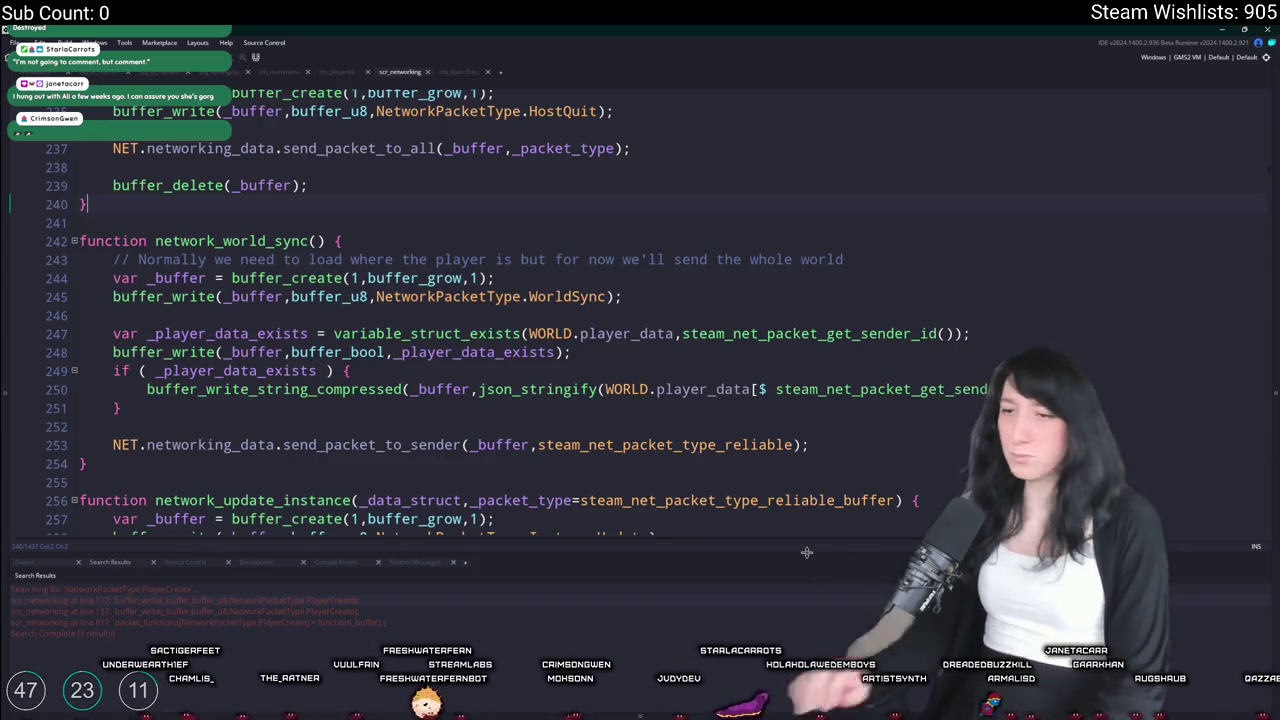
In GitHub Desktop, commit the five files to main with summary 'Net' and push to origin
{"action": "key", "text": "alt+Tab"}
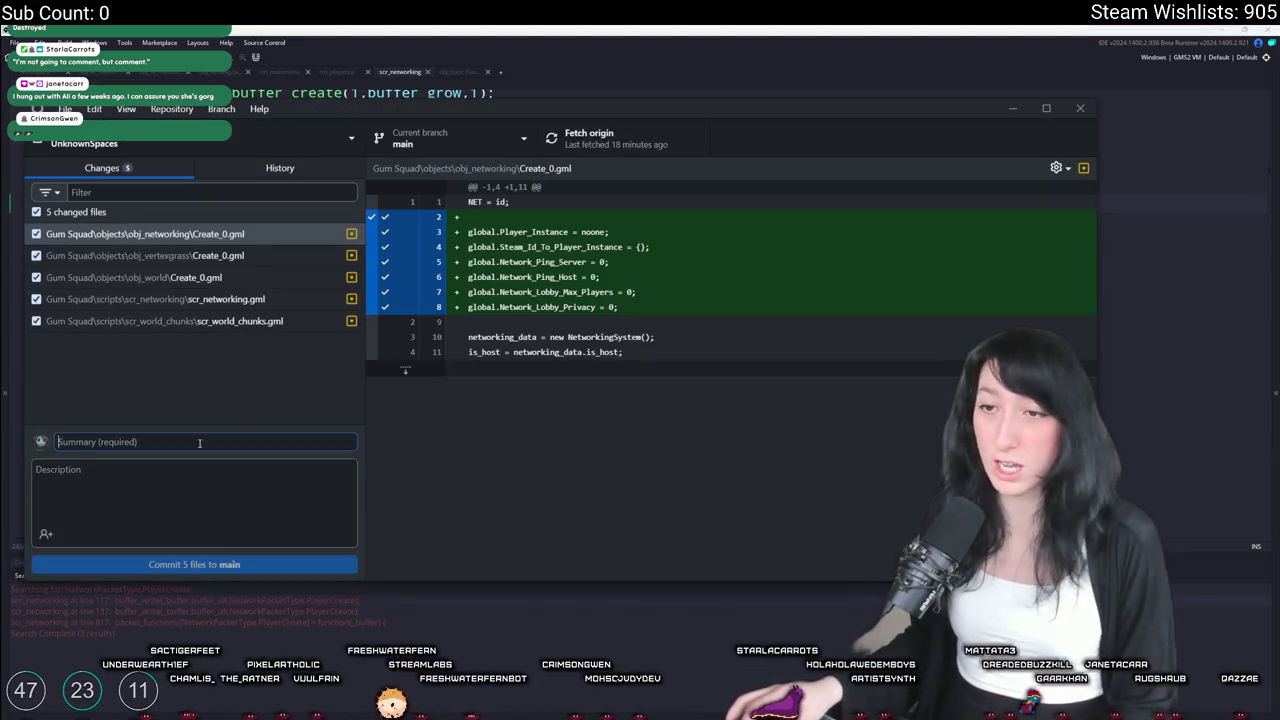
{"action": "type", "text": "Net"}
{"action": "left_click", "coordinate": [170, 565]}
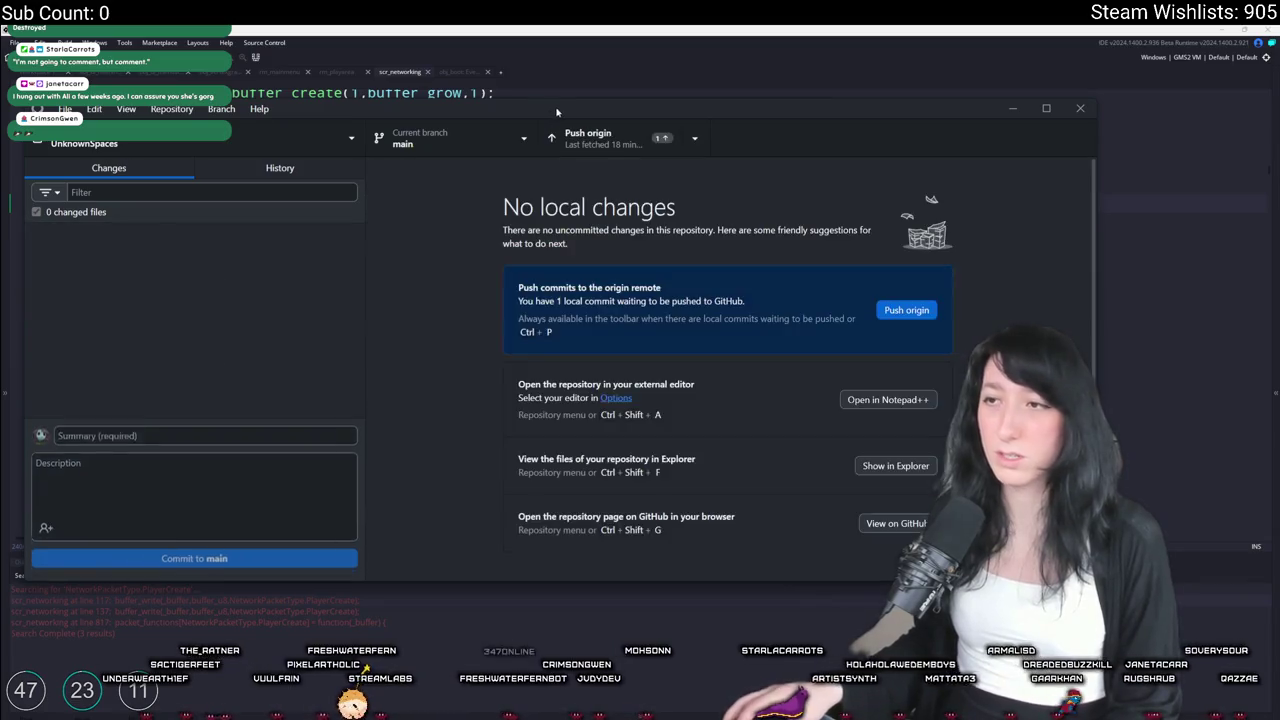
{"action": "left_click", "coordinate": [575, 137]}
{"action": "left_click", "coordinate": [524, 86]}
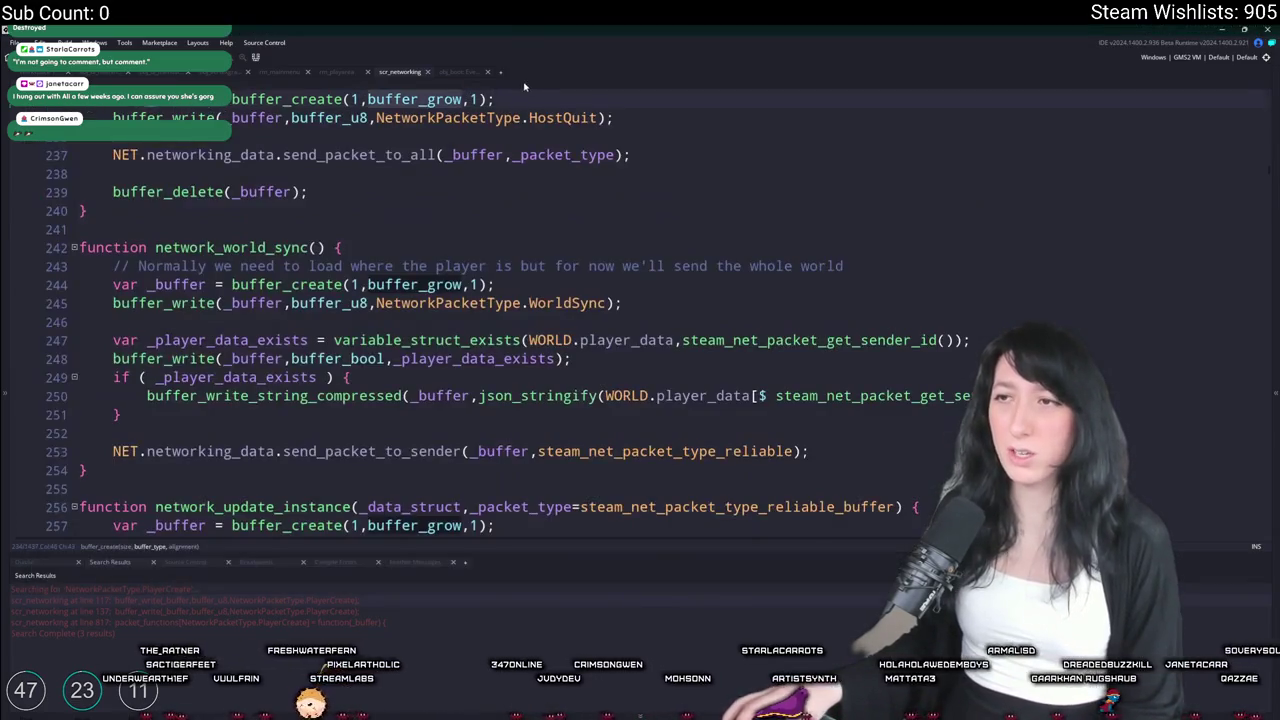
Find global_uuid across the project and copy NET.networking_data.global_uuid_data from line 135
{"action": "key", "text": "ctrl+f"}
{"action": "type", "text": "global_uuid"}
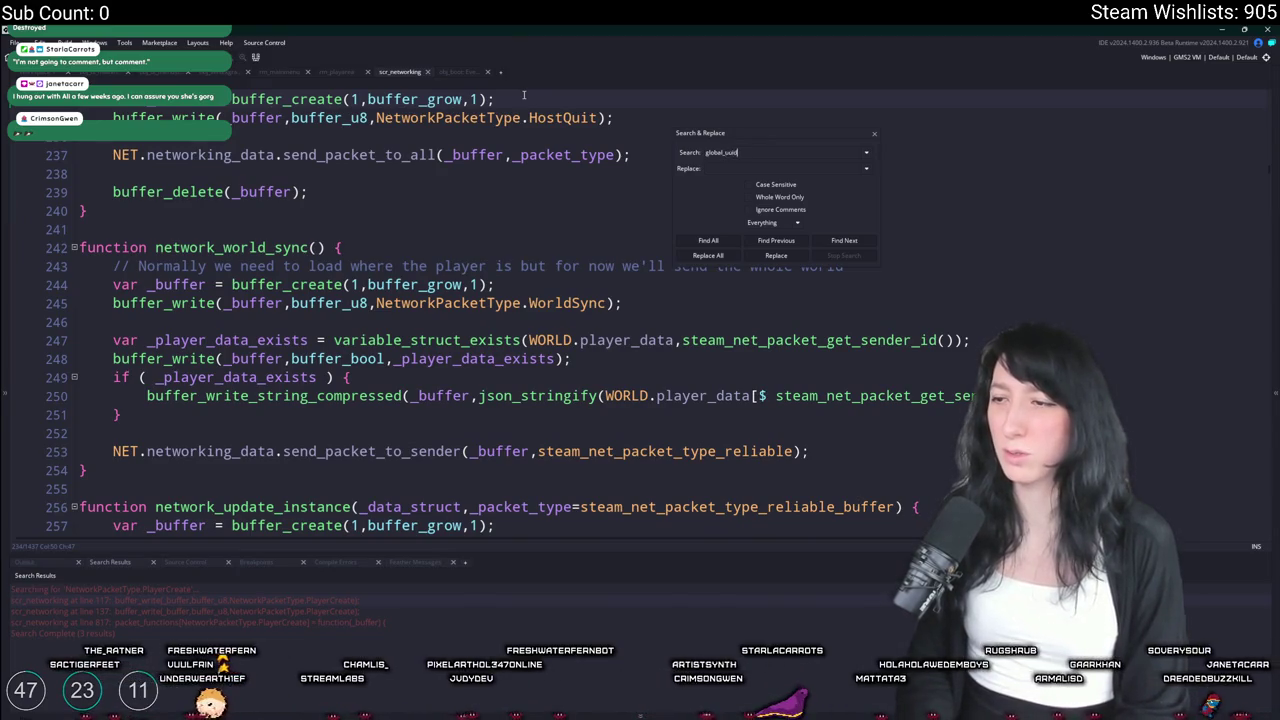
{"action": "key", "text": "Return"}
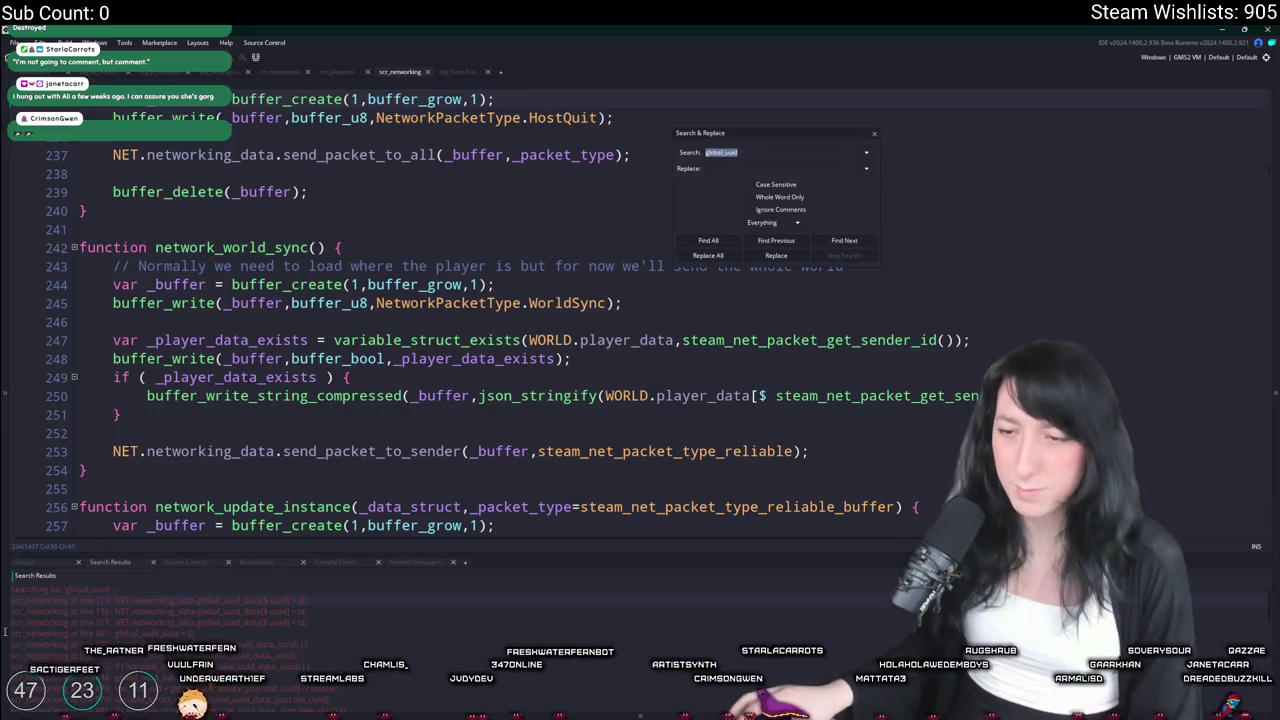
{"action": "double_click", "coordinate": [220, 609]}
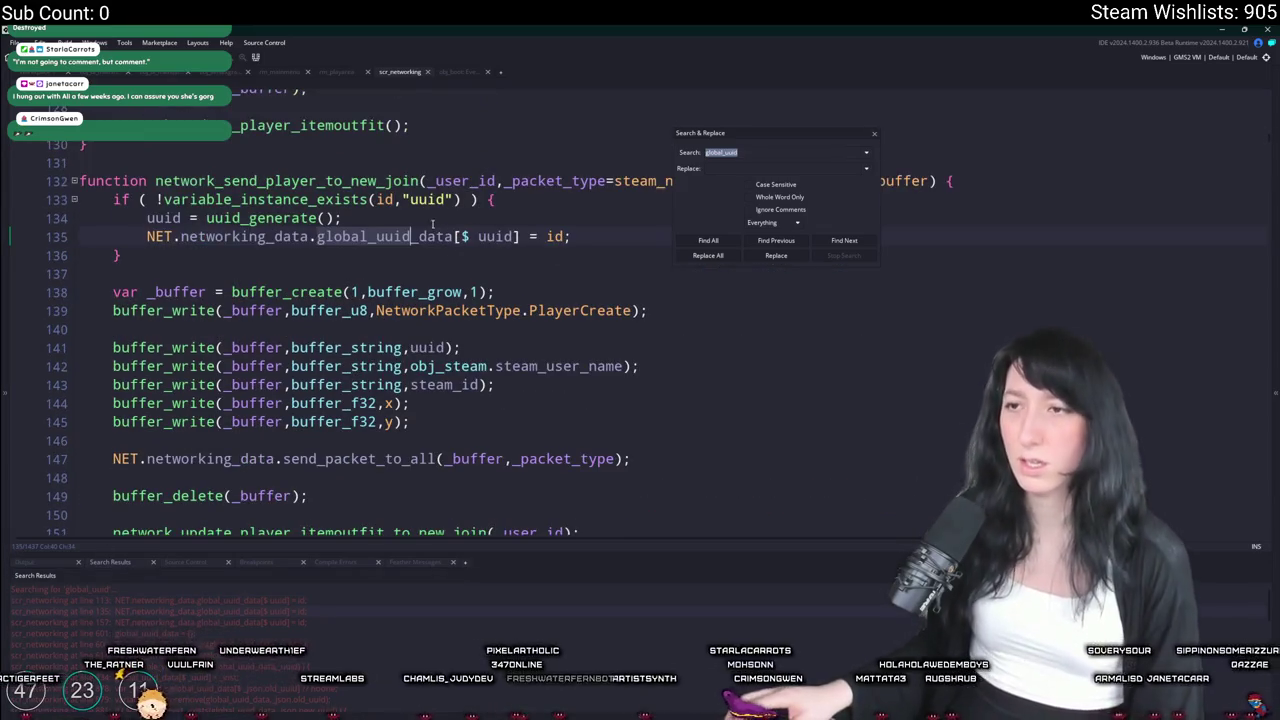
{"action": "left_click", "coordinate": [420, 236]}
{"action": "left_click", "coordinate": [875, 134]}
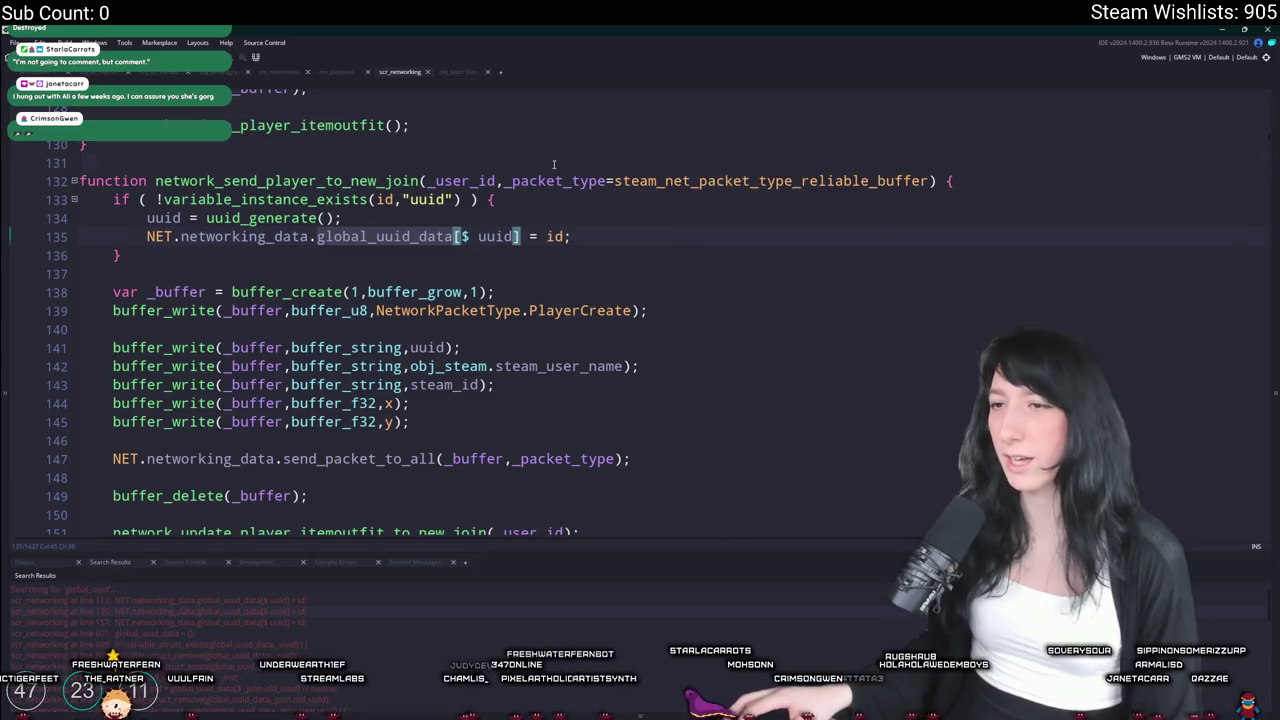
{"action": "left_click_drag", "start_coordinate": [455, 237], "coordinate": [146, 237]}
{"action": "key", "text": "ctrl+c"}
{"action": "key", "text": "Down"}
Search for lobby code, scroll to the Disconnect case and add a blank line after instance_destroy
{"action": "left_click_drag", "start_coordinate": [1265, 153], "coordinate": [1268, 500]}
{"action": "scroll", "coordinate": [410, 445], "scroll_direction": "up", "scroll_amount": 5}
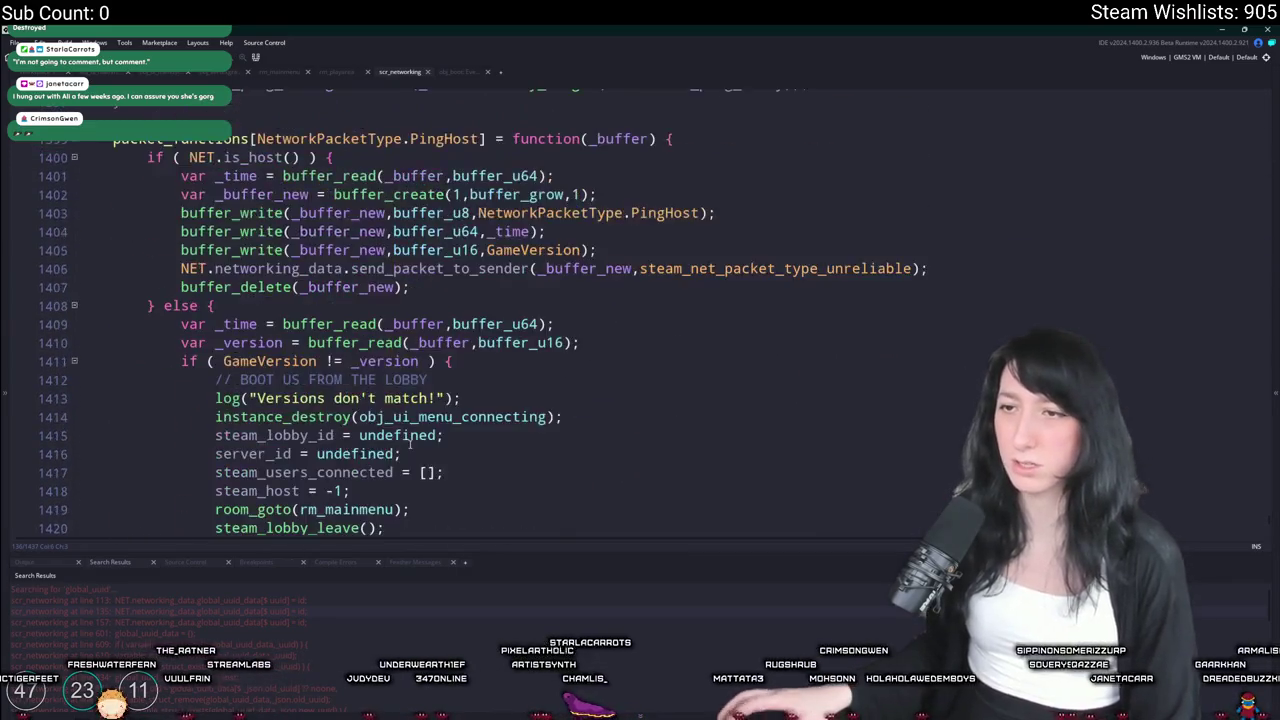
{"action": "scroll", "coordinate": [410, 445], "scroll_direction": "up", "scroll_amount": 3}
{"action": "key", "text": "ctrl+f"}
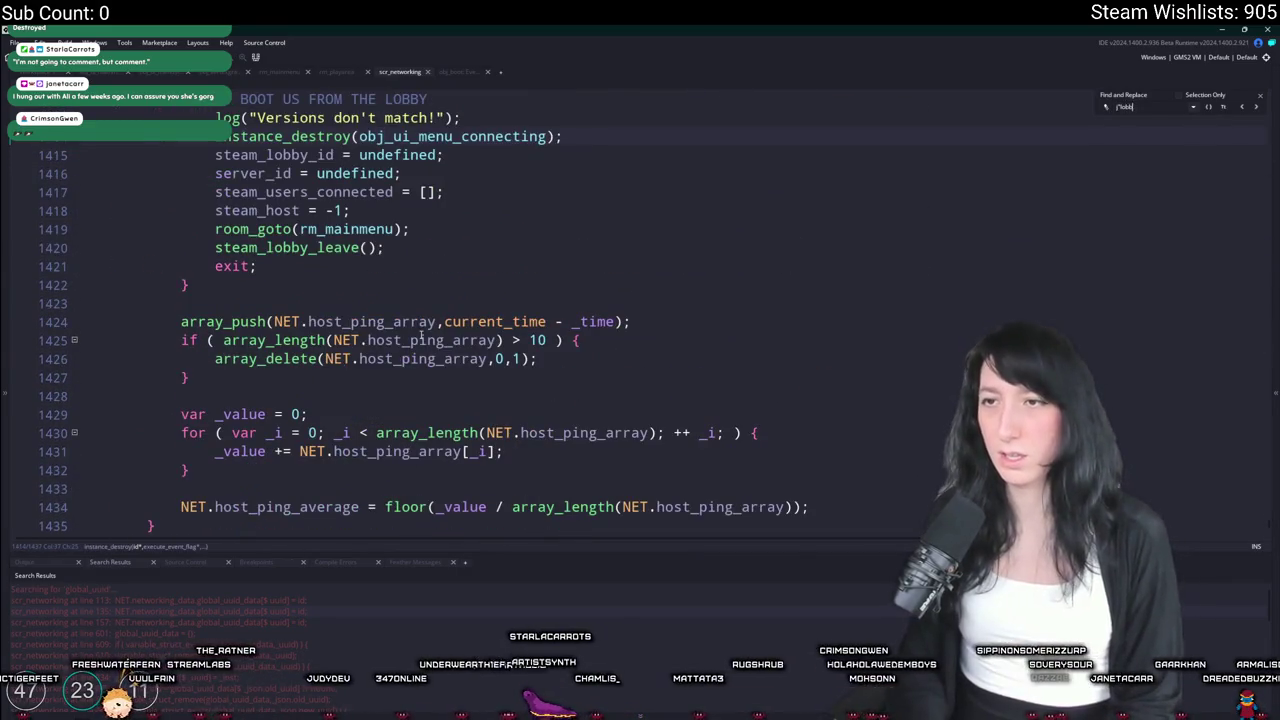
{"action": "type", "text": "\"lo"}
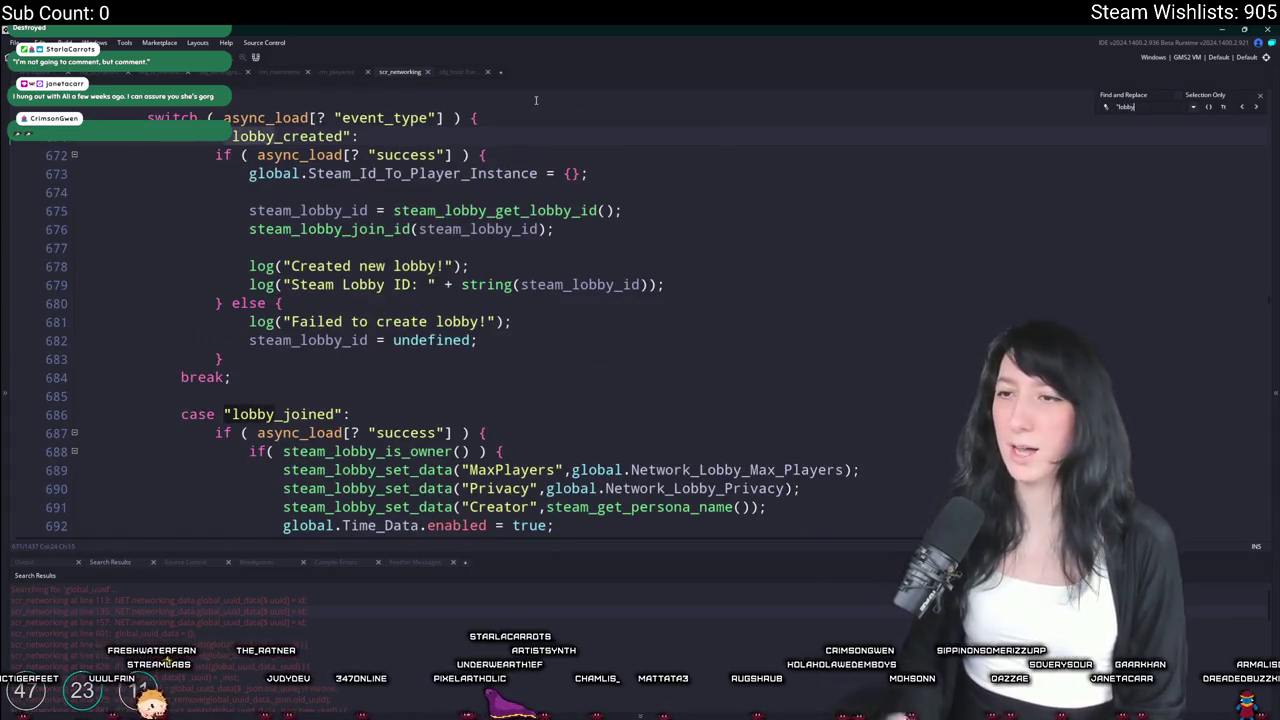
{"action": "scroll", "coordinate": [432, 140], "scroll_direction": "down", "scroll_amount": 8}
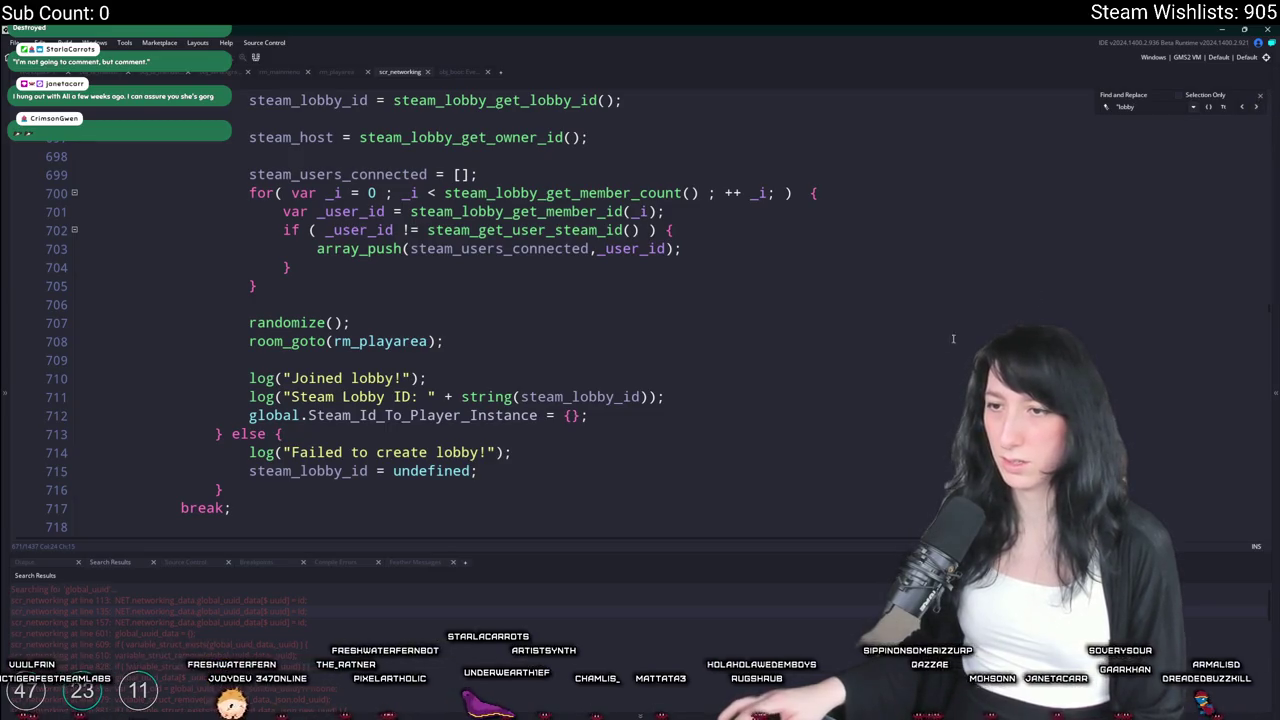
{"action": "scroll", "coordinate": [953, 339], "scroll_direction": "down", "scroll_amount": 8}
{"action": "scroll", "coordinate": [580, 289], "scroll_direction": "down", "scroll_amount": 8}
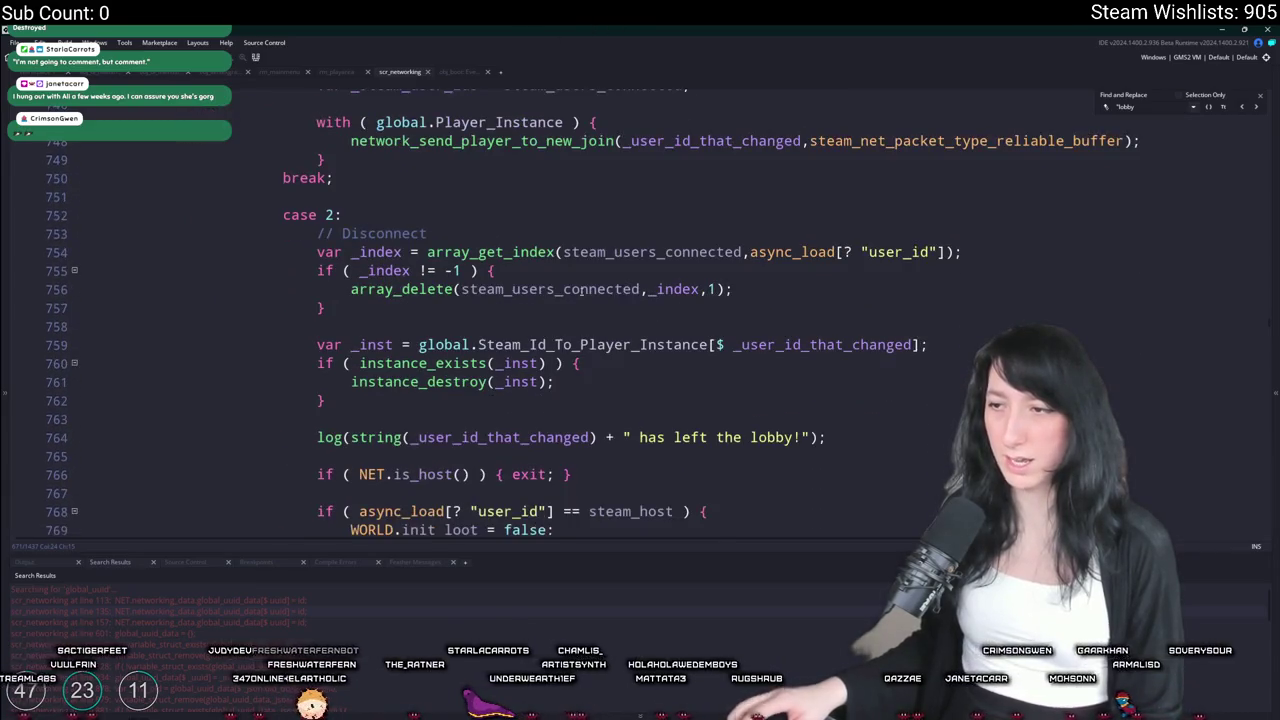
{"action": "scroll", "coordinate": [567, 344], "scroll_direction": "down", "scroll_amount": 3}
{"action": "scroll", "coordinate": [628, 300], "scroll_direction": "up", "scroll_amount": 2}
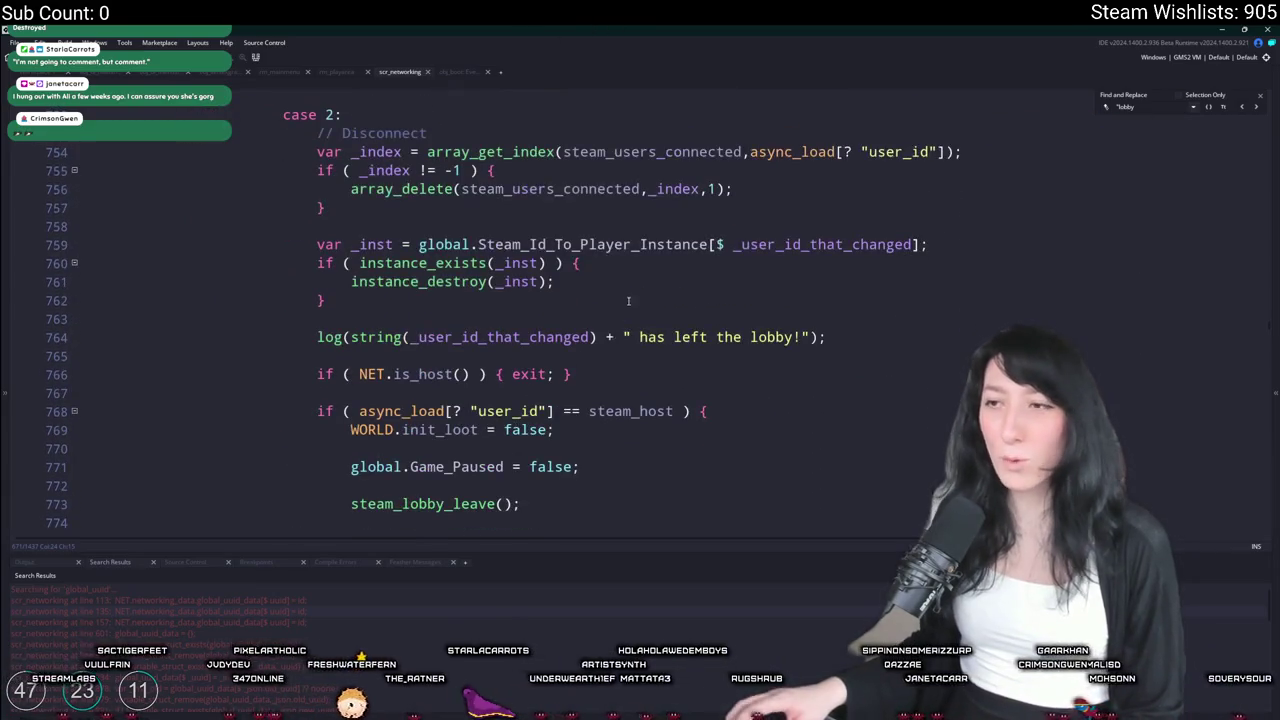
{"action": "key", "text": "Return"}
{"action": "key", "text": "Return"}
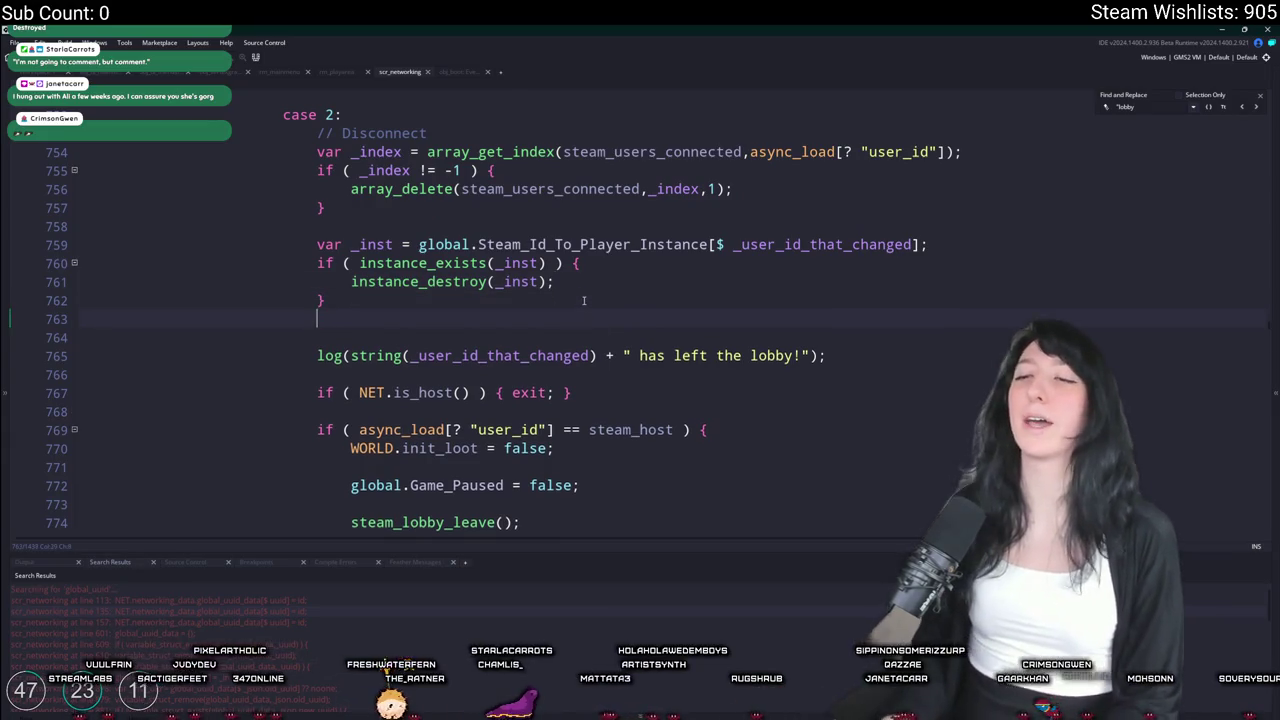
Paste the global_uuid_data reference and append the accessor [$ _inst.uuid]
{"action": "key", "text": "ctrl+v"}
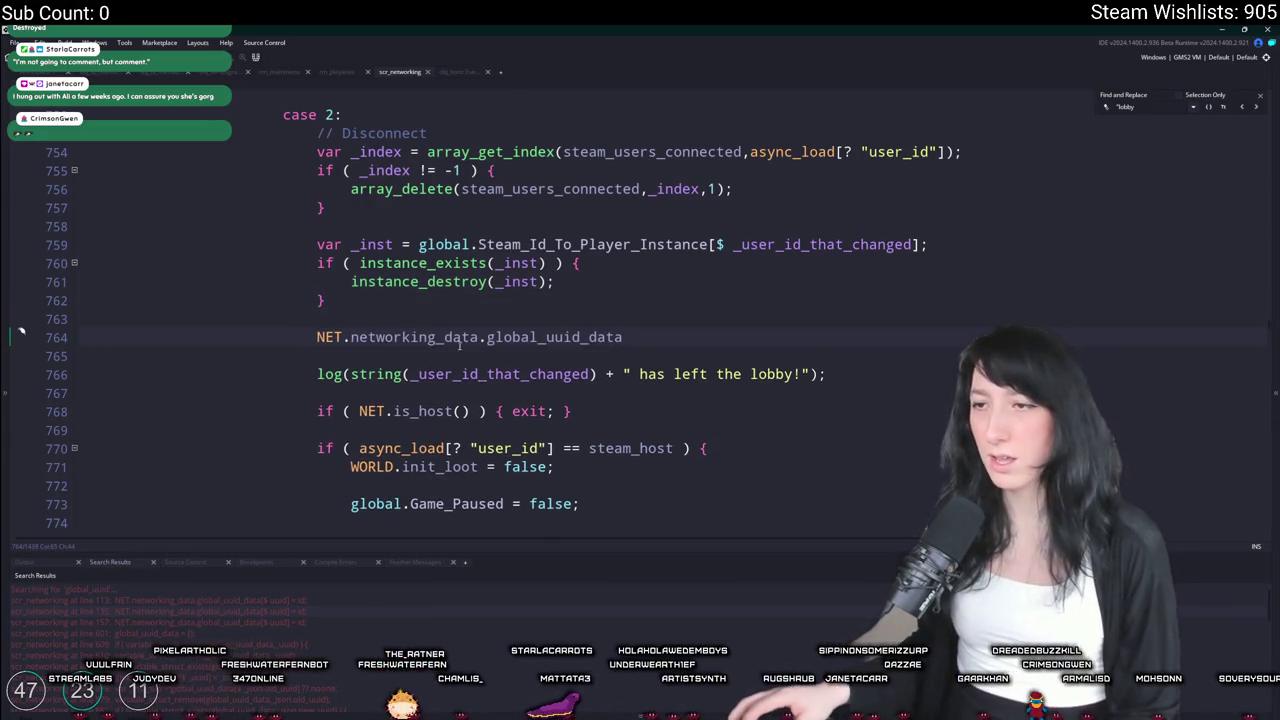
{"action": "left_click", "coordinate": [632, 336]}
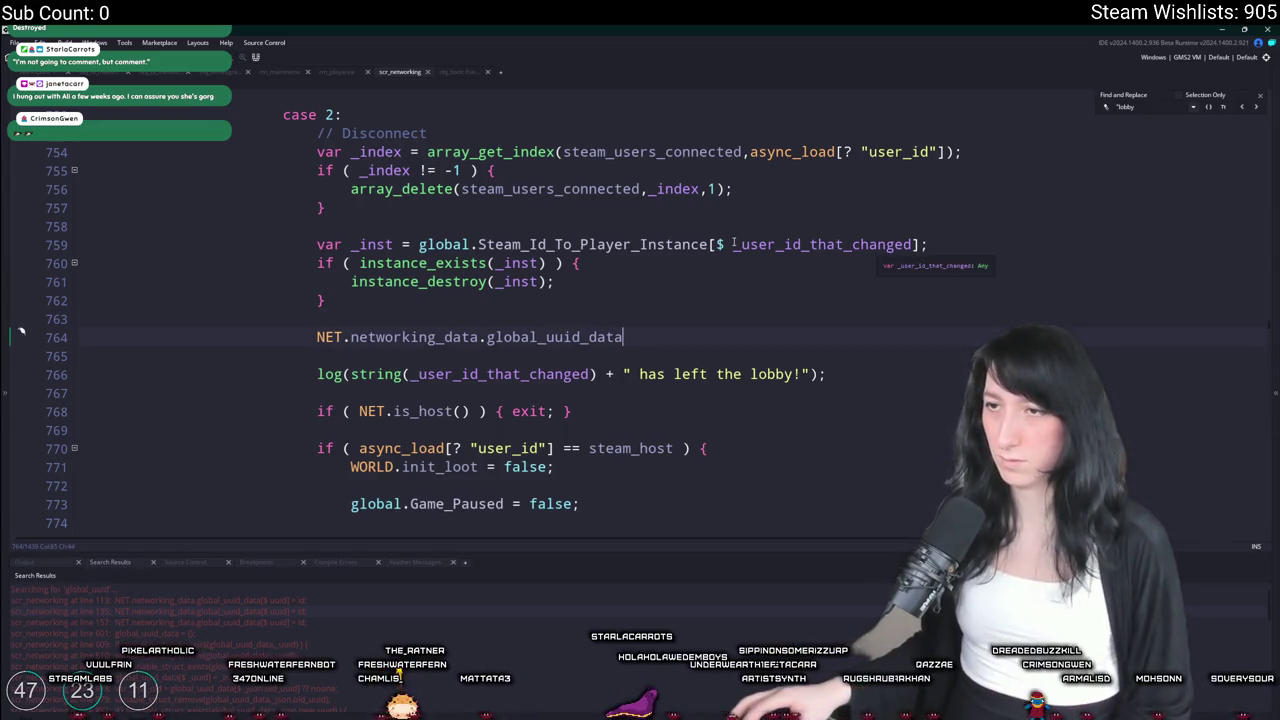
{"action": "double_click", "coordinate": [377, 244]}
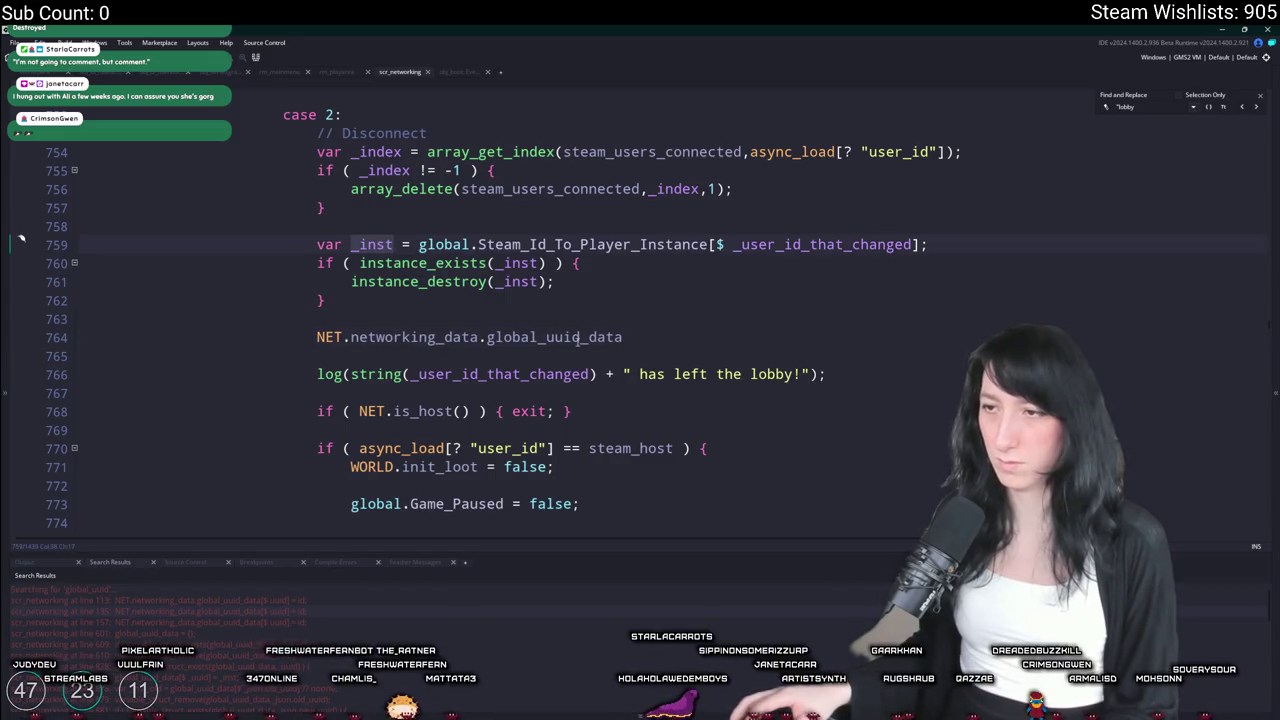
{"action": "left_click", "coordinate": [645, 338]}
{"action": "type", "text": "[$"}
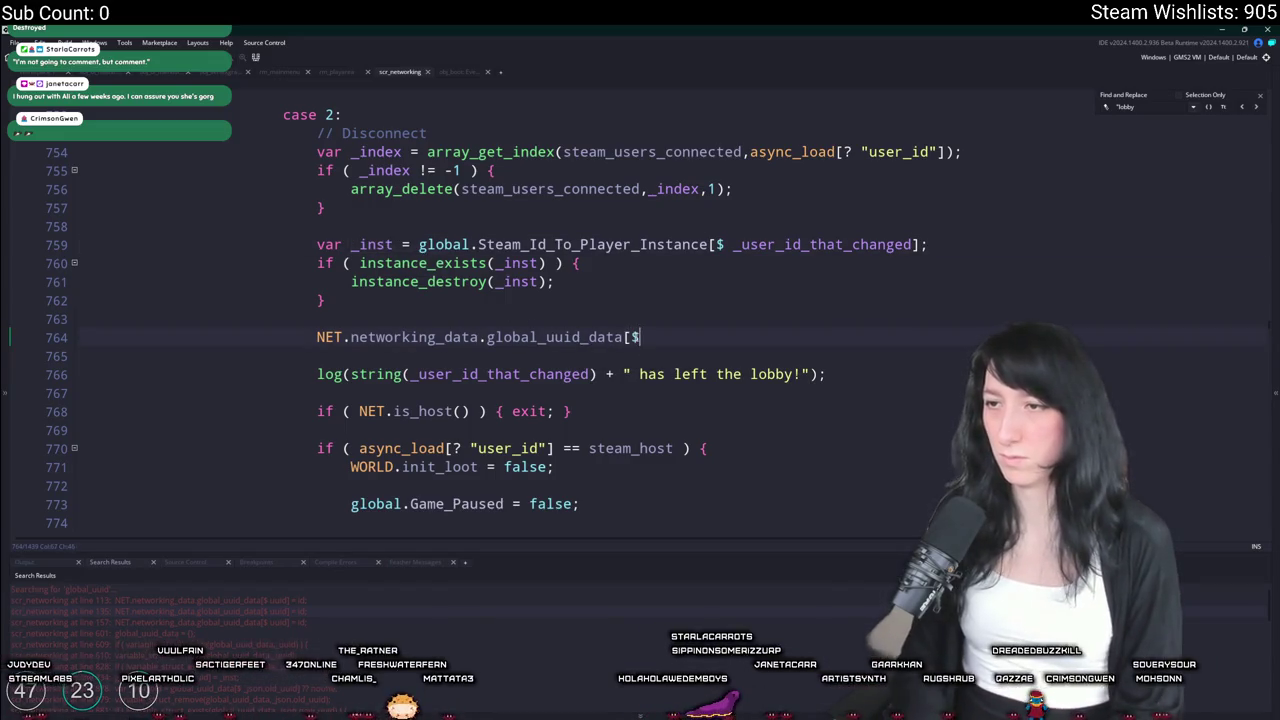
{"action": "type", "text": " _inst.uuid"}
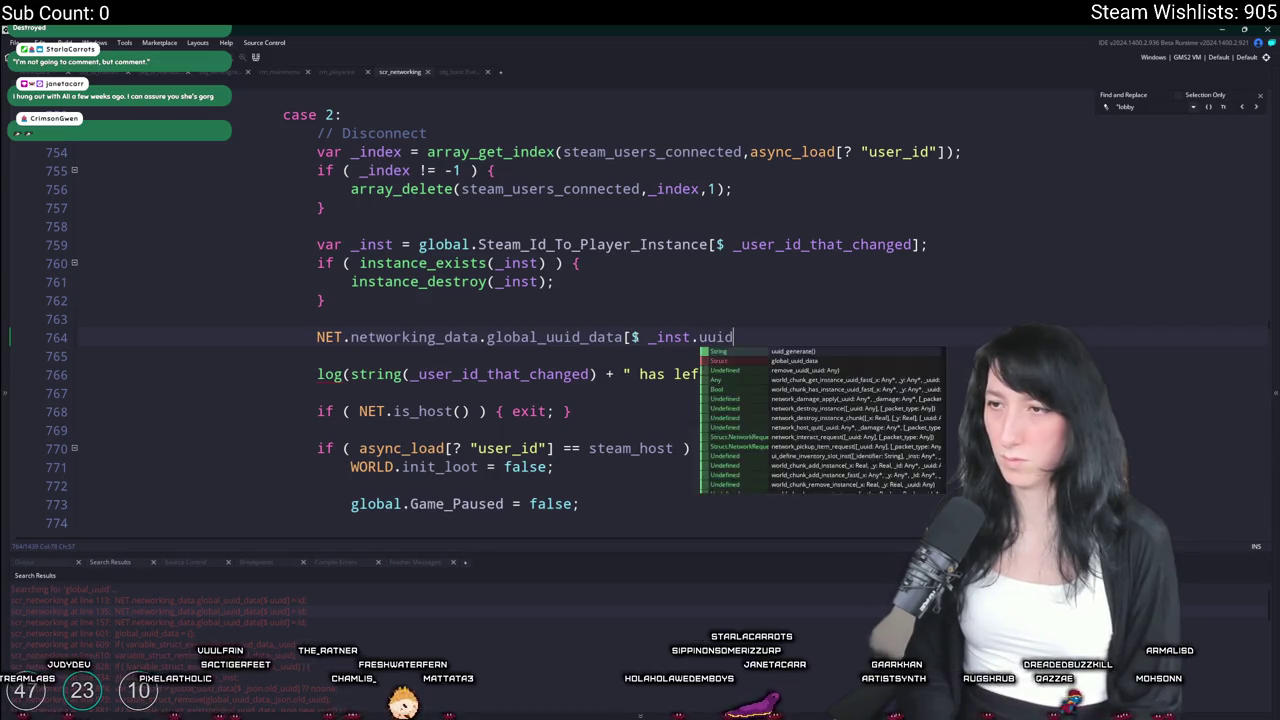
{"action": "type", "text": "]"}
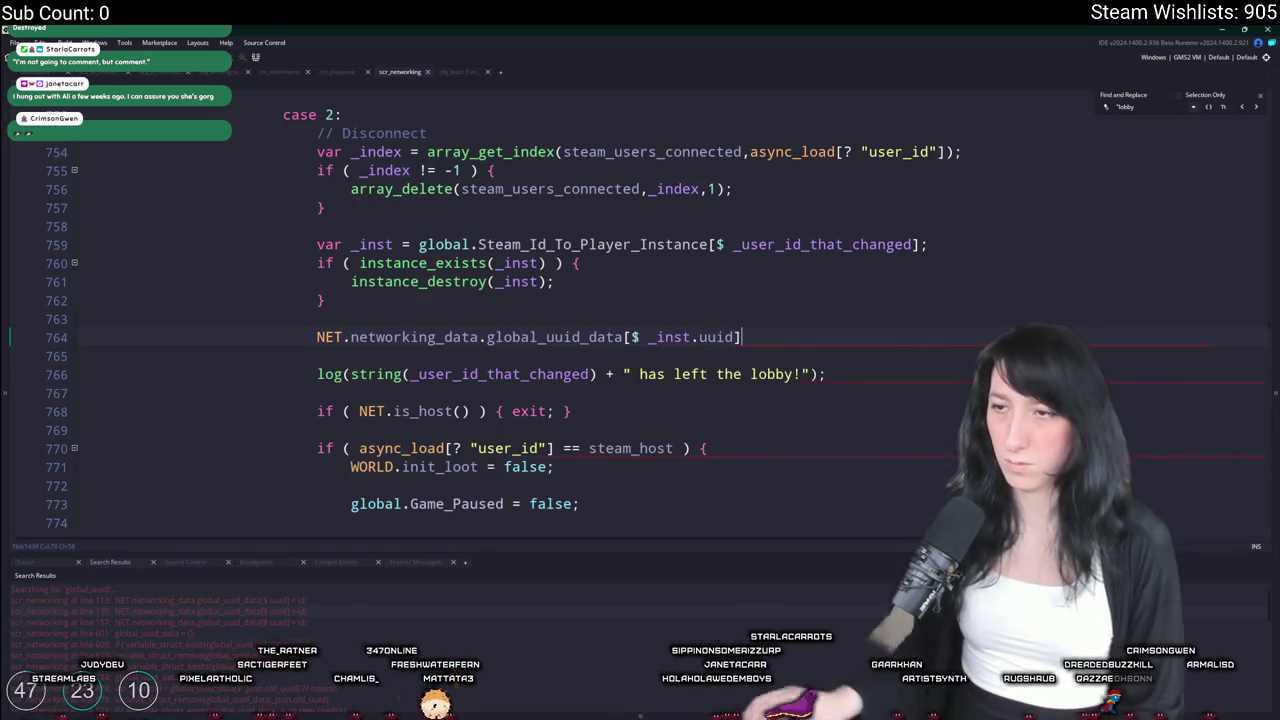
Move the global_uuid_data line inside the if (instance_exists(_inst)) block
{"action": "mouse_move", "coordinate": [741, 337]}
{"action": "left_mouse_down"}
{"action": "mouse_move", "coordinate": [476, 337]}
{"action": "mouse_move", "coordinate": [320, 318]}
{"action": "left_mouse_up"}
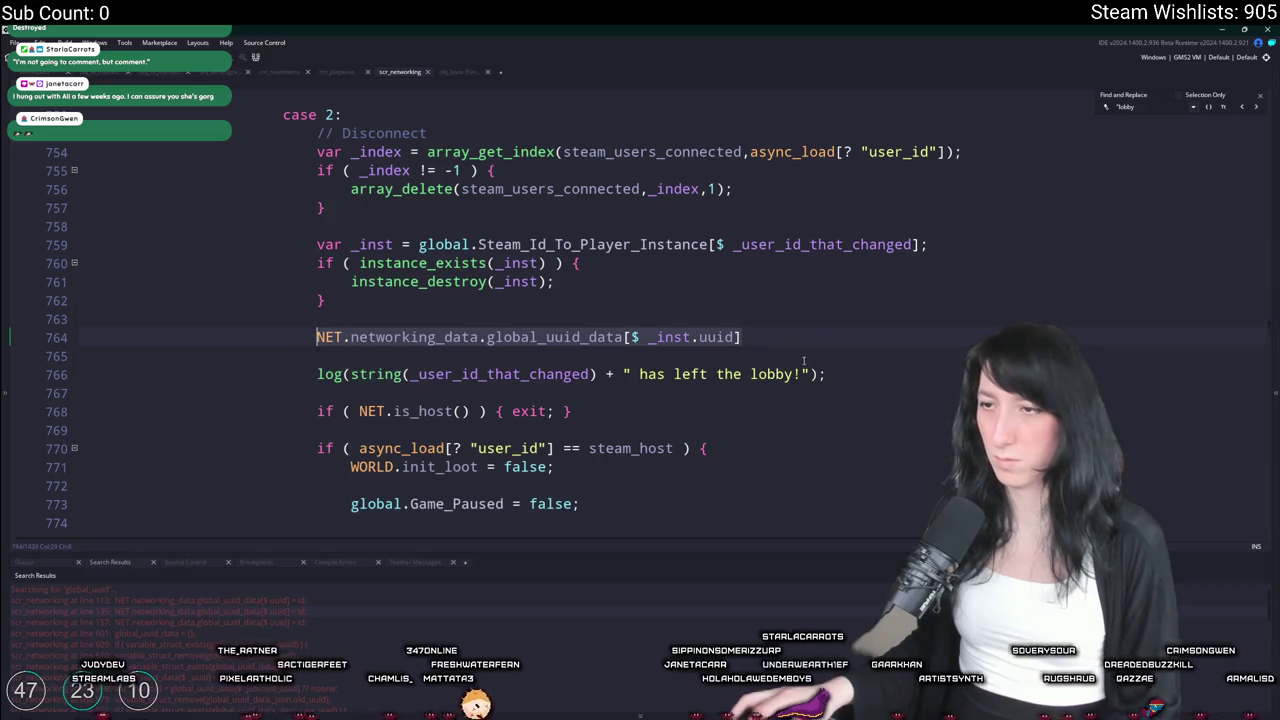
{"action": "key", "text": "ctrl+x"}
{"action": "left_click", "coordinate": [835, 258]}
{"action": "key", "text": "Return"}
{"action": "key", "text": "ctrl+v"}
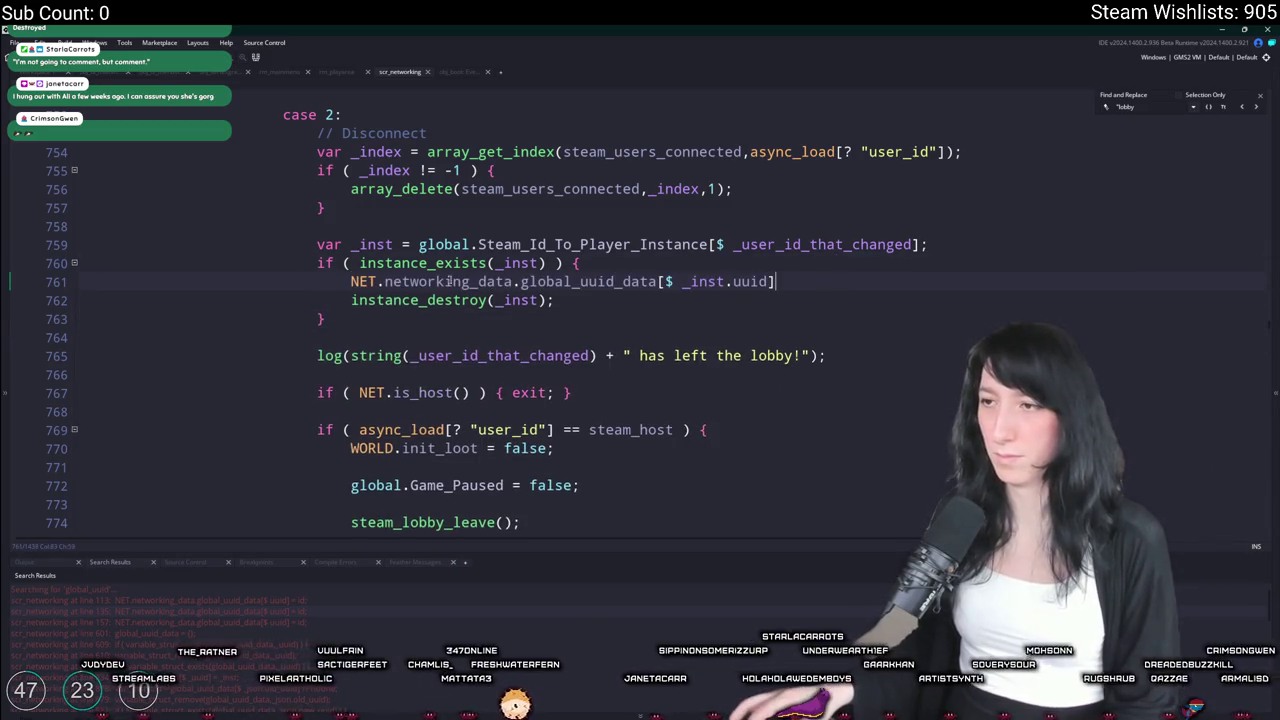
Rewrite the line as variable_struct_remove(global_uuid_data,_inst.uuid);
{"action": "left_click_drag", "start_coordinate": [350, 281], "coordinate": [514, 283]}
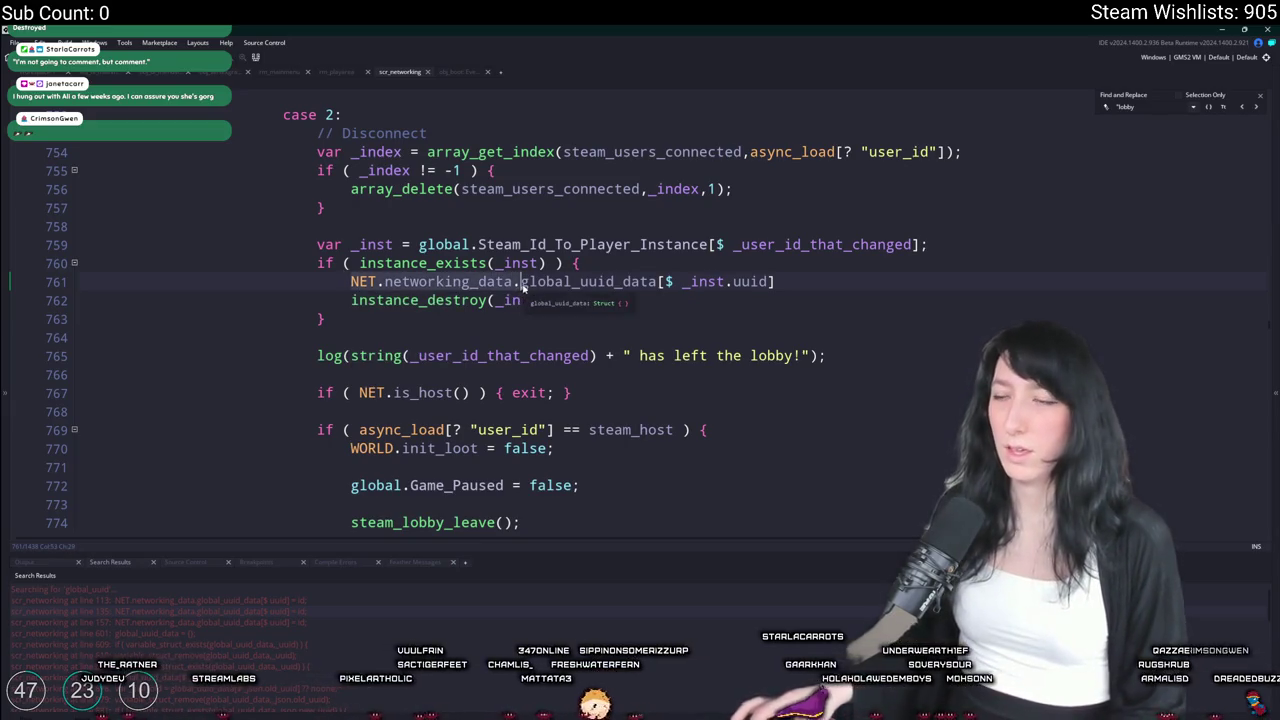
{"action": "type", "text": "variable_struct_remove("}
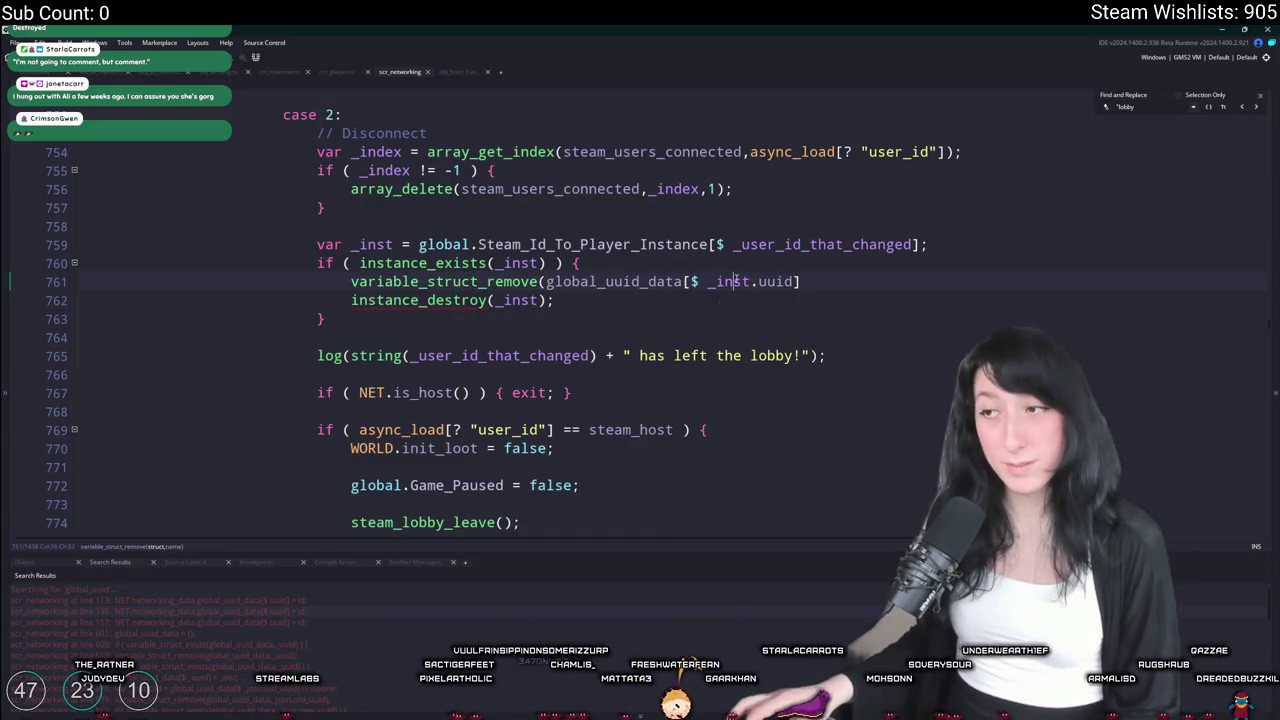
{"action": "left_click", "coordinate": [709, 282]}
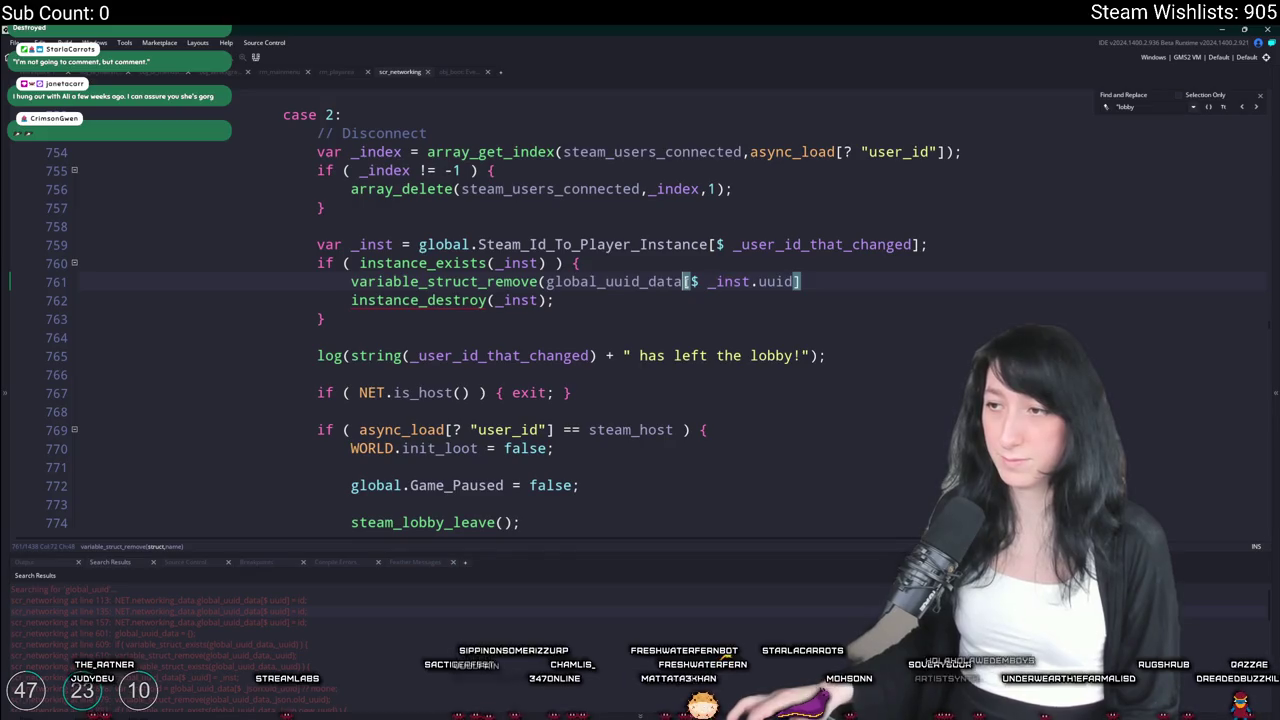
{"action": "left_click", "coordinate": [811, 281]}
{"action": "key", "text": "ctrl+z"}
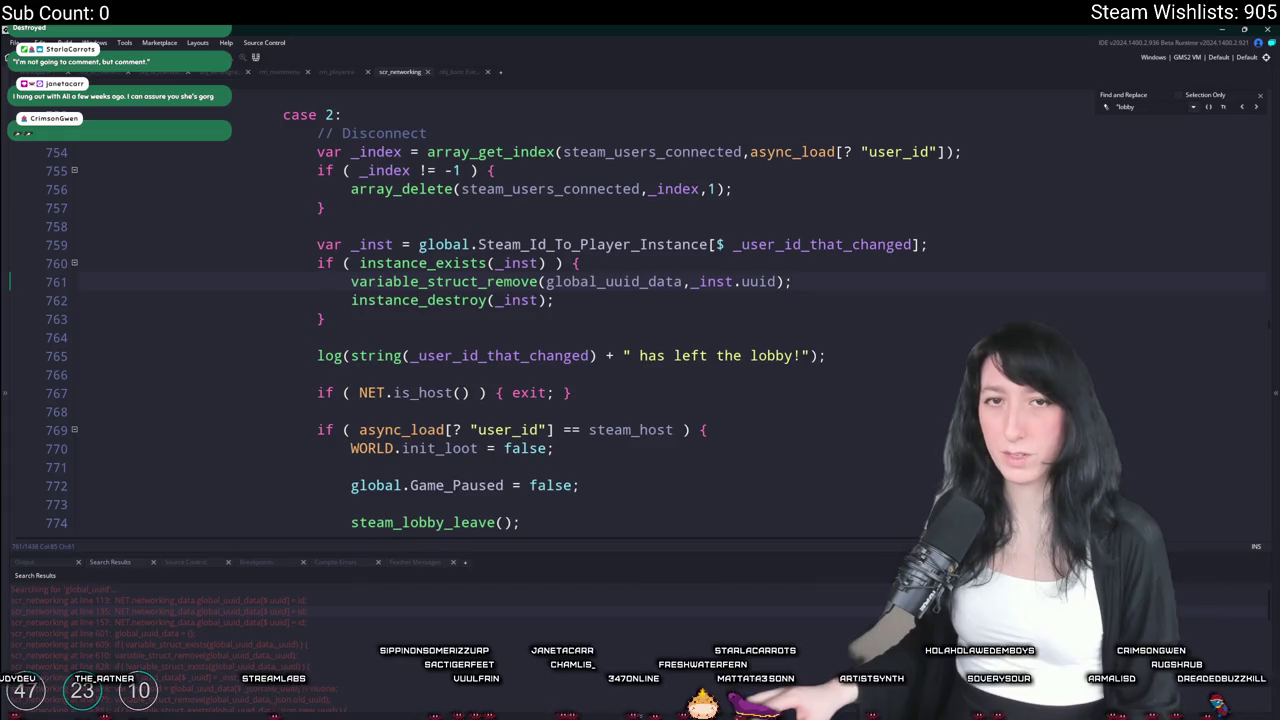
{"action": "left_click_drag", "start_coordinate": [792, 281], "coordinate": [366, 281]}
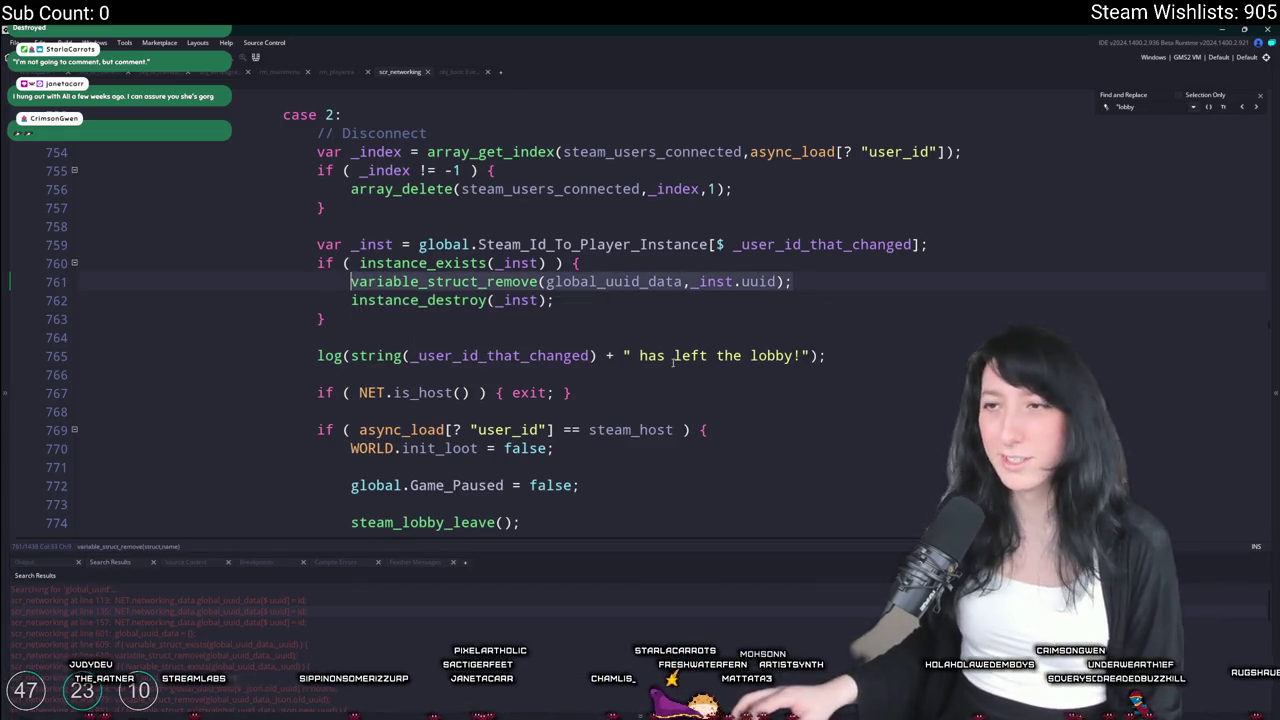
Copy the Disconnect case's instance_exists and variable_struct_remove cleanup block
{"action": "scroll", "coordinate": [644, 384], "scroll_direction": "down", "scroll_amount": 2}
{"action": "scroll", "coordinate": [644, 384], "scroll_direction": "down", "scroll_amount": 5}
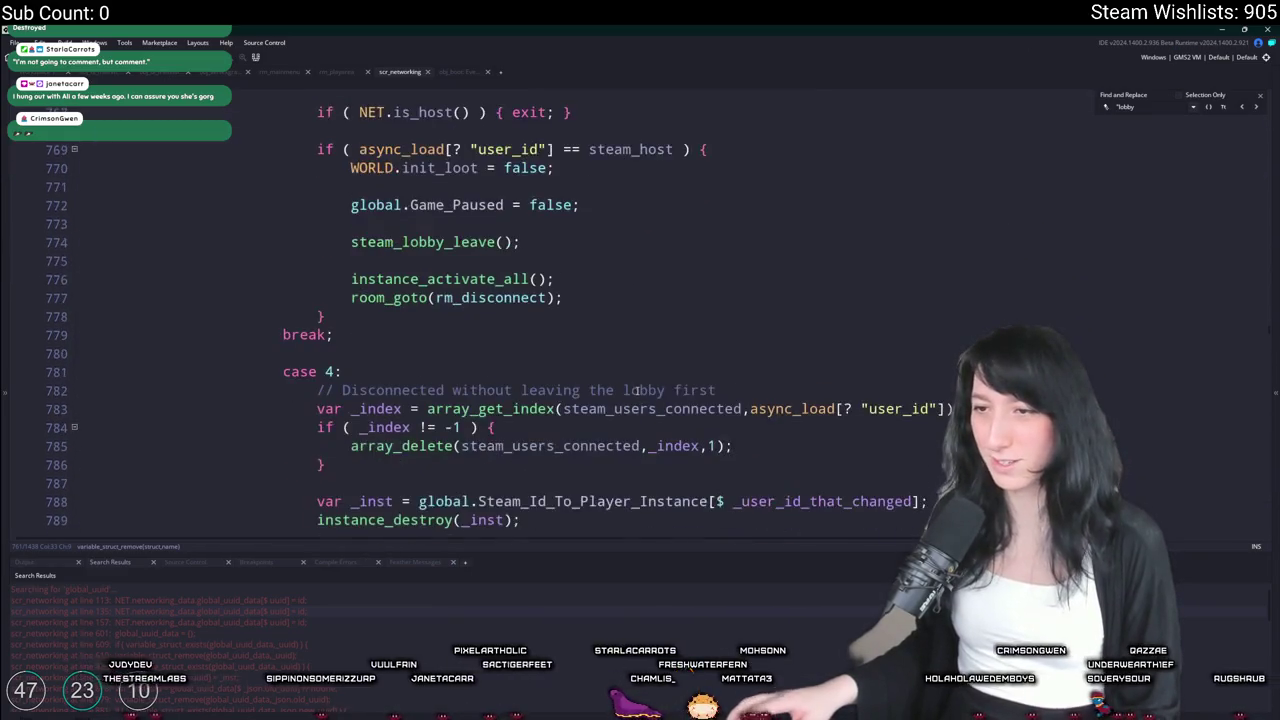
{"action": "scroll", "coordinate": [600, 405], "scroll_direction": "up", "scroll_amount": 5}
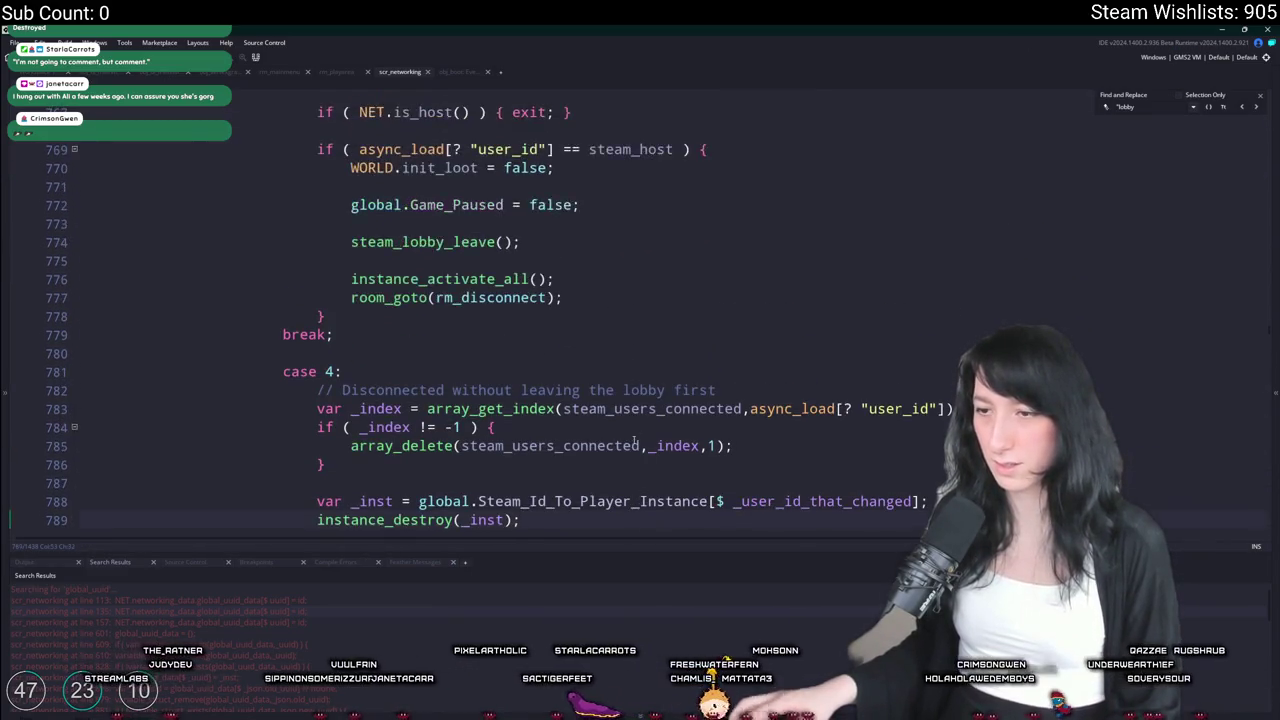
{"action": "scroll", "coordinate": [587, 410], "scroll_direction": "up", "scroll_amount": 3}
{"action": "left_click", "coordinate": [600, 380]}
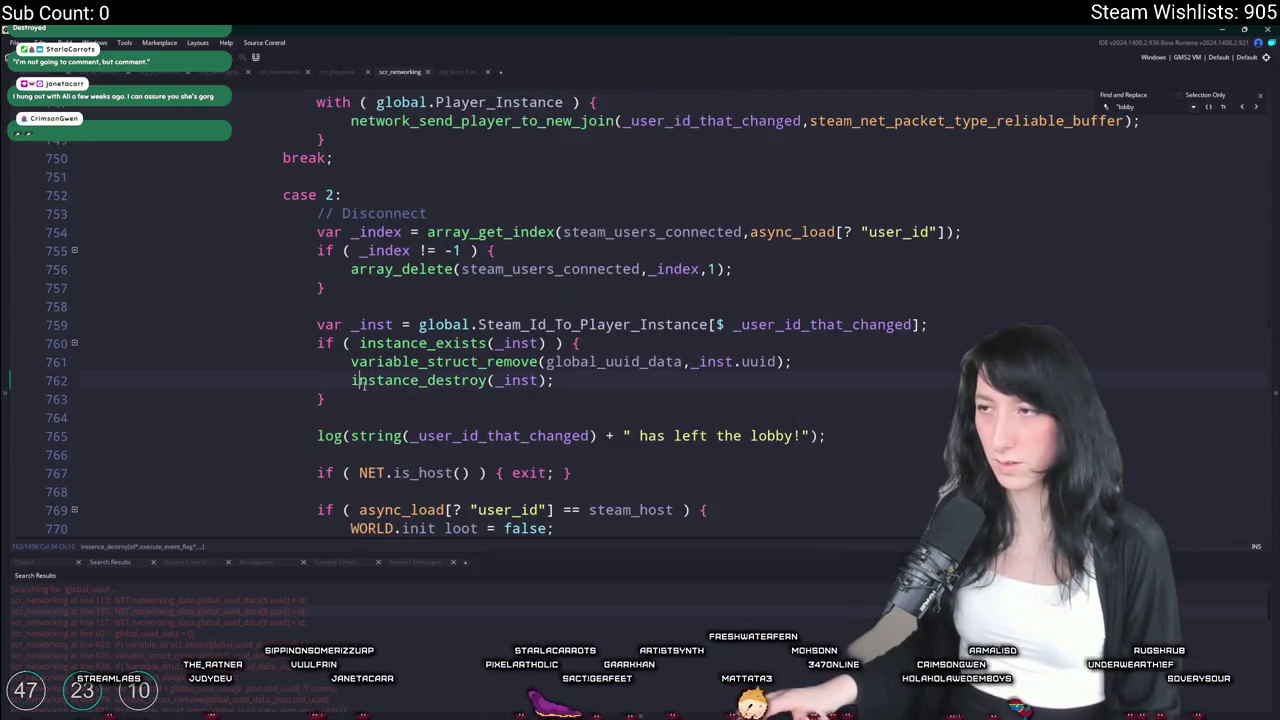
{"action": "key", "text": "Up"}
{"action": "key", "text": "Up"}
{"action": "key", "text": "Up"}
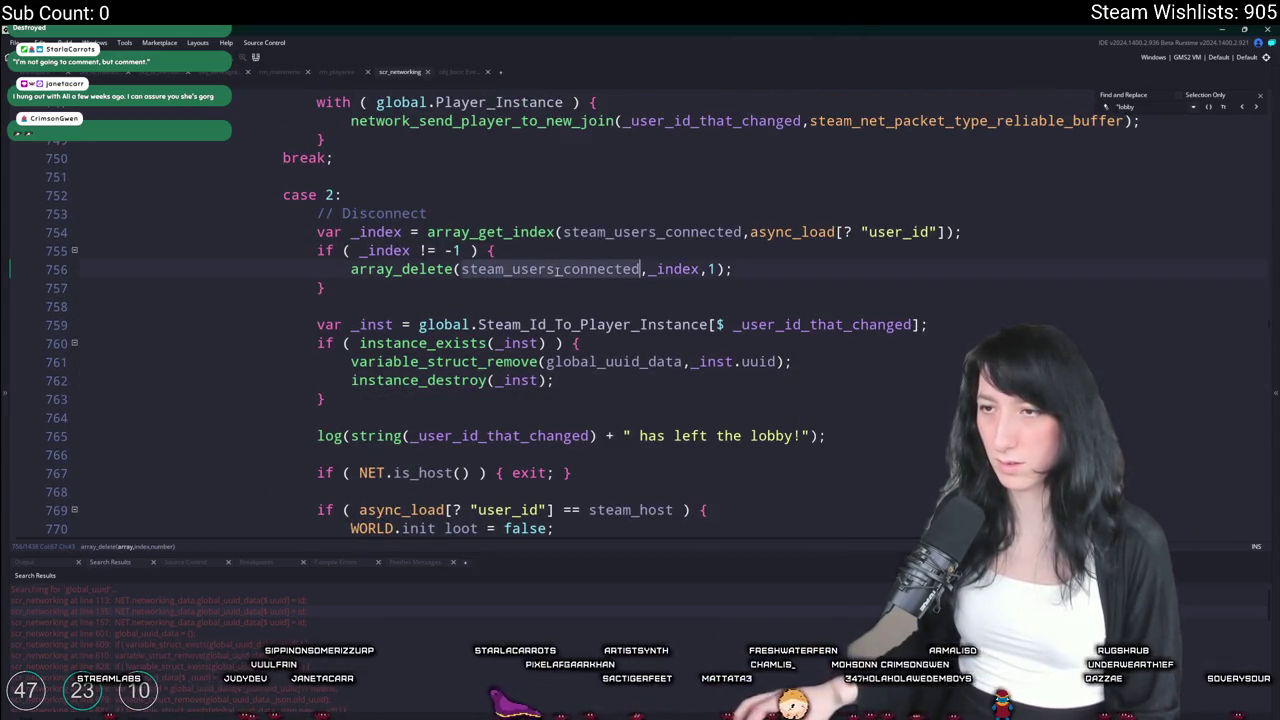
{"action": "scroll", "coordinate": [817, 446], "scroll_direction": "down", "scroll_amount": 4}
{"action": "scroll", "coordinate": [817, 446], "scroll_direction": "up", "scroll_amount": 3}
{"action": "mouse_move", "coordinate": [826, 356]}
{"action": "left_mouse_down"}
{"action": "mouse_move", "coordinate": [468, 244]}
{"action": "mouse_move", "coordinate": [317, 152]}
{"action": "left_mouse_up"}
{"action": "mouse_move", "coordinate": [326, 319]}
{"action": "left_mouse_down"}
{"action": "mouse_move", "coordinate": [301, 134]}
{"action": "mouse_move", "coordinate": [284, 152]}
{"action": "left_mouse_up"}
{"action": "key", "text": "ctrl+c"}
Paste the cleanup block over the _inst lines in case 4 and case 8
{"action": "scroll", "coordinate": [543, 301], "scroll_direction": "down", "scroll_amount": 3}
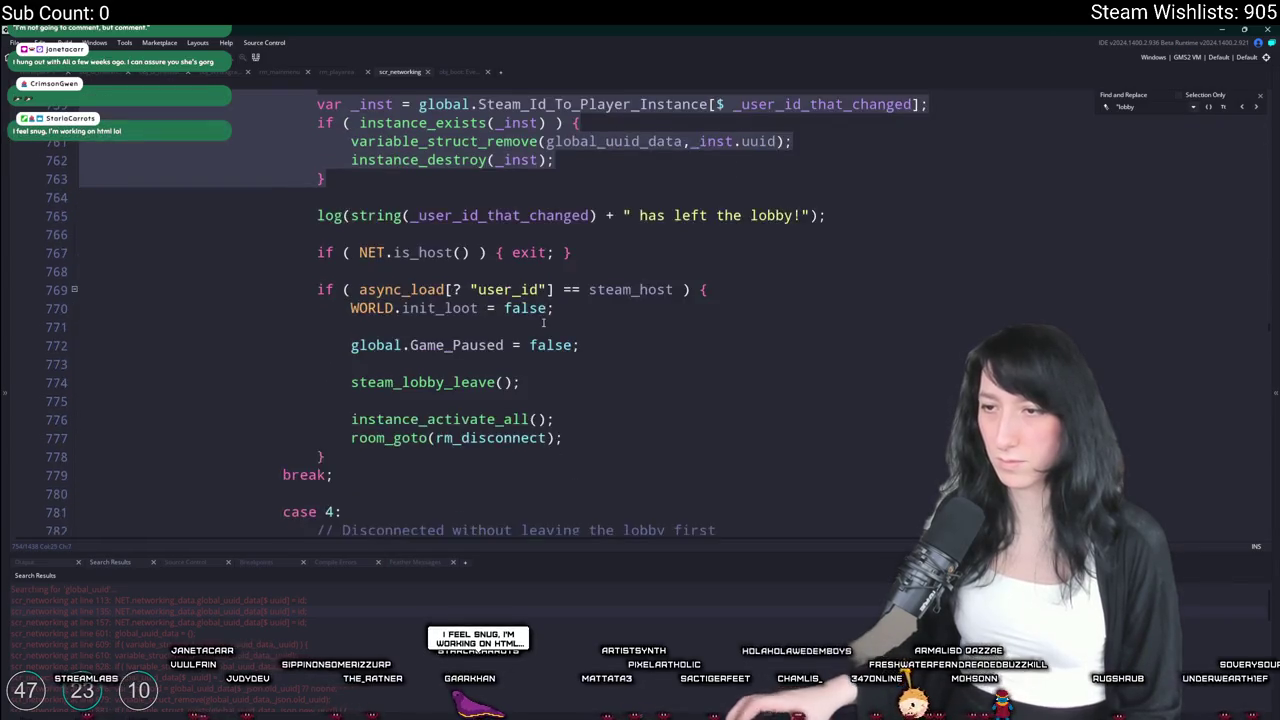
{"action": "scroll", "coordinate": [543, 301], "scroll_direction": "up", "scroll_amount": 3}
{"action": "scroll", "coordinate": [543, 301], "scroll_direction": "down", "scroll_amount": 10}
{"action": "mouse_move", "coordinate": [521, 280]}
{"action": "left_mouse_down"}
{"action": "mouse_move", "coordinate": [330, 262]}
{"action": "mouse_move", "coordinate": [307, 165]}
{"action": "left_mouse_up"}
{"action": "key", "text": "ctrl+v"}
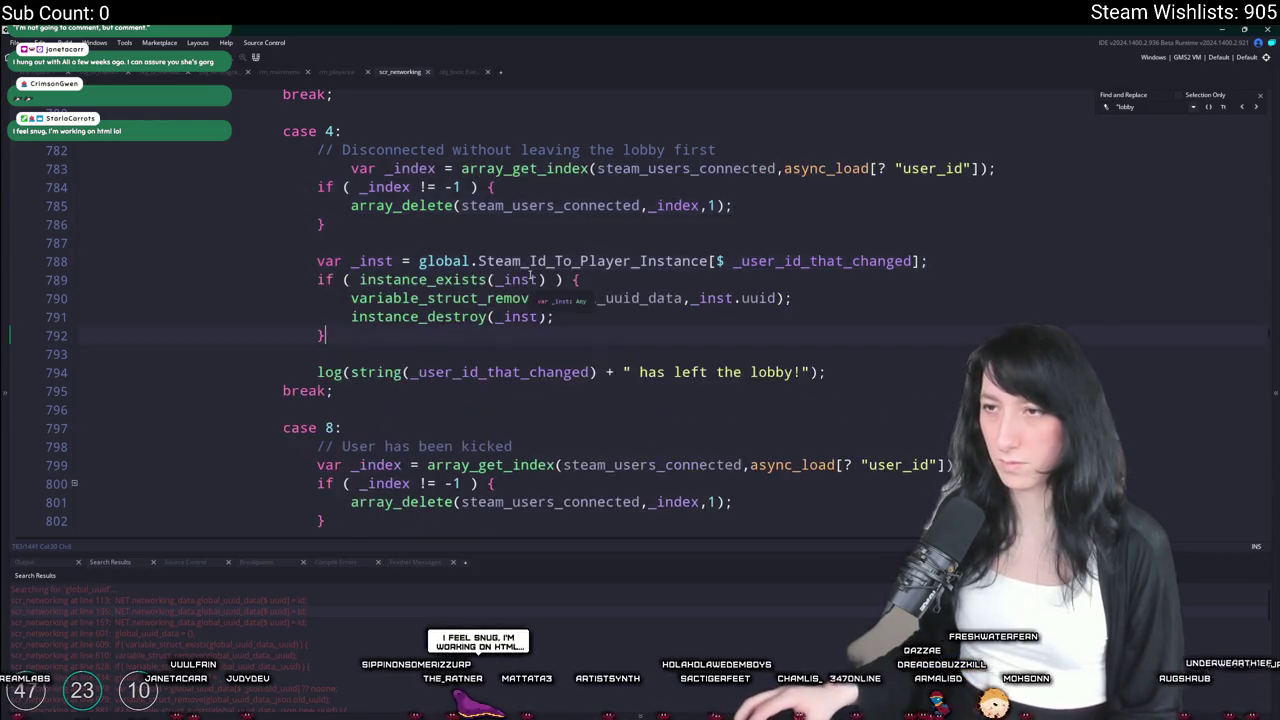
{"action": "scroll", "coordinate": [497, 383], "scroll_direction": "down", "scroll_amount": 2}
{"action": "scroll", "coordinate": [497, 383], "scroll_direction": "down", "scroll_amount": 2}
{"action": "left_click_drag", "start_coordinate": [528, 396], "coordinate": [318, 282]}
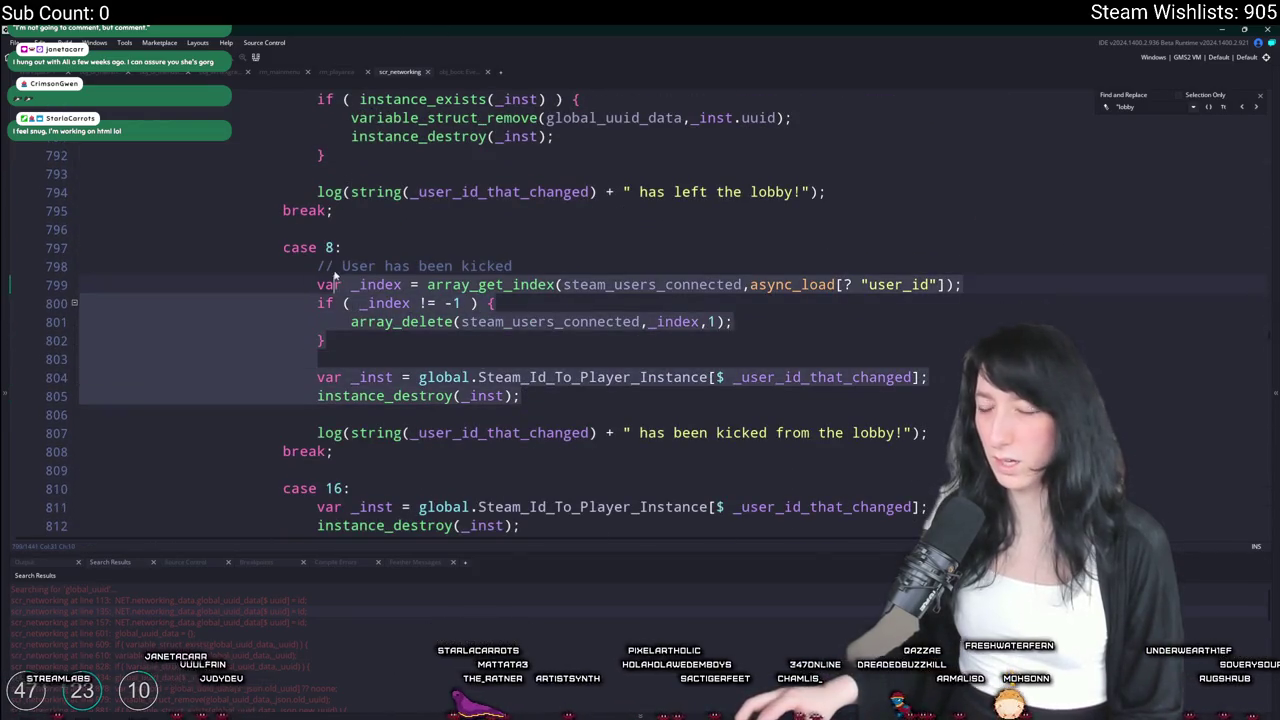
{"action": "key", "text": "ctrl+v"}
Paste the cleanup block over the _inst lines in case 16
{"action": "scroll", "coordinate": [318, 281], "scroll_direction": "down", "scroll_amount": 3}
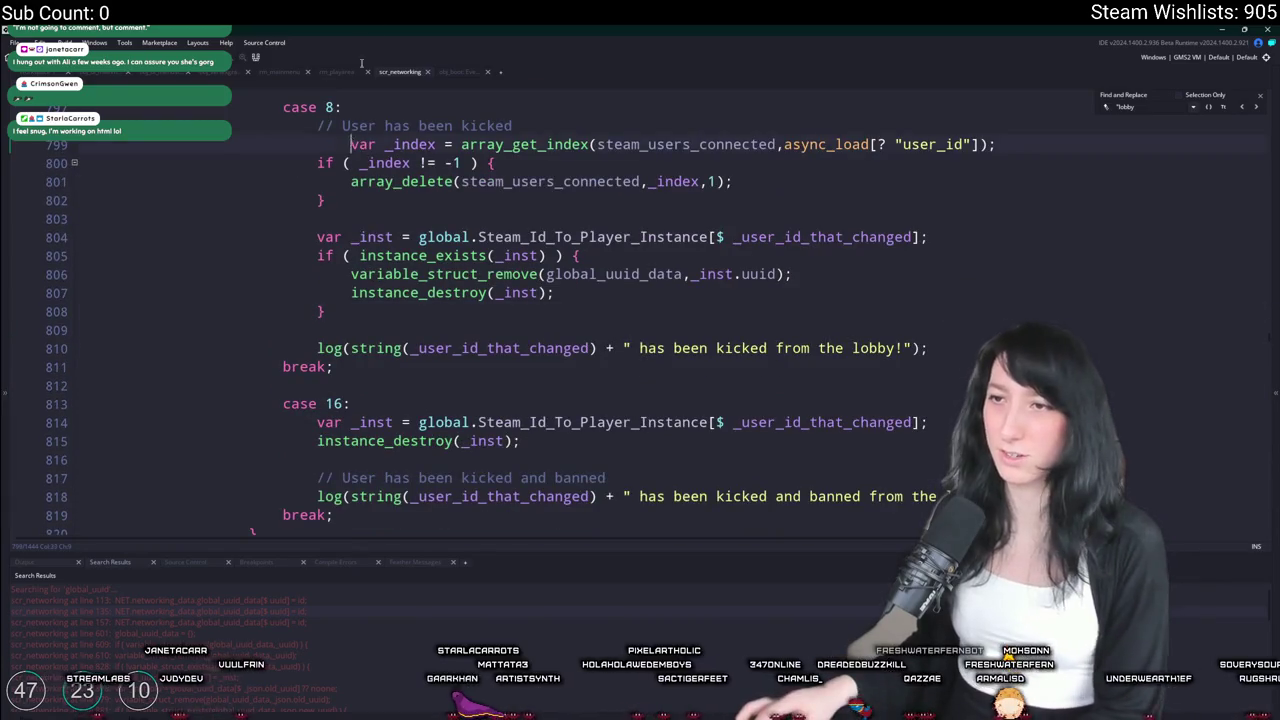
{"action": "scroll", "coordinate": [393, 322], "scroll_direction": "down", "scroll_amount": 3}
{"action": "scroll", "coordinate": [393, 322], "scroll_direction": "down", "scroll_amount": 1}
{"action": "left_click_drag", "start_coordinate": [522, 300], "coordinate": [299, 271]}
{"action": "key", "text": "ctrl+v"}
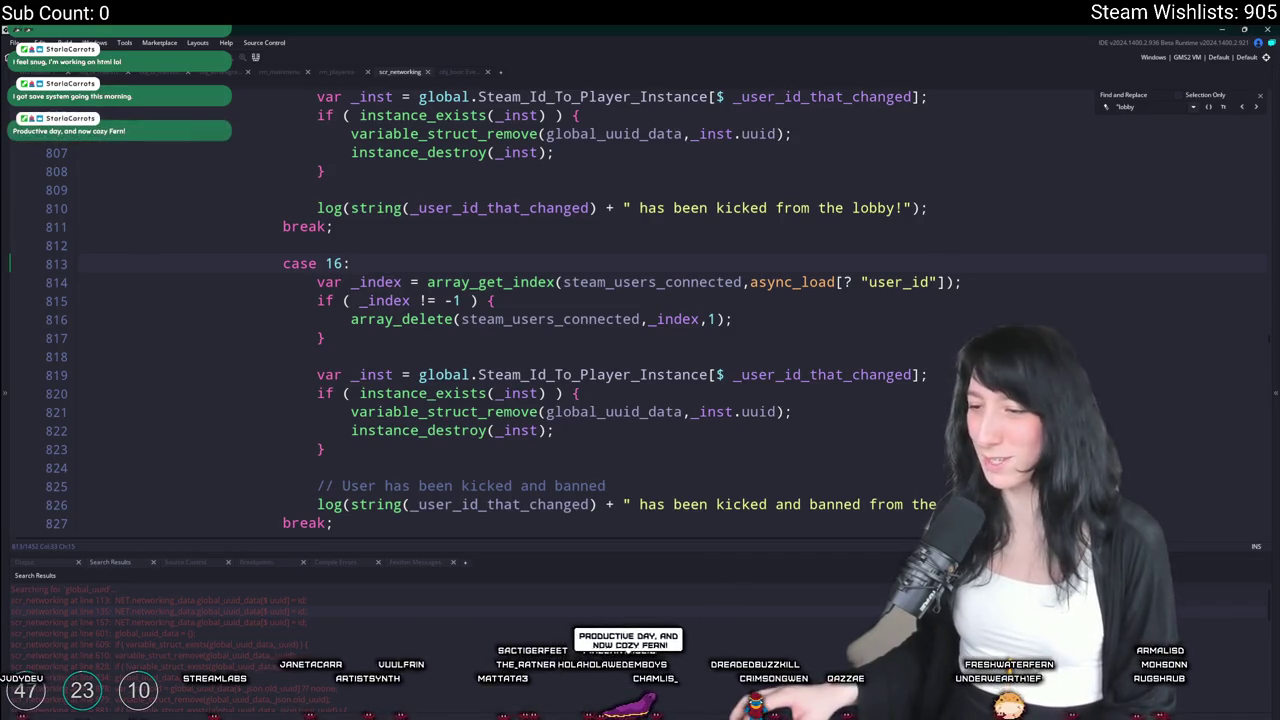
{"action": "key", "text": "alt+Tab"}
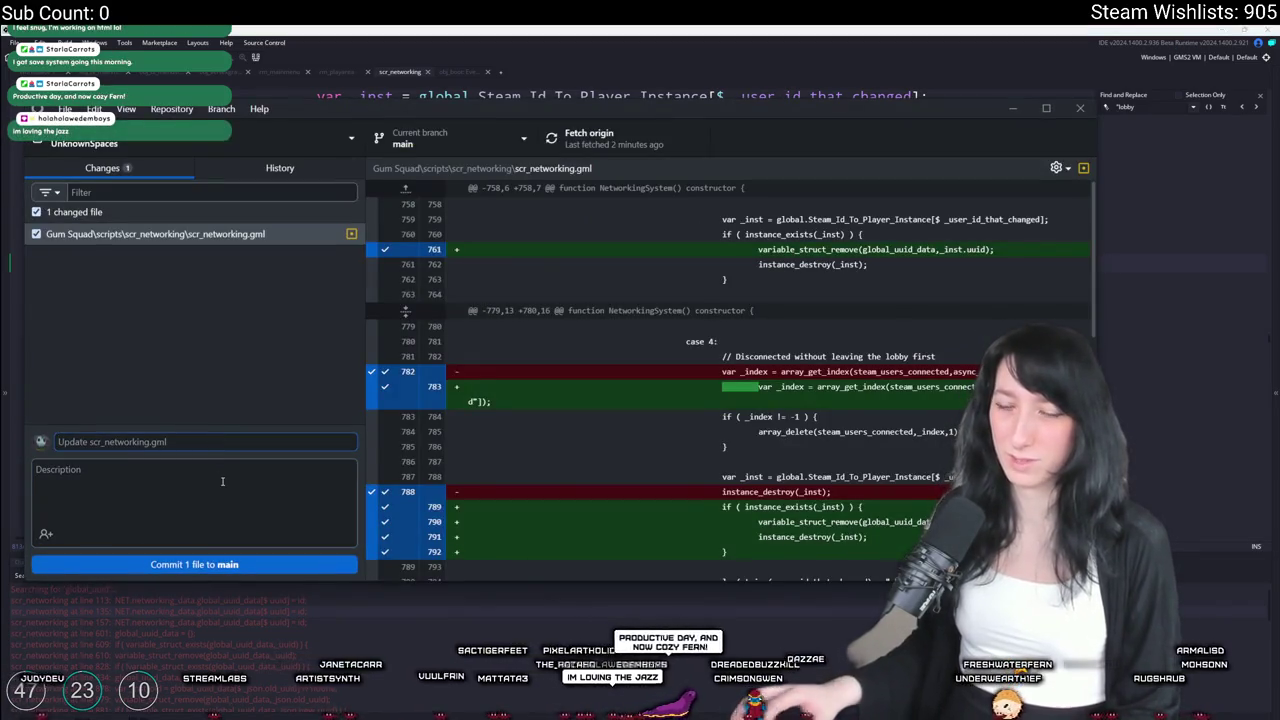
Commit 'Update scr_networking.gml' to main, push to origin, and review it in History
{"action": "left_click", "coordinate": [207, 564]}
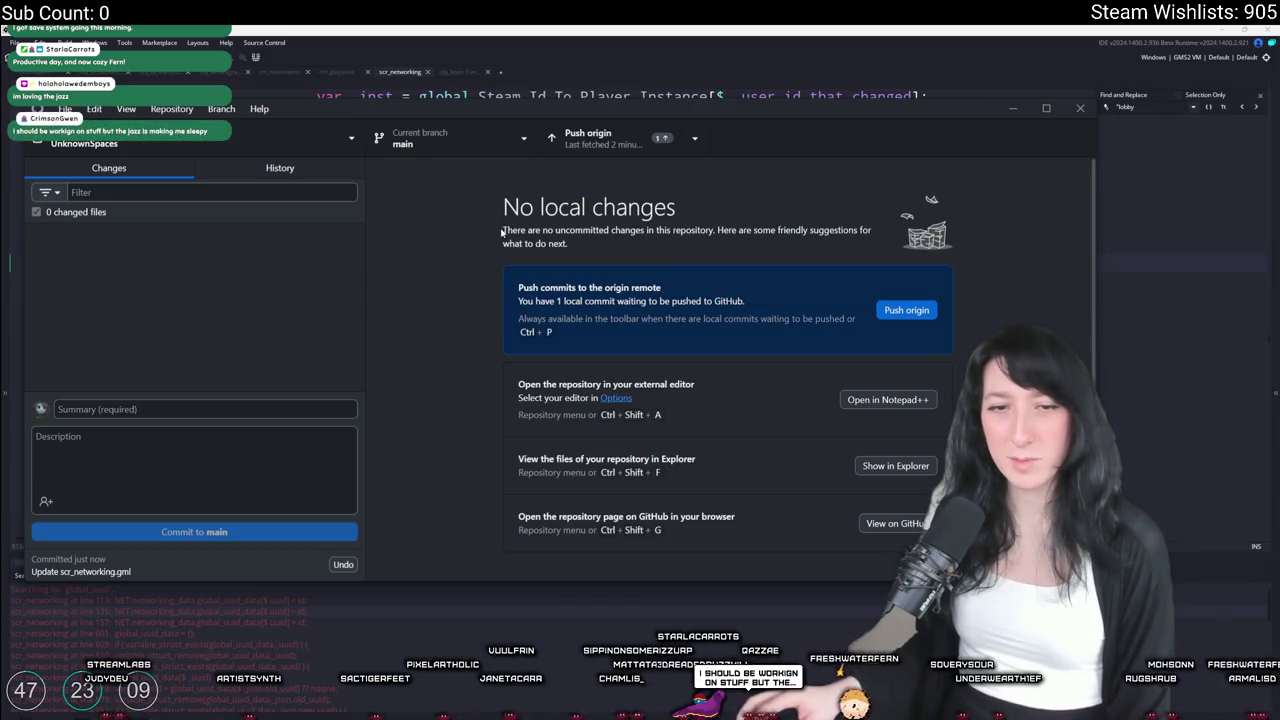
{"action": "left_click", "coordinate": [585, 138]}
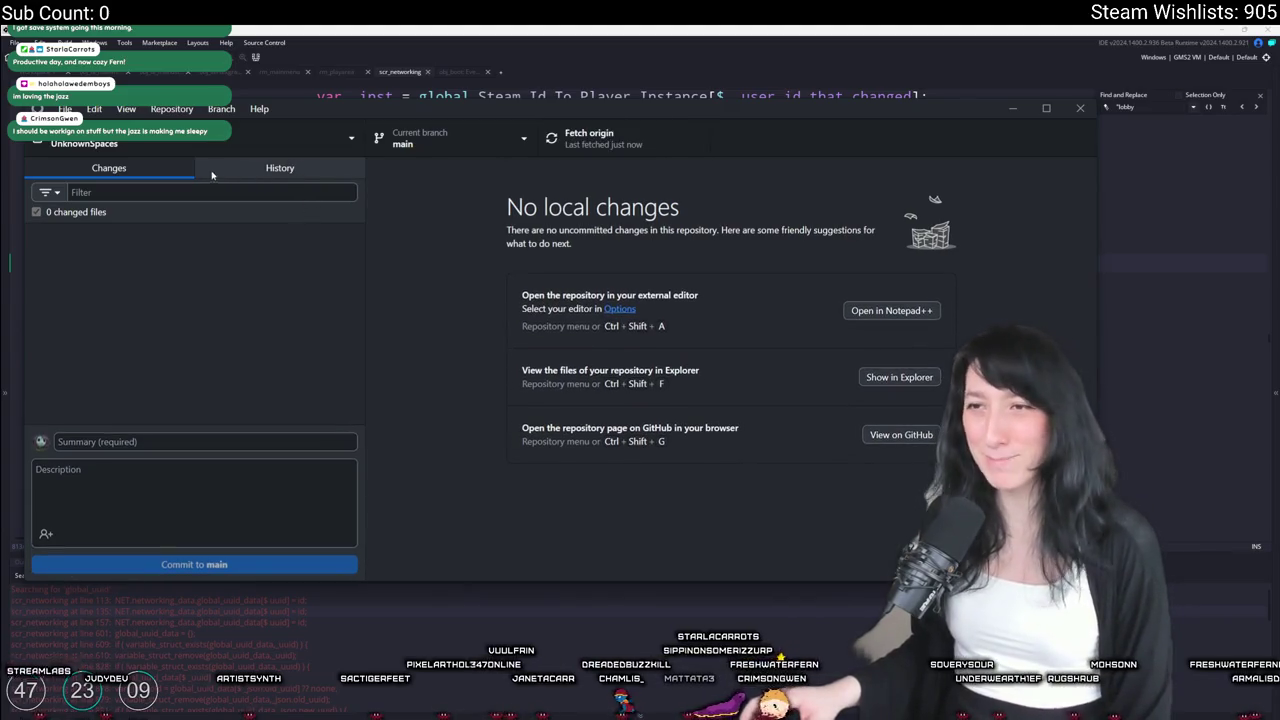
{"action": "left_click", "coordinate": [280, 168]}
{"action": "left_click", "coordinate": [150, 218]}
Back in GameMaker, build and run the game with F5
{"action": "left_click", "coordinate": [421, 28]}
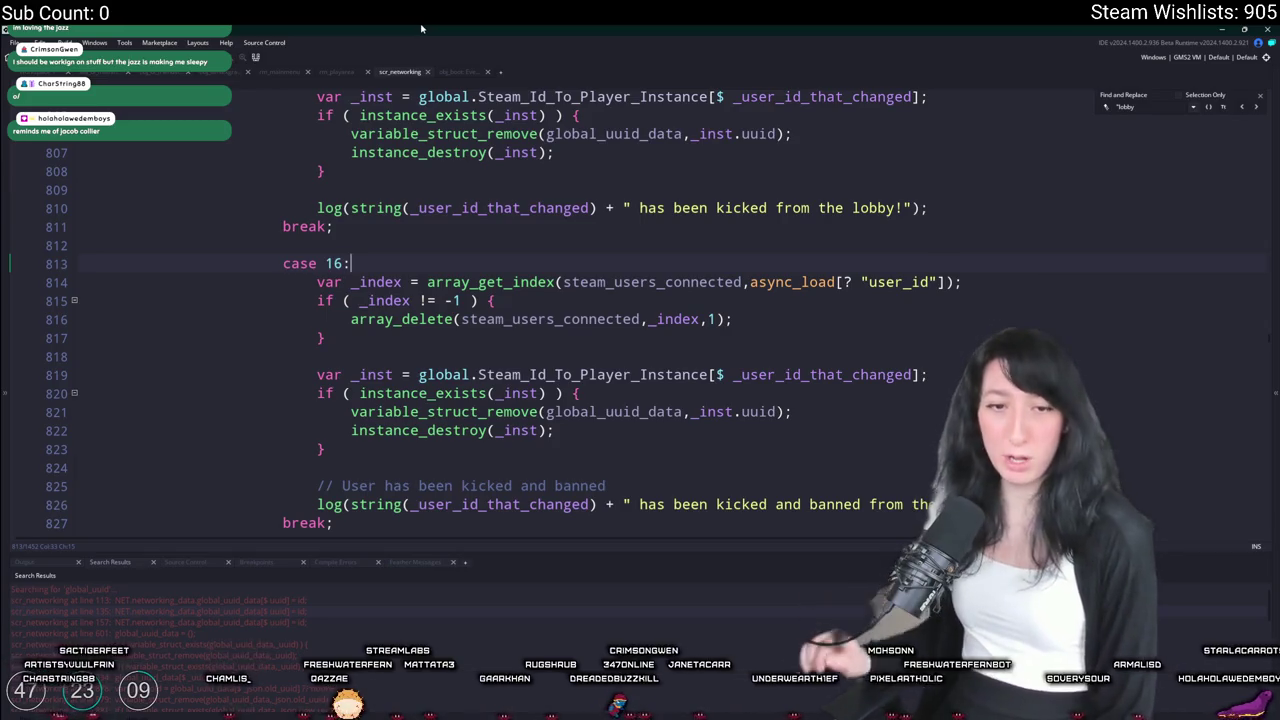
{"action": "left_click", "coordinate": [651, 356]}
{"action": "key", "text": "F5"}
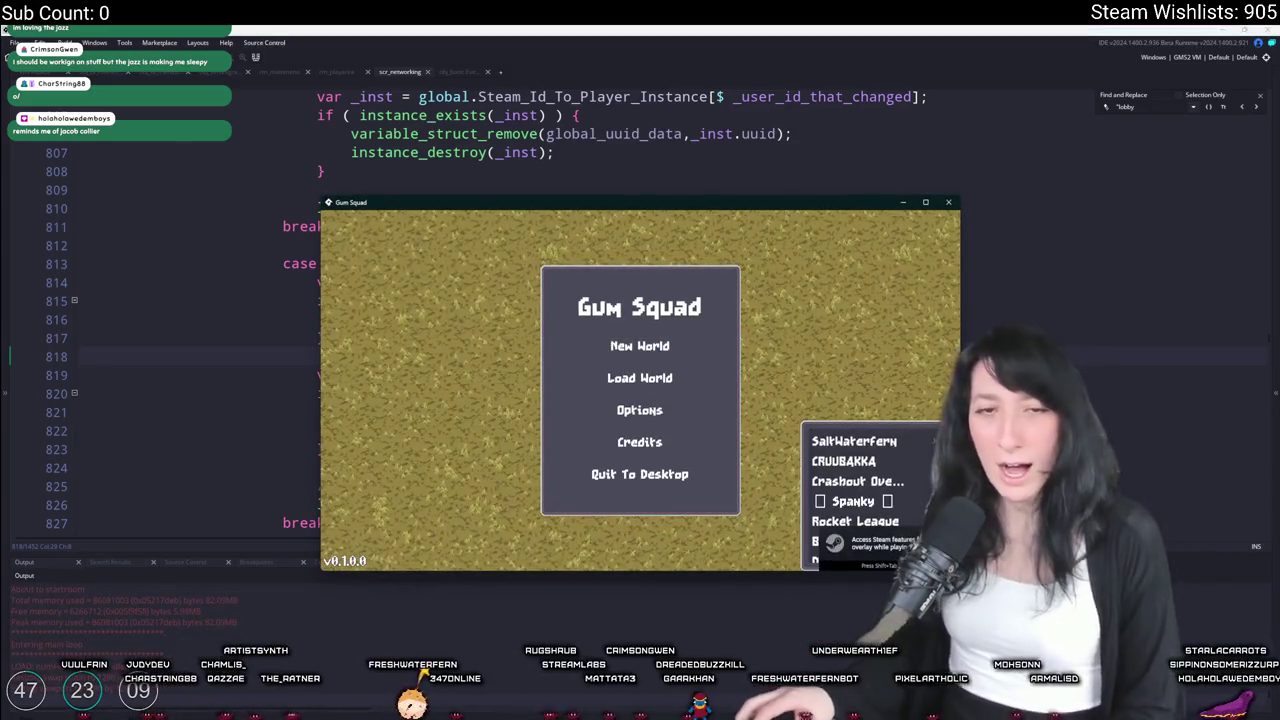
Maximize the game window, start a world, and set a spawn point at the bench
{"action": "double_click", "coordinate": [728, 211]}
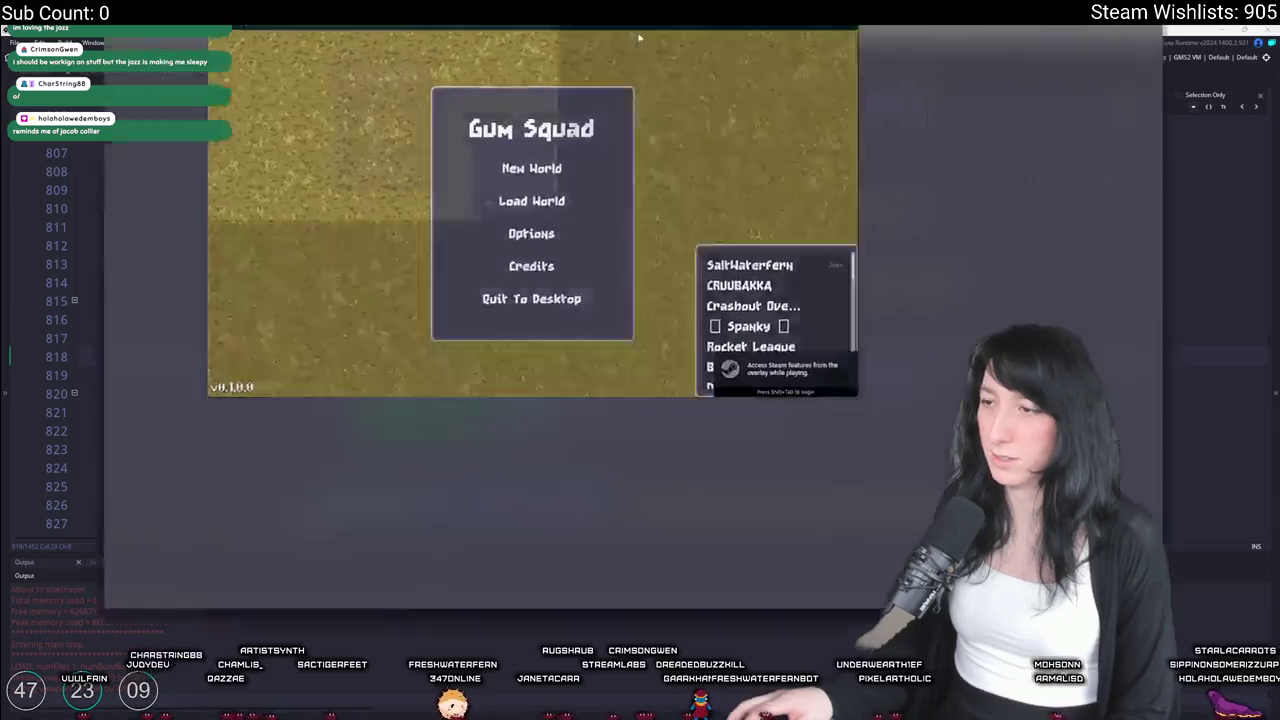
{"action": "left_click", "coordinate": [643, 286]}
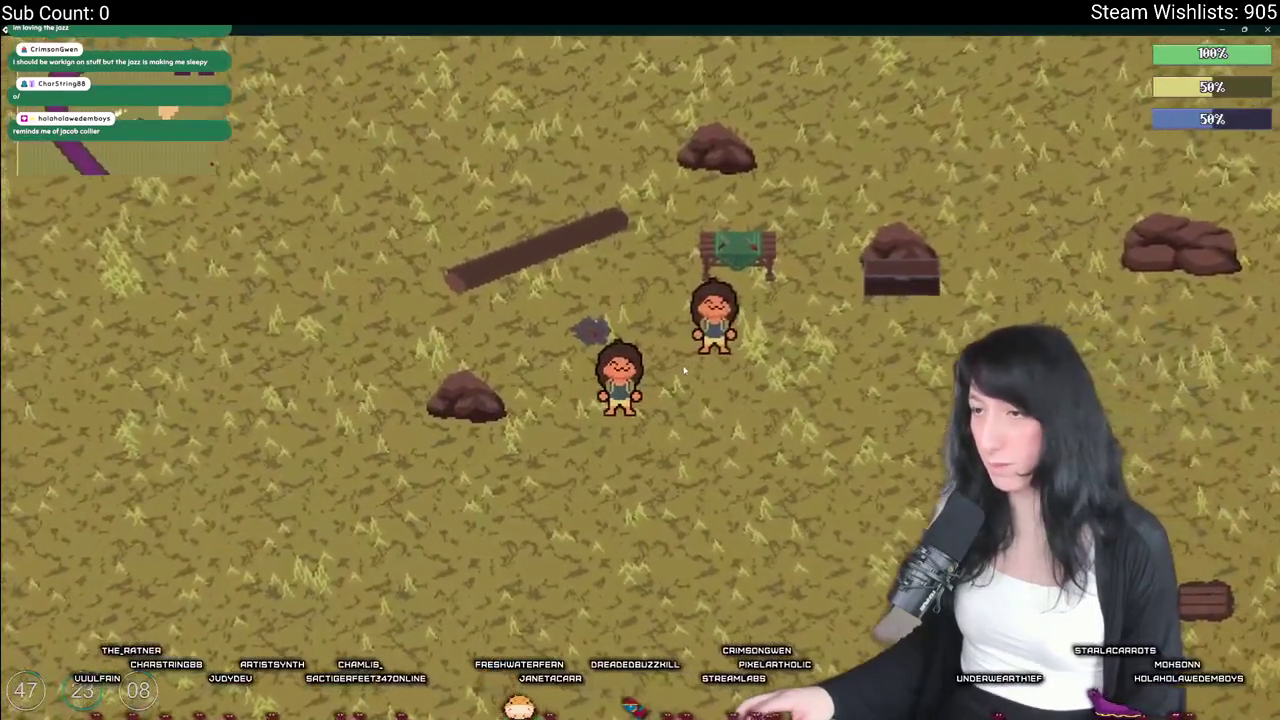
{"action": "key", "text": "d"}
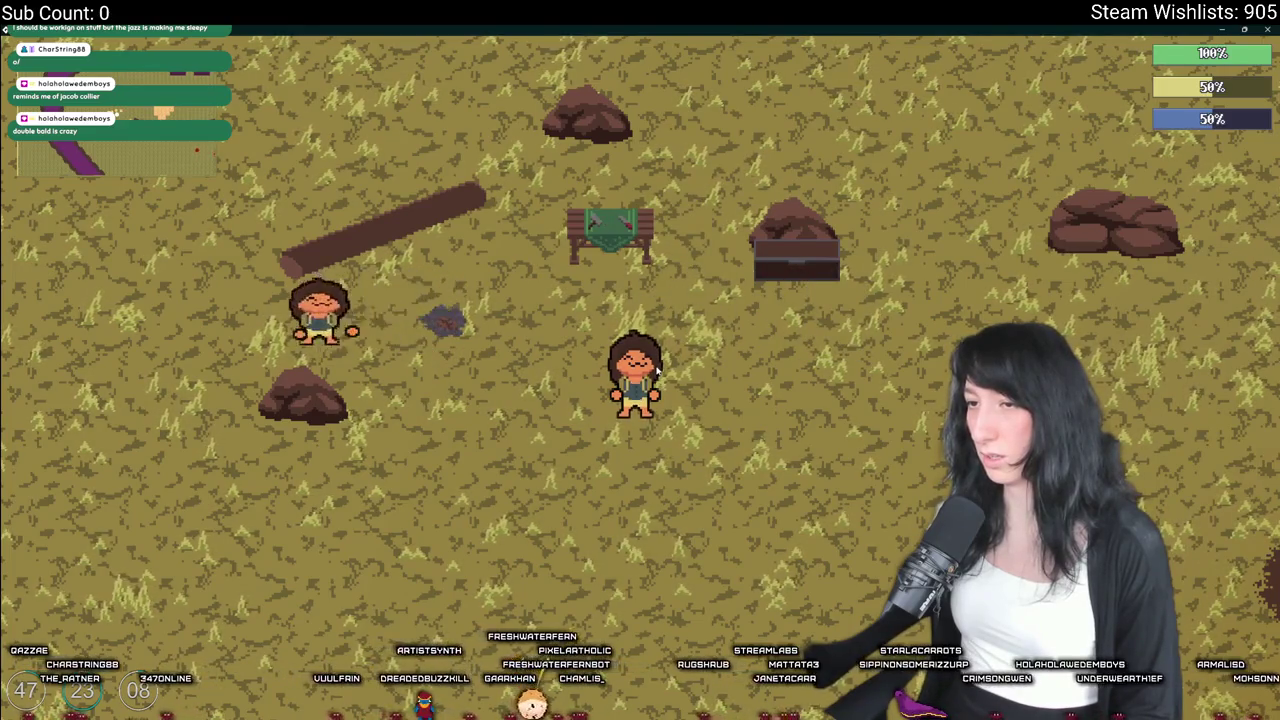
{"action": "key", "text": "w"}
{"action": "key", "text": "a"}
{"action": "key", "text": "e"}
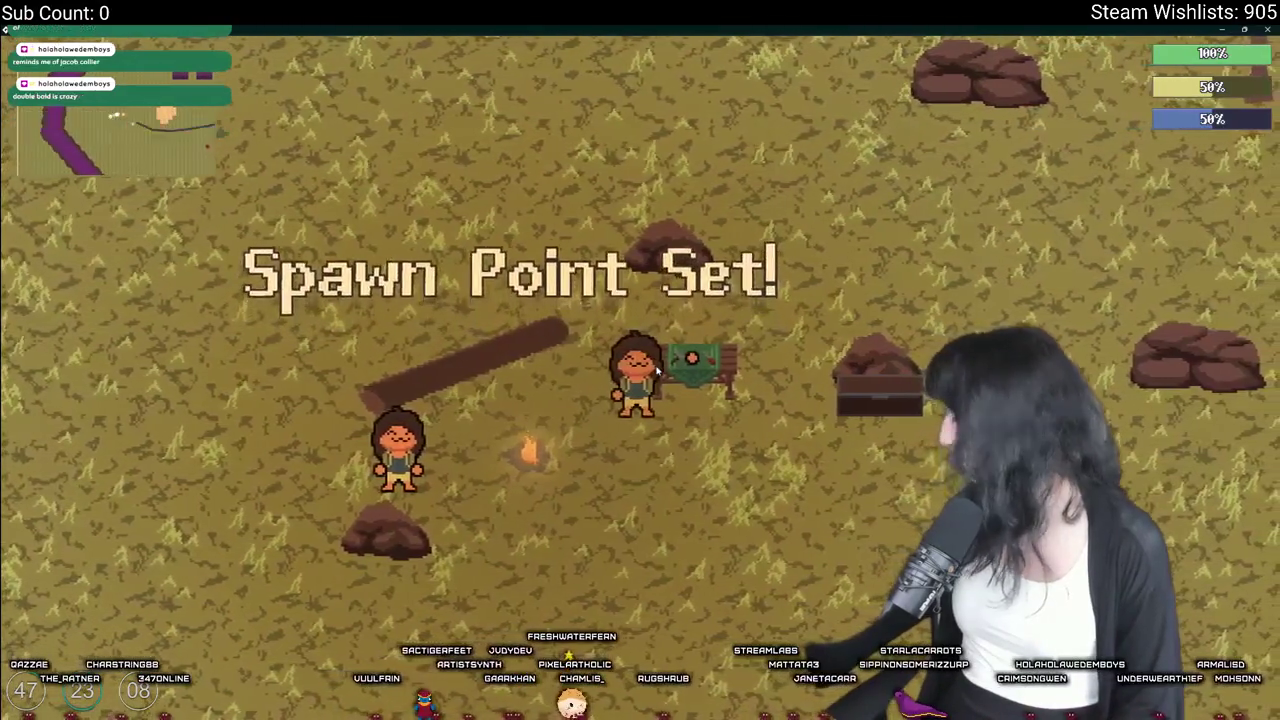
Walk the character around, pause with Escape, and return to GameMaker
{"action": "key", "text": "a"}
{"action": "key", "text": "d"}
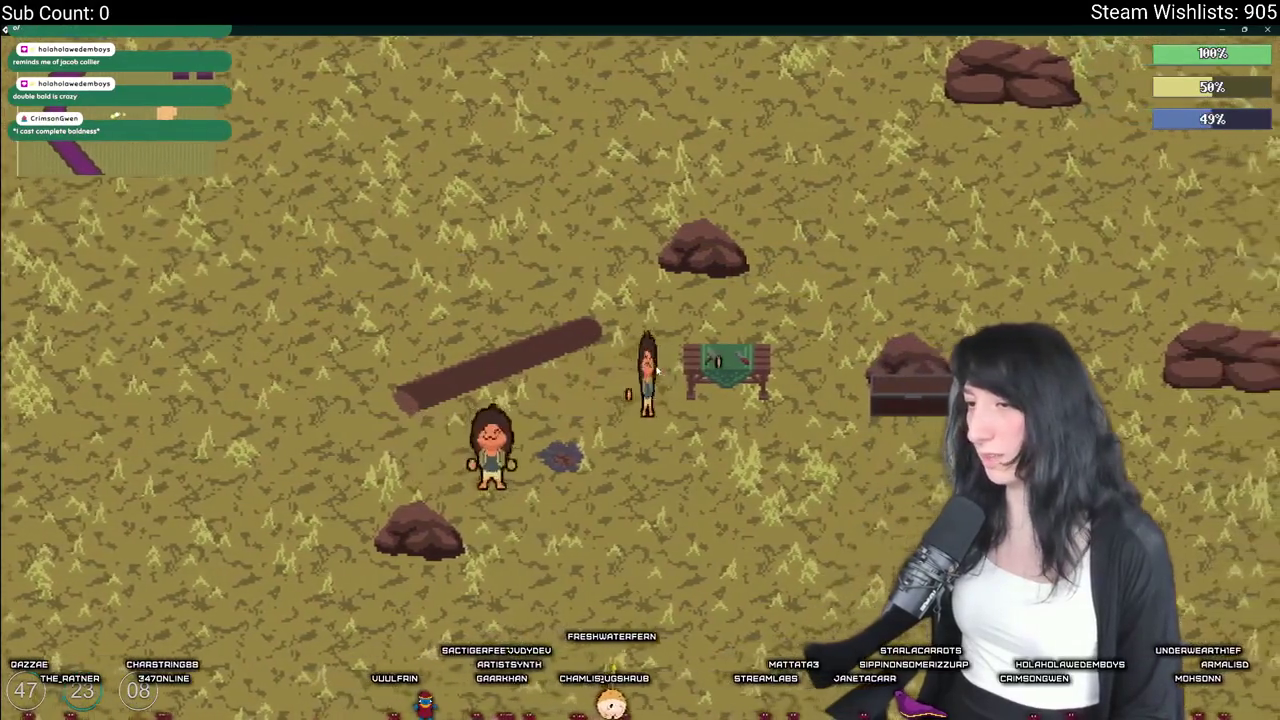
{"action": "key", "text": "d"}
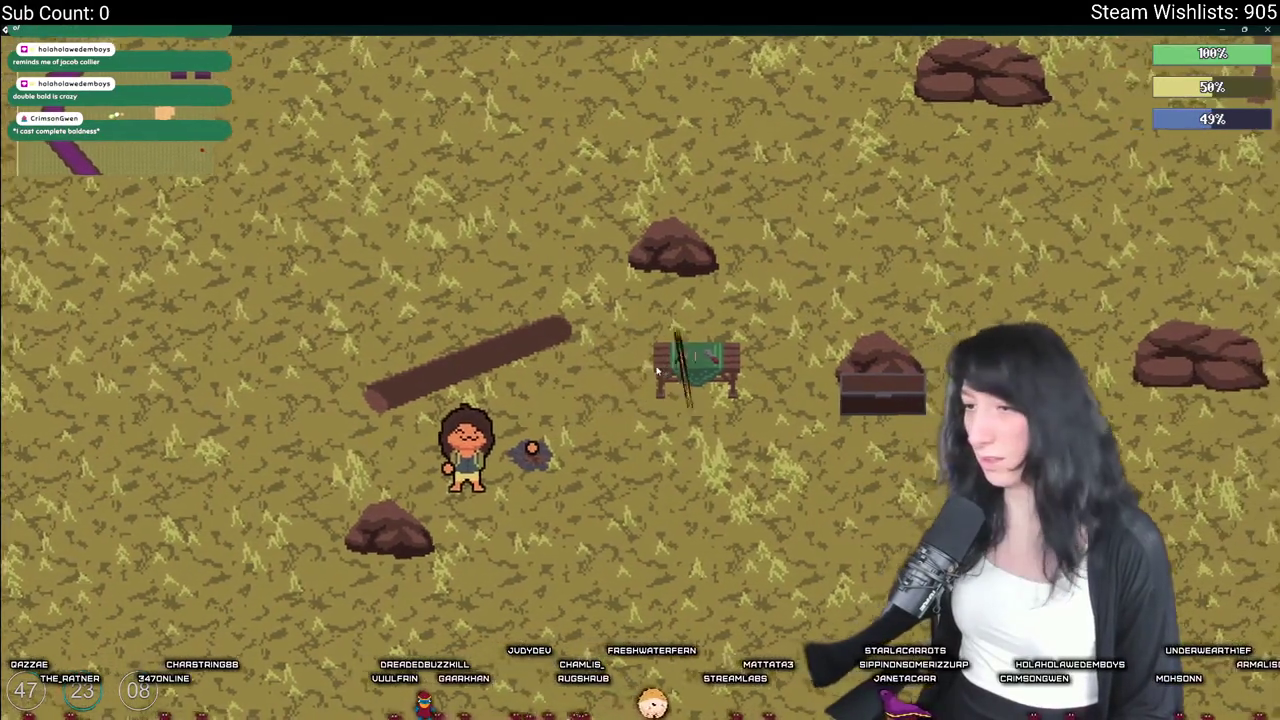
{"action": "key", "text": "s"}
{"action": "key", "text": "Escape"}
{"action": "key", "text": "alt+Tab"}
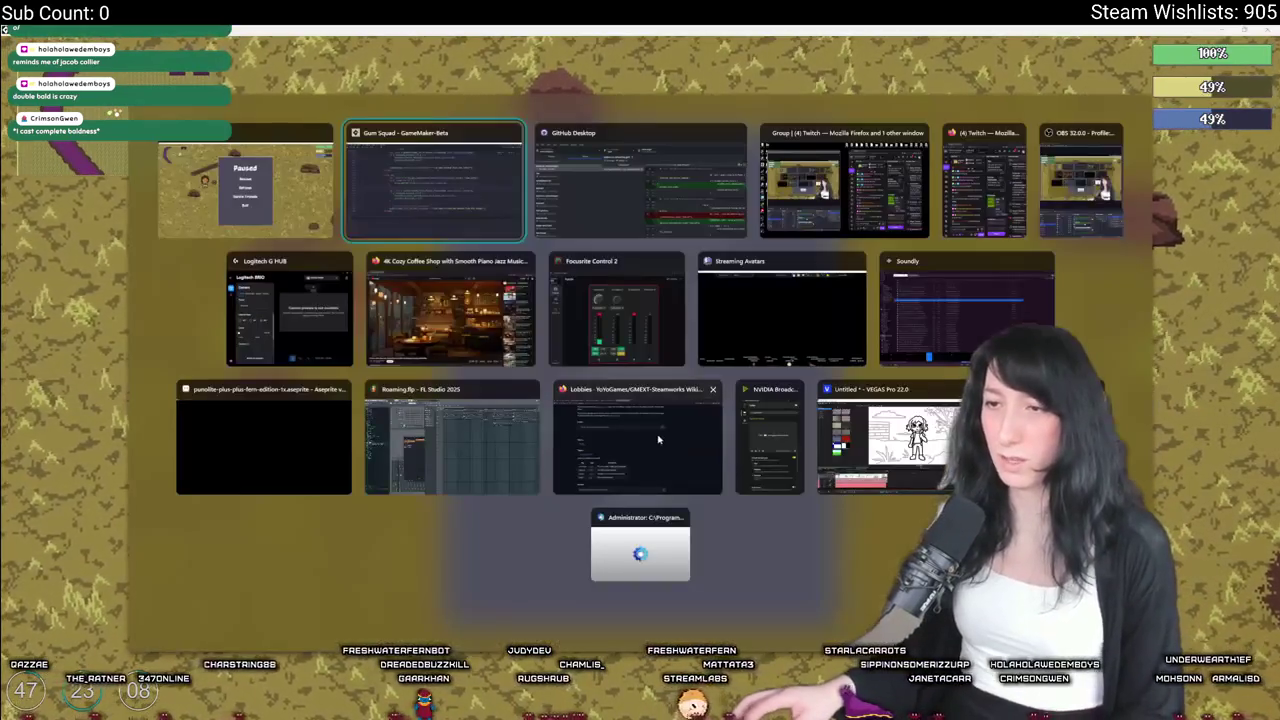
Open the ToDo notes document through the asset search
{"action": "key", "text": "ctrl+t"}
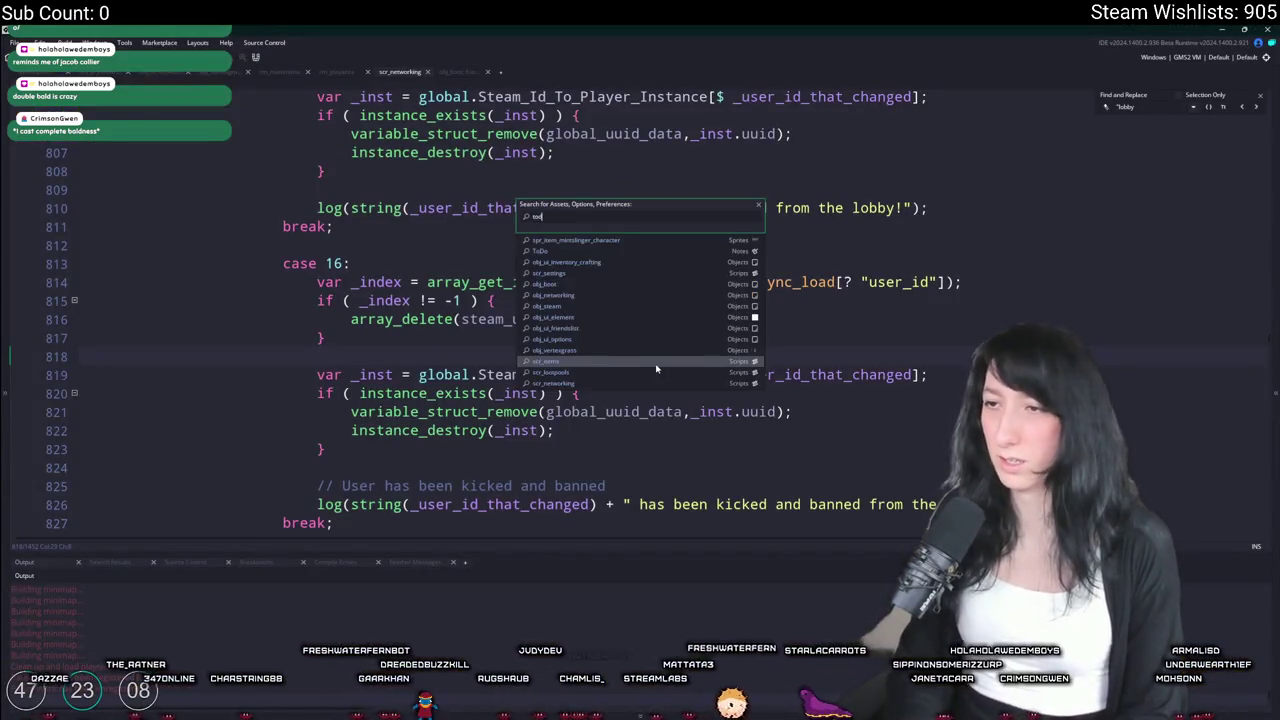
{"action": "type", "text": "o"}
{"action": "key", "text": "Return"}
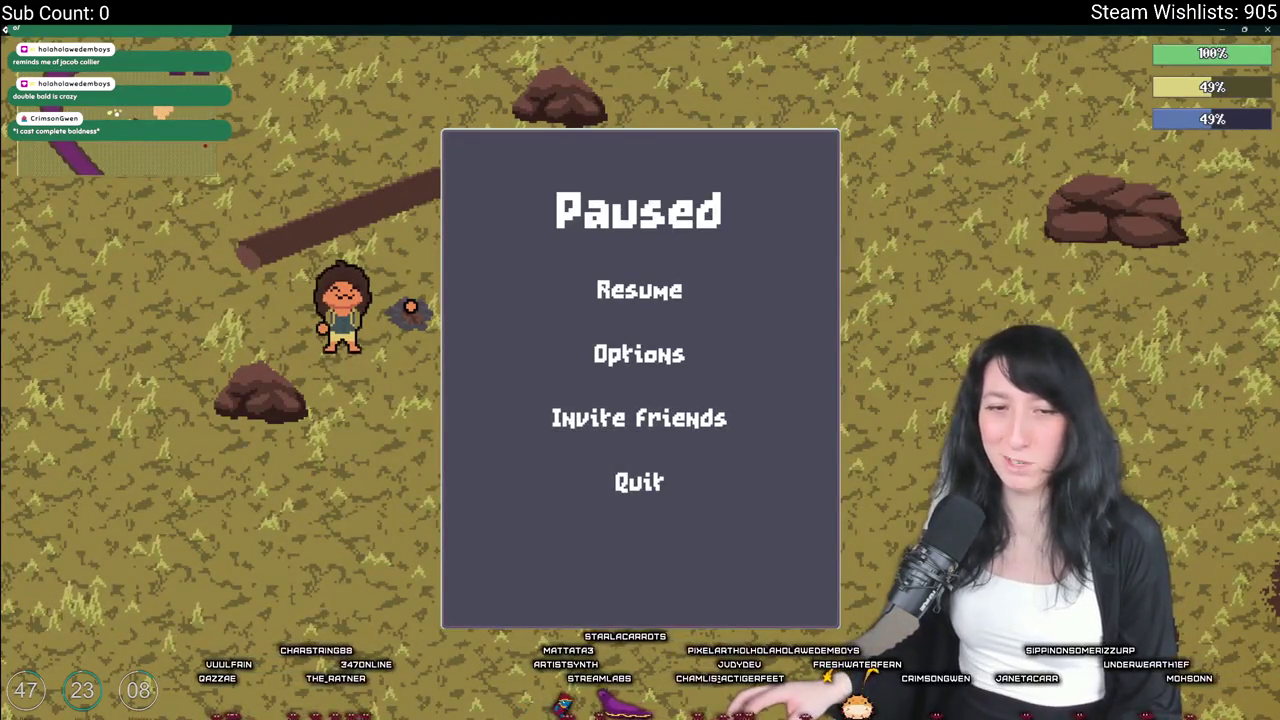
In Gum Squad, resume, quit the world to the main menu, rejoin it, then close the game
{"action": "left_click", "coordinate": [520, 289]}
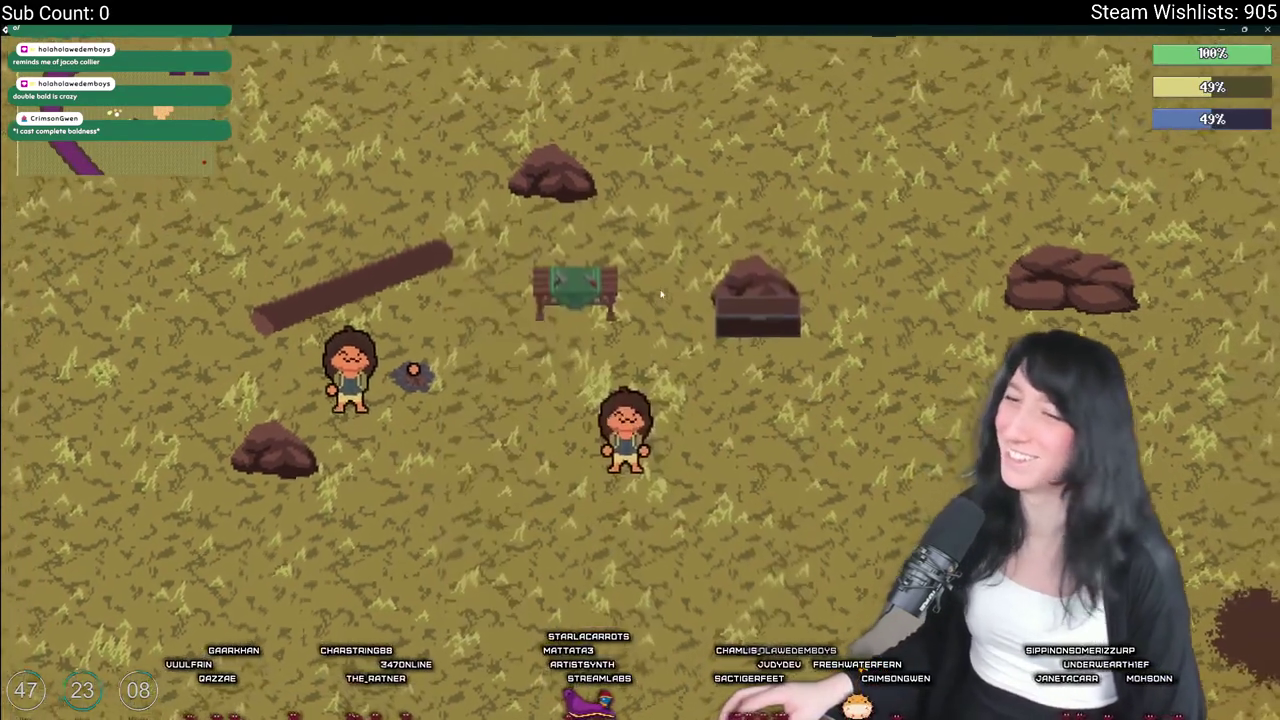
{"action": "key", "text": "Escape"}
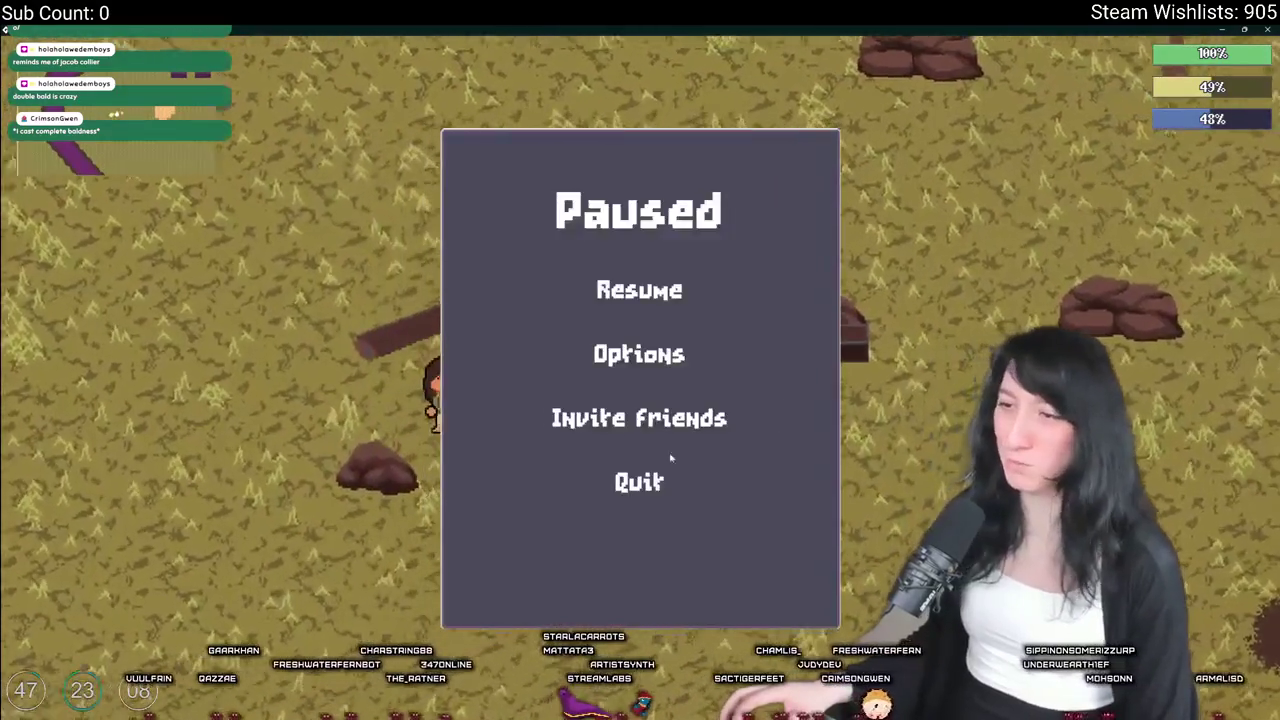
{"action": "left_click", "coordinate": [668, 465]}
{"action": "left_click", "coordinate": [590, 355]}
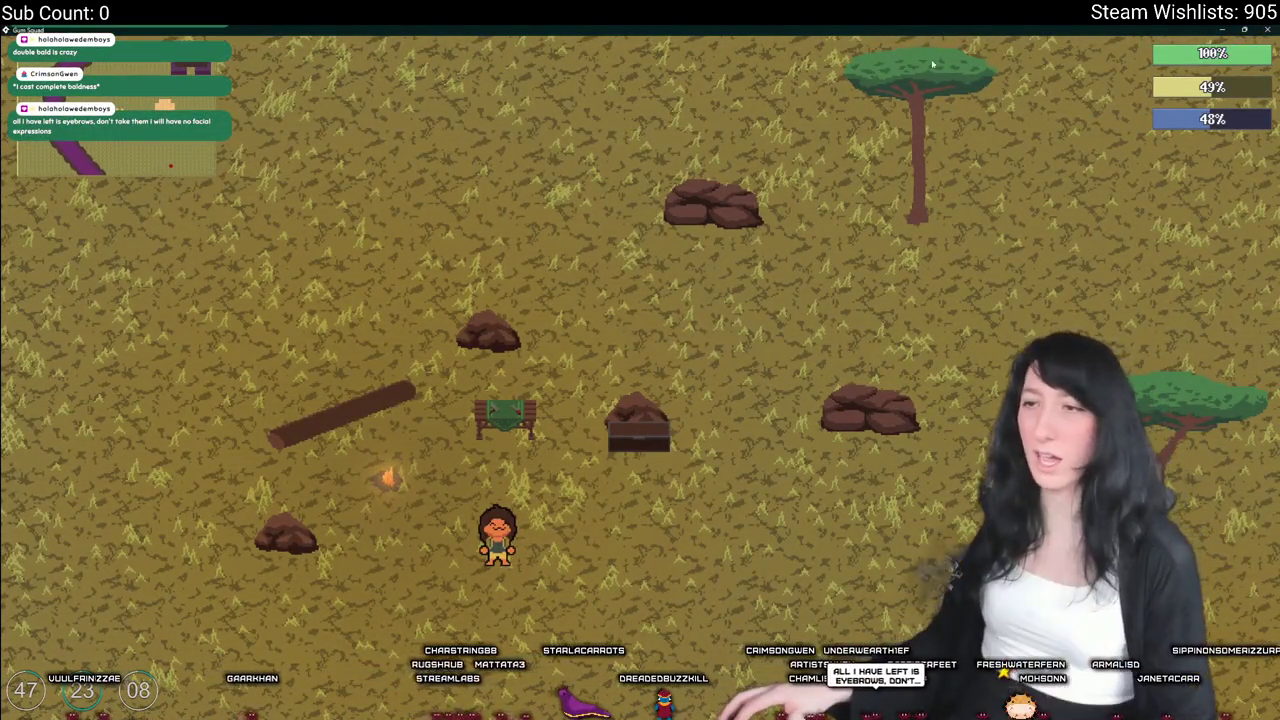
{"action": "key", "text": "alt+F4"}
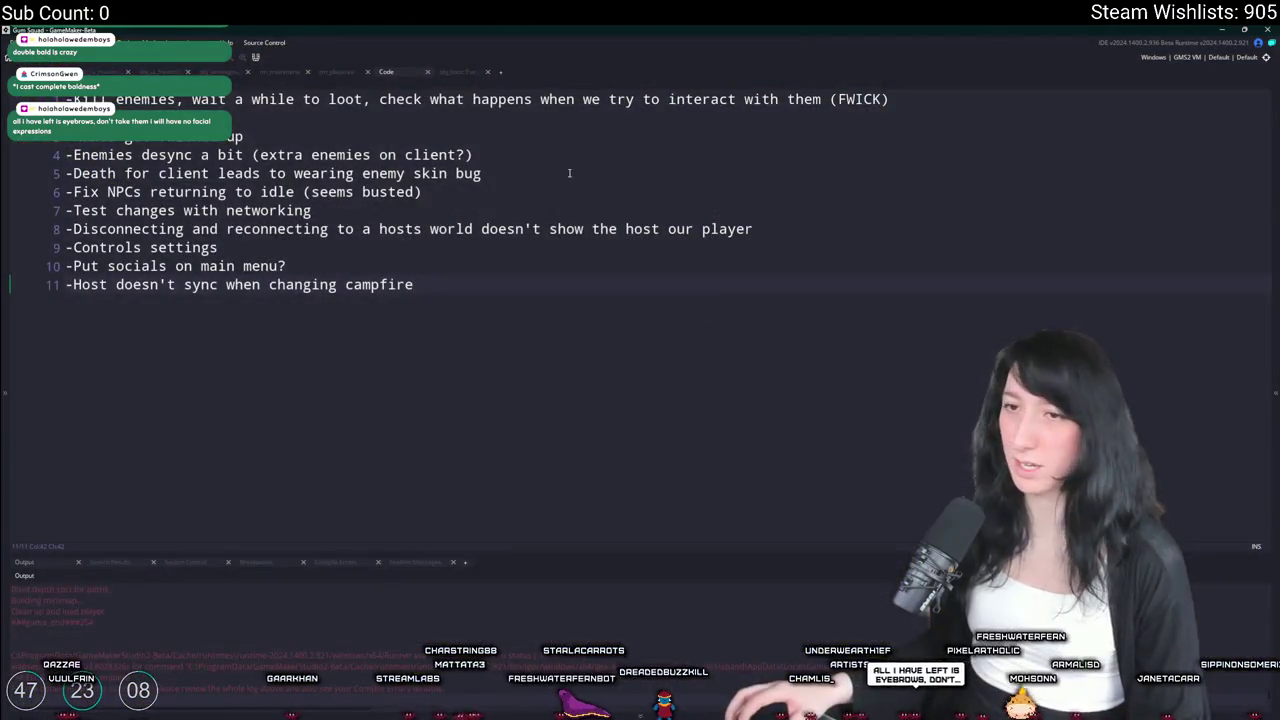
Search the project for PlayerCreate and view the line 117 match
{"action": "key", "text": "ctrl+t"}
{"action": "key", "text": "ctrl+f"}
{"action": "type", "text": "playercrea"}
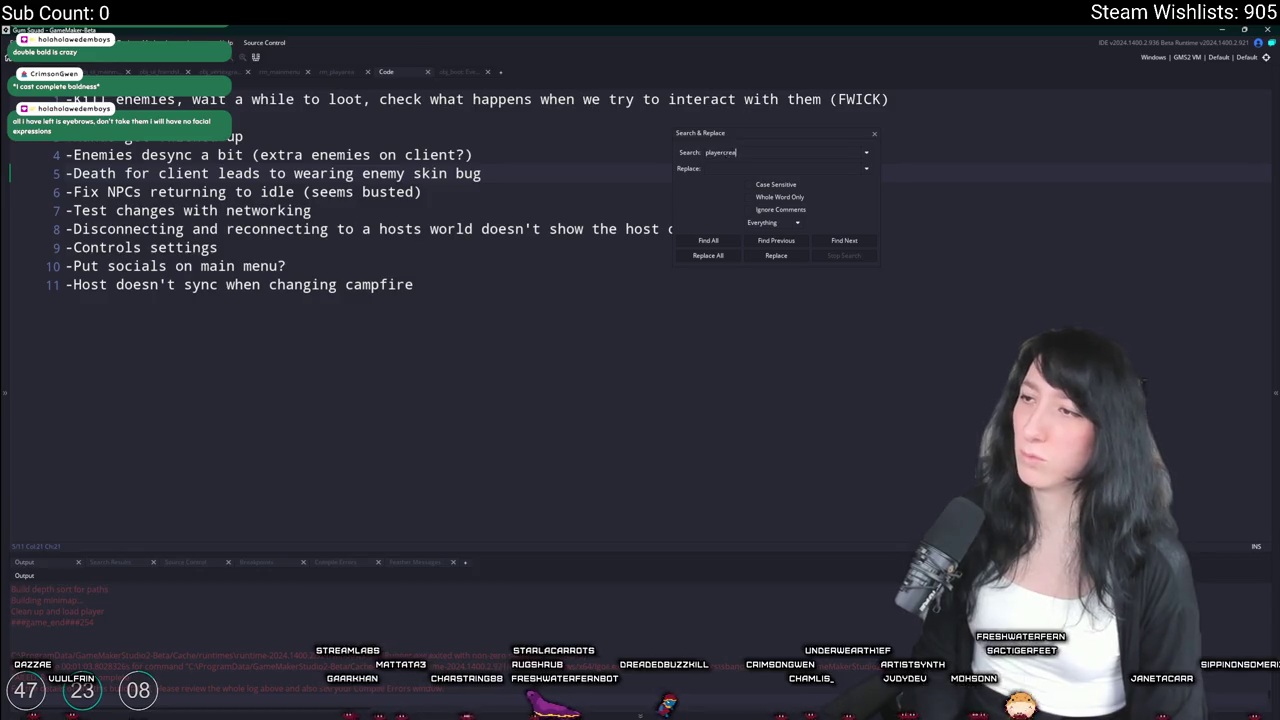
{"action": "key", "text": "Return"}
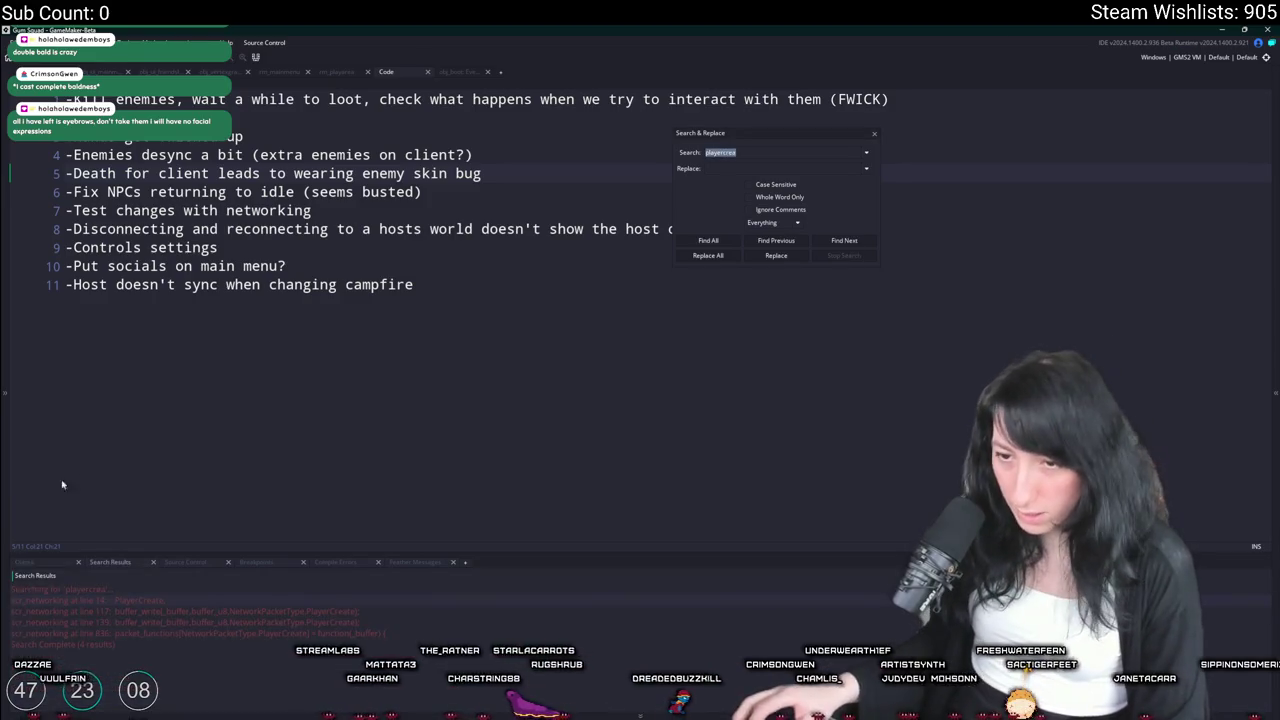
{"action": "left_click", "coordinate": [190, 616]}
{"action": "scroll", "coordinate": [363, 392], "scroll_direction": "up", "scroll_amount": 5}
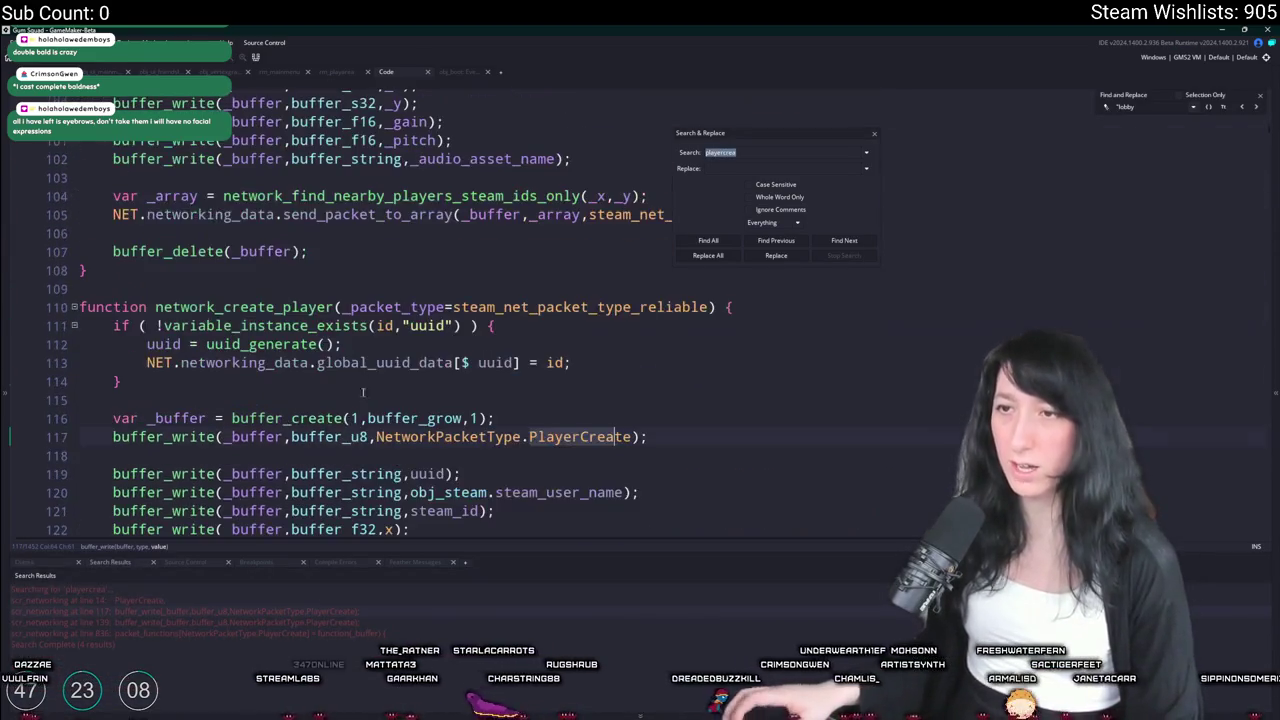
{"action": "left_click", "coordinate": [873, 133]}
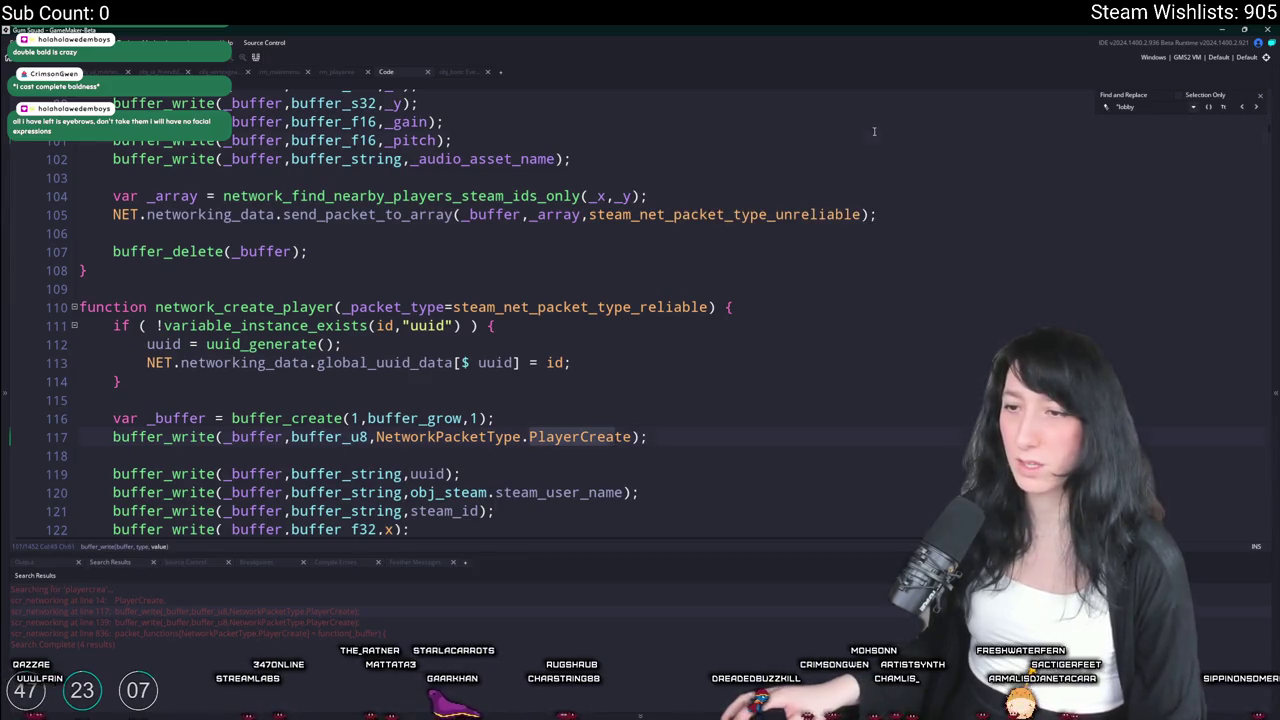
Search the project for network_create_player and open the obj_player Create event call
{"action": "scroll", "coordinate": [300, 400], "scroll_direction": "down", "scroll_amount": 2}
{"action": "left_click", "coordinate": [216, 207]}
{"action": "double_click", "coordinate": [216, 207]}
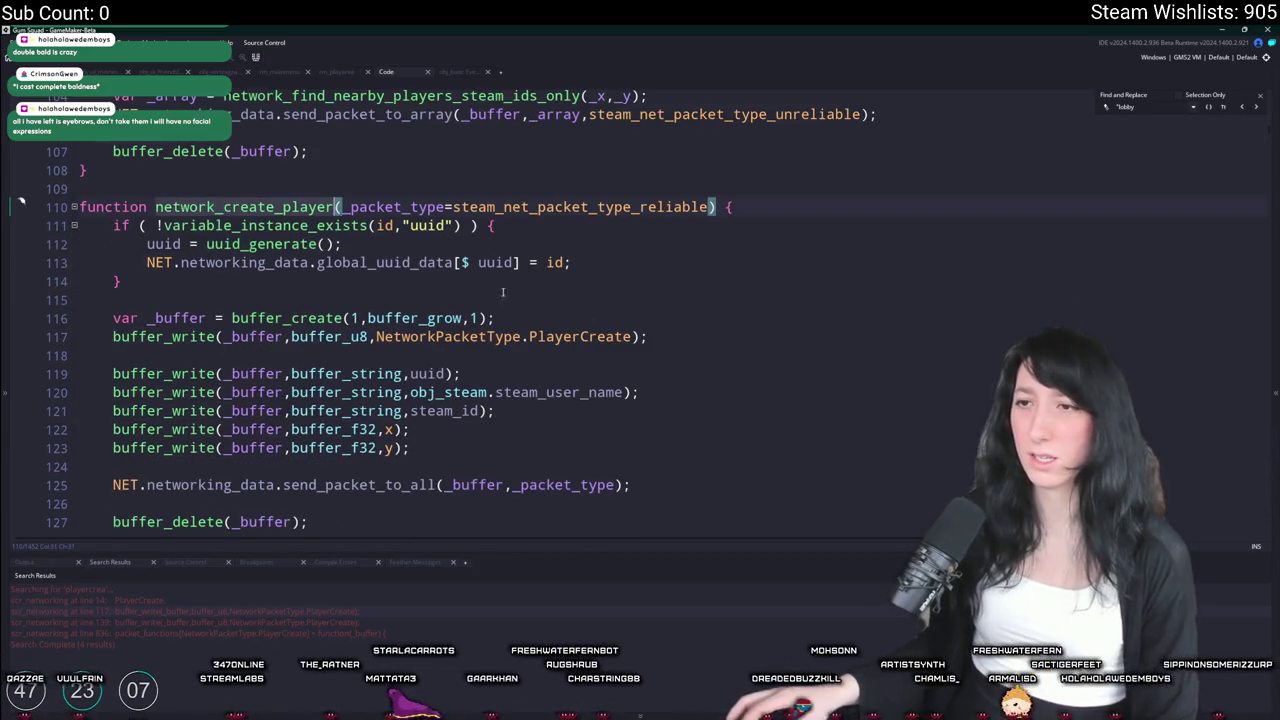
{"action": "key", "text": "ctrl+f"}
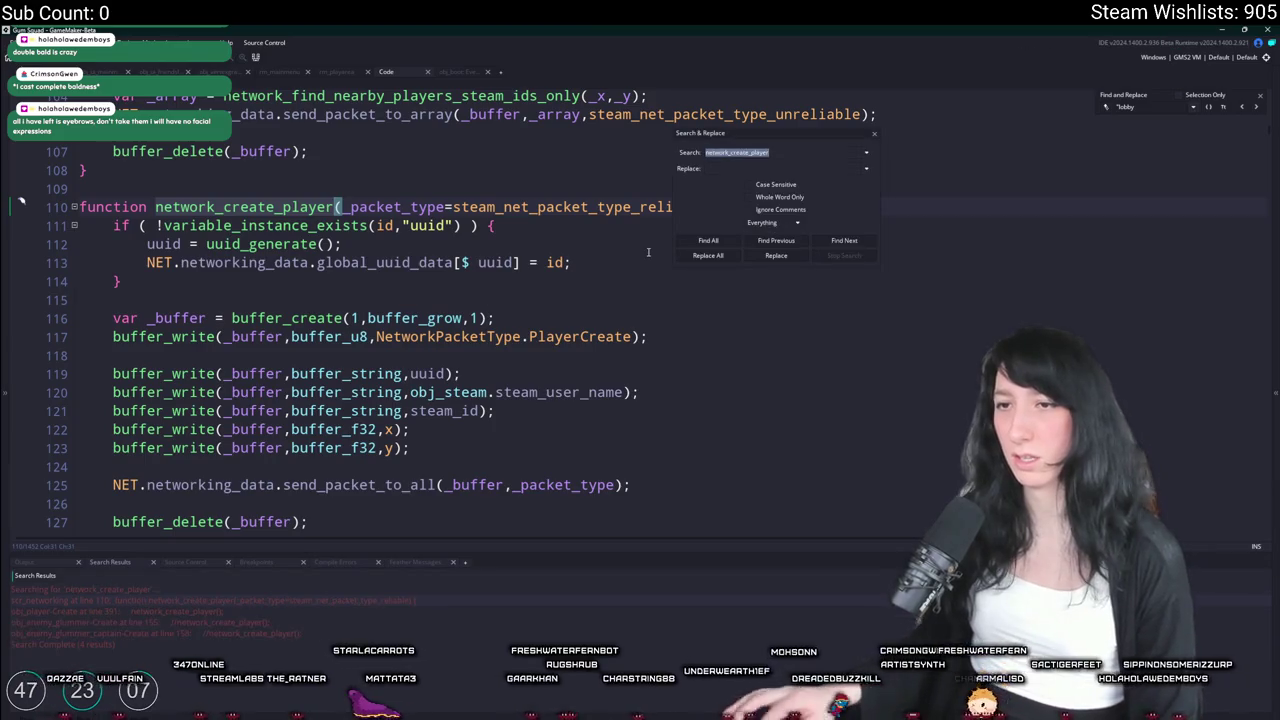
{"action": "scroll", "coordinate": [648, 253], "scroll_direction": "down", "scroll_amount": 1}
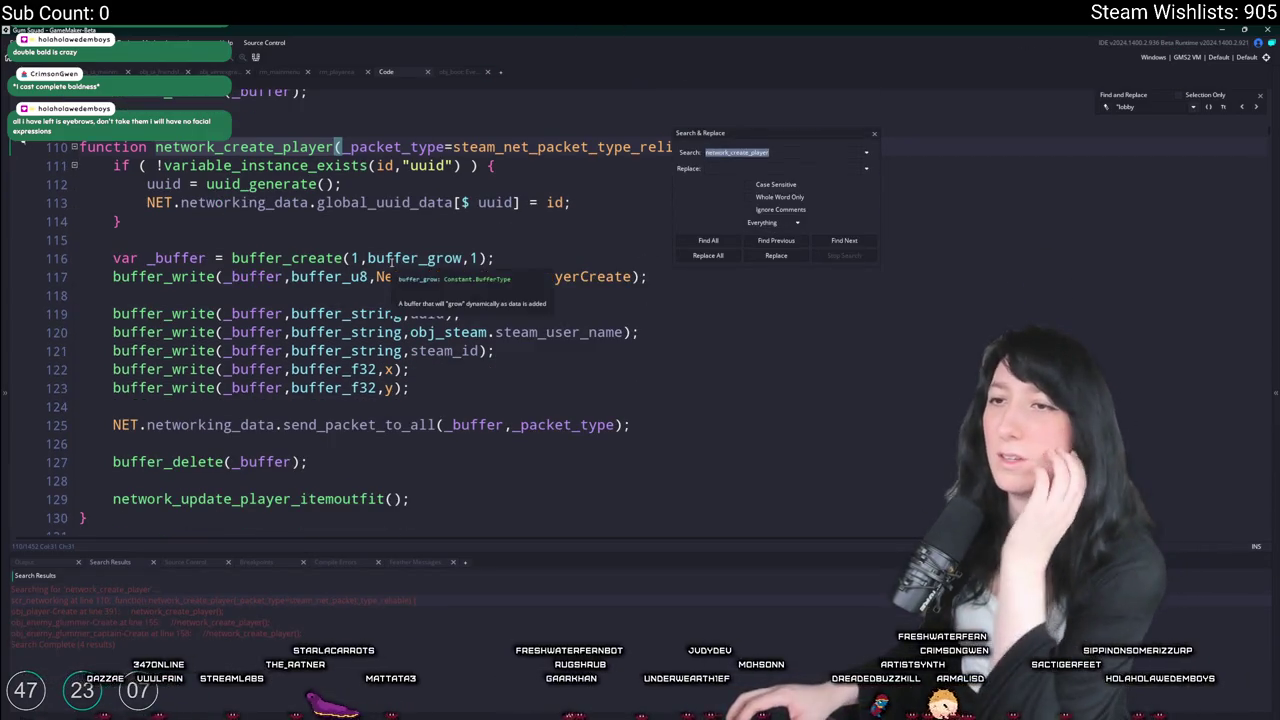
{"action": "double_click", "coordinate": [241, 609]}
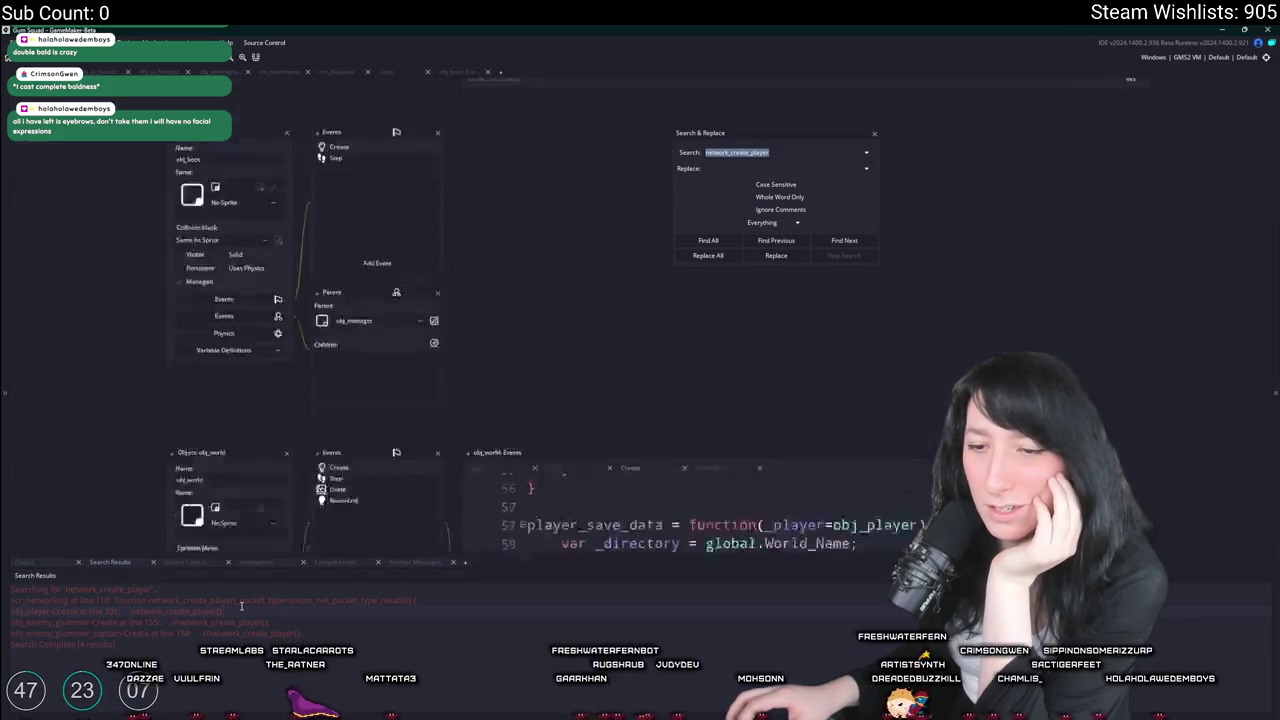
Close the project search and widen the Create event code window to show full lines
{"action": "left_click", "coordinate": [877, 135]}
{"action": "scroll", "coordinate": [834, 361], "scroll_direction": "up", "scroll_amount": 4}
{"action": "scroll", "coordinate": [834, 361], "scroll_direction": "down", "scroll_amount": 4}
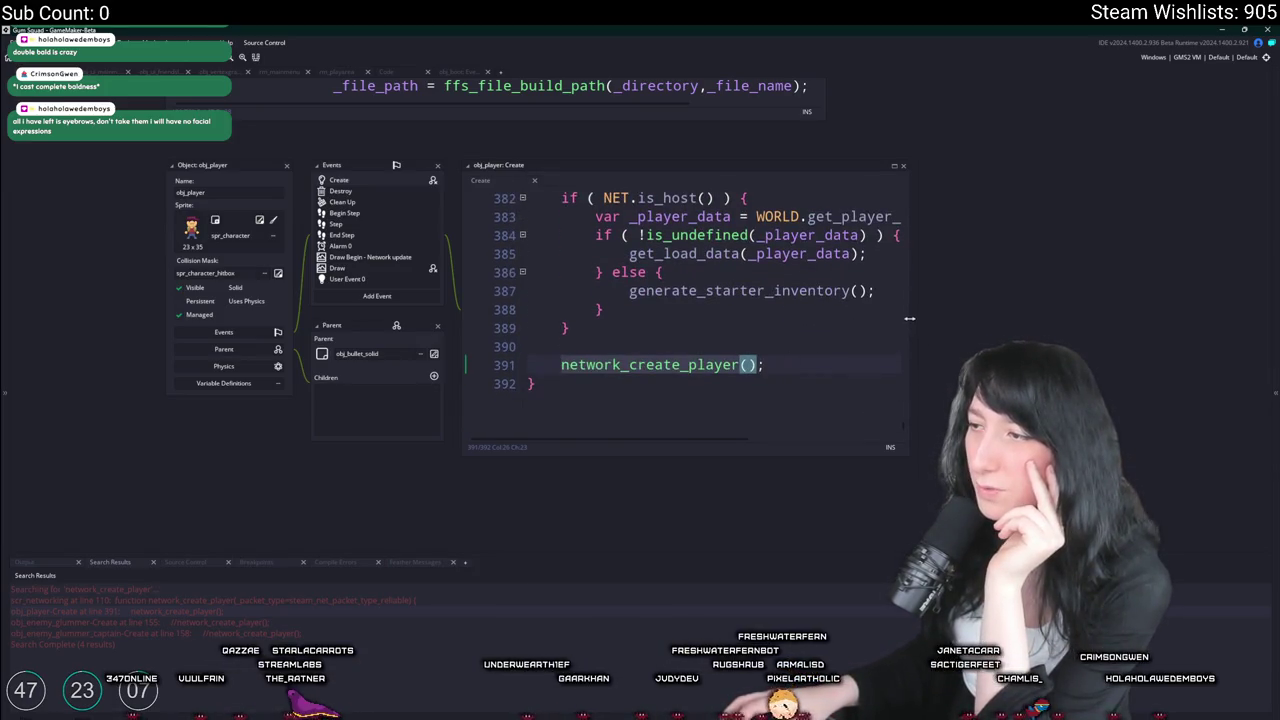
{"action": "left_click_drag", "start_coordinate": [909, 318], "coordinate": [1205, 318]}
Add show_message("SENT PLAYER DATA"); after network_create_player() and jump to its definition
{"action": "left_click", "coordinate": [968, 381]}
{"action": "type", "text": "show_messi"}
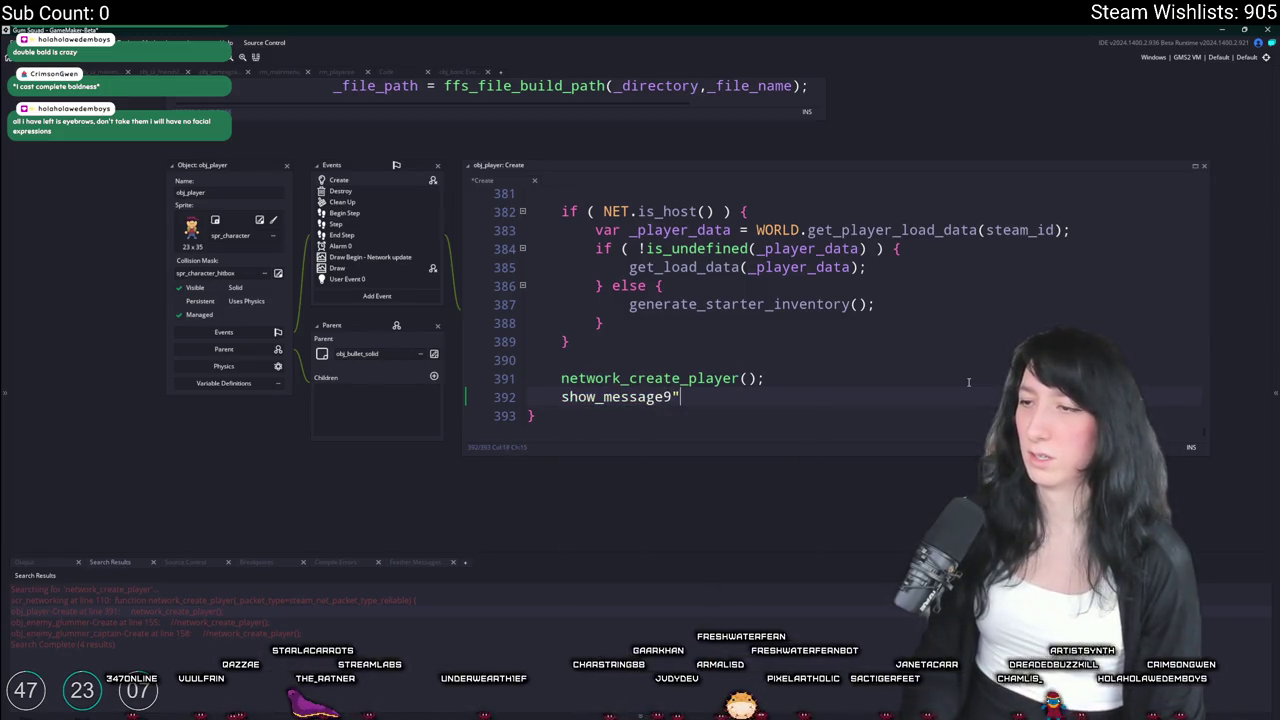
{"action": "key", "text": "BackSpace"}
{"action": "type", "text": "(\"SENT PLAY"}
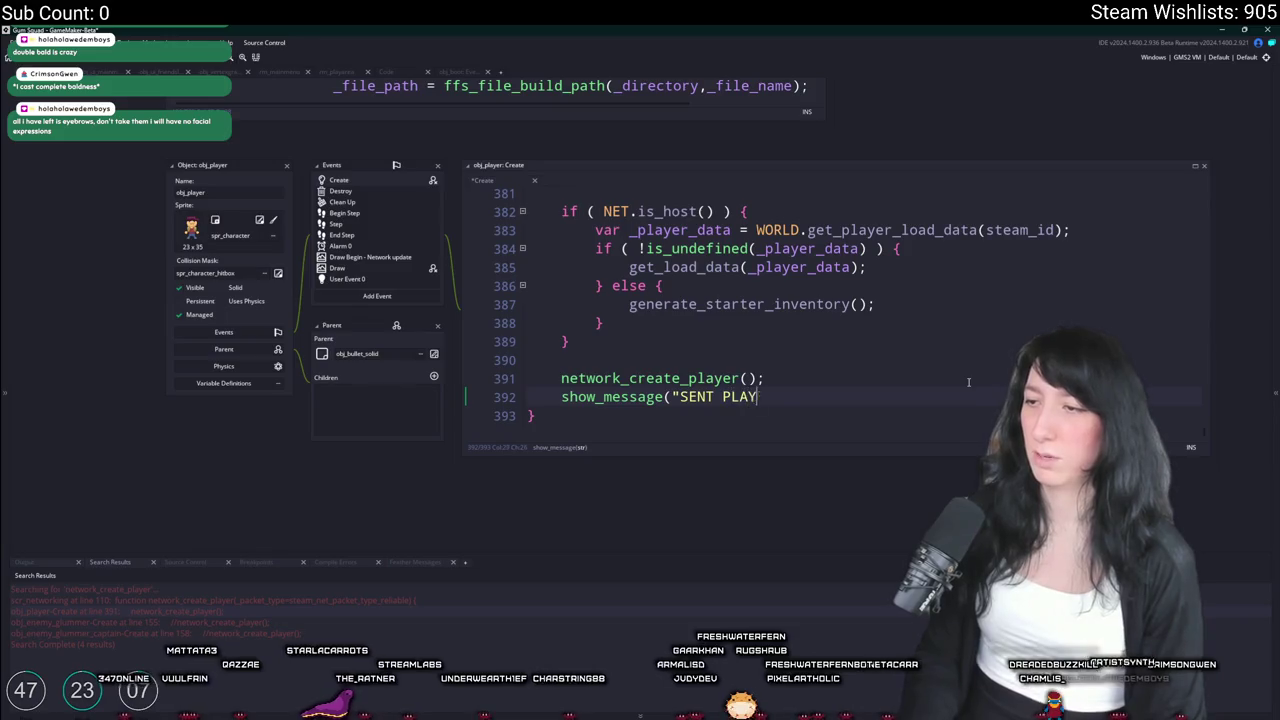
{"action": "type", "text": "ER DATA\");"}
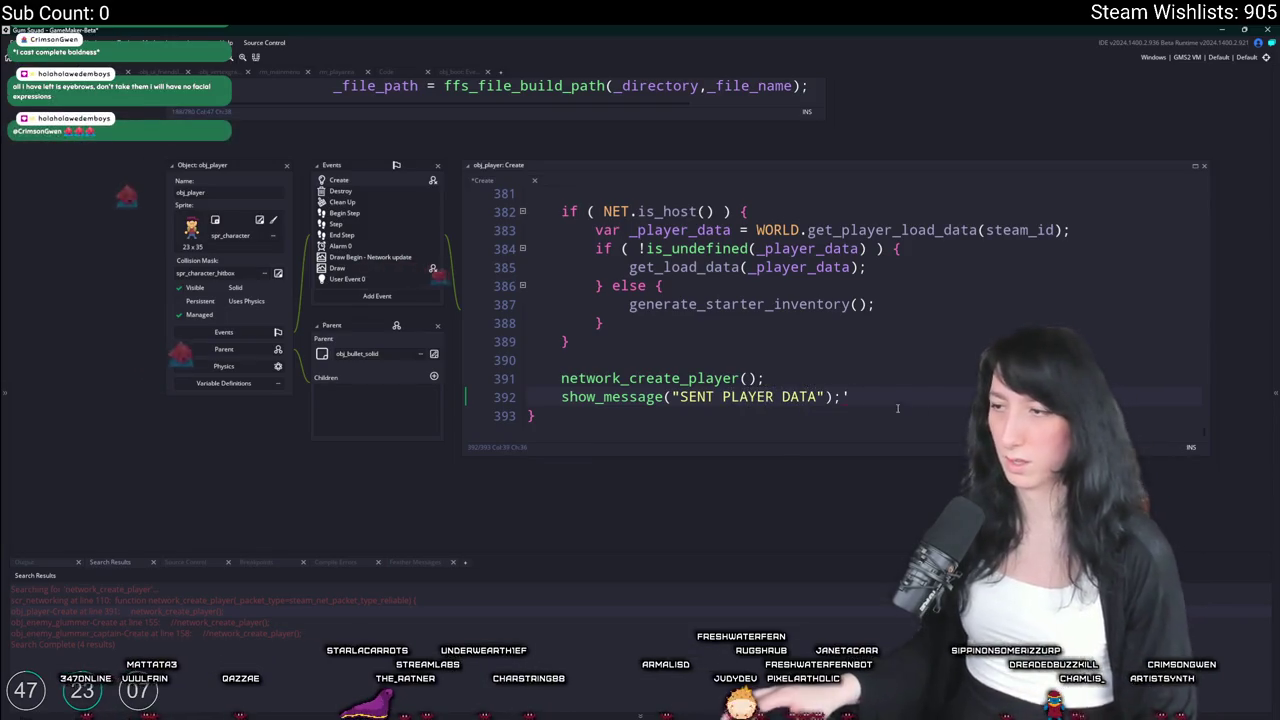
{"action": "middle_click", "coordinate": [650, 378]}
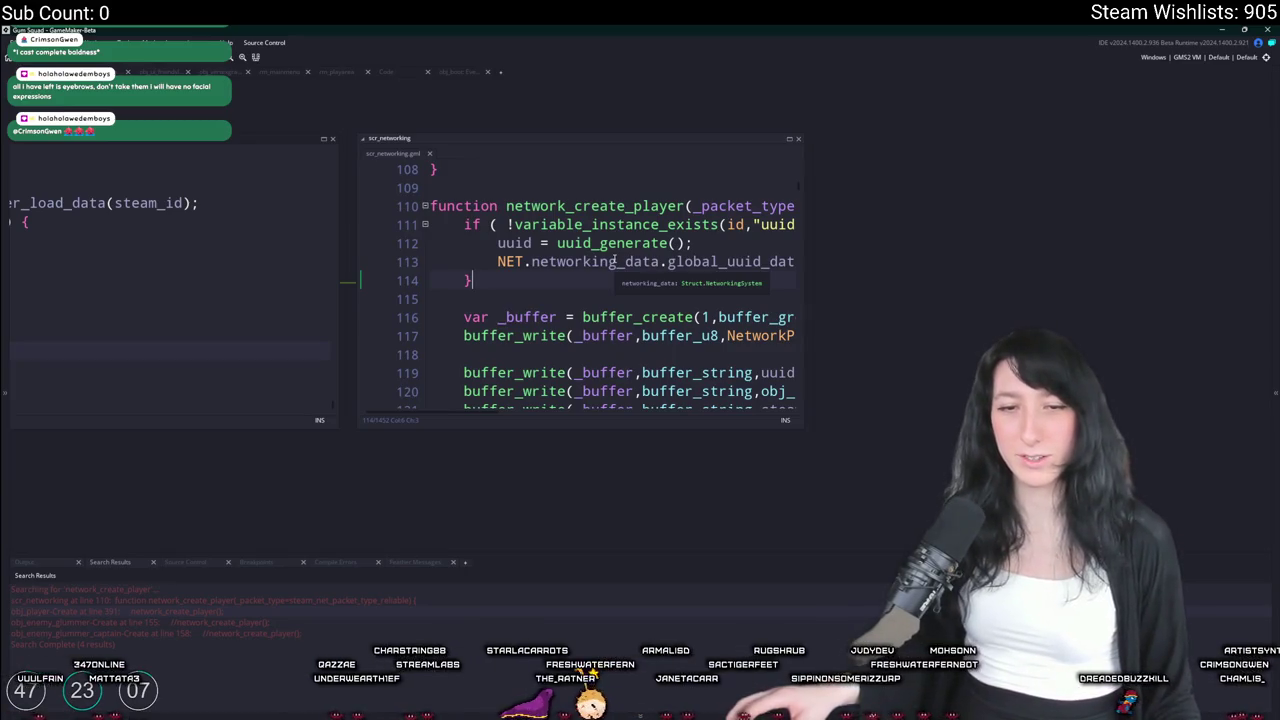
Enlarge the scr_networking code and inspect the send_packet_to_all definition and steam_users_connected
{"action": "left_click", "coordinate": [775, 391]}
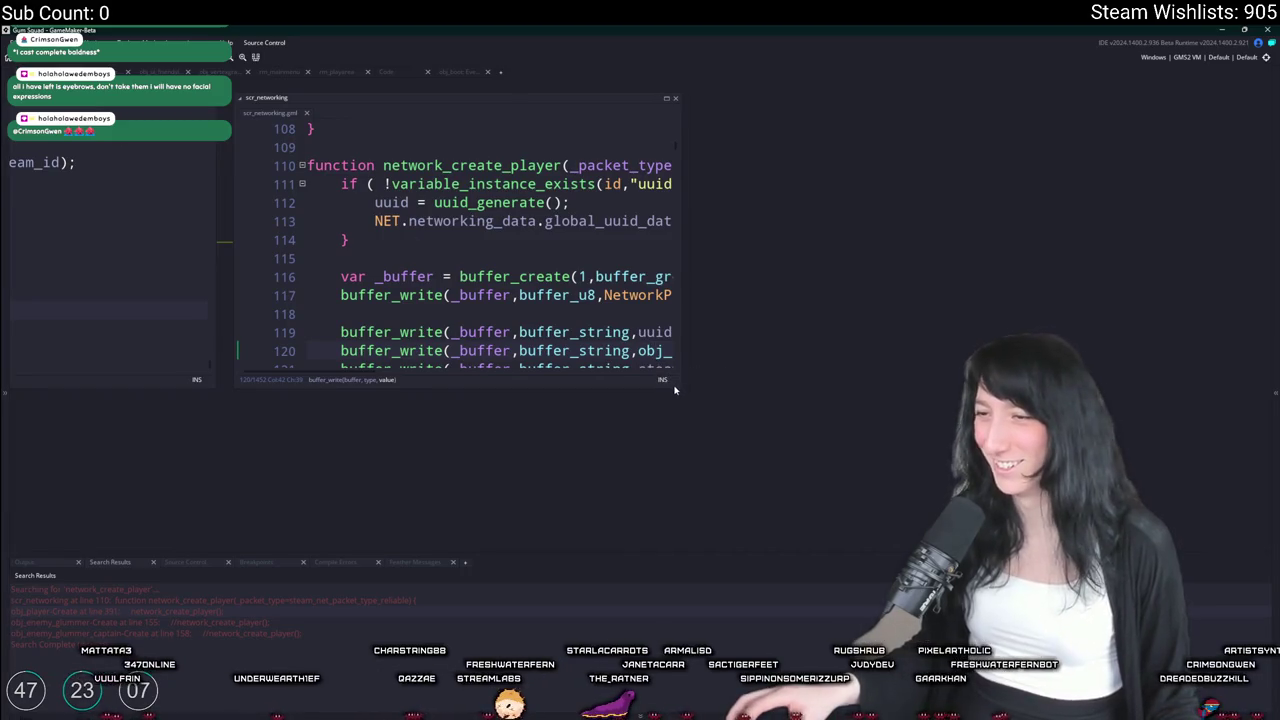
{"action": "left_click_drag", "start_coordinate": [678, 387], "coordinate": [1006, 537]}
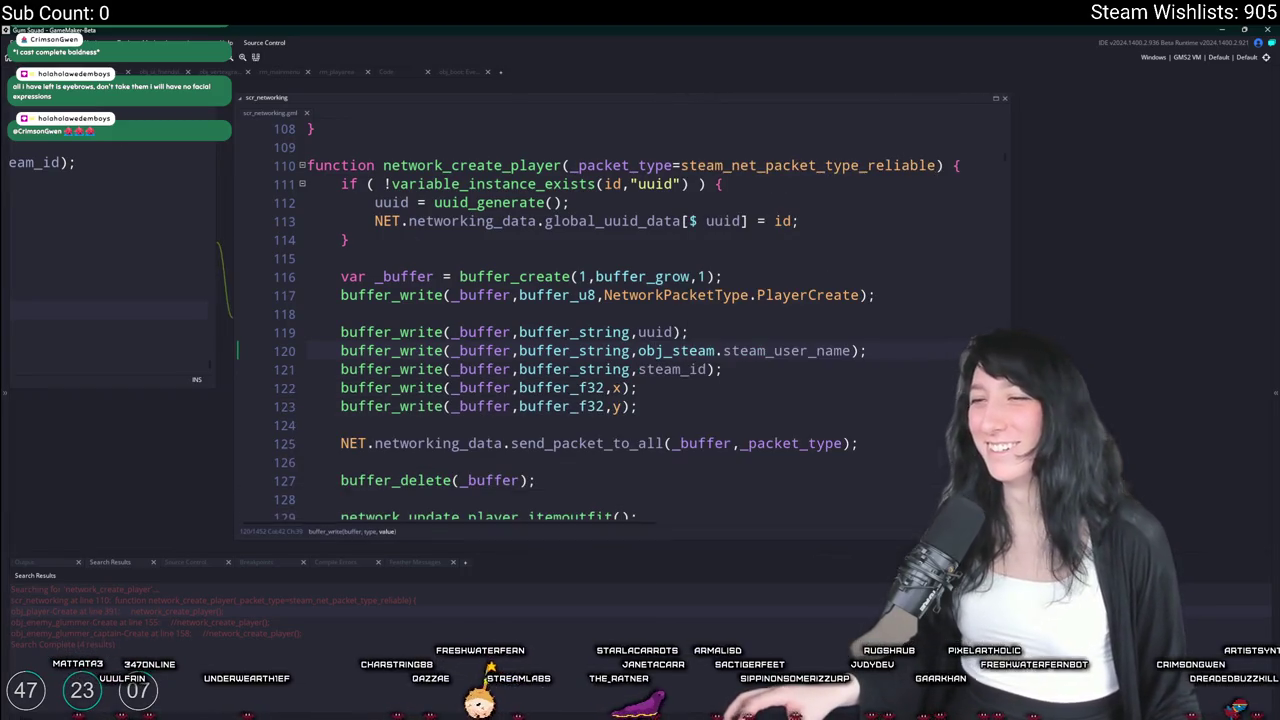
{"action": "left_click", "coordinate": [830, 406]}
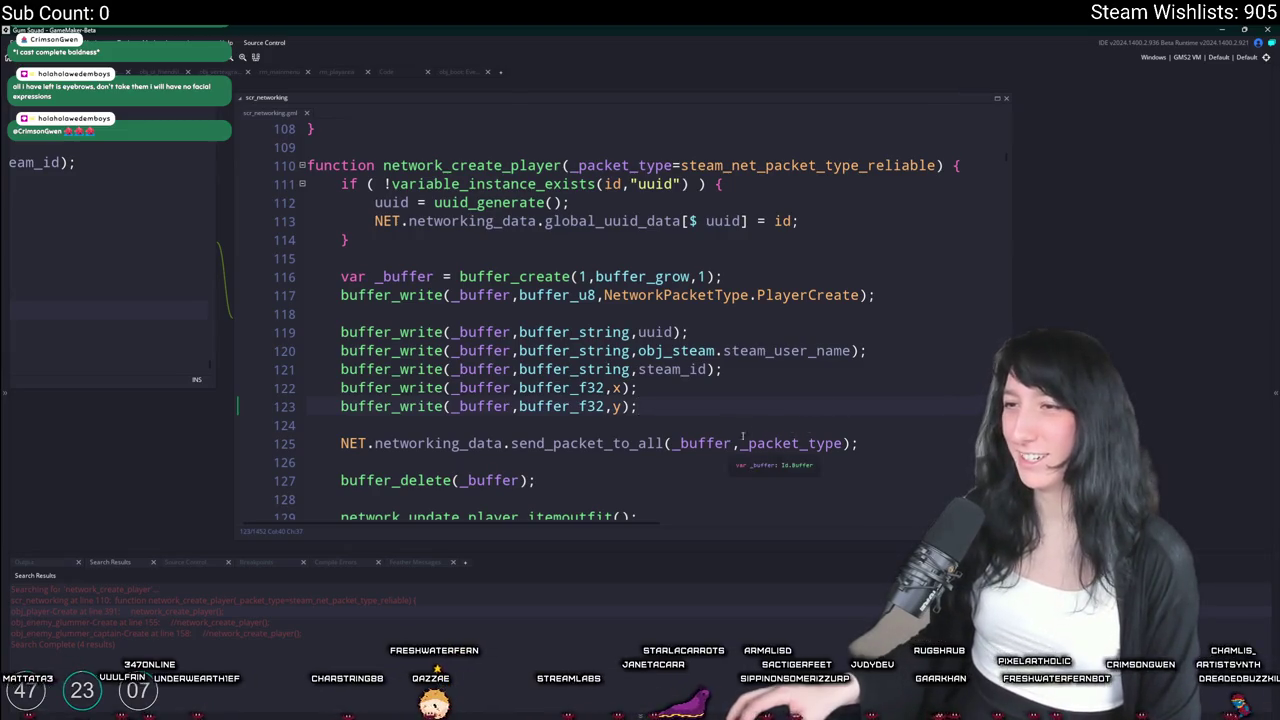
{"action": "double_click", "coordinate": [658, 443]}
{"action": "key", "text": "ctrl+f"}
{"action": "left_click", "coordinate": [979, 137]}
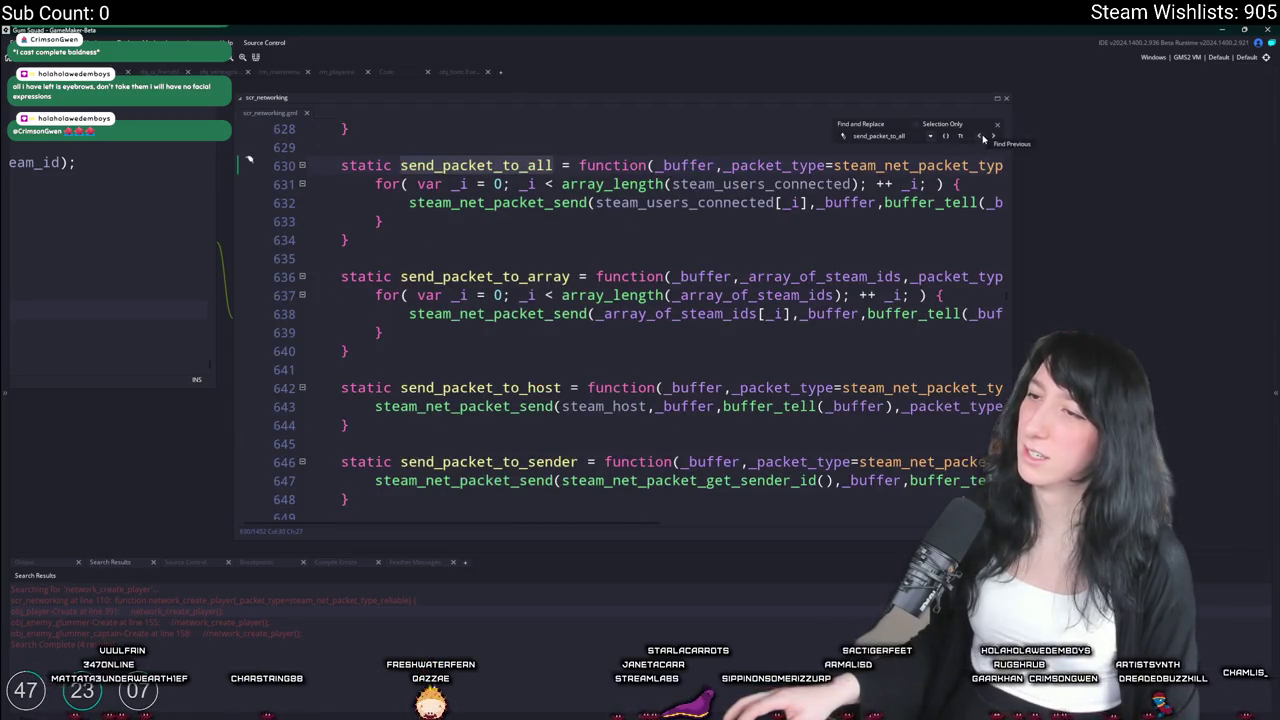
{"action": "left_click", "coordinate": [777, 202]}
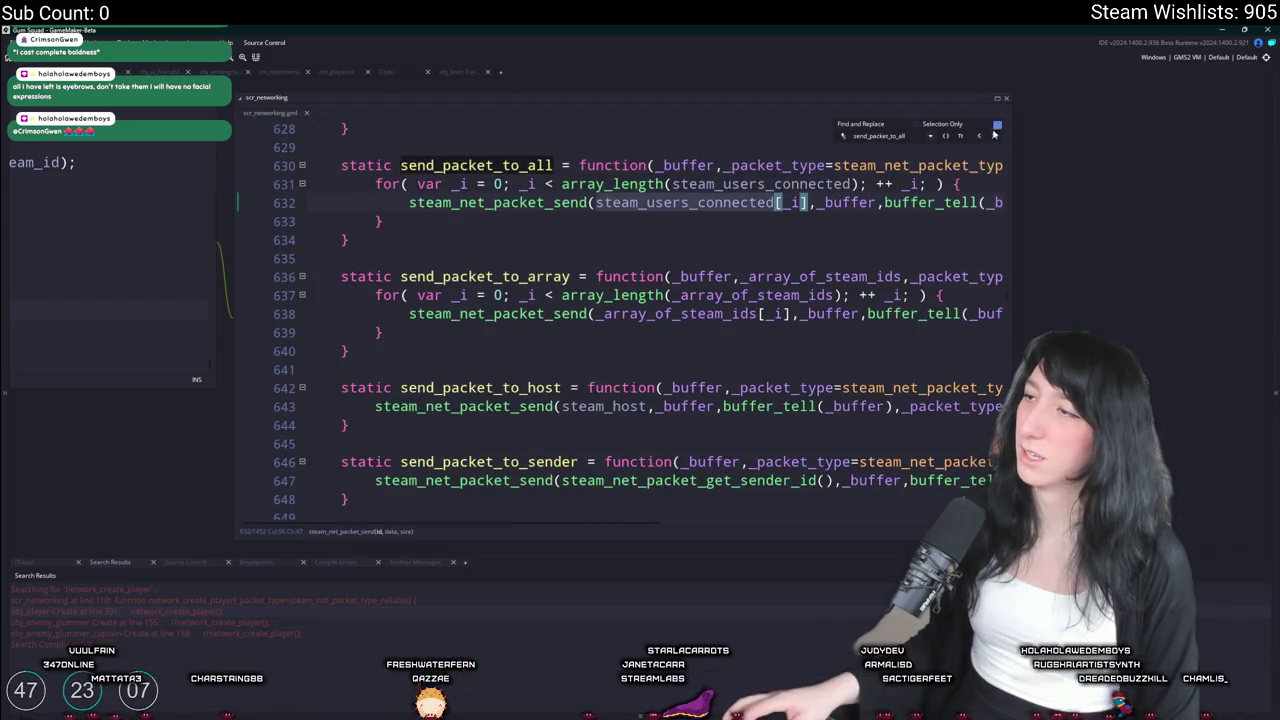
{"action": "key", "text": "alt+Left"}
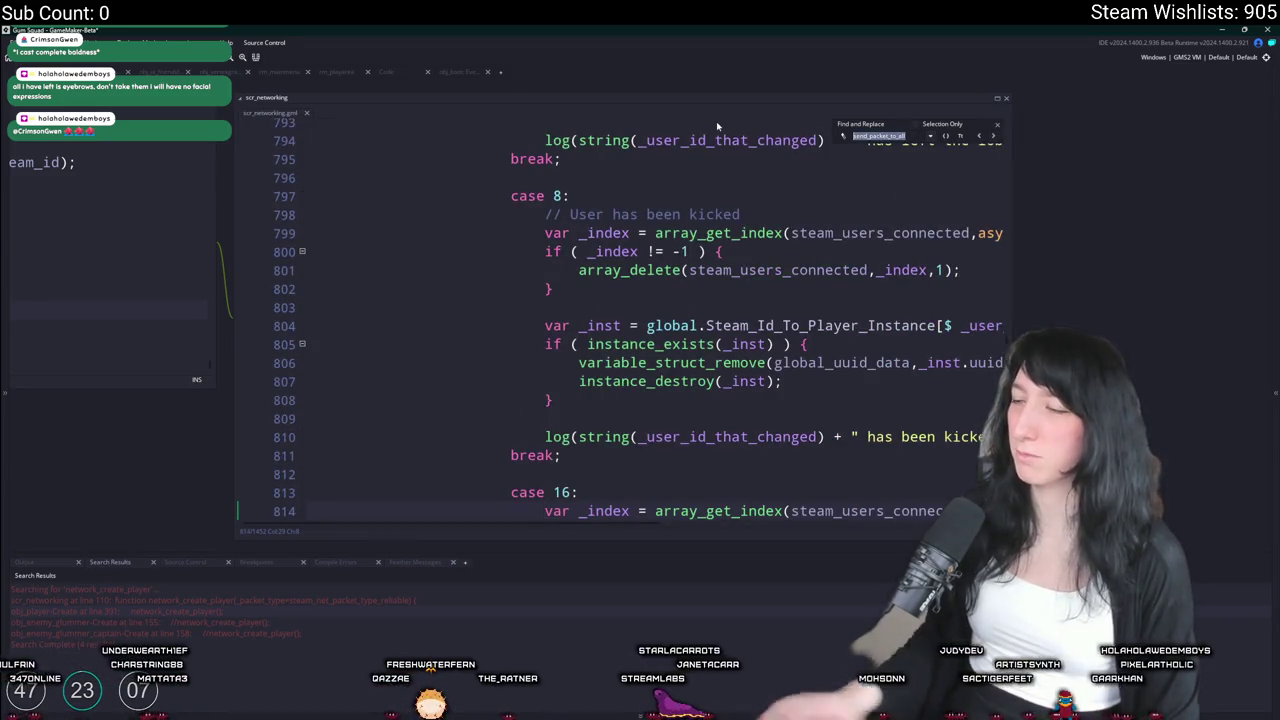
{"action": "key", "text": "alt+Left"}
Search the script for playercreate and step through its matches back to line 117
{"action": "type", "text": "playercreate"}
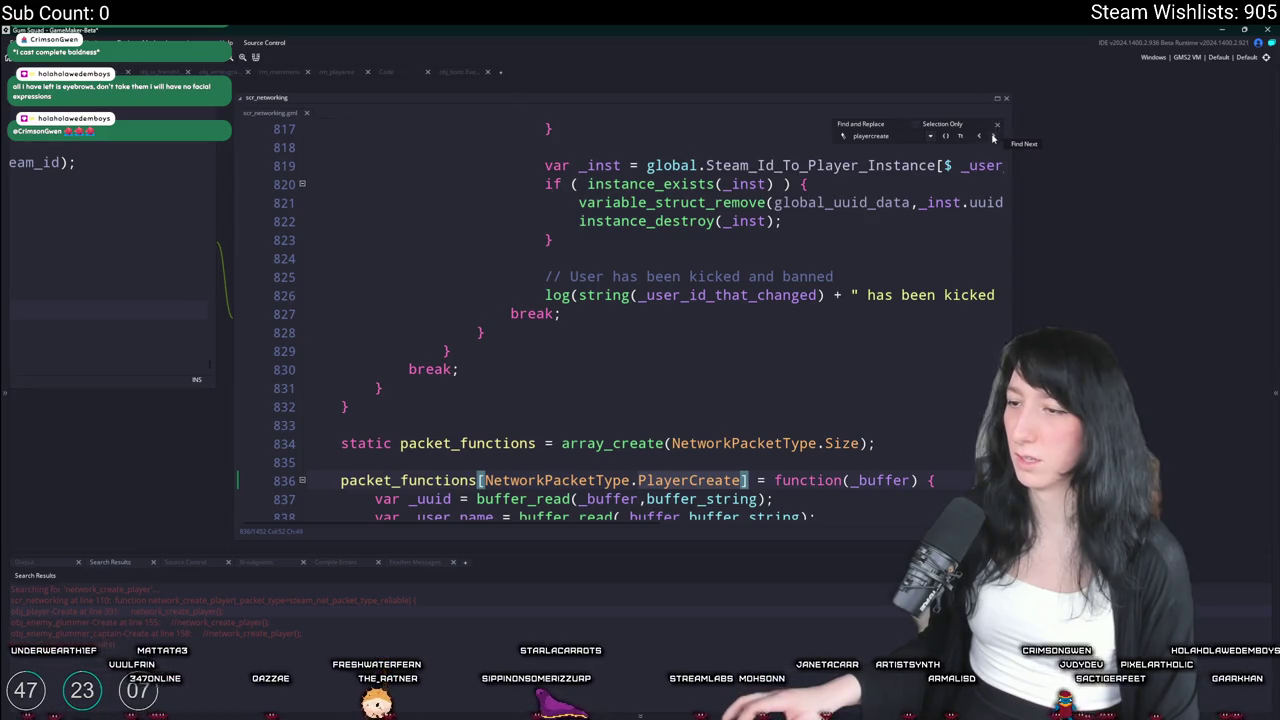
{"action": "left_click", "coordinate": [993, 137]}
{"action": "left_click", "coordinate": [993, 137]}
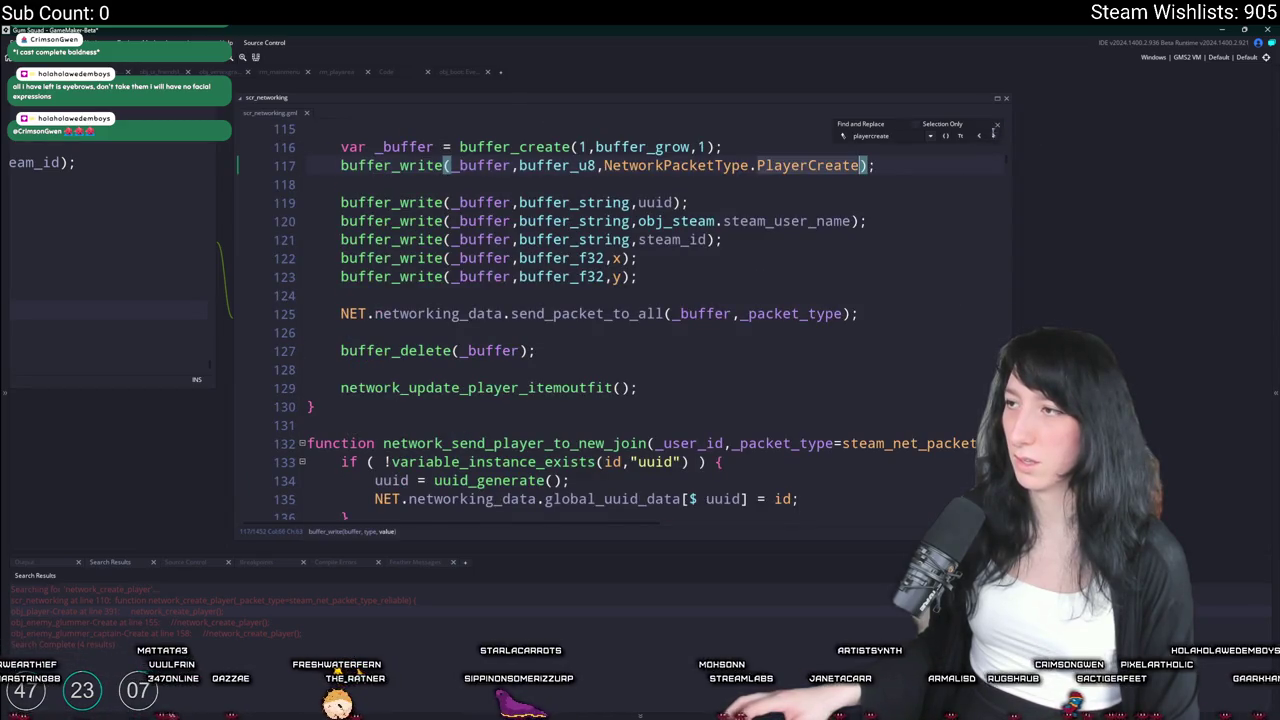
{"action": "left_click", "coordinate": [993, 133]}
{"action": "left_click", "coordinate": [993, 133]}
{"action": "scroll", "coordinate": [916, 220], "scroll_direction": "up", "scroll_amount": 1}
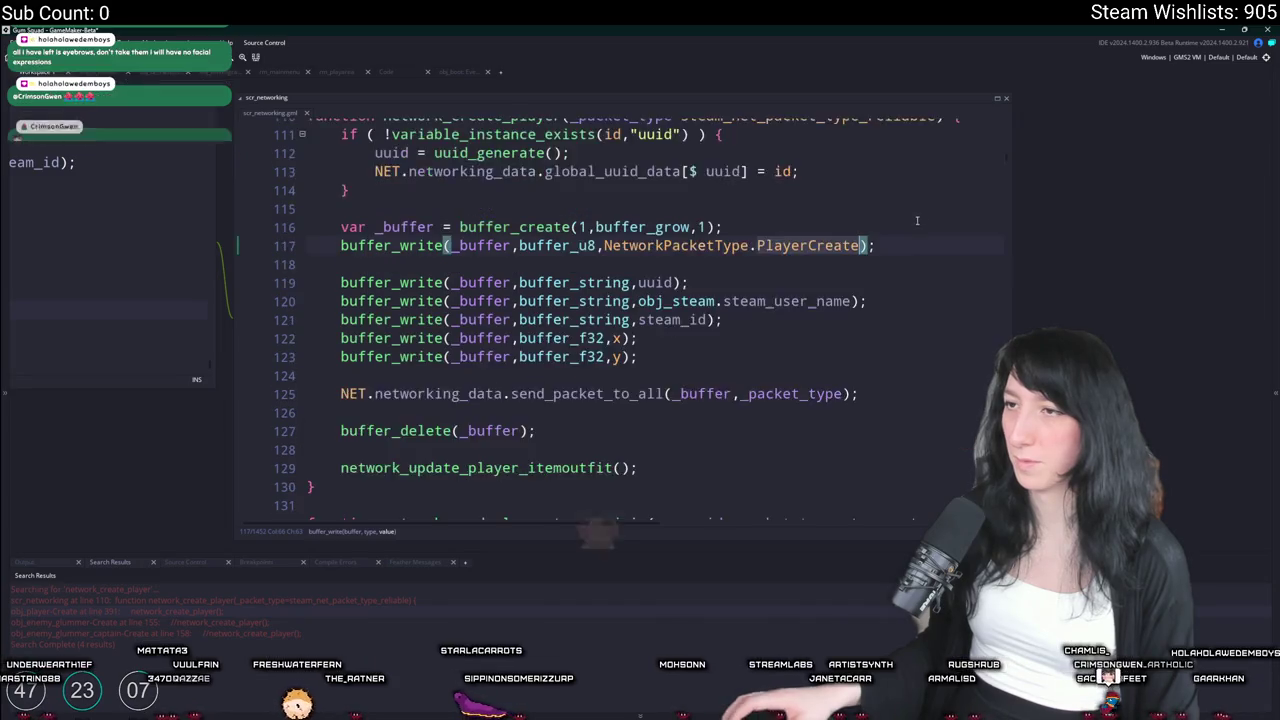
{"action": "scroll", "coordinate": [916, 220], "scroll_direction": "up", "scroll_amount": 1}
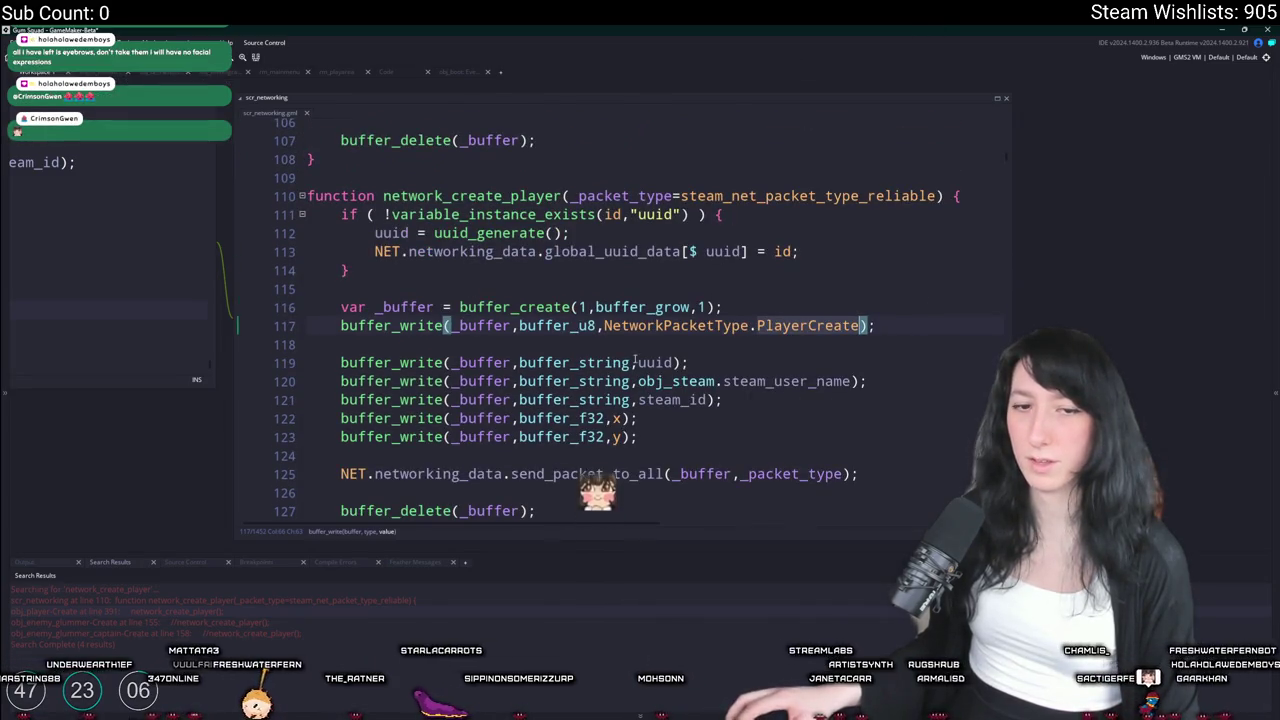
{"action": "scroll", "coordinate": [634, 362], "scroll_direction": "down", "scroll_amount": 1}
Insert show_message(steam_users_connected); on a new line before the packet send
{"action": "key", "text": "End"}
{"action": "scroll", "coordinate": [746, 386], "scroll_direction": "right", "scroll_amount": 2}
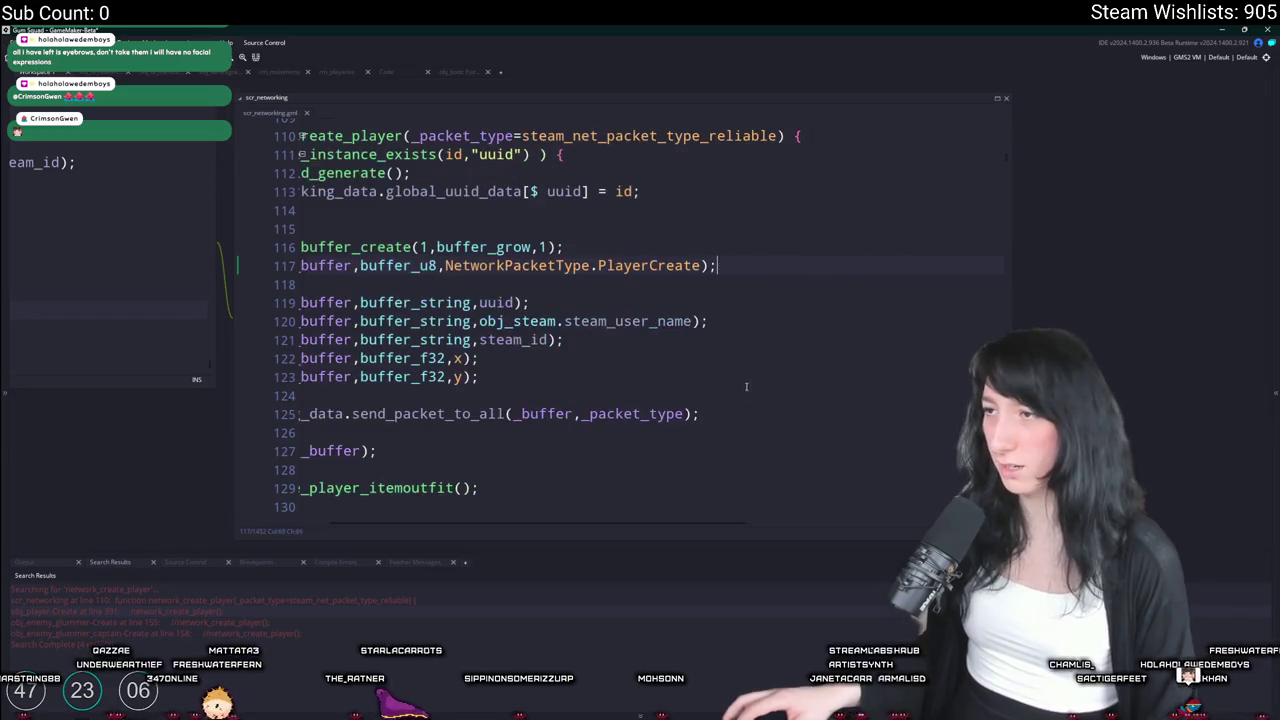
{"action": "left_click", "coordinate": [736, 390]}
{"action": "key", "text": "Return"}
{"action": "key", "text": "Return"}
{"action": "type", "text": "show"}
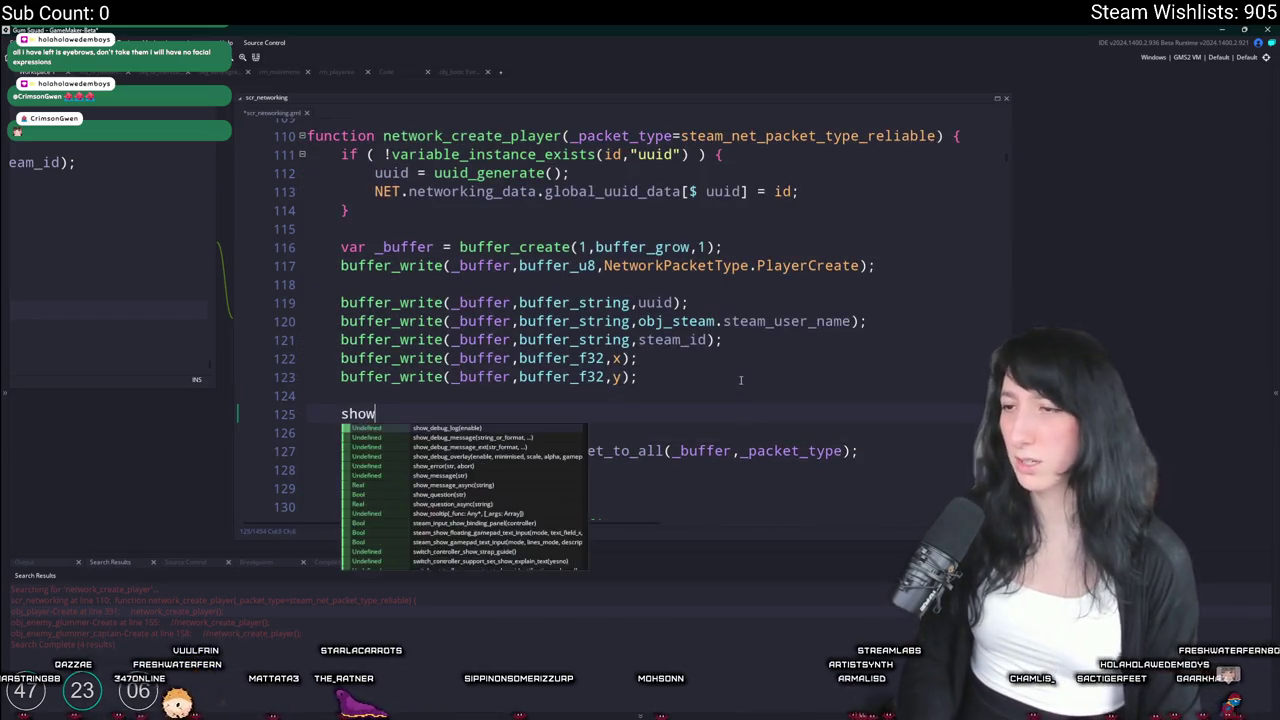
{"action": "type", "text": "_message(steam_users_connected);"}
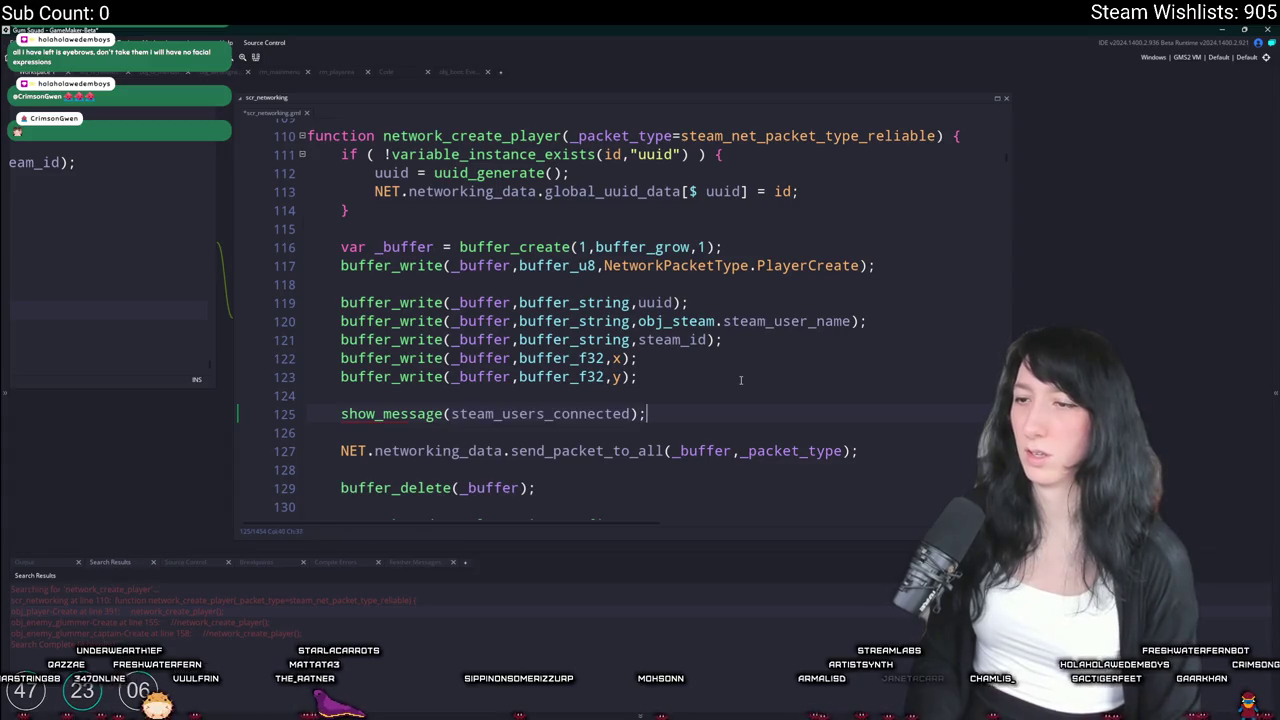
Prefix steam_users_connected with NET.networking_data. on line 125, then build and run with F5
{"action": "left_click_drag", "start_coordinate": [507, 450], "coordinate": [340, 450]}
{"action": "key", "text": "ctrl+c"}
{"action": "left_click", "coordinate": [451, 413]}
{"action": "key", "text": "ctrl+v"}
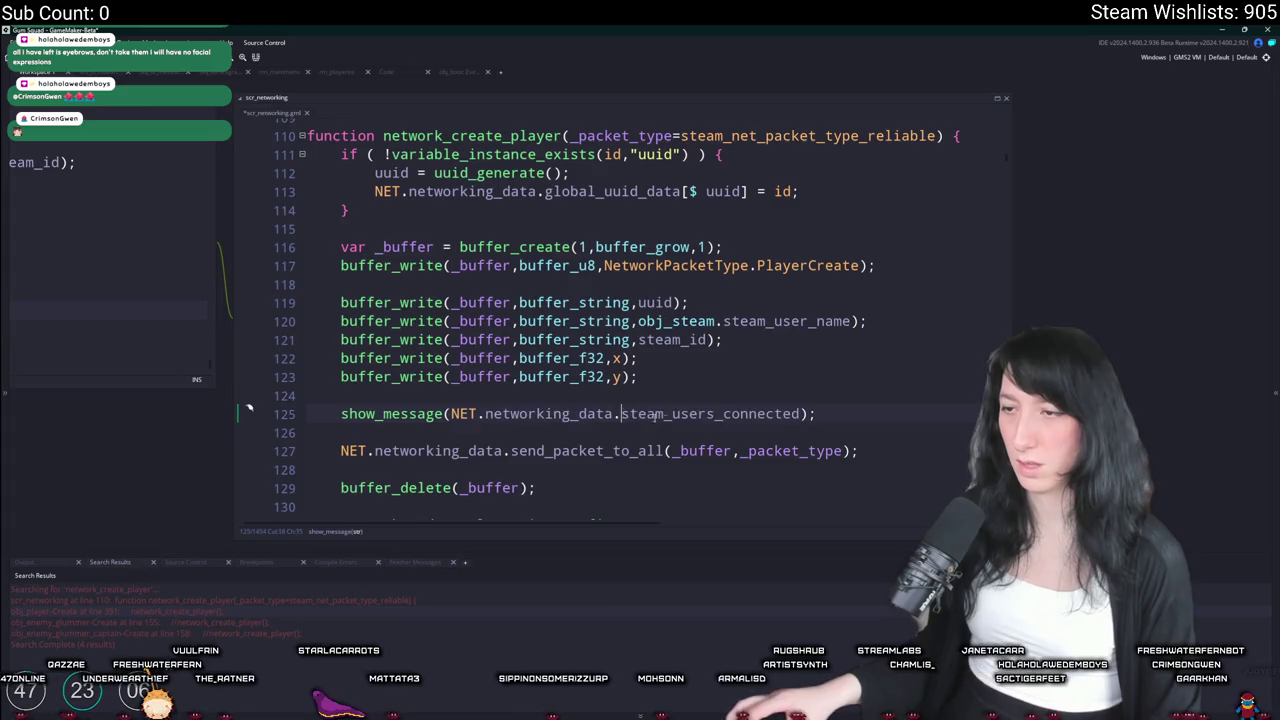
{"action": "left_click", "coordinate": [887, 435]}
{"action": "key", "text": "F5"}
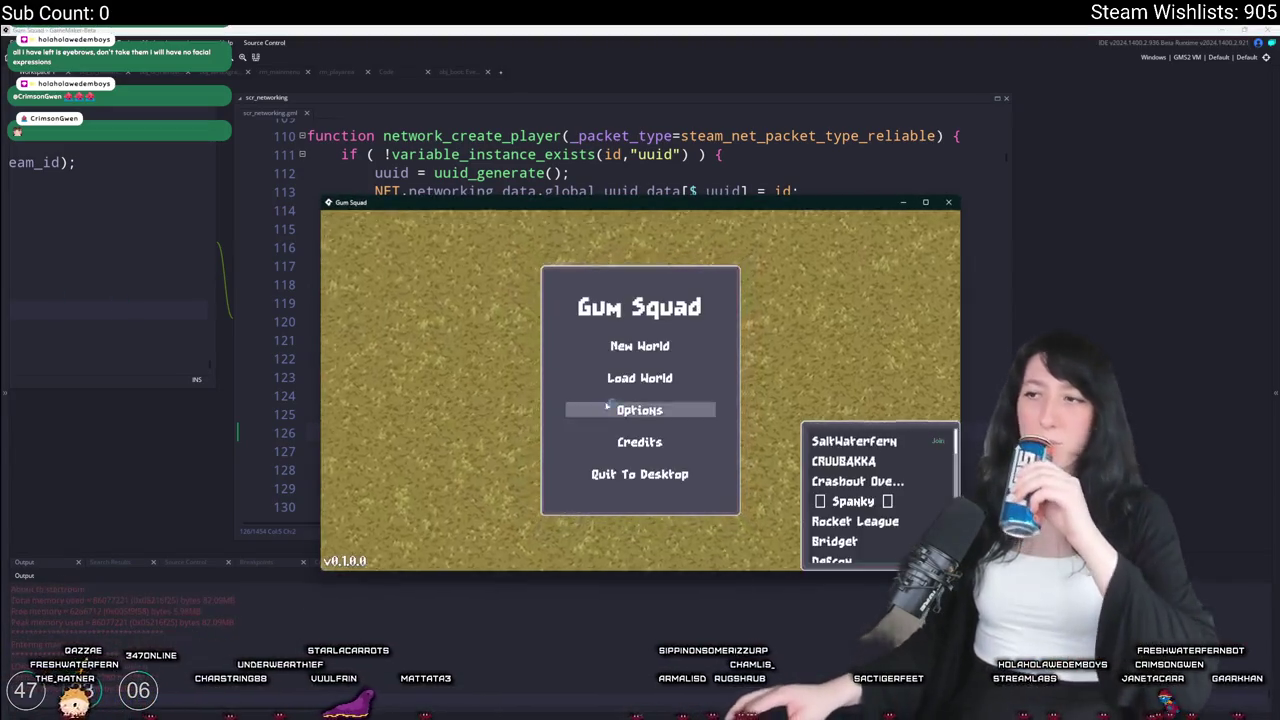
Load a world in the test game, dismiss the Steam ID messages, then pause and close the game
{"action": "left_click", "coordinate": [718, 390]}
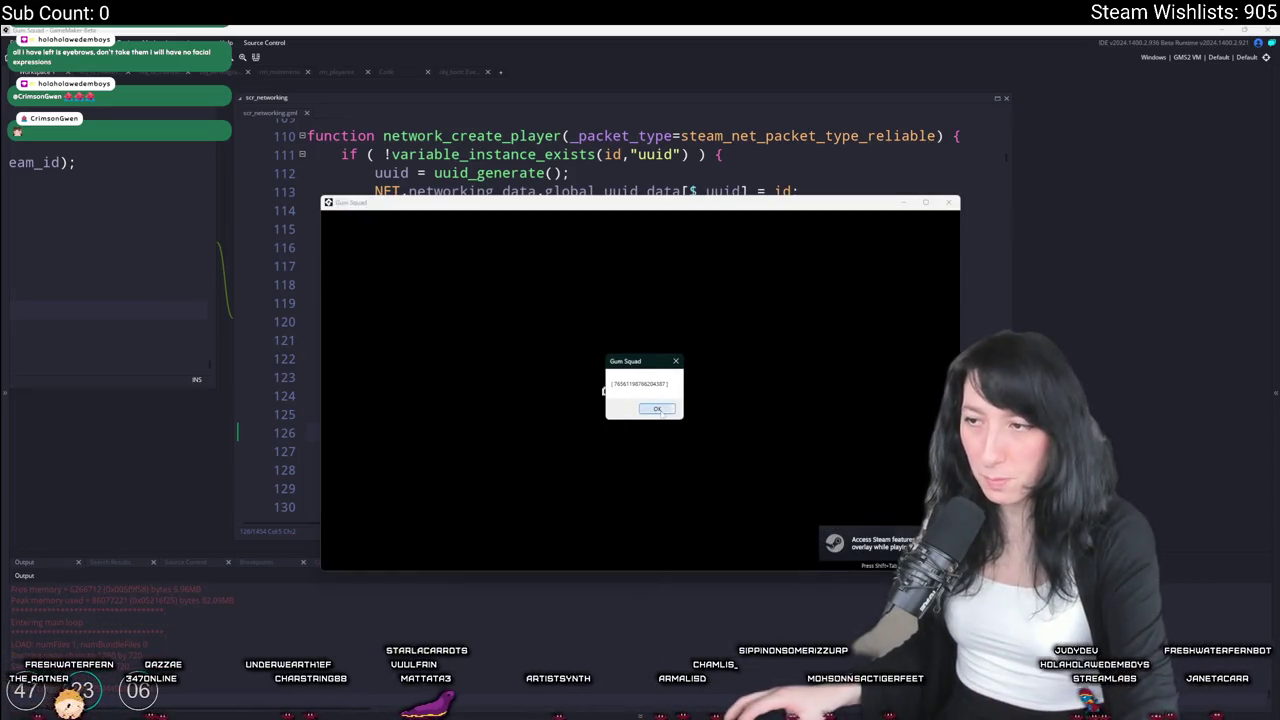
{"action": "left_click", "coordinate": [657, 409]}
{"action": "left_click", "coordinate": [655, 409]}
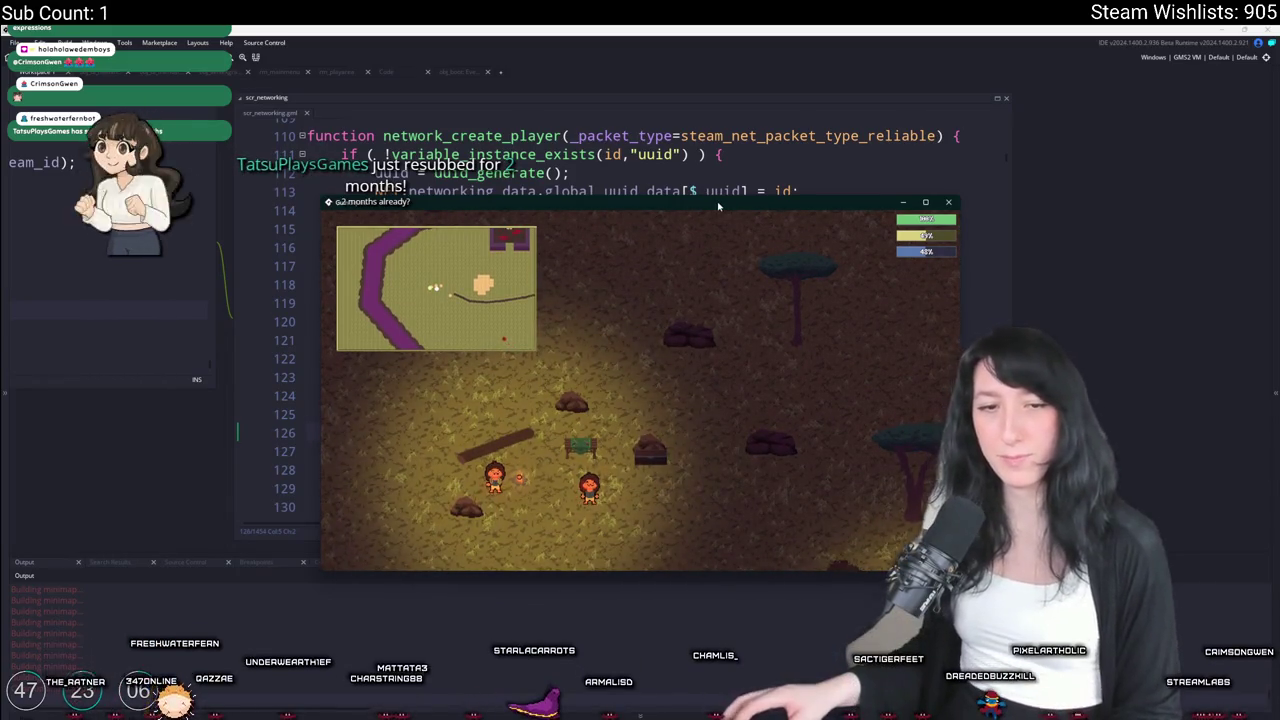
{"action": "double_click", "coordinate": [718, 206]}
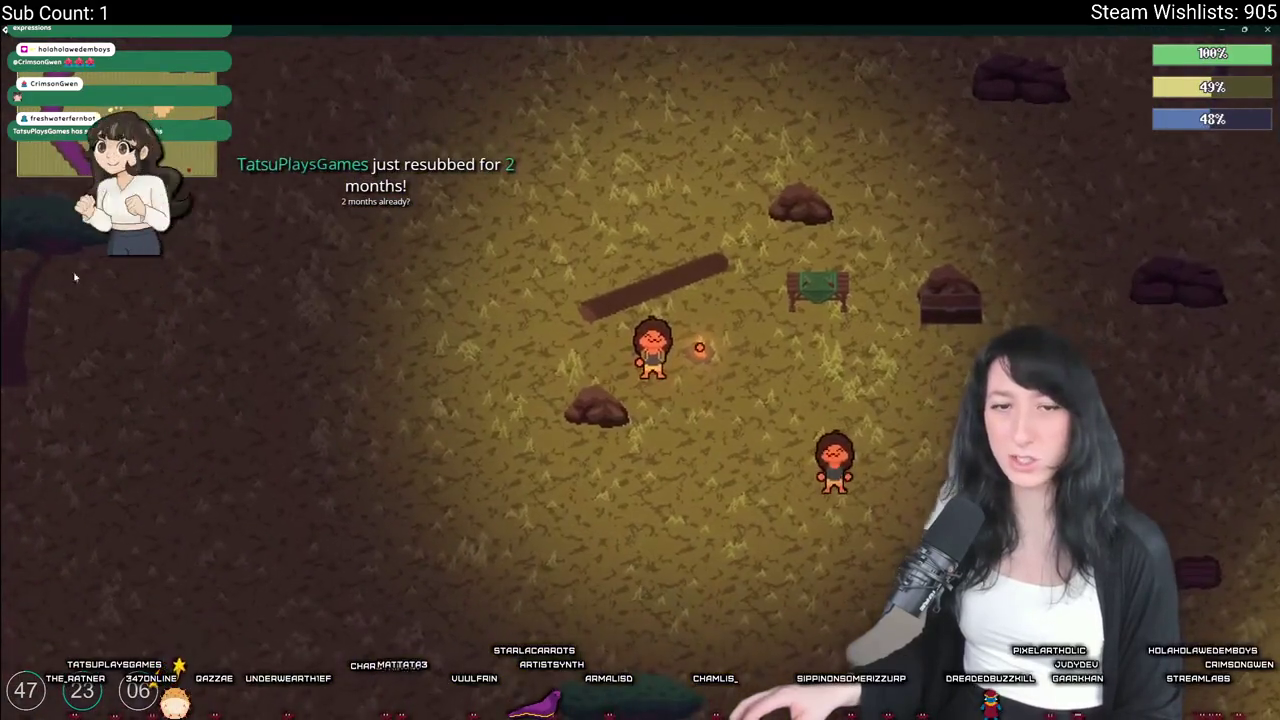
{"action": "key", "text": "Escape"}
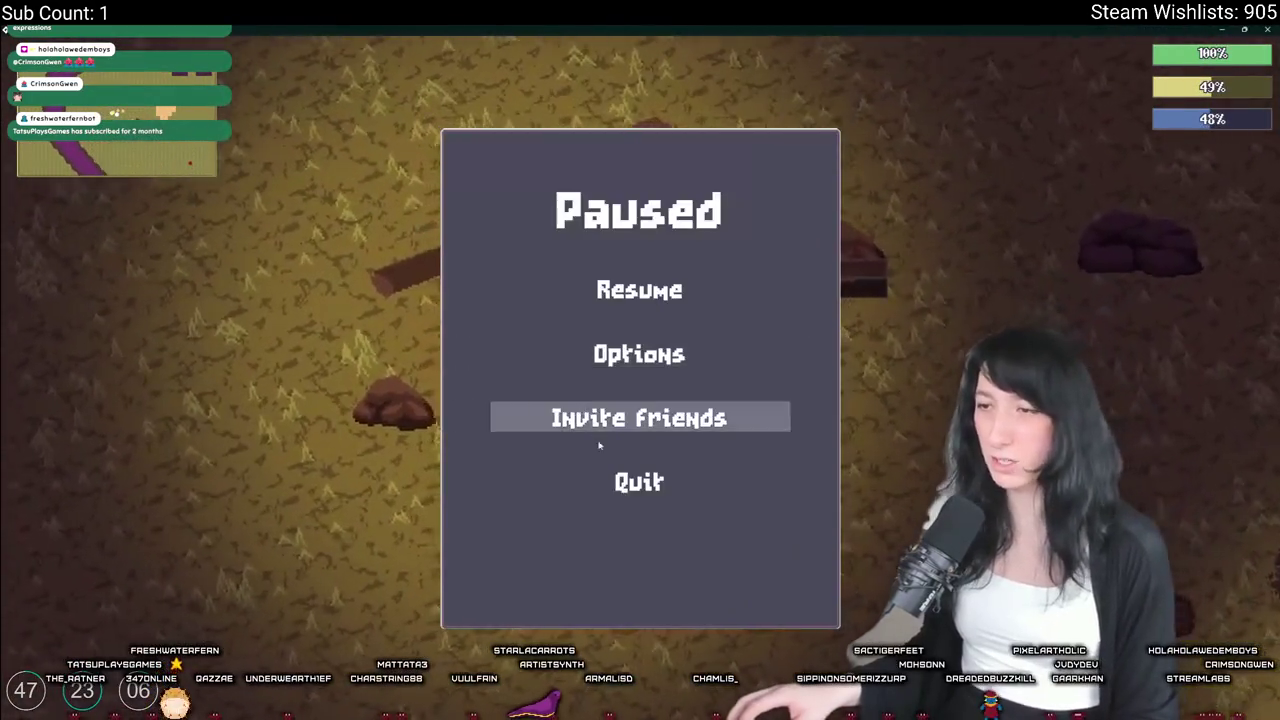
{"action": "left_click", "coordinate": [752, 479]}
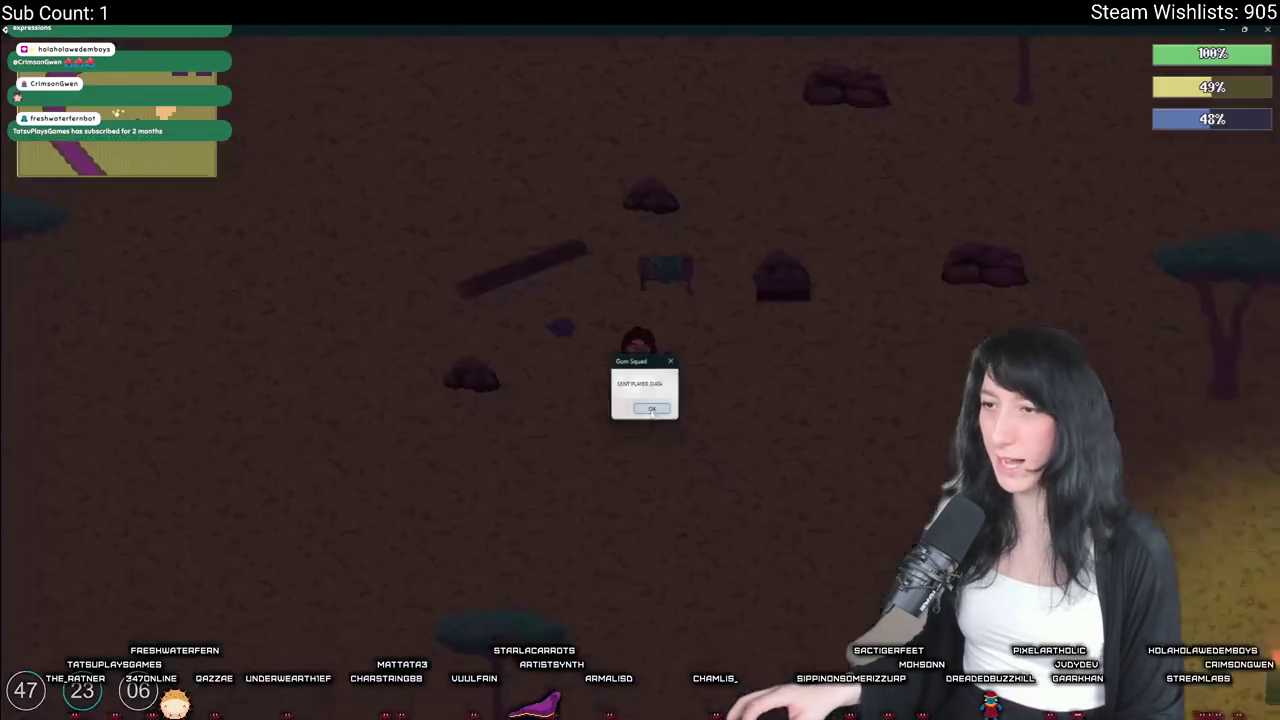
{"action": "left_click", "coordinate": [657, 409]}
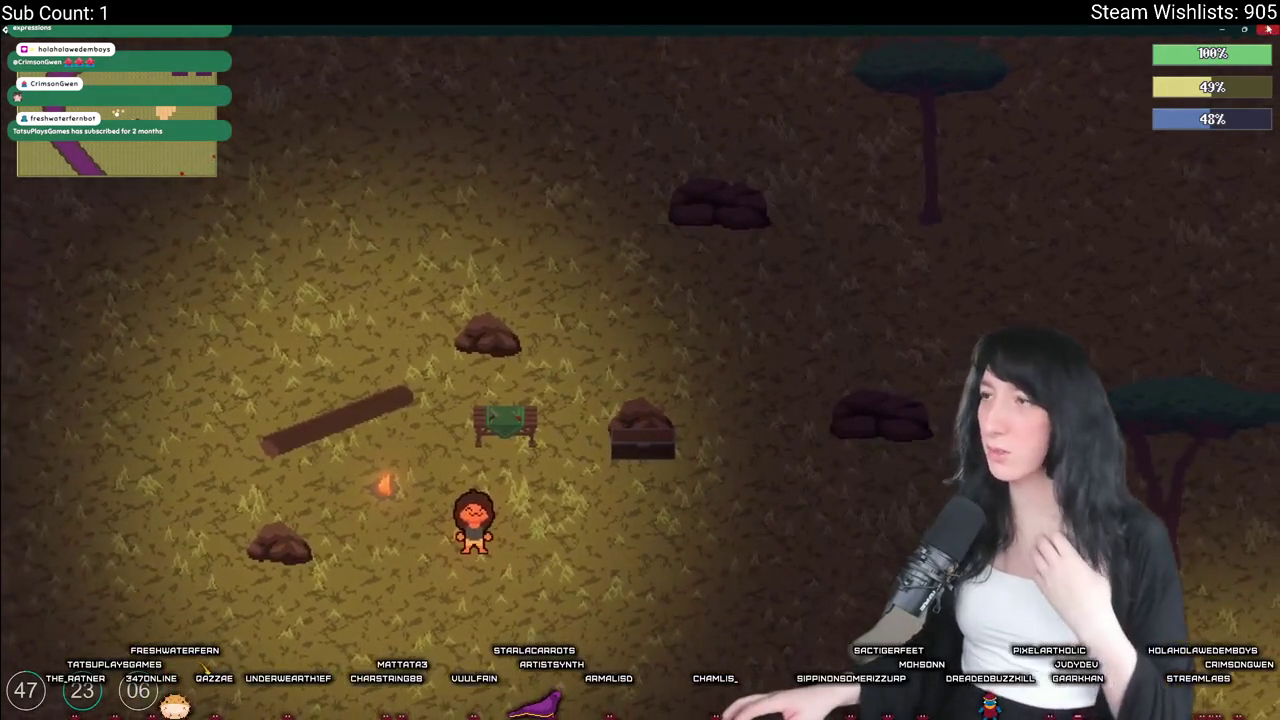
{"action": "left_click", "coordinate": [1264, 30]}
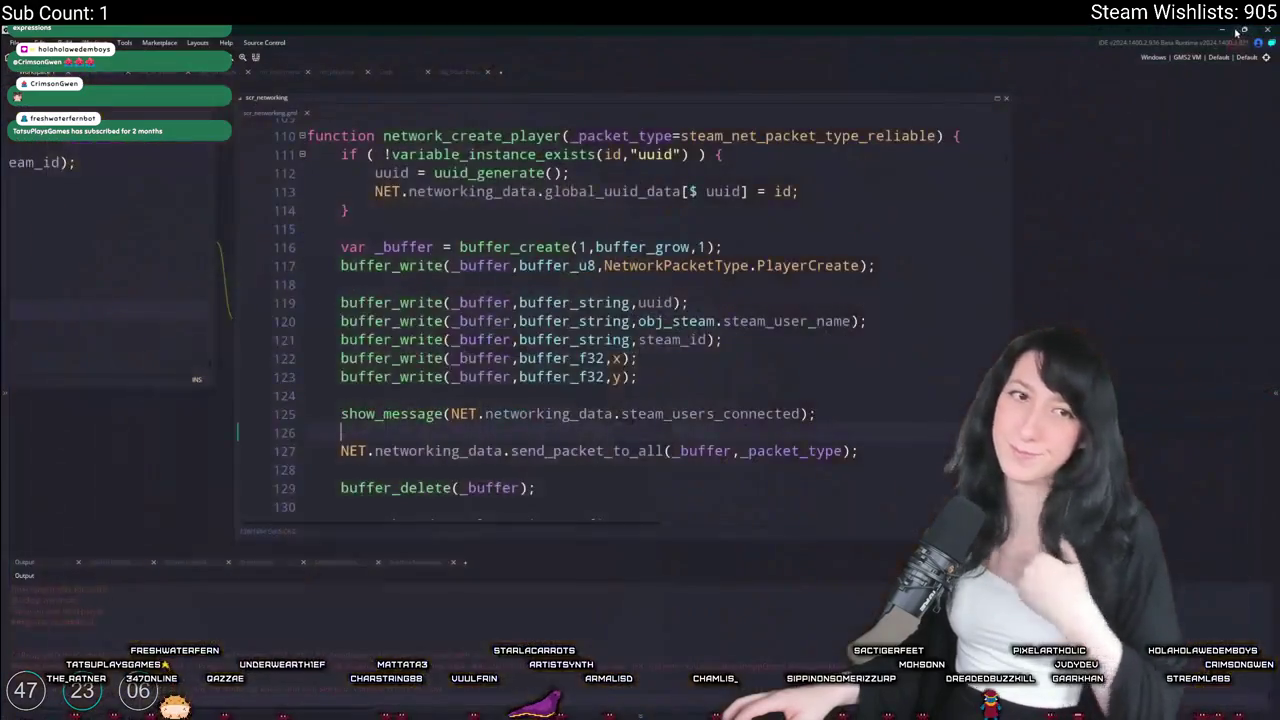
Delete the show_message debug line, then expand the scr_networking editor to full width
{"action": "left_click_drag", "start_coordinate": [850, 409], "coordinate": [869, 375]}
{"action": "key", "text": "BackSpace"}
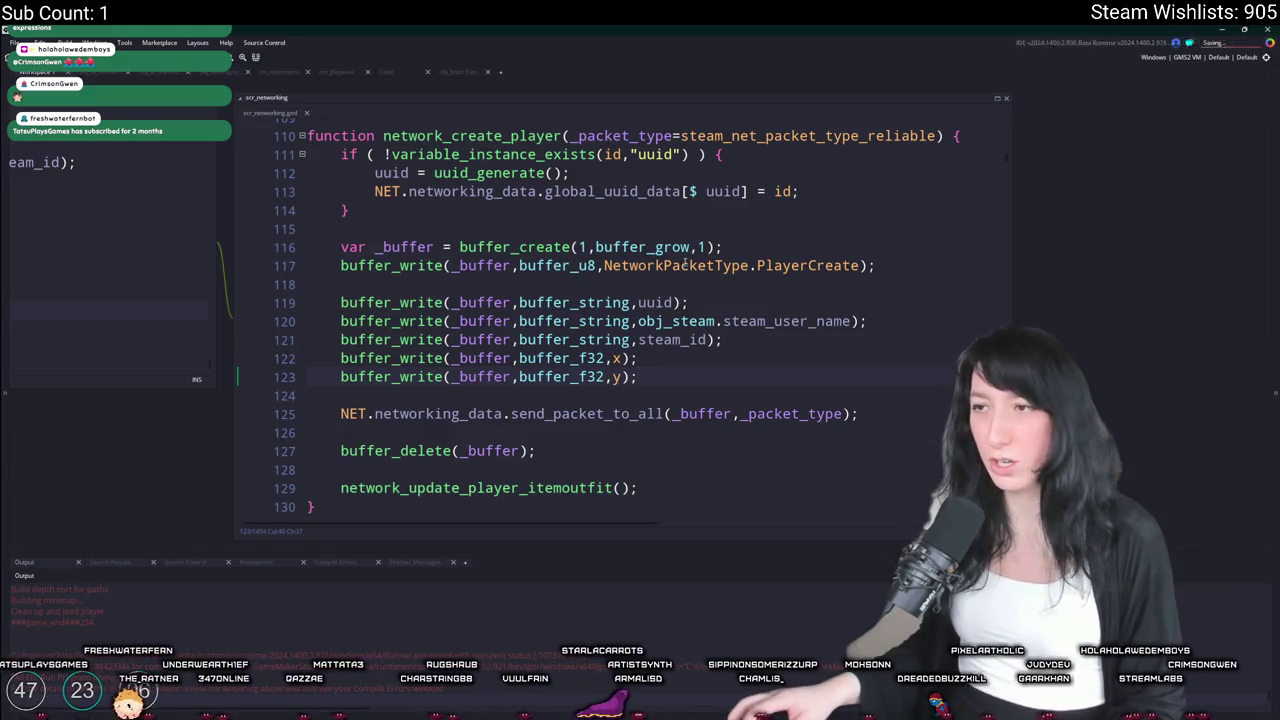
{"action": "left_click", "coordinate": [591, 412]}
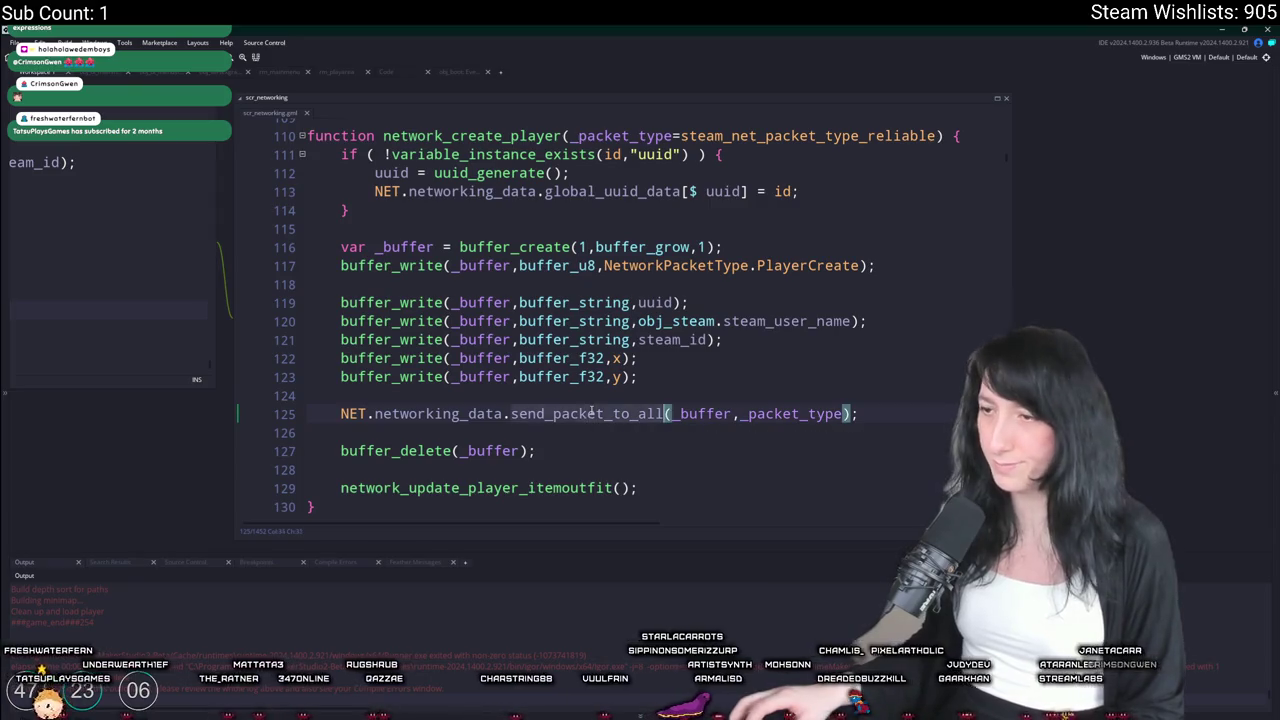
{"action": "scroll", "coordinate": [887, 240], "scroll_direction": "up", "scroll_amount": 1}
{"action": "key", "text": "ctrl+f"}
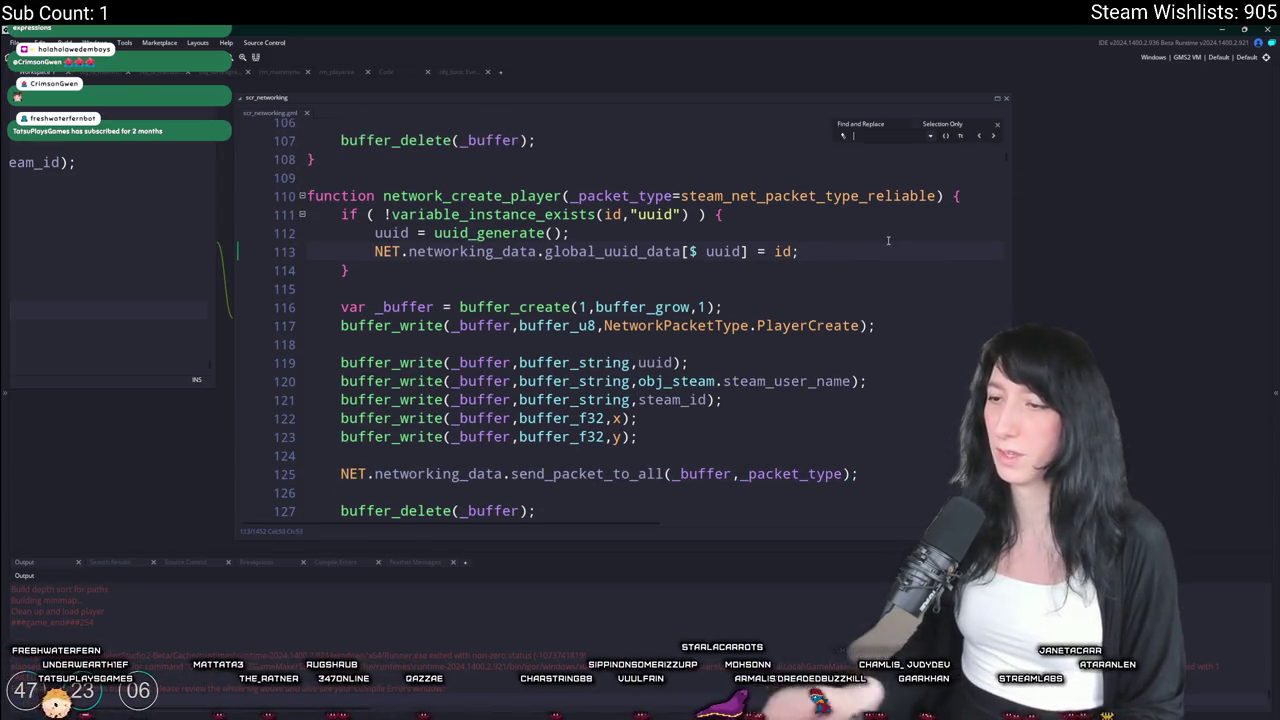
{"action": "type", "text": "send_to_all"}
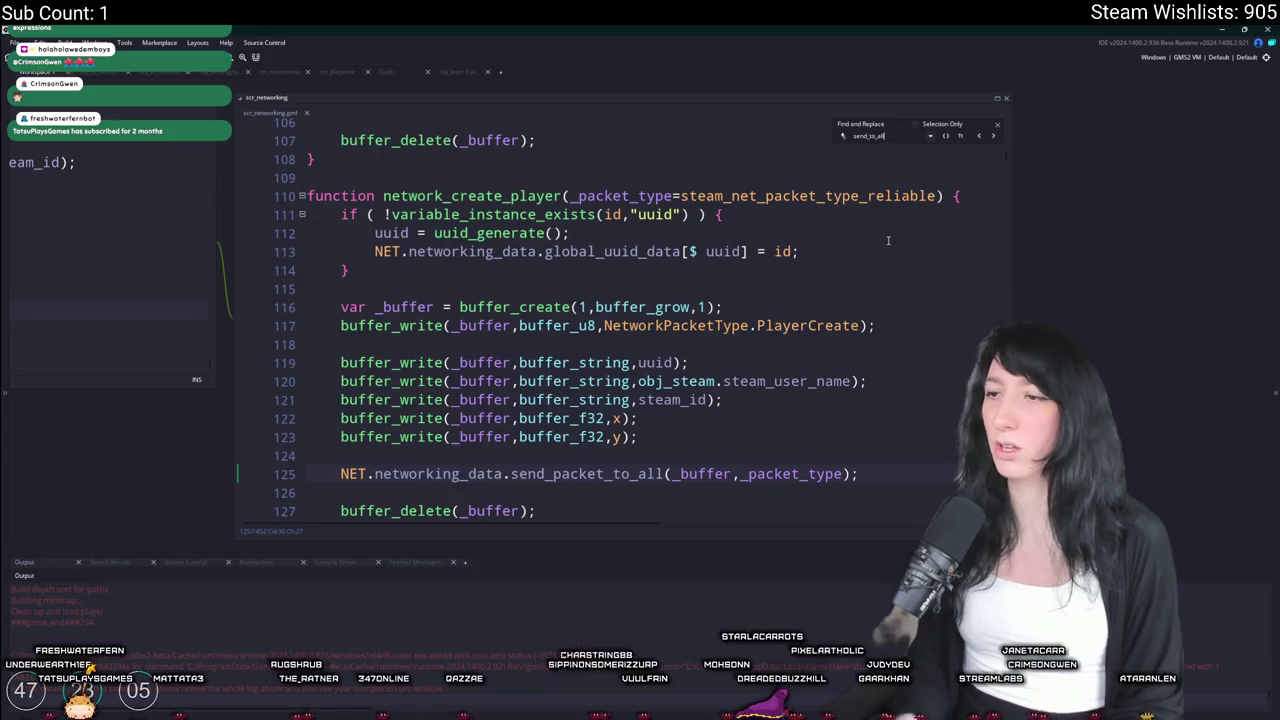
{"action": "left_click", "coordinate": [1000, 122]}
{"action": "left_click", "coordinate": [997, 97]}
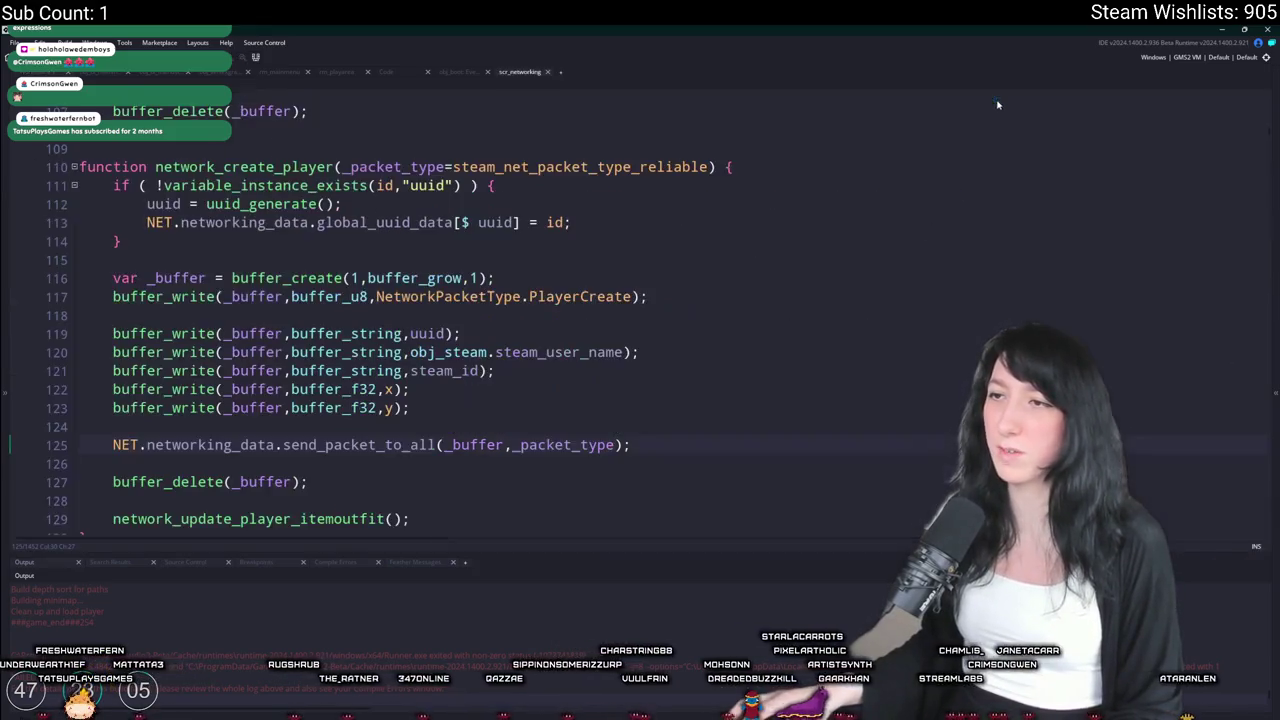
{"action": "scroll", "coordinate": [480, 277], "scroll_direction": "up", "scroll_amount": 3}
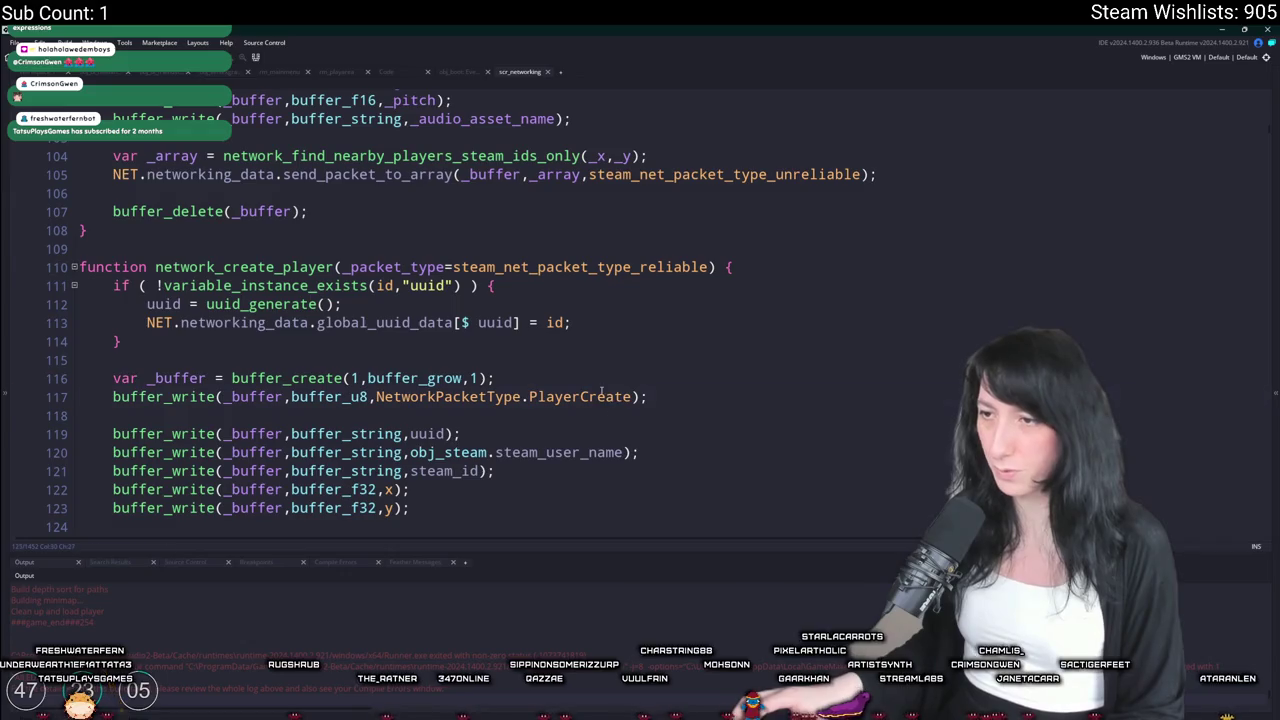
Search for PlayerCreate and step through matches to the PlayerCreate packet handler
{"action": "double_click", "coordinate": [580, 397]}
{"action": "key", "text": "ctrl+f"}
{"action": "left_click", "coordinate": [1242, 107]}
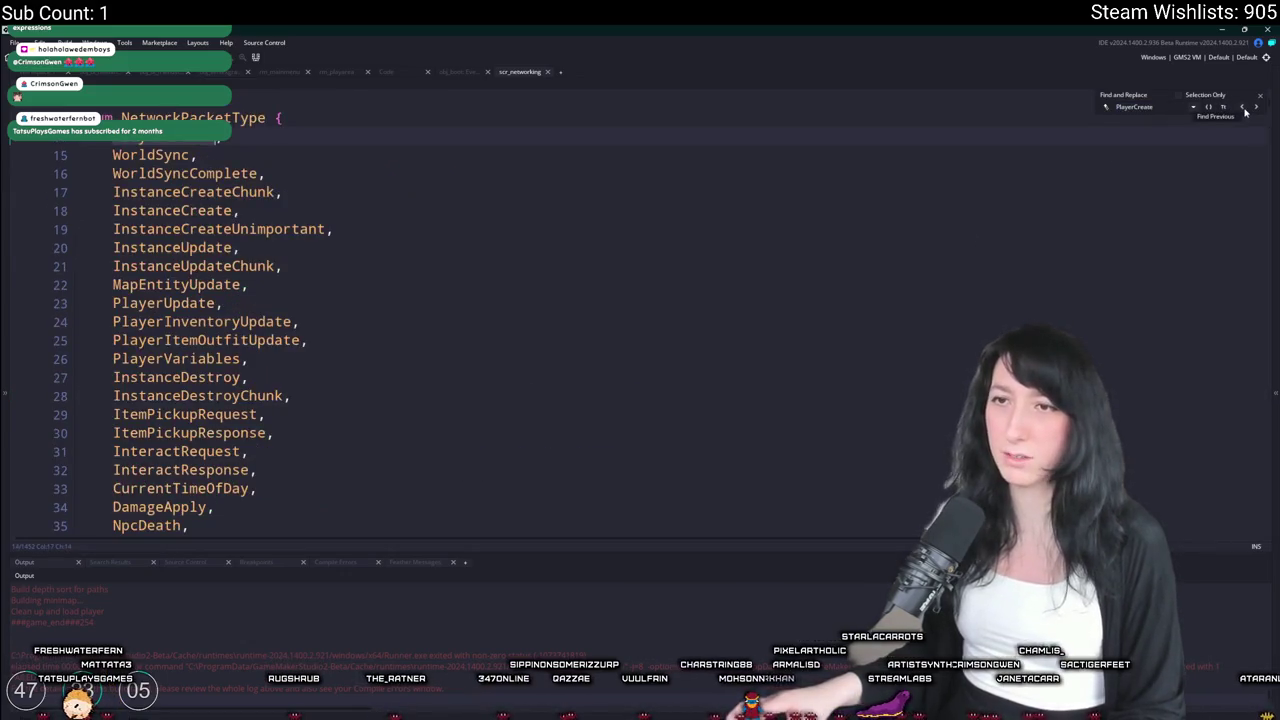
{"action": "left_click", "coordinate": [1243, 107]}
{"action": "left_click", "coordinate": [453, 192]}
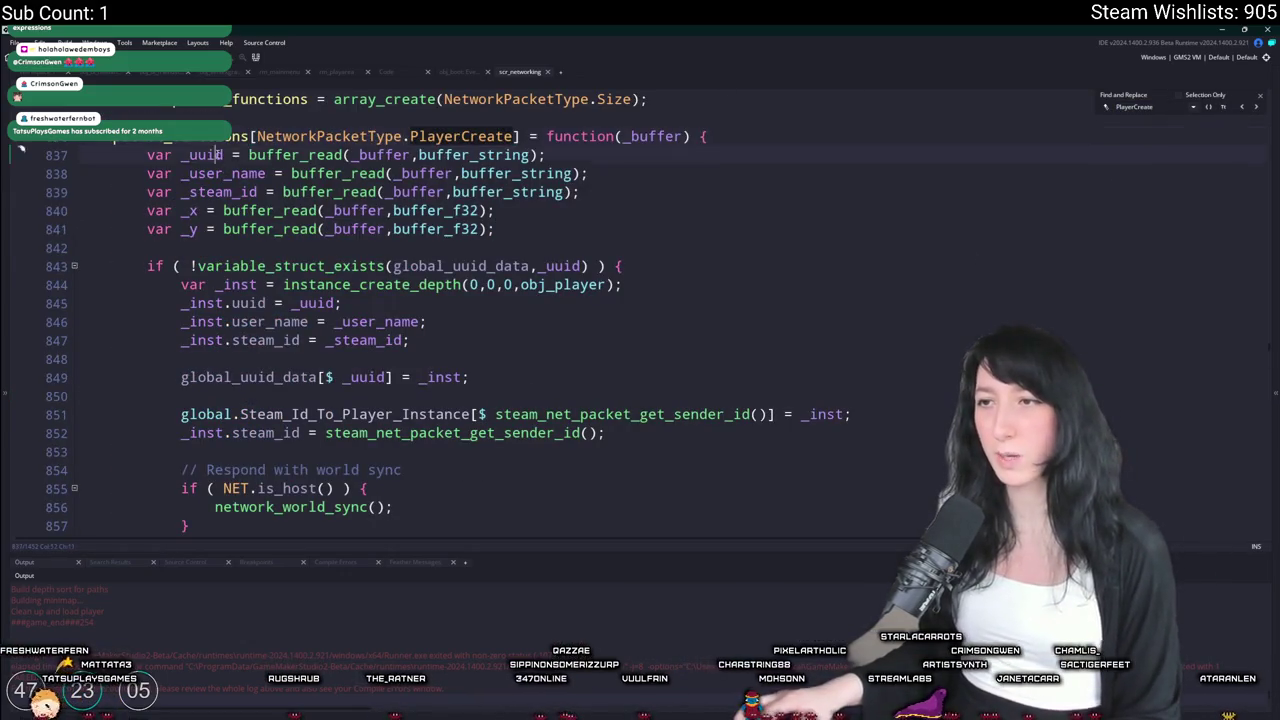
{"action": "left_click", "coordinate": [1262, 101]}
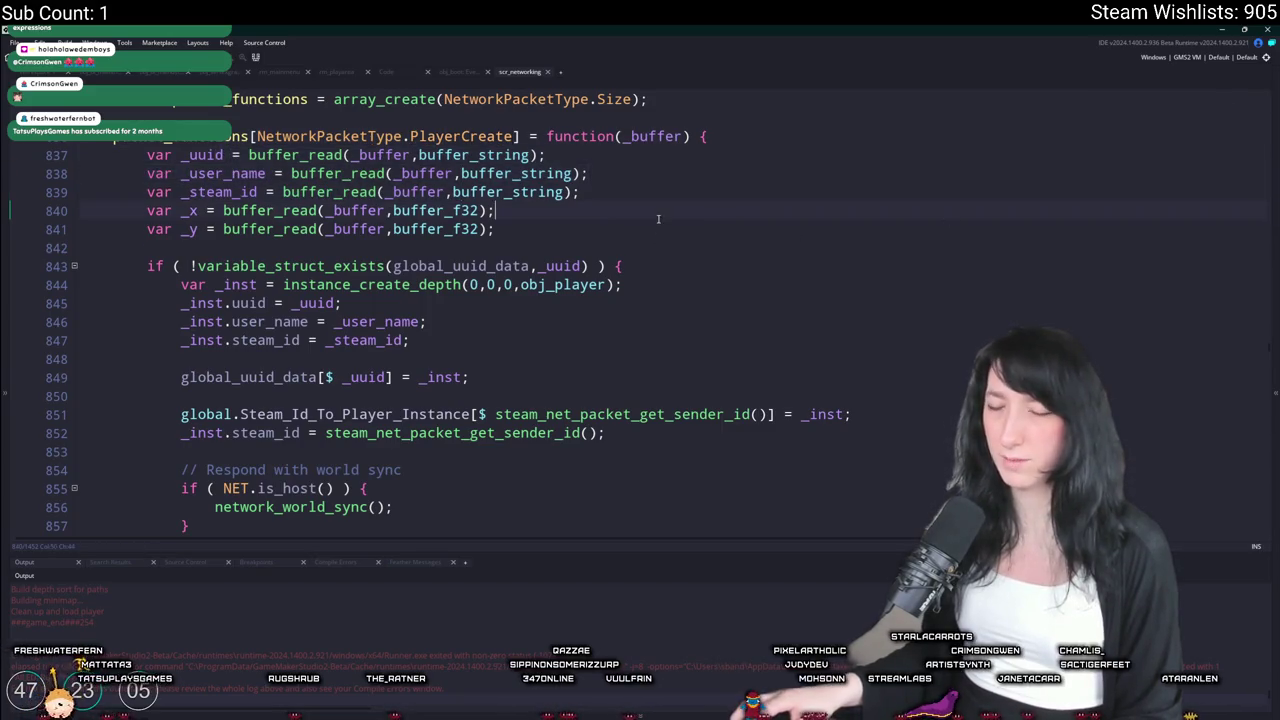
{"action": "scroll", "coordinate": [409, 29], "scroll_direction": "down", "scroll_amount": 1}
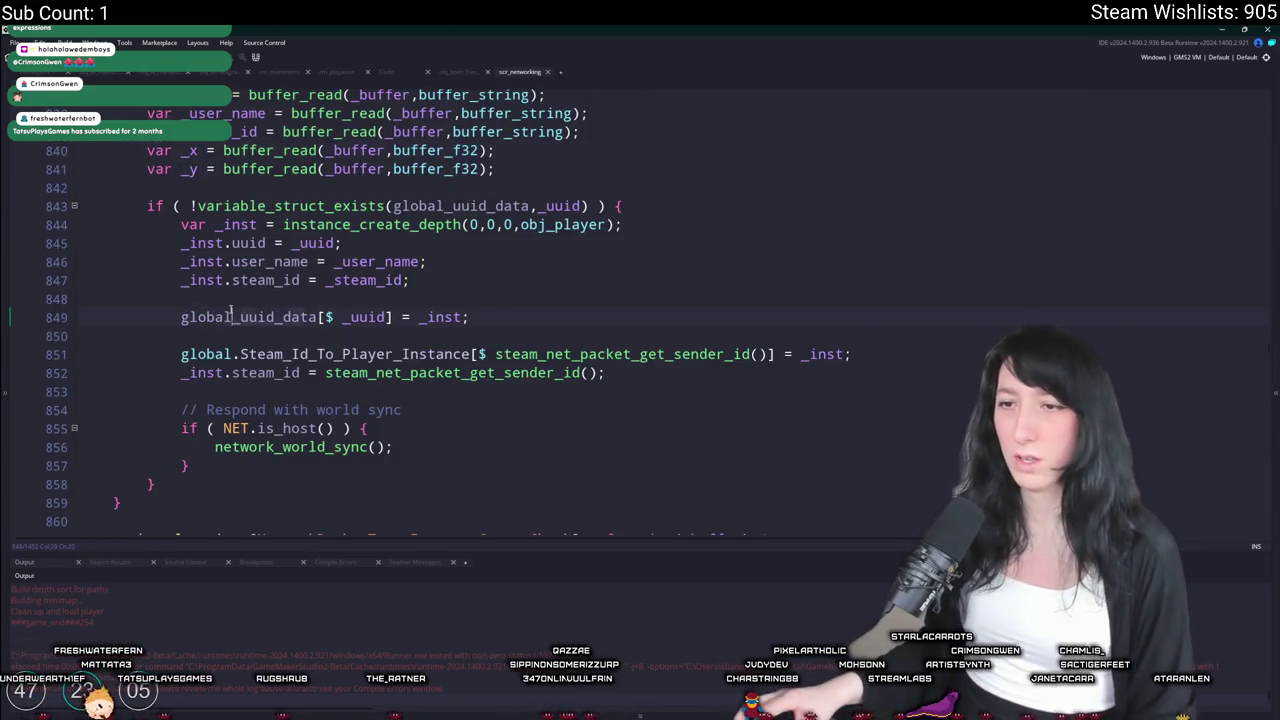
{"action": "left_click_drag", "start_coordinate": [181, 354], "coordinate": [470, 356]}
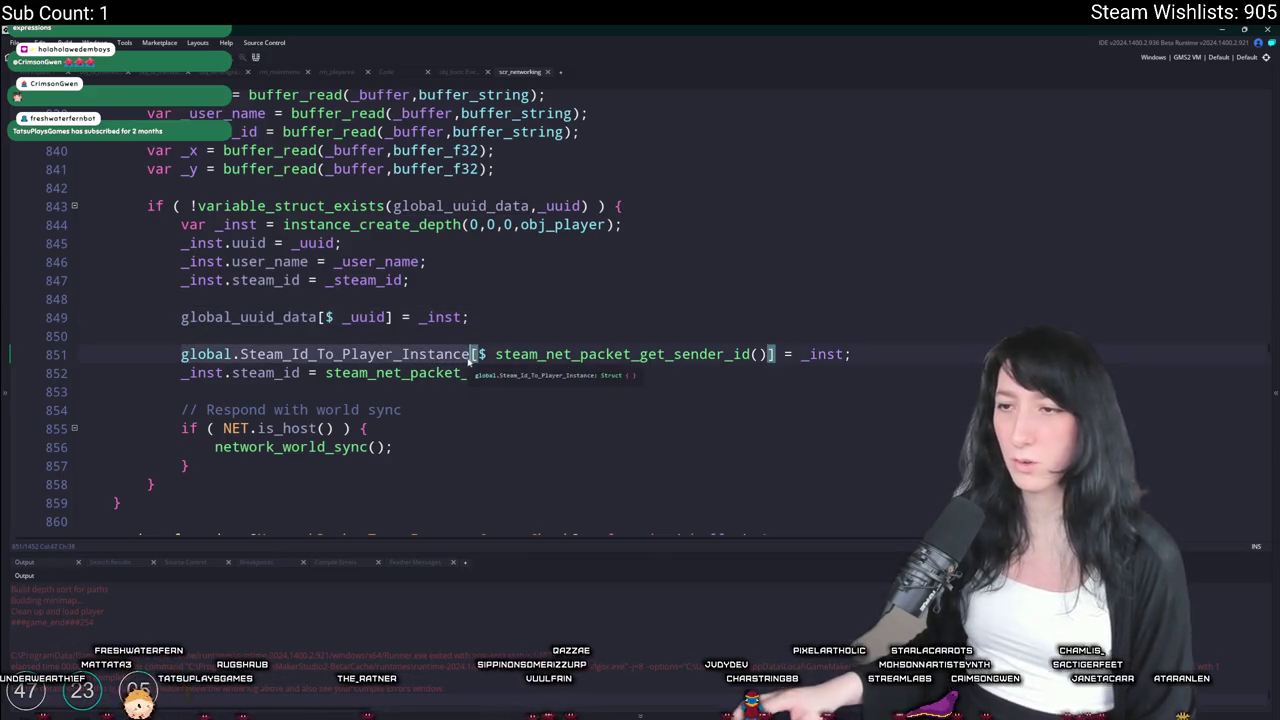
{"action": "scroll", "coordinate": [333, 446], "scroll_direction": "down", "scroll_amount": 1}
{"action": "scroll", "coordinate": [333, 446], "scroll_direction": "up", "scroll_amount": 2}
Start a show_message line after the steam_id assignment and add show_message(_uuid); above the if check
{"action": "left_click", "coordinate": [650, 392]}
{"action": "key", "text": "Return"}
{"action": "key", "text": "Return"}
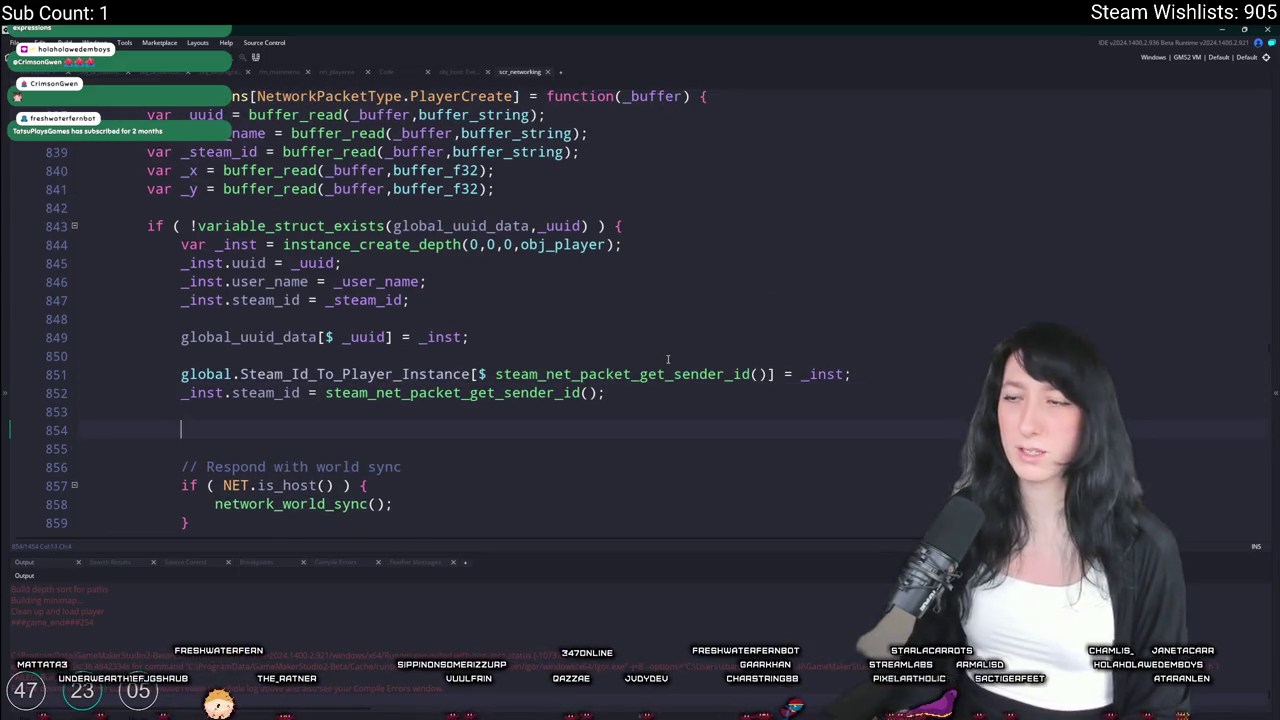
{"action": "type", "text": "show_message("}
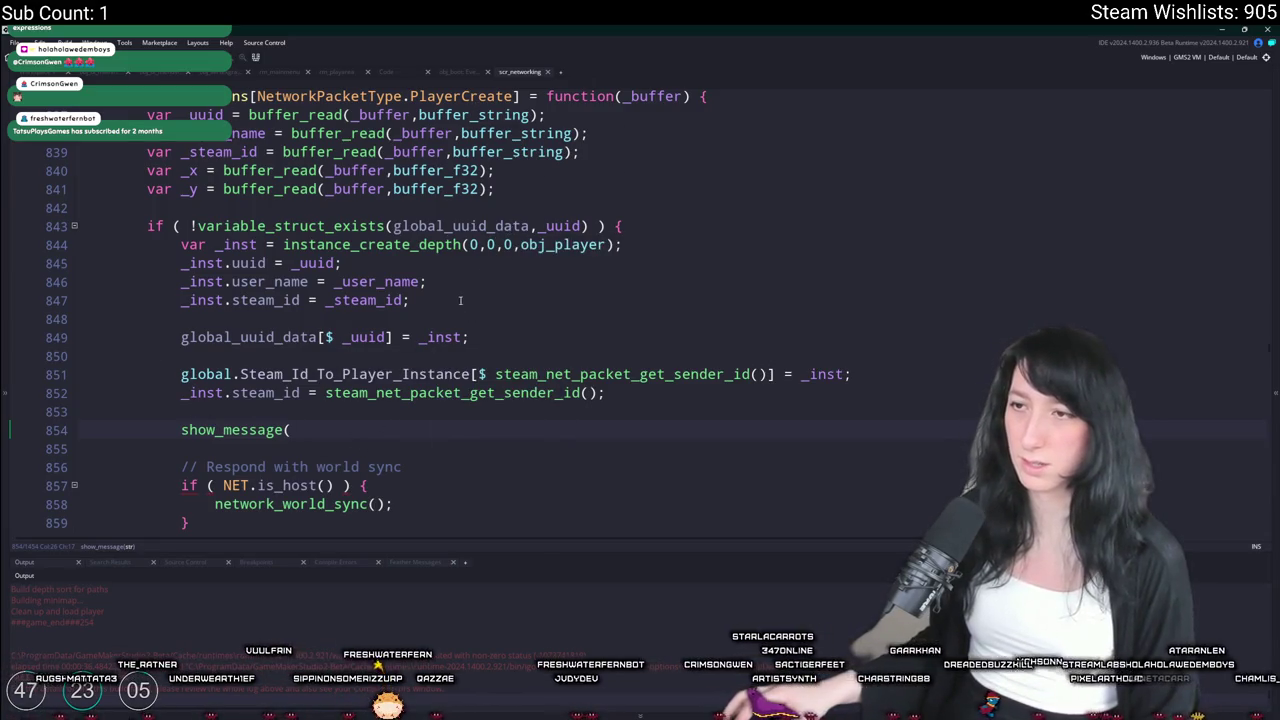
{"action": "left_click", "coordinate": [511, 190]}
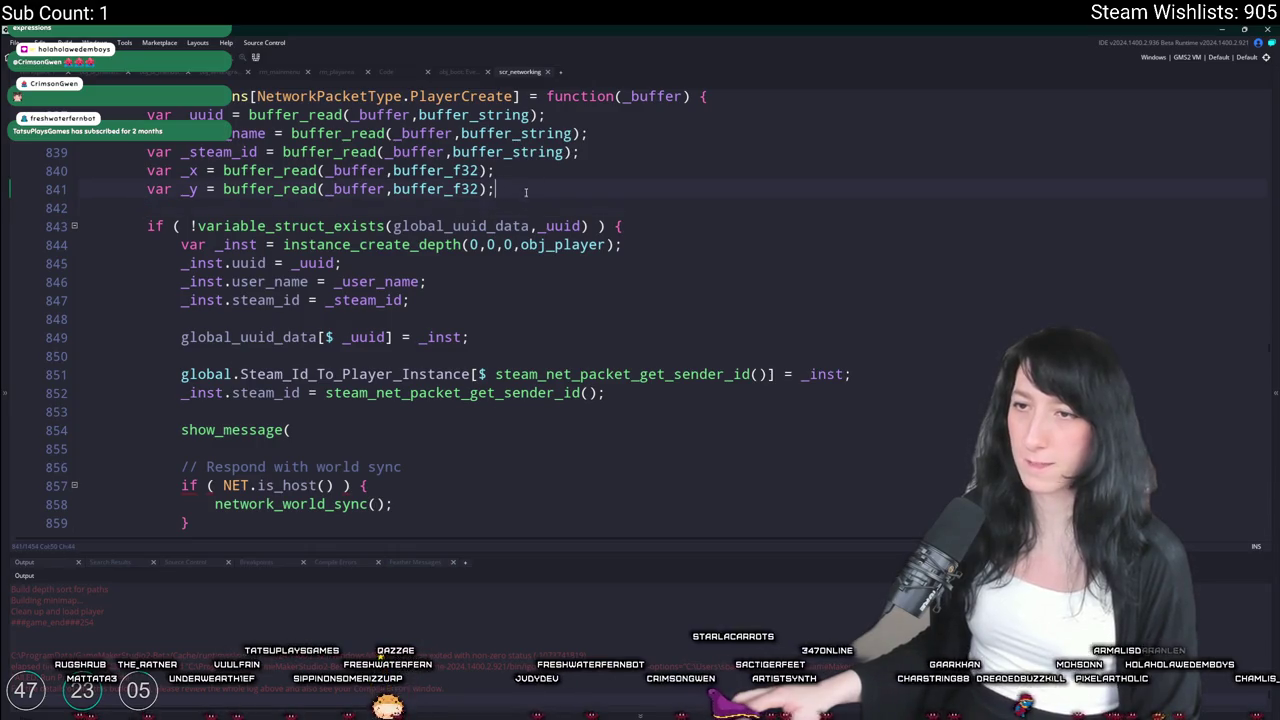
{"action": "left_click", "coordinate": [480, 212]}
{"action": "key", "text": "Return"}
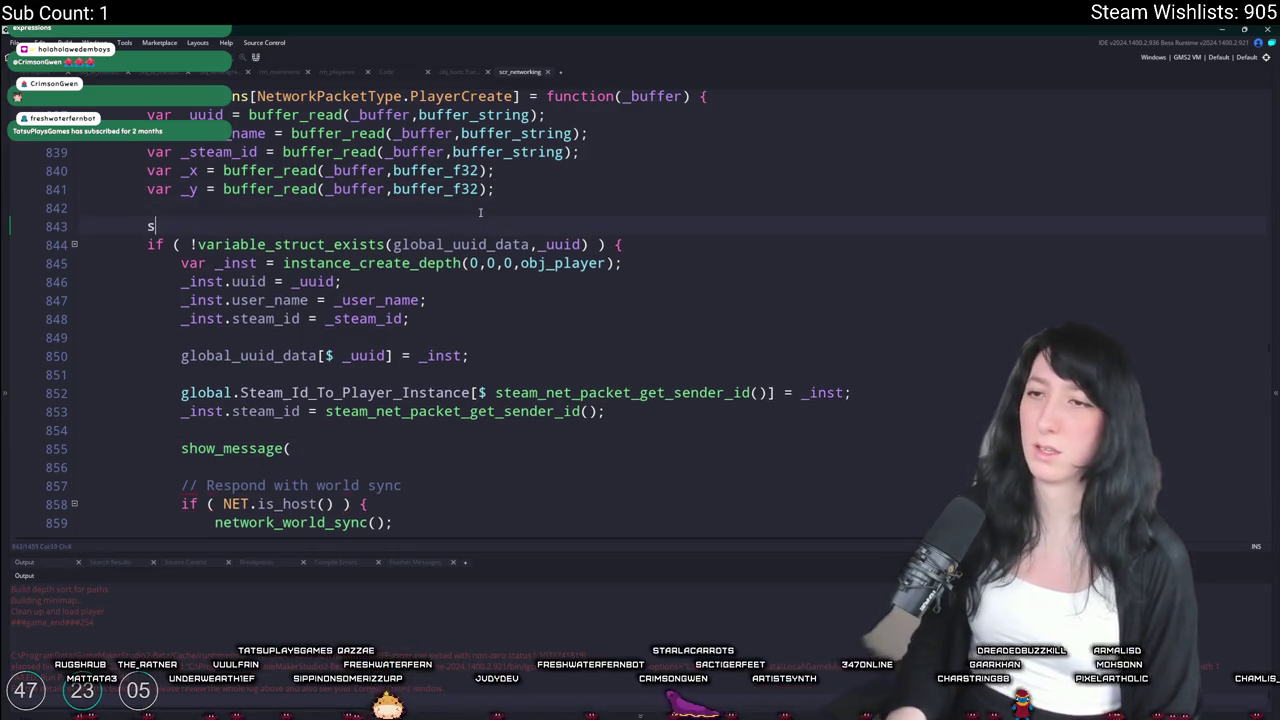
{"action": "type", "text": "show_message(_uuid);"}
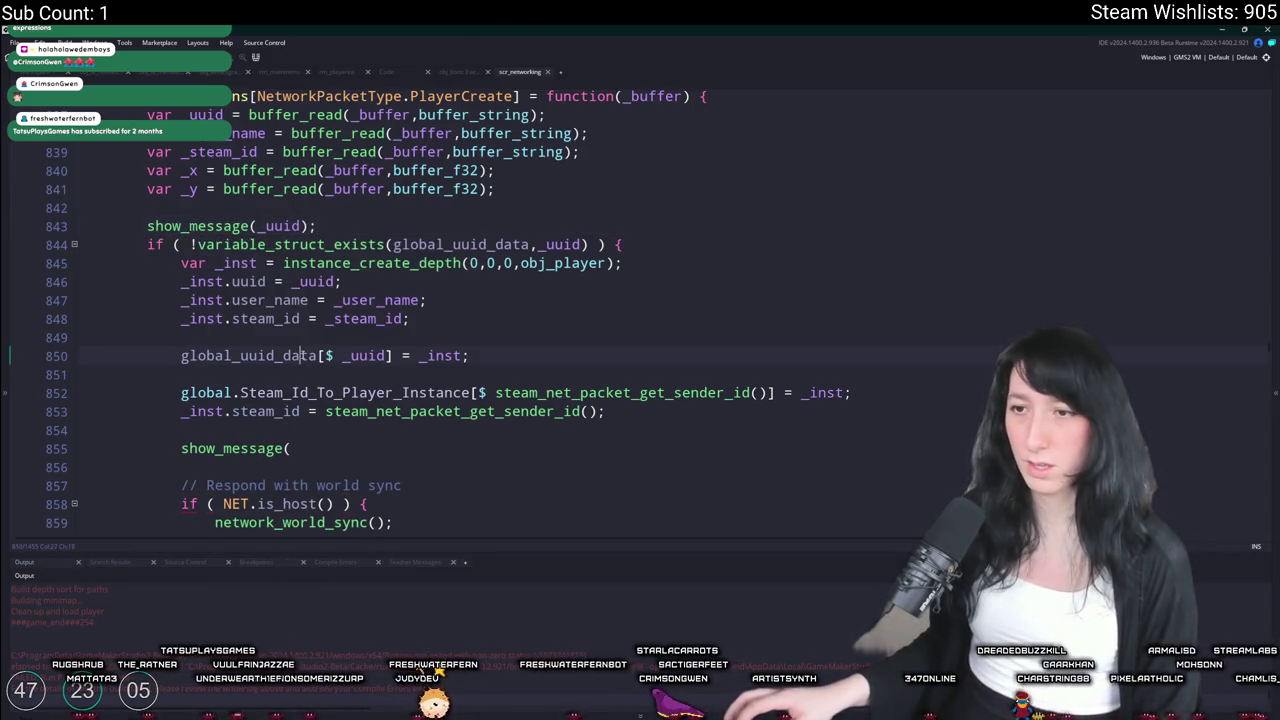
Complete show_message("GOT THE DATA"); and open the network_world_sync definition
{"action": "left_click", "coordinate": [323, 442]}
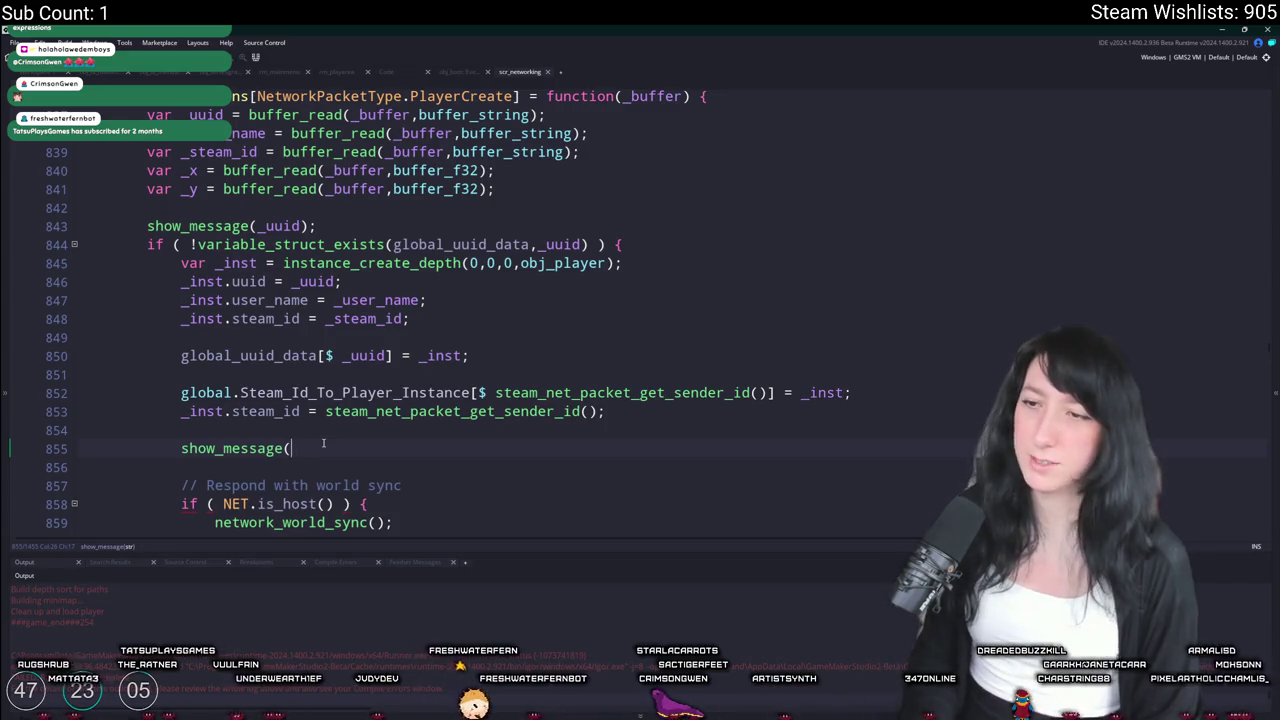
{"action": "type", "text": "\"GOT THE DATA\");"}
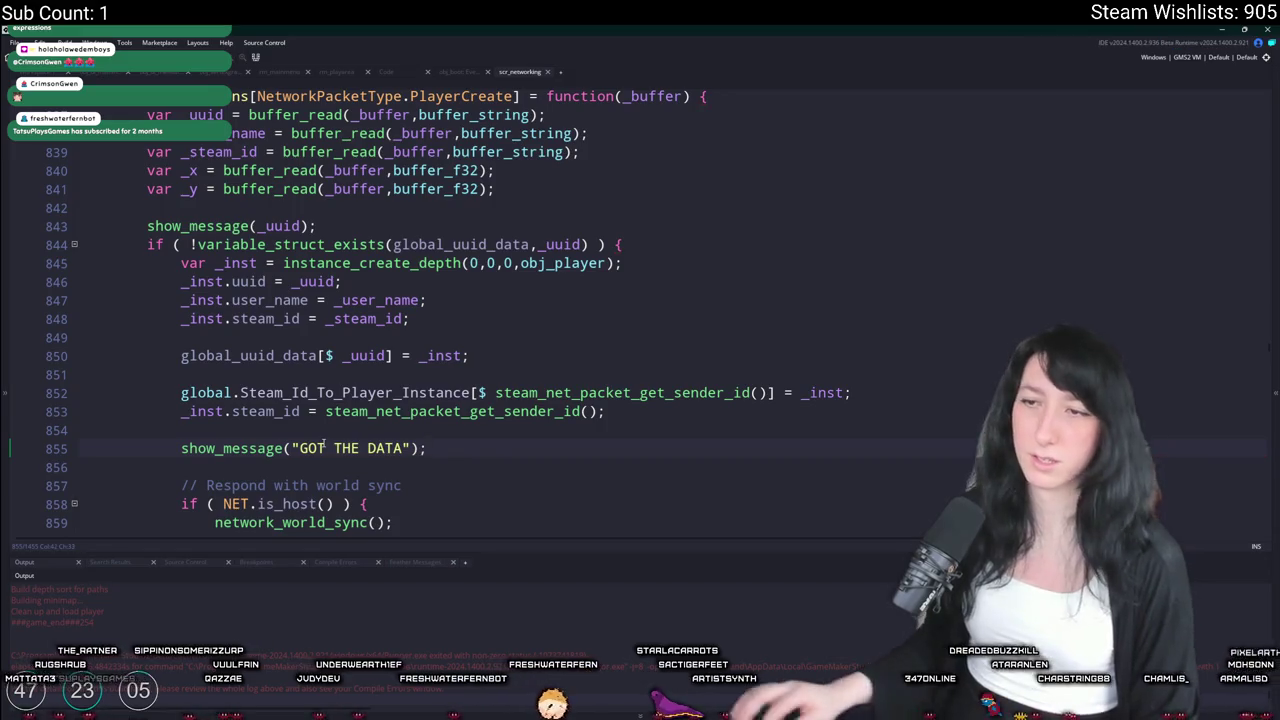
{"action": "scroll", "coordinate": [323, 445], "scroll_direction": "down", "scroll_amount": 1}
{"action": "middle_click", "coordinate": [283, 505]}
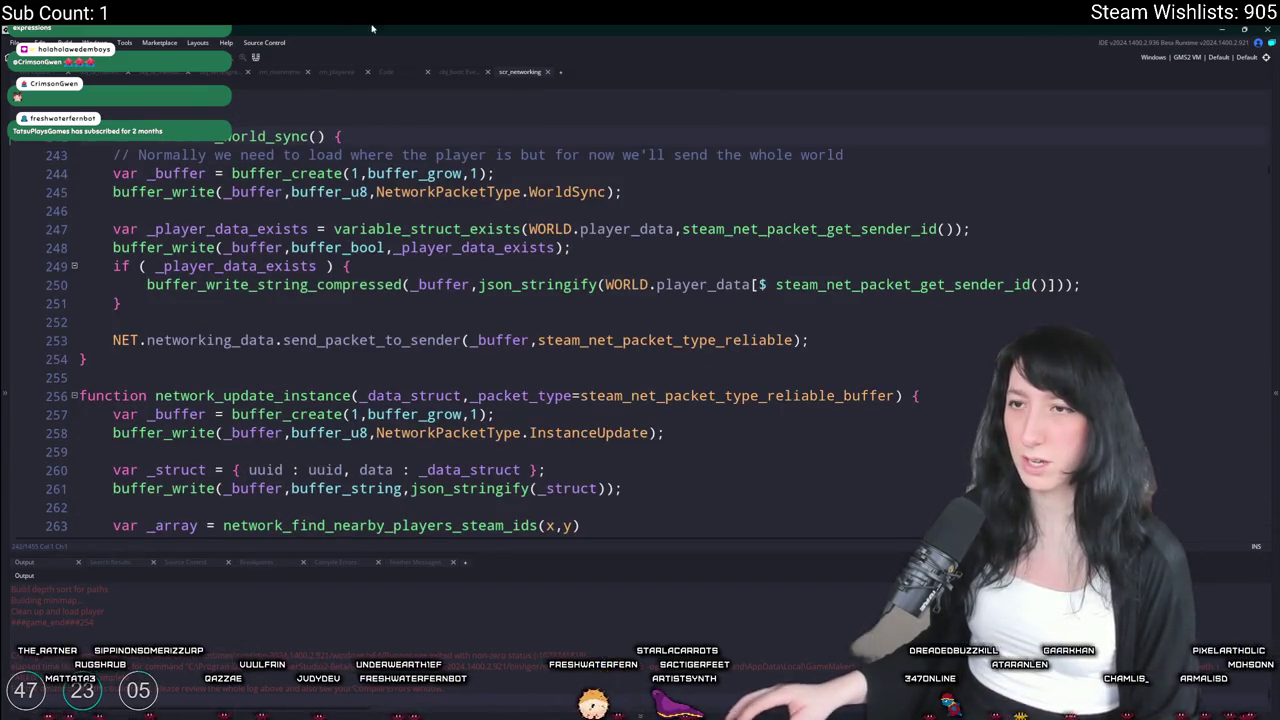
Search the script for WorldSync and step back through its earlier matches
{"action": "left_click", "coordinate": [552, 191]}
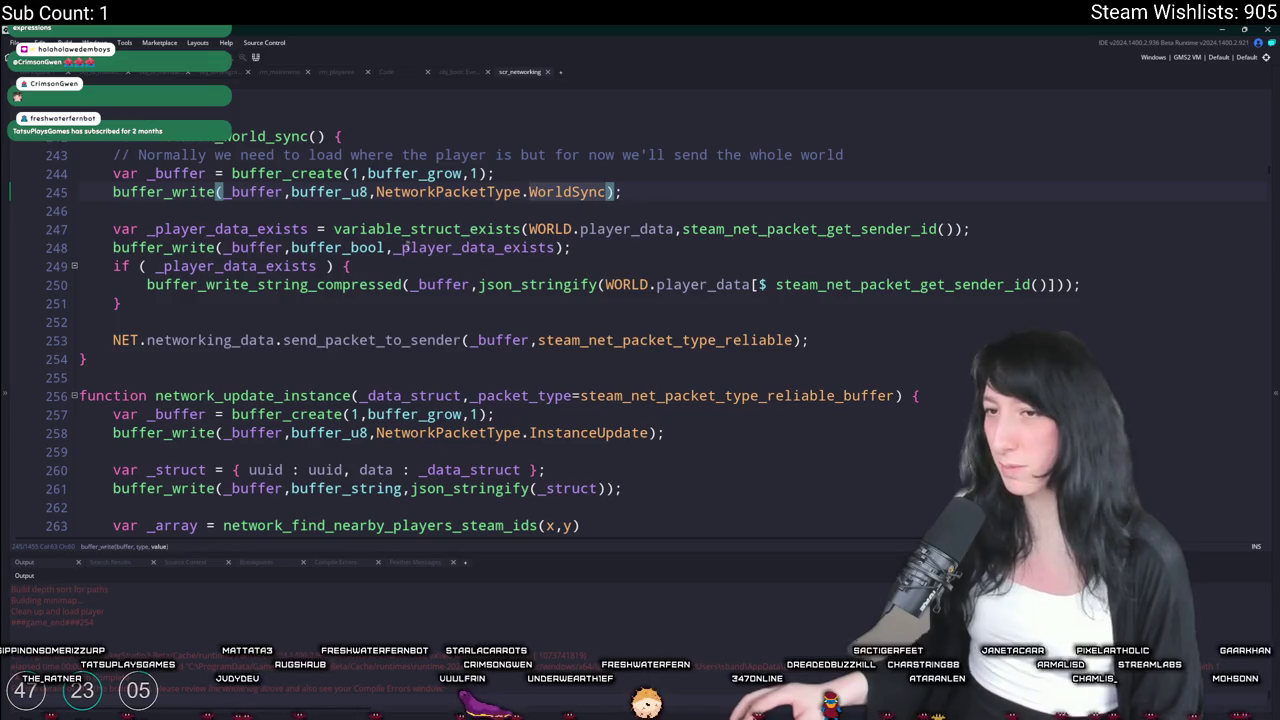
{"action": "left_click", "coordinate": [703, 340]}
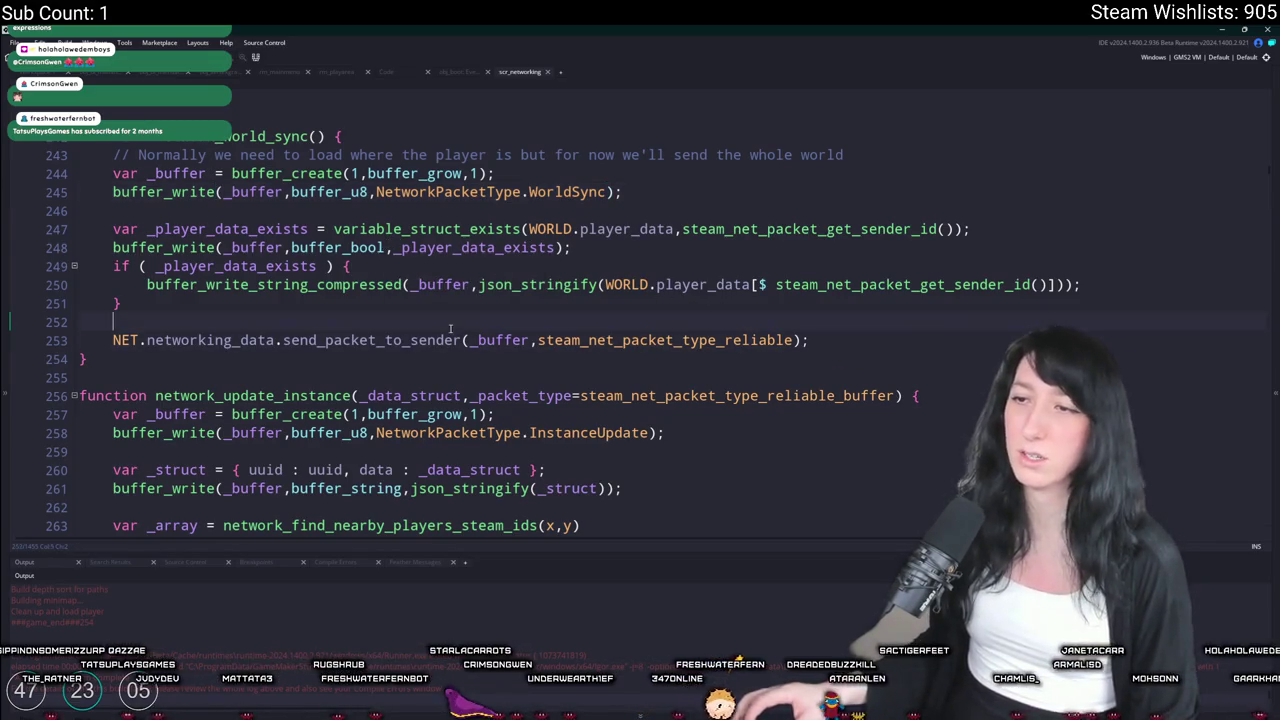
{"action": "double_click", "coordinate": [567, 192]}
{"action": "key", "text": "ctrl+f"}
{"action": "left_click", "coordinate": [1245, 110]}
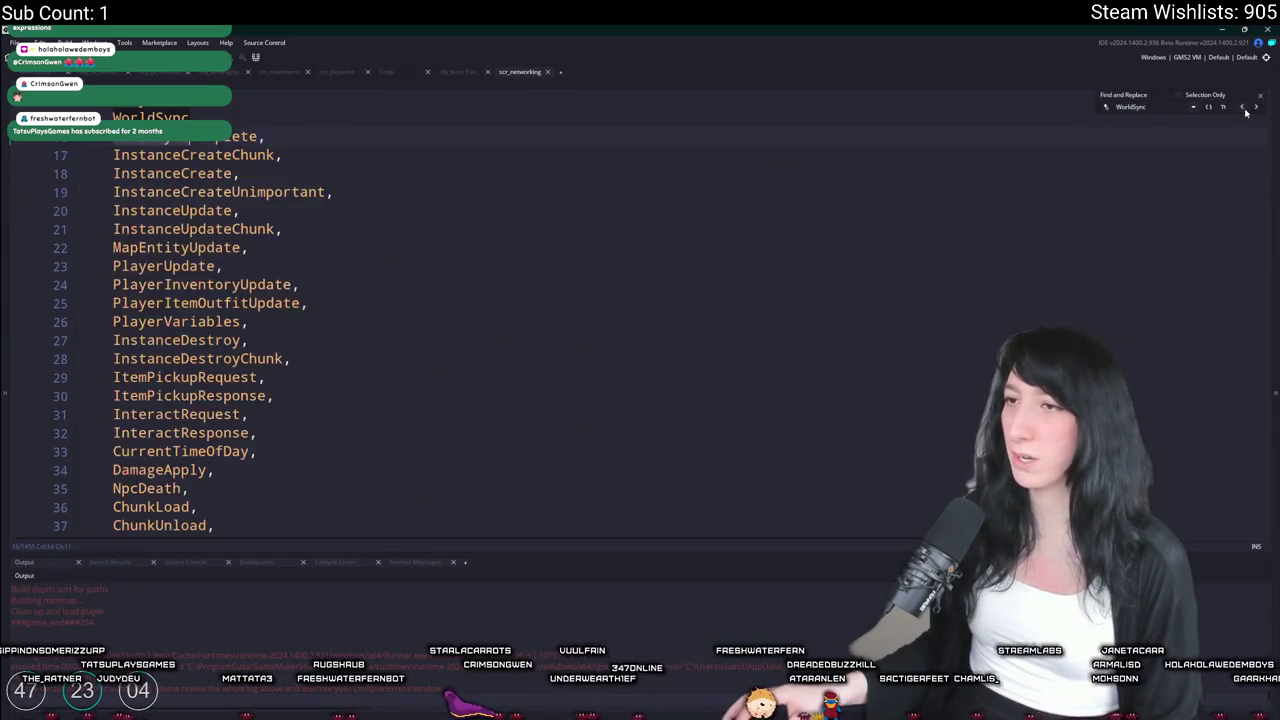
{"action": "left_click", "coordinate": [1245, 110]}
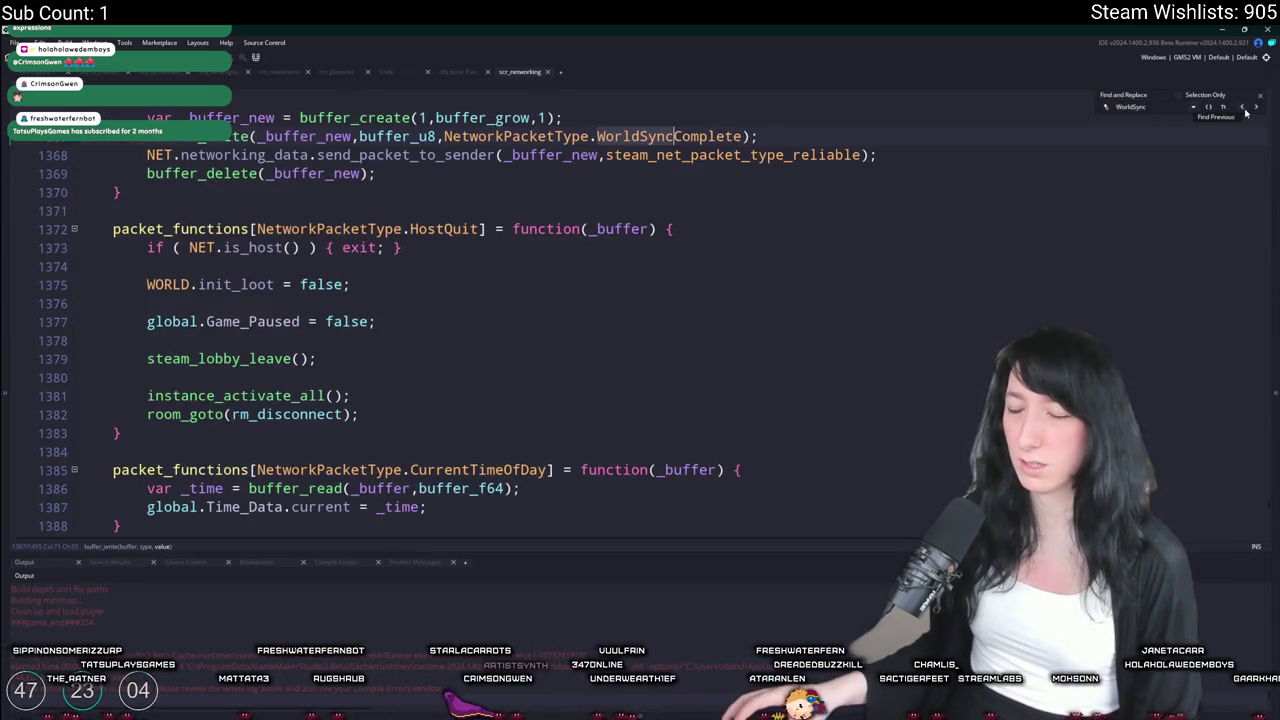
{"action": "left_click", "coordinate": [1245, 110]}
{"action": "left_click", "coordinate": [1245, 110]}
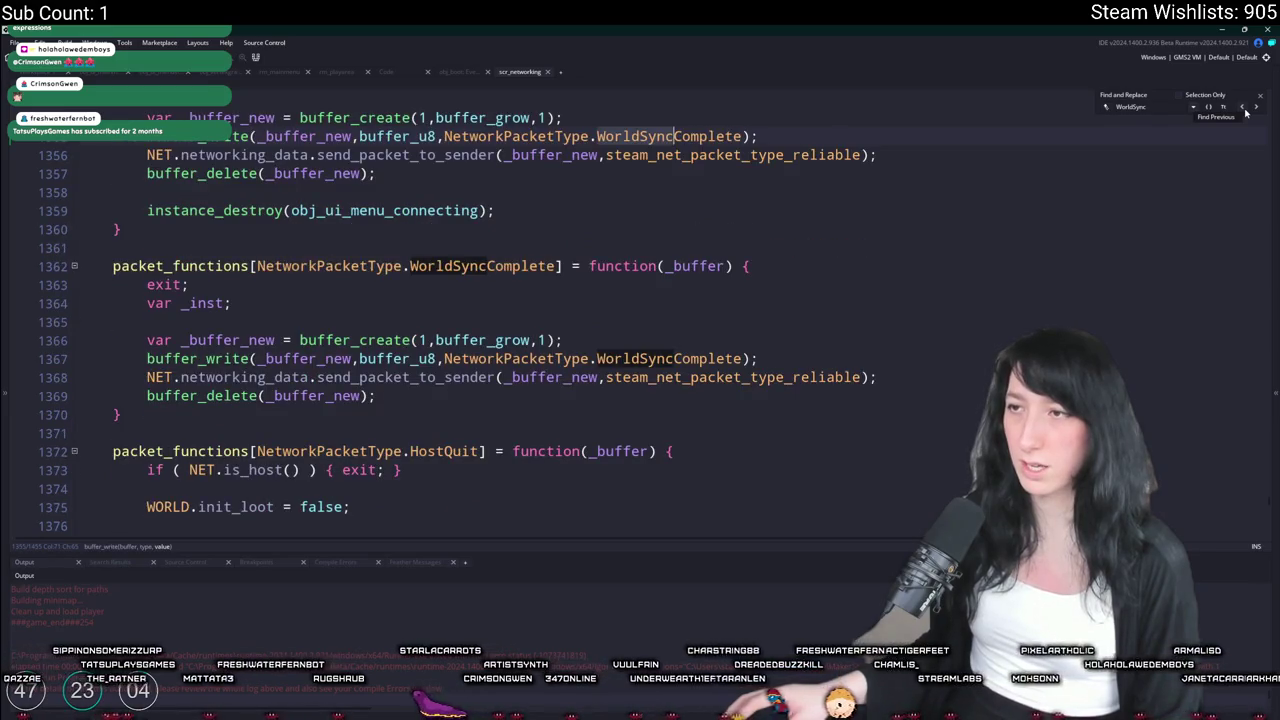
{"action": "left_click", "coordinate": [1245, 110]}
{"action": "scroll", "coordinate": [535, 300], "scroll_direction": "down", "scroll_amount": 4}
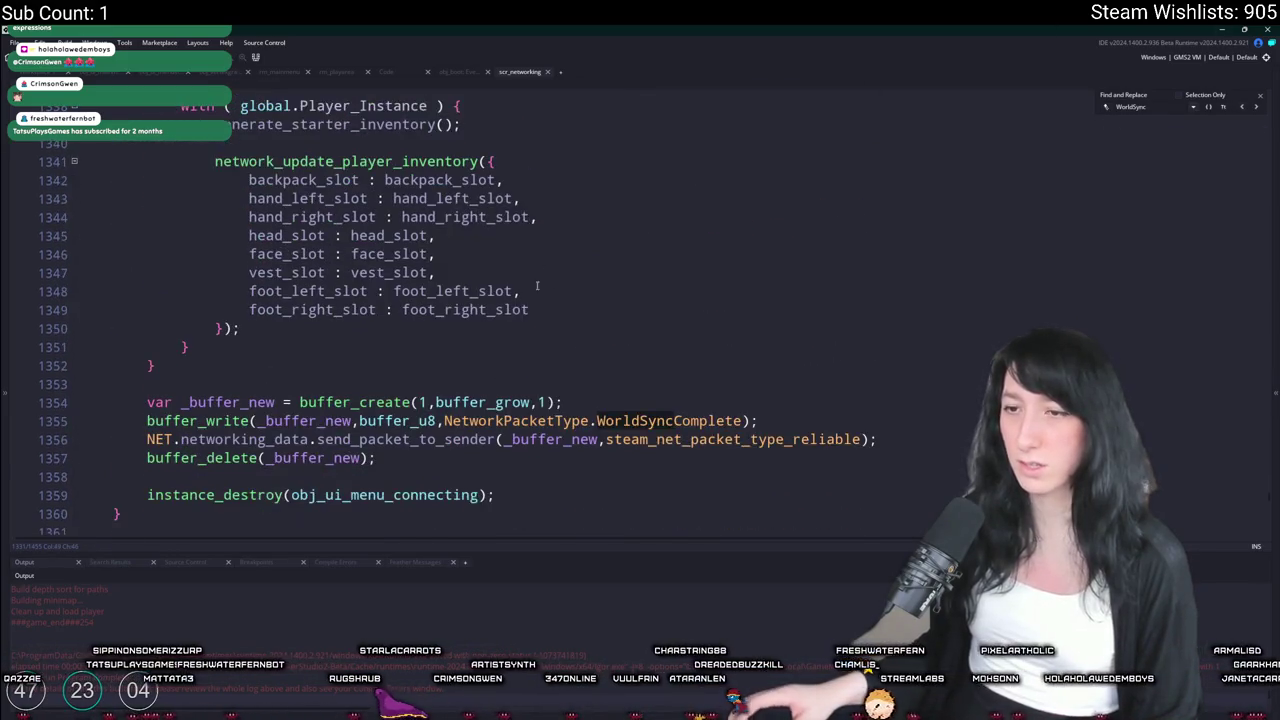
Find the WorldSyncComplete handler and inspect its code
{"action": "double_click", "coordinate": [728, 361]}
{"action": "key", "text": "ctrl+f"}
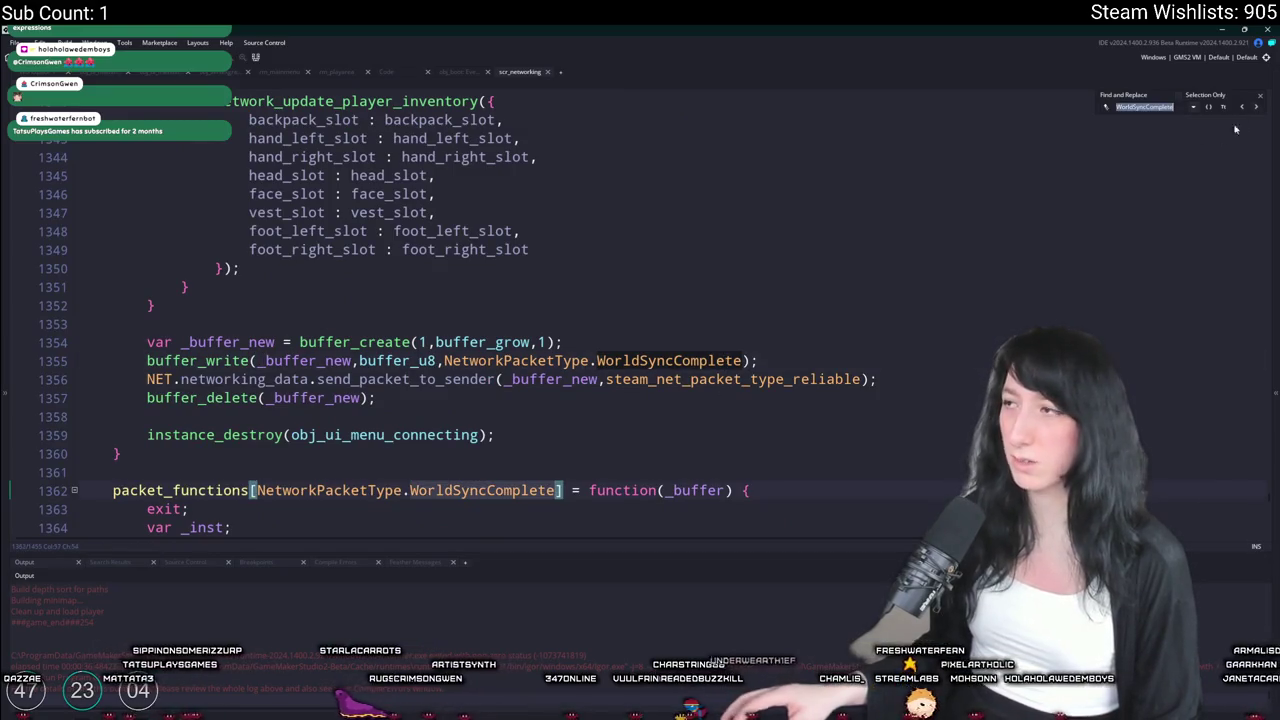
{"action": "scroll", "coordinate": [379, 117], "scroll_direction": "up", "scroll_amount": 1}
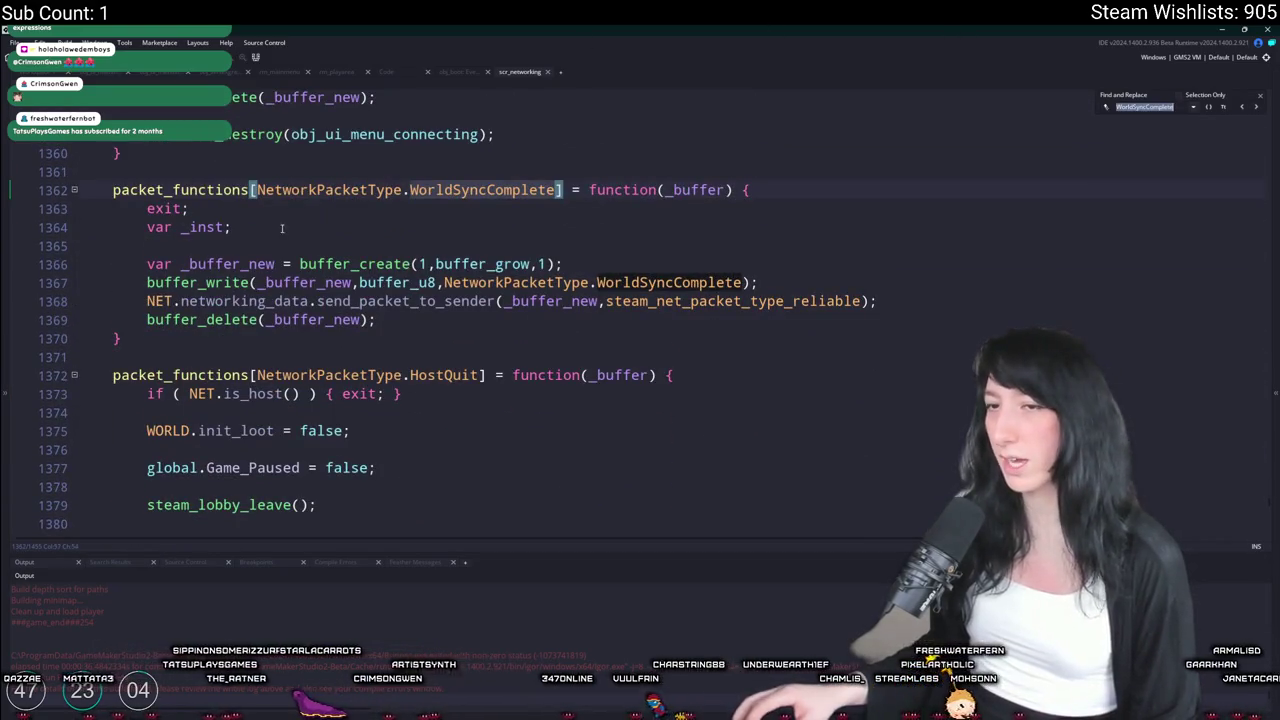
{"action": "left_click", "coordinate": [678, 245]}
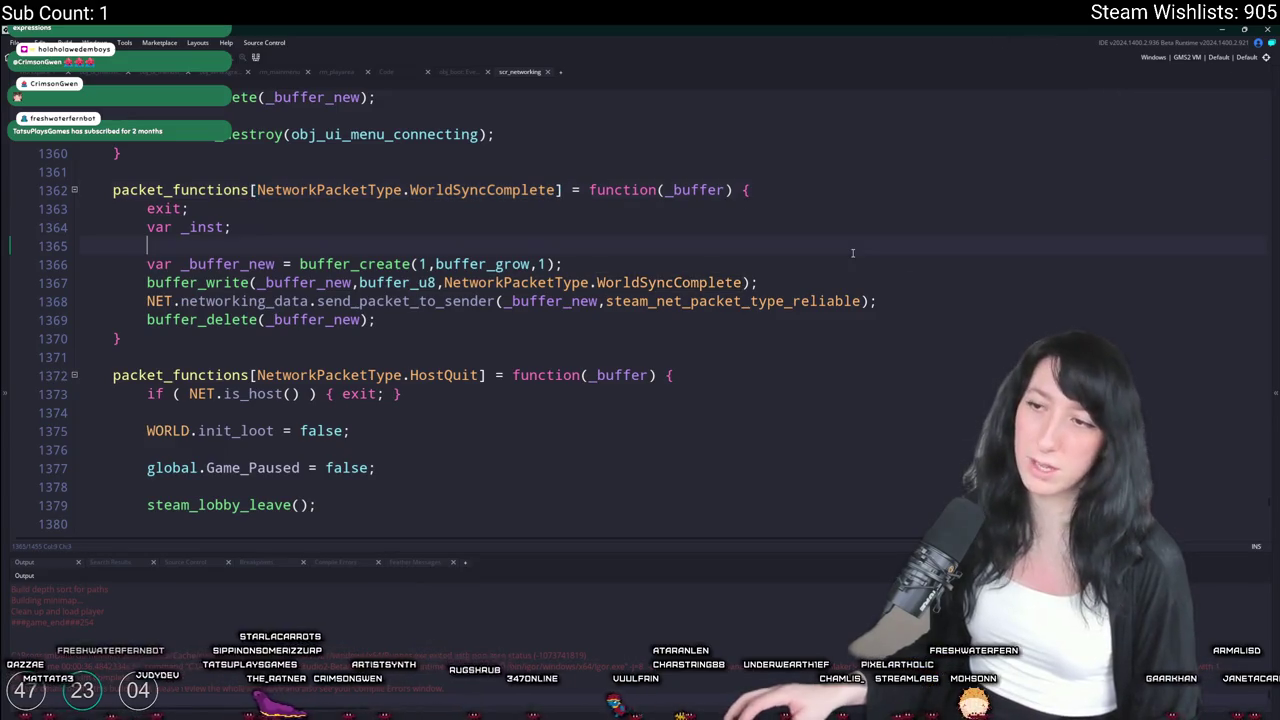
{"action": "scroll", "coordinate": [678, 319], "scroll_direction": "up", "scroll_amount": 2}
{"action": "scroll", "coordinate": [678, 319], "scroll_direction": "up", "scroll_amount": 2}
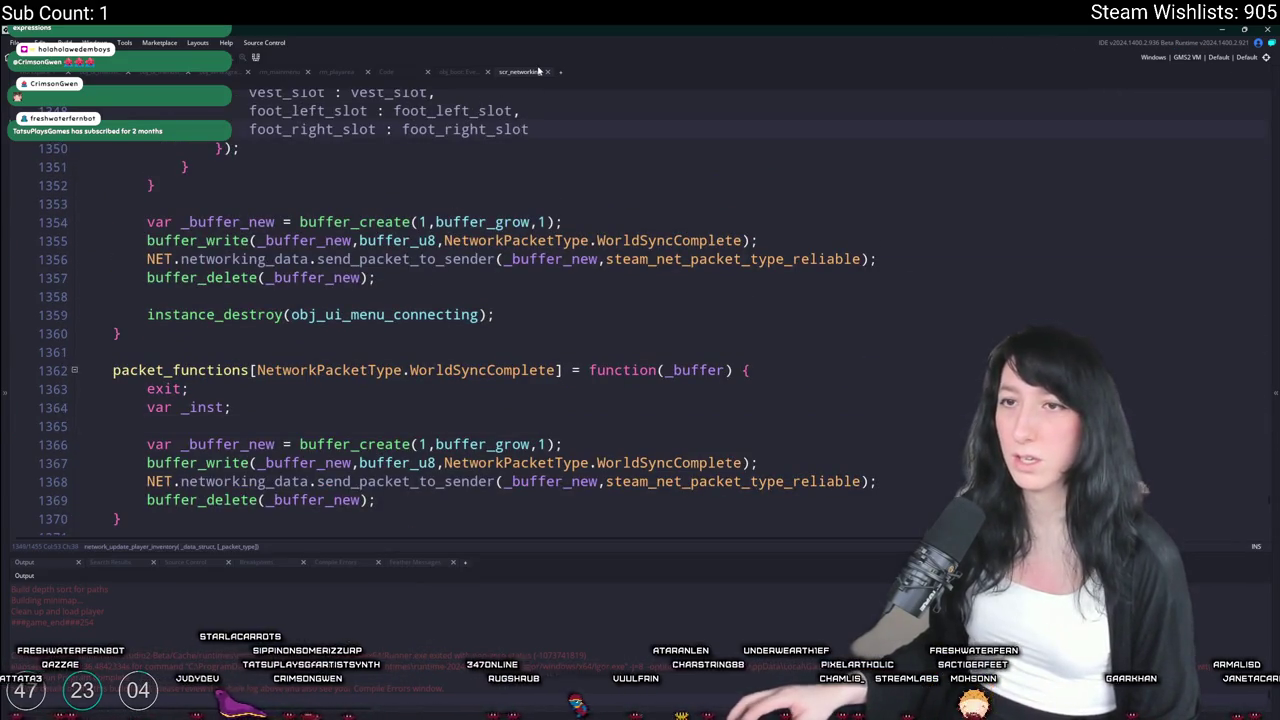
Close scr_networking and open obj_player via the asset search for obj_pla
{"action": "left_click", "coordinate": [546, 71]}
{"action": "key", "text": "ctrl+t"}
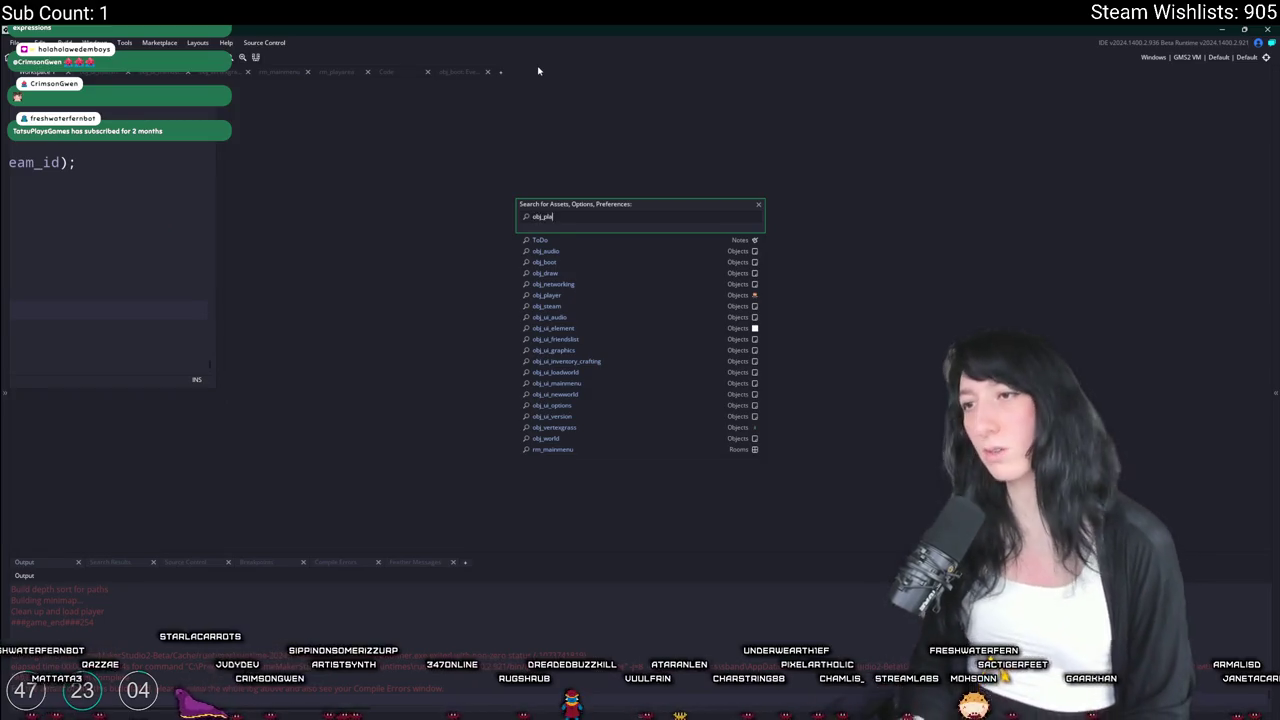
{"action": "type", "text": "obj_pla"}
{"action": "key", "text": "Return"}
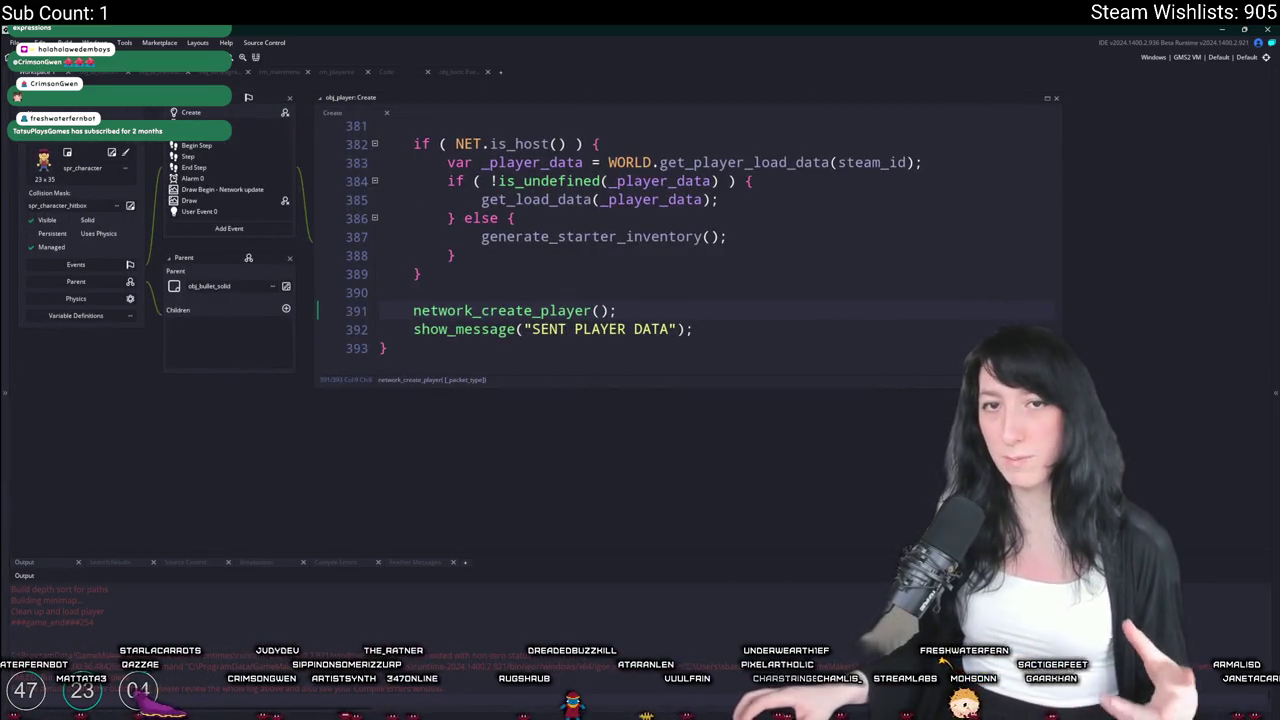
Open obj_player's Draw Begin - Network update event and jump to network_update_player's definition
{"action": "left_click", "coordinate": [458, 218]}
{"action": "scroll", "coordinate": [673, 326], "scroll_direction": "up", "scroll_amount": 2}
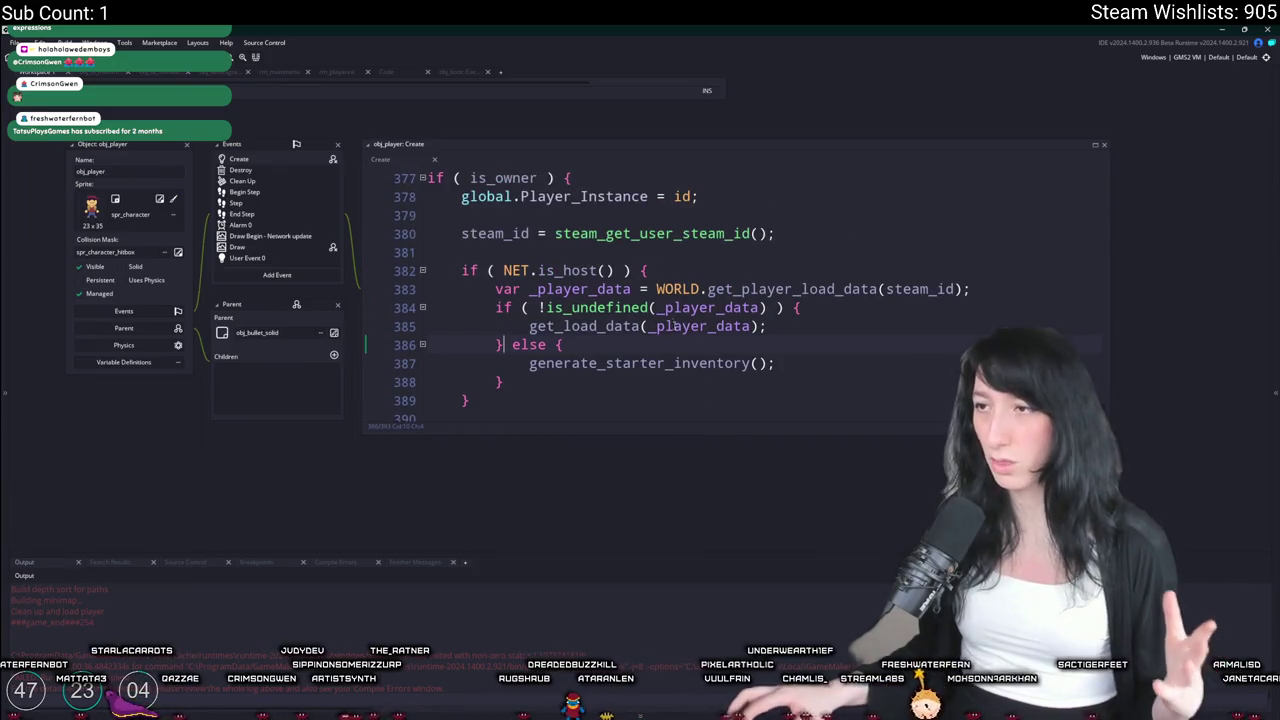
{"action": "scroll", "coordinate": [448, 232], "scroll_direction": "down", "scroll_amount": 2}
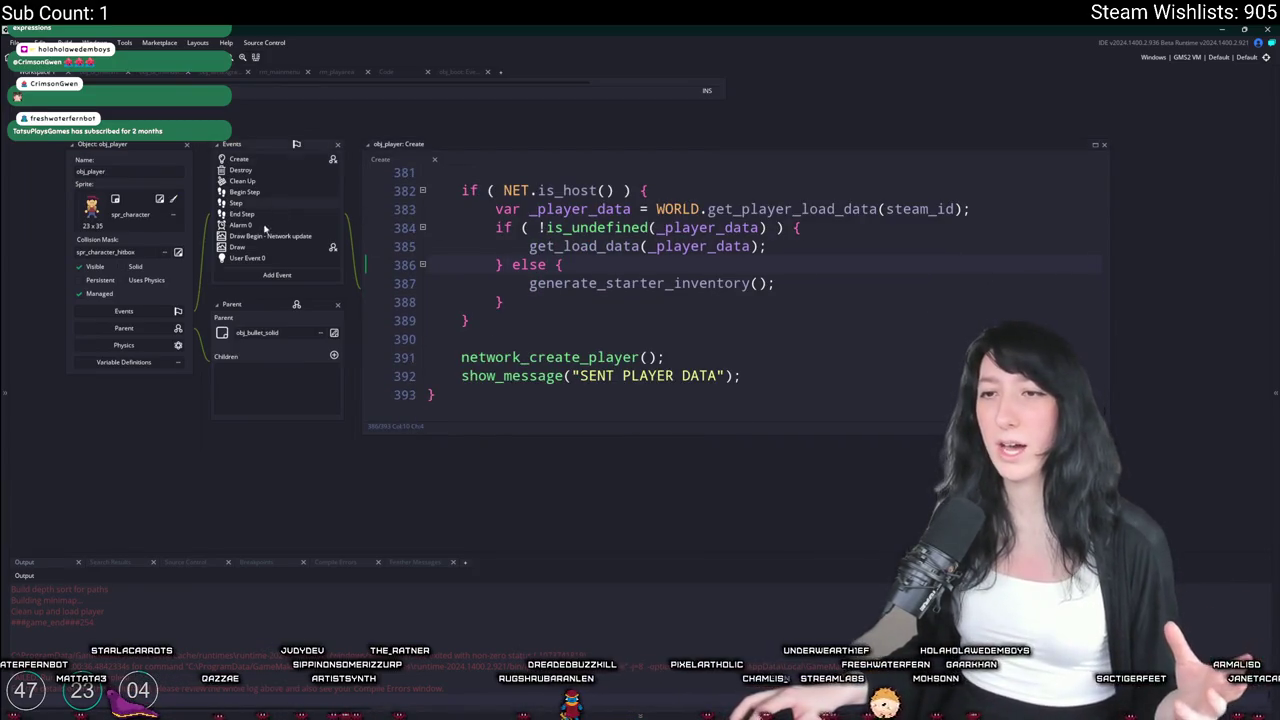
{"action": "double_click", "coordinate": [252, 236]}
{"action": "scroll", "coordinate": [464, 391], "scroll_direction": "down", "scroll_amount": 15}
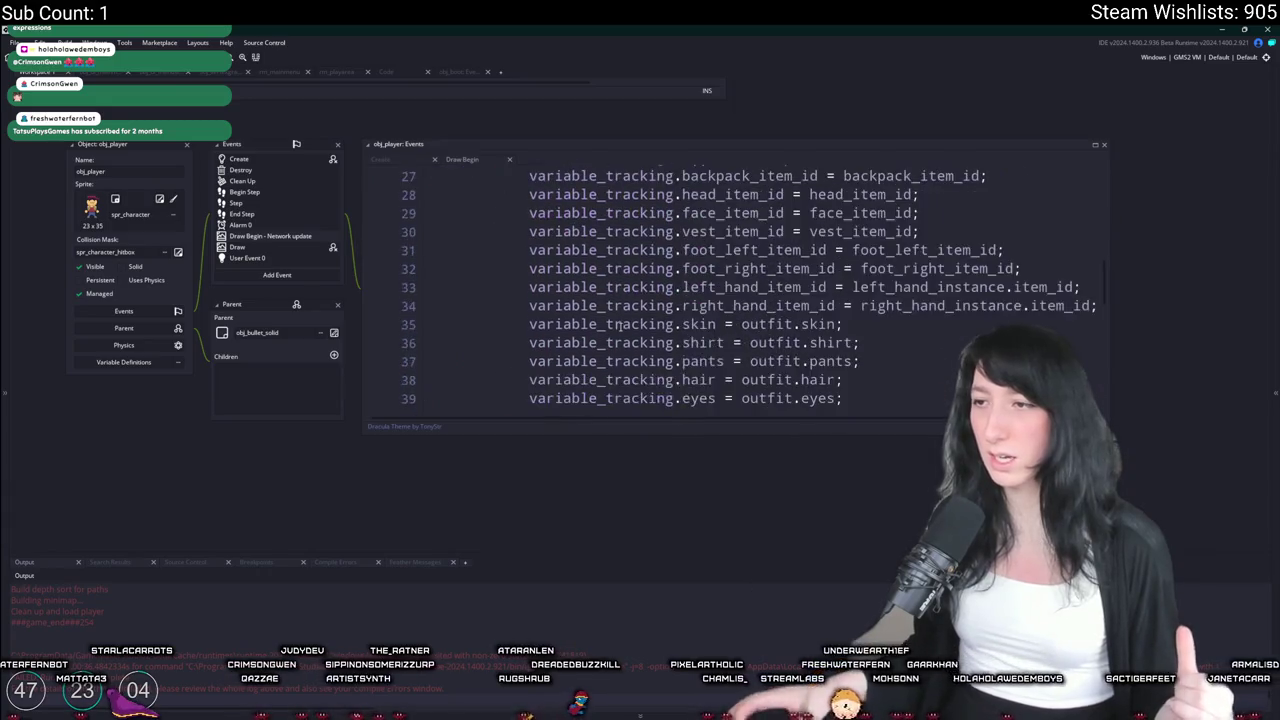
{"action": "scroll", "coordinate": [550, 320], "scroll_direction": "up", "scroll_amount": 1}
{"action": "left_click", "coordinate": [636, 247]}
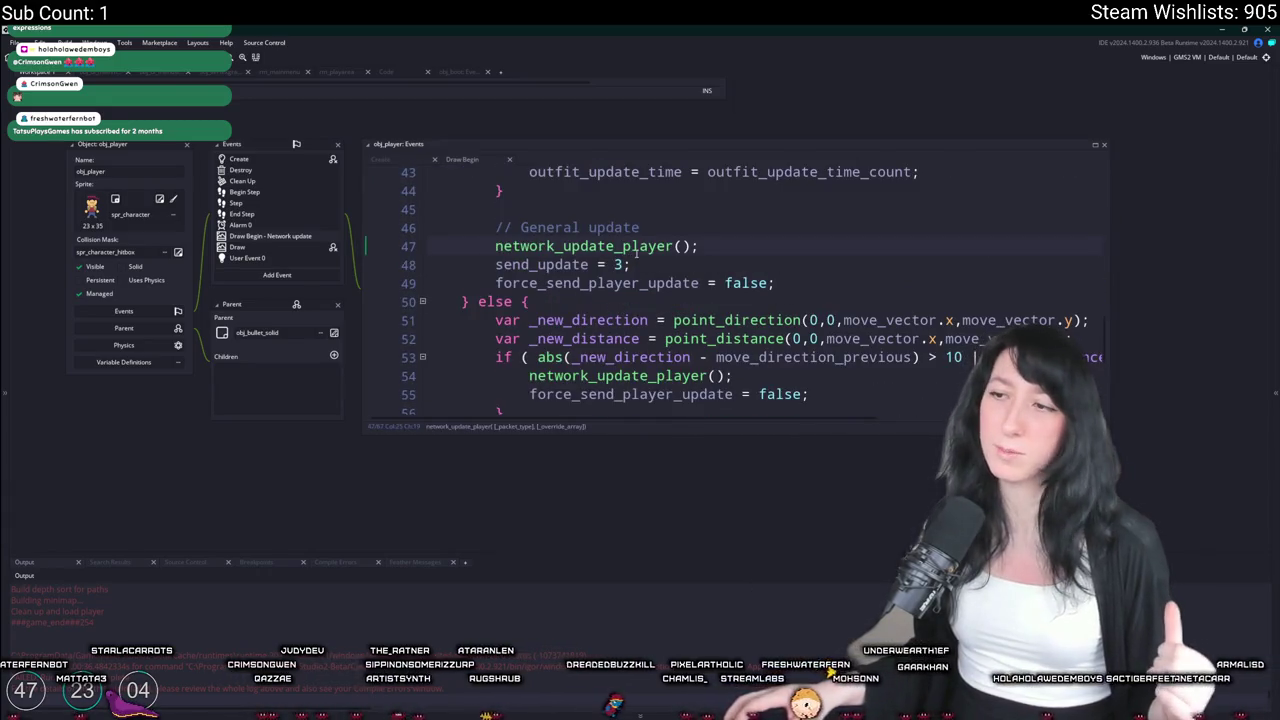
{"action": "middle_click", "coordinate": [636, 250]}
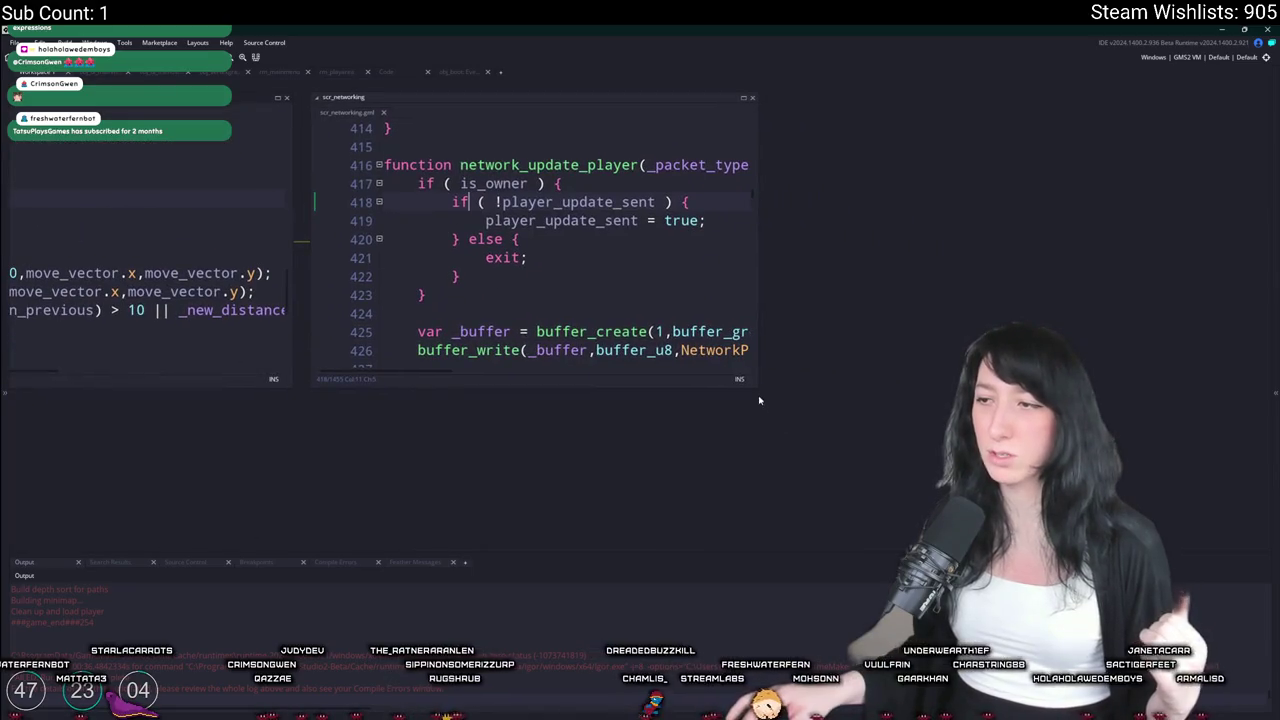
Enlarge the scr_networking code window and scroll to the _override_array check in network_update_player
{"action": "mouse_move", "coordinate": [756, 391]}
{"action": "left_mouse_down"}
{"action": "mouse_move", "coordinate": [1094, 454]}
{"action": "mouse_move", "coordinate": [1160, 530]}
{"action": "mouse_move", "coordinate": [1218, 547]}
{"action": "left_mouse_up"}
{"action": "scroll", "coordinate": [908, 391], "scroll_direction": "down", "scroll_amount": 13}
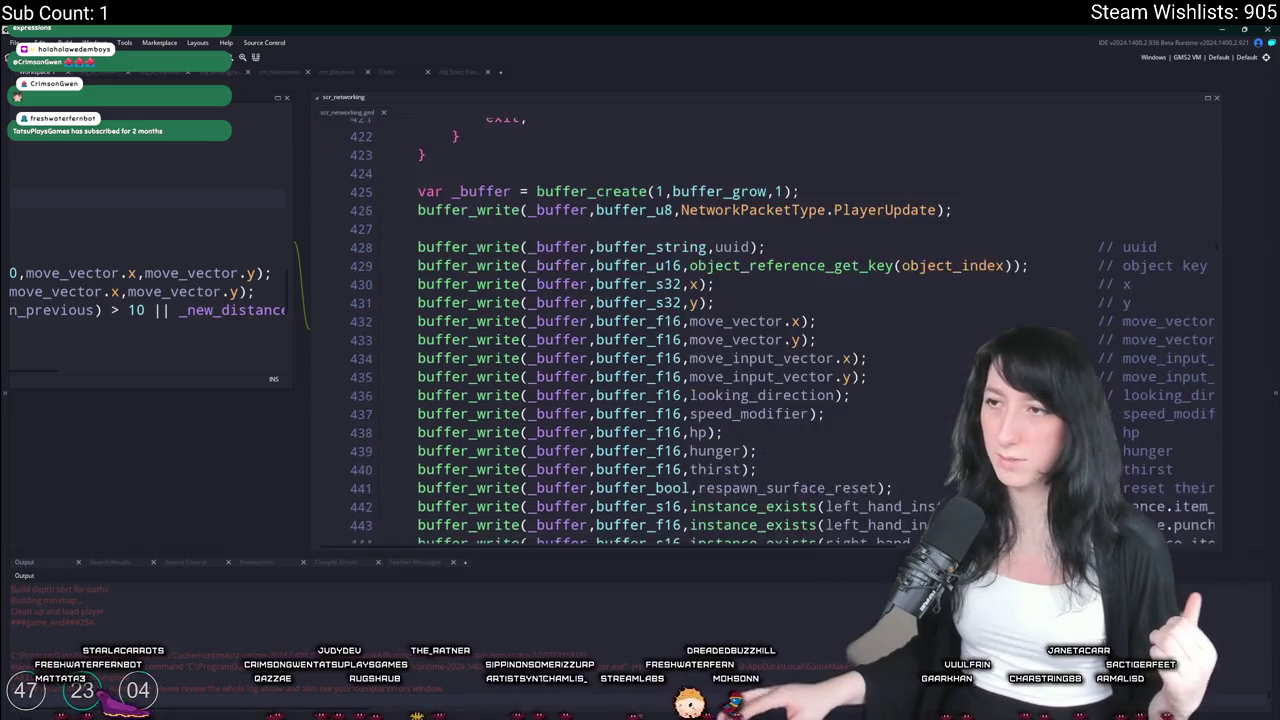
{"action": "scroll", "coordinate": [908, 391], "scroll_direction": "down", "scroll_amount": 4}
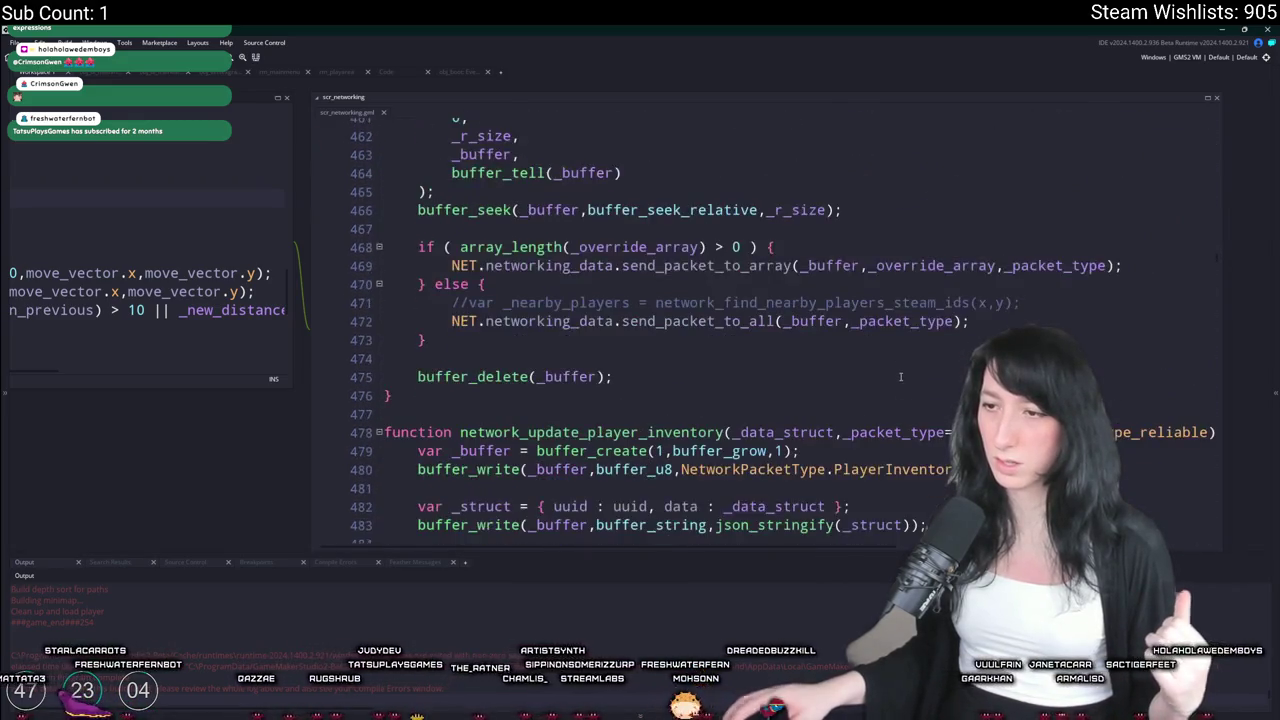
{"action": "left_click", "coordinate": [703, 167]}
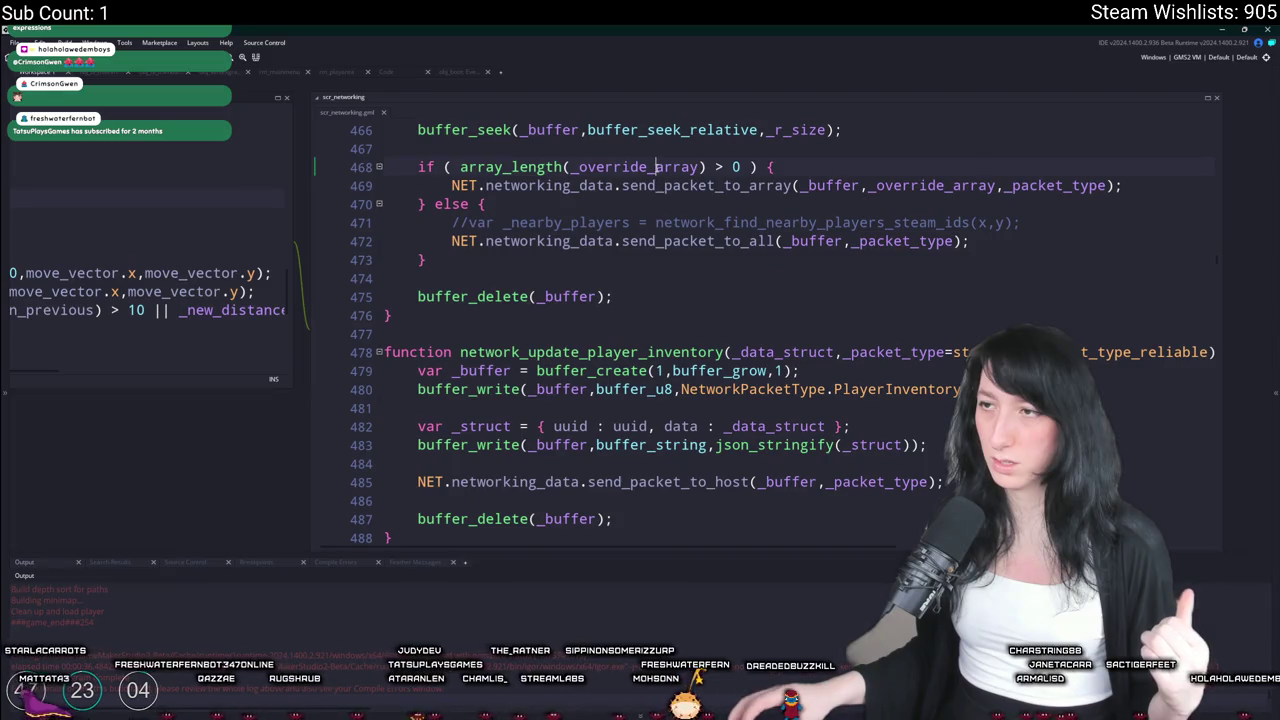
{"action": "scroll", "coordinate": [660, 381], "scroll_direction": "up", "scroll_amount": 3}
{"action": "scroll", "coordinate": [660, 381], "scroll_direction": "up", "scroll_amount": 2}
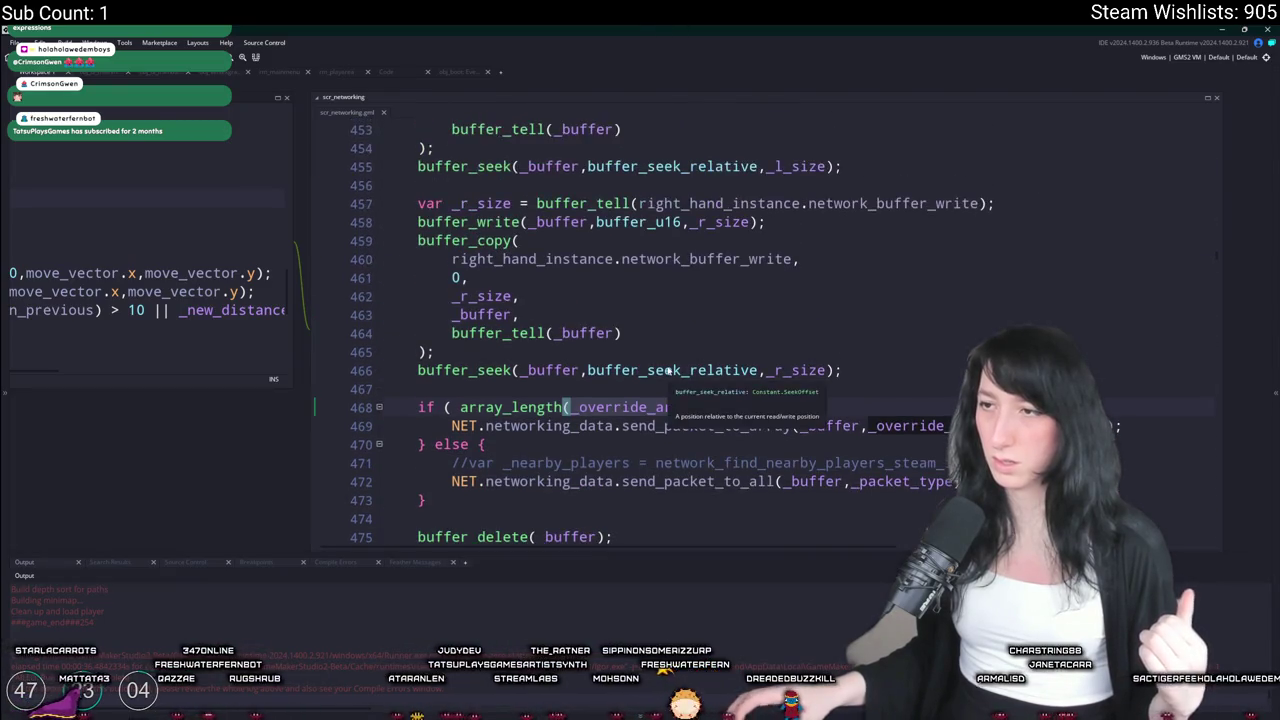
{"action": "scroll", "coordinate": [158, 246], "scroll_direction": "left", "scroll_amount": 5}
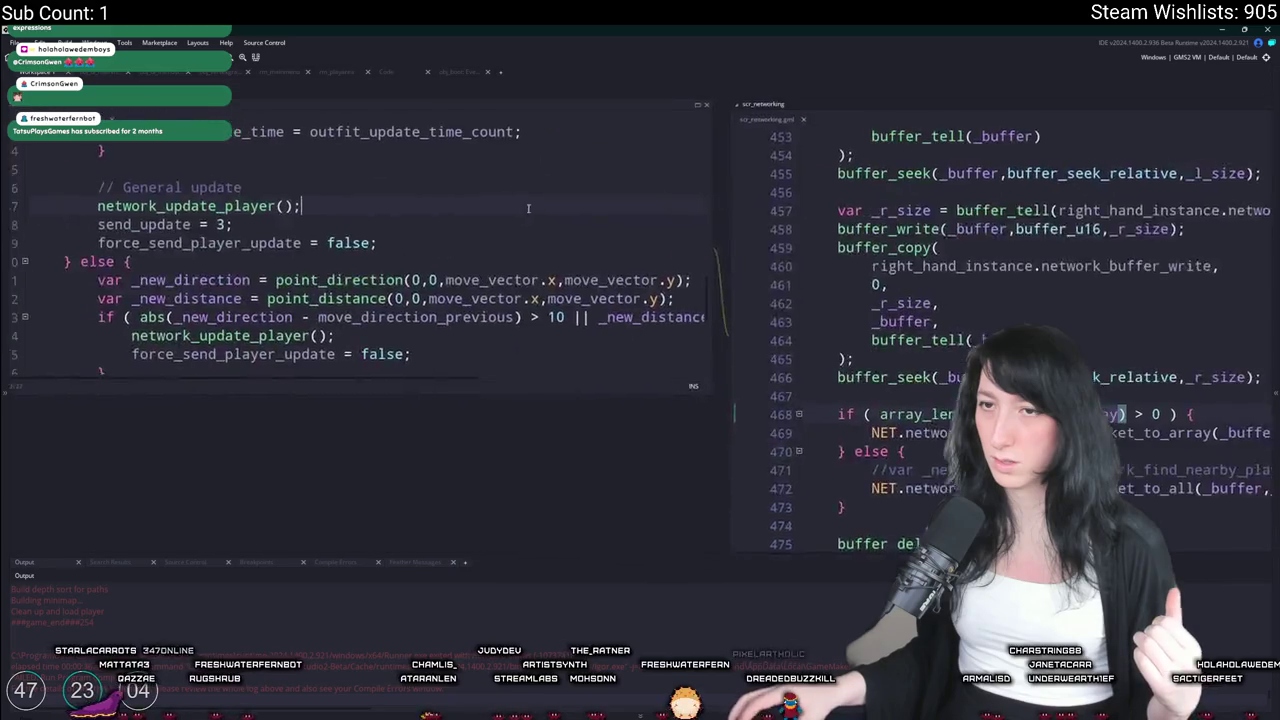
{"action": "scroll", "coordinate": [681, 296], "scroll_direction": "right", "scroll_amount": 8}
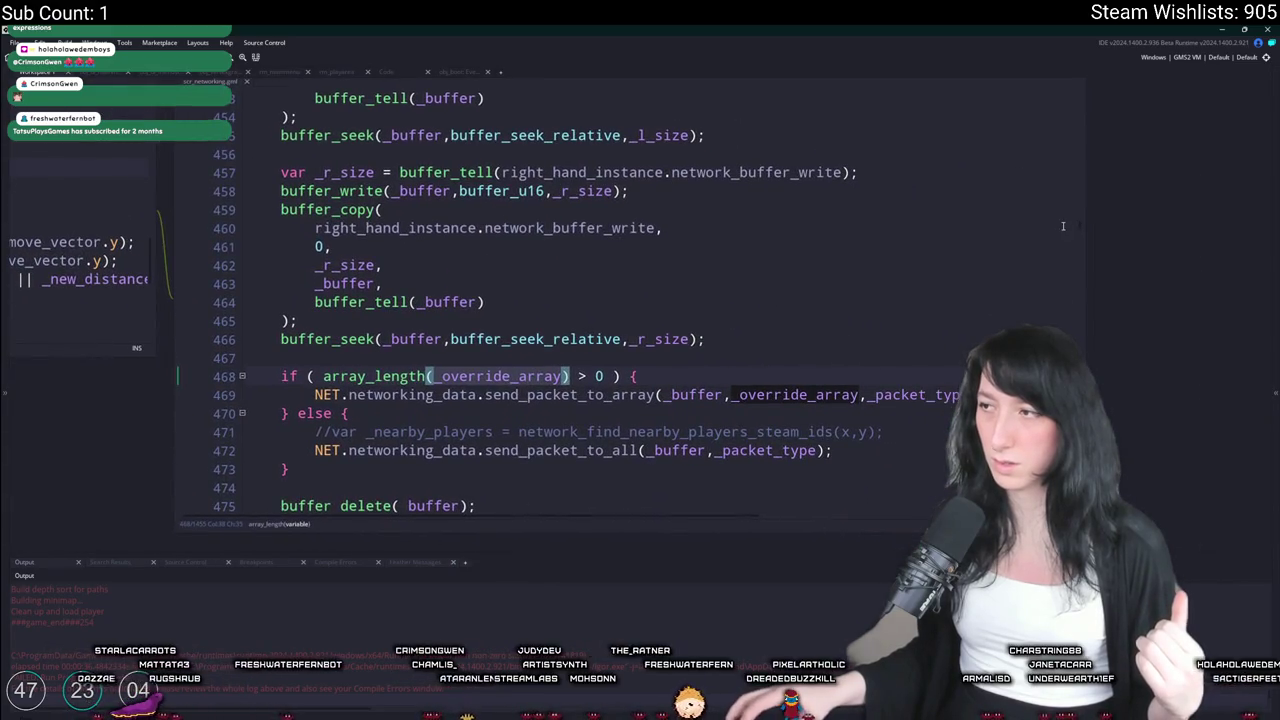
{"action": "mouse_move", "coordinate": [1082, 225]}
{"action": "left_mouse_down"}
{"action": "mouse_move", "coordinate": [1084, 133]}
{"action": "mouse_move", "coordinate": [1084, 180]}
{"action": "left_mouse_up"}
{"action": "scroll", "coordinate": [302, 250], "scroll_direction": "left", "scroll_amount": 5}
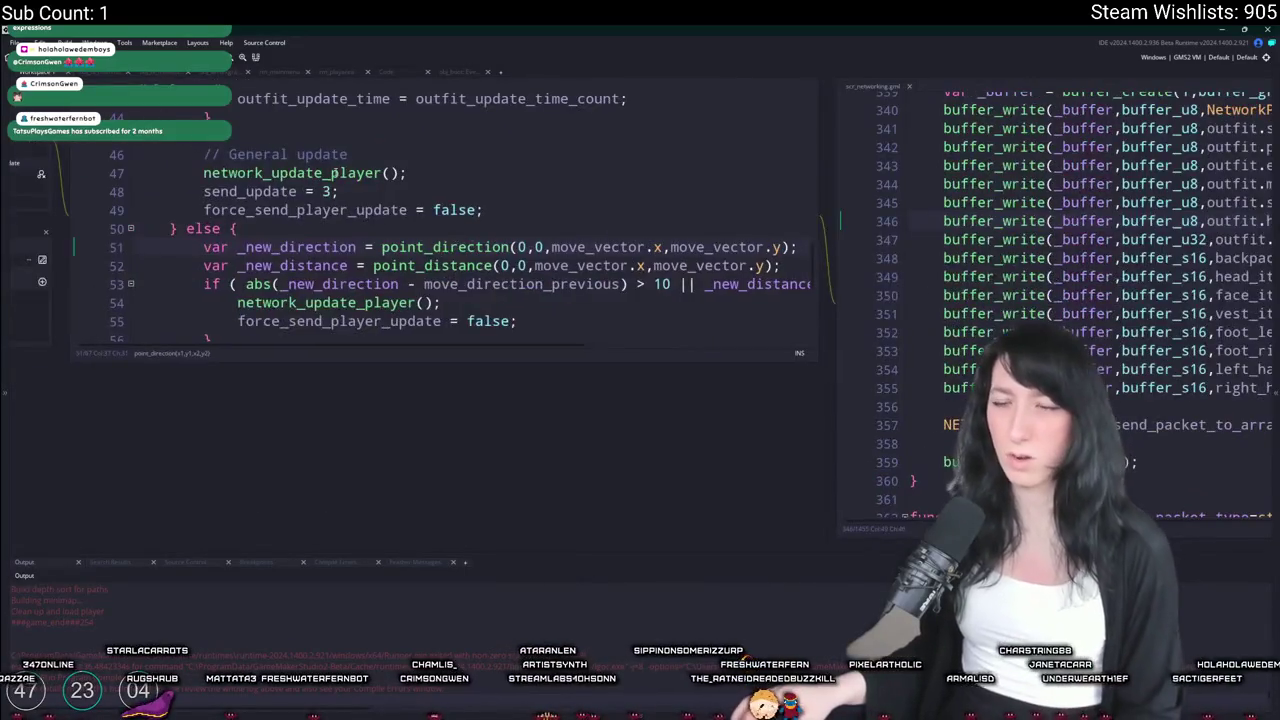
Return to the network_update_player definition and read through how override_array selects the recipients
{"action": "middle_click", "coordinate": [358, 152]}
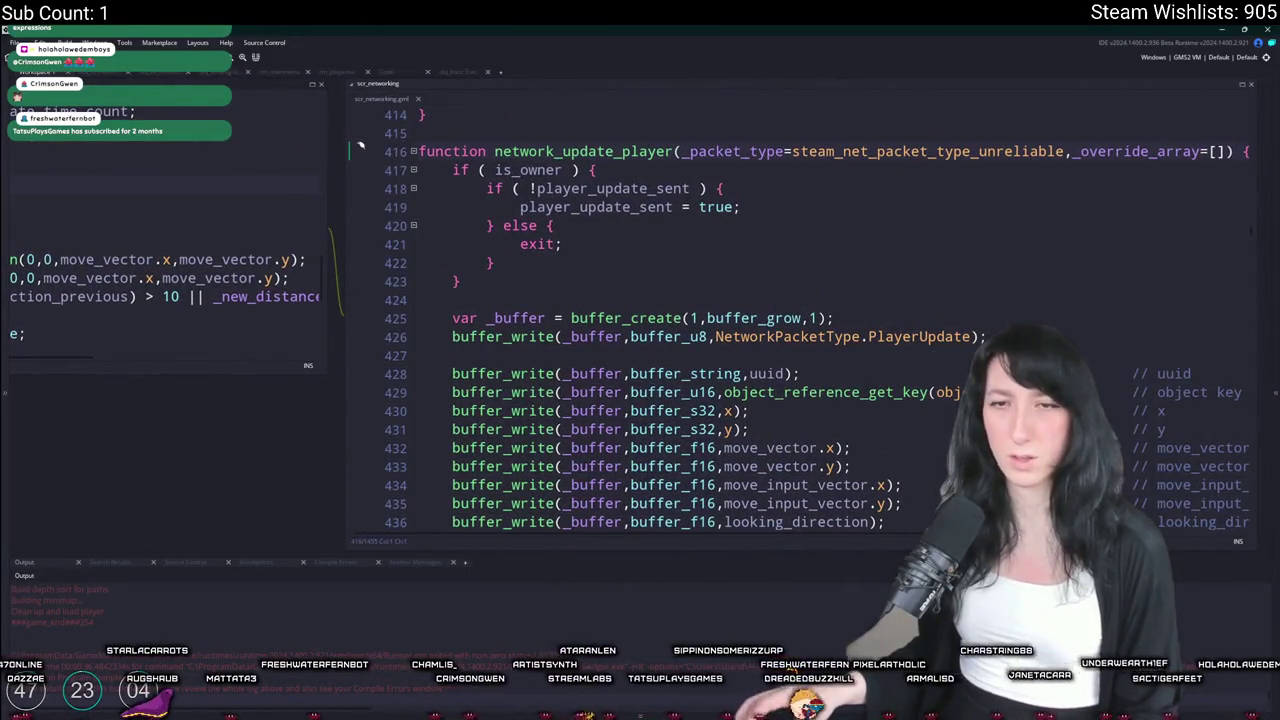
{"action": "scroll", "coordinate": [1035, 240], "scroll_direction": "up", "scroll_amount": 1}
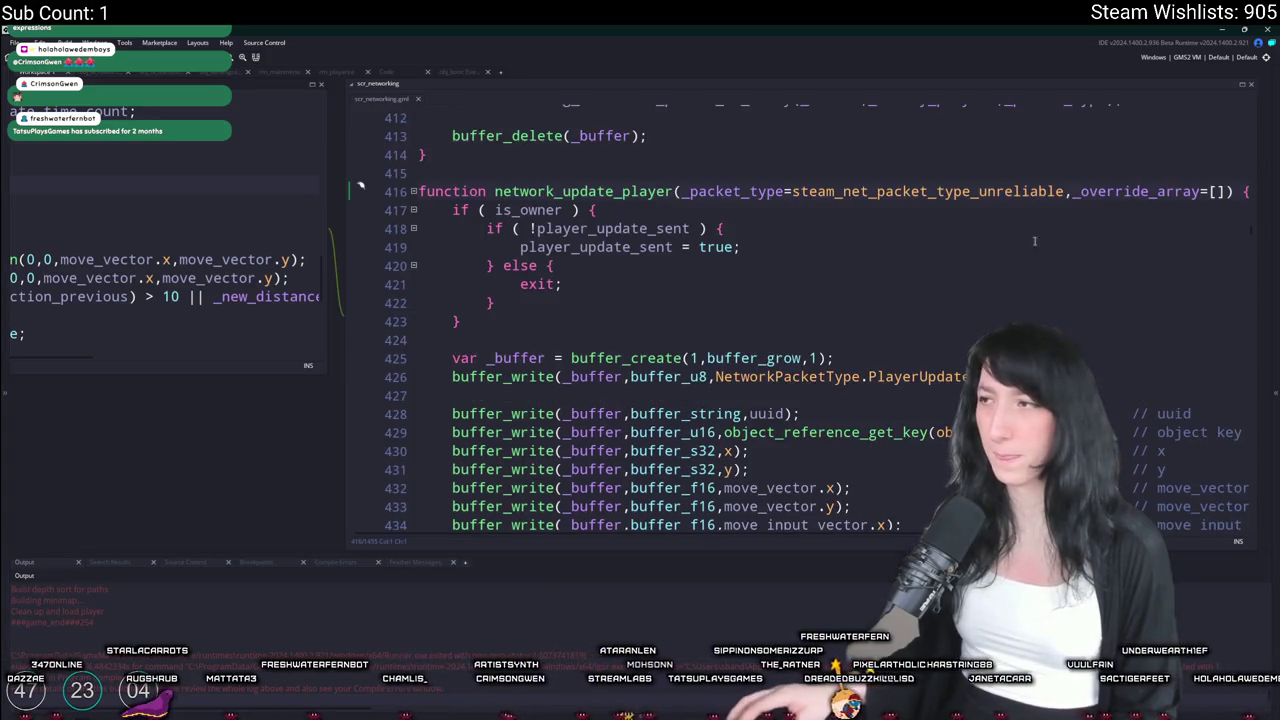
{"action": "double_click", "coordinate": [1150, 191]}
{"action": "left_click", "coordinate": [491, 302]}
{"action": "scroll", "coordinate": [600, 300], "scroll_direction": "left", "scroll_amount": 5}
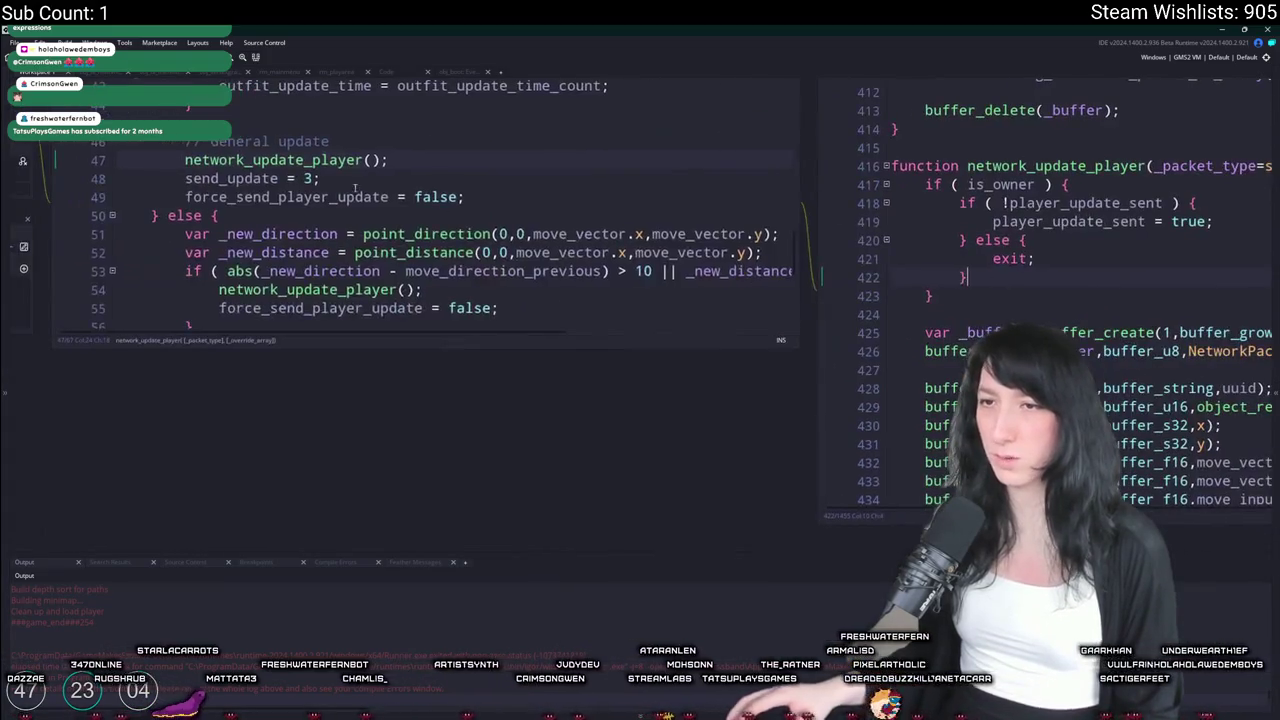
{"action": "scroll", "coordinate": [360, 260], "scroll_direction": "up", "scroll_amount": 12}
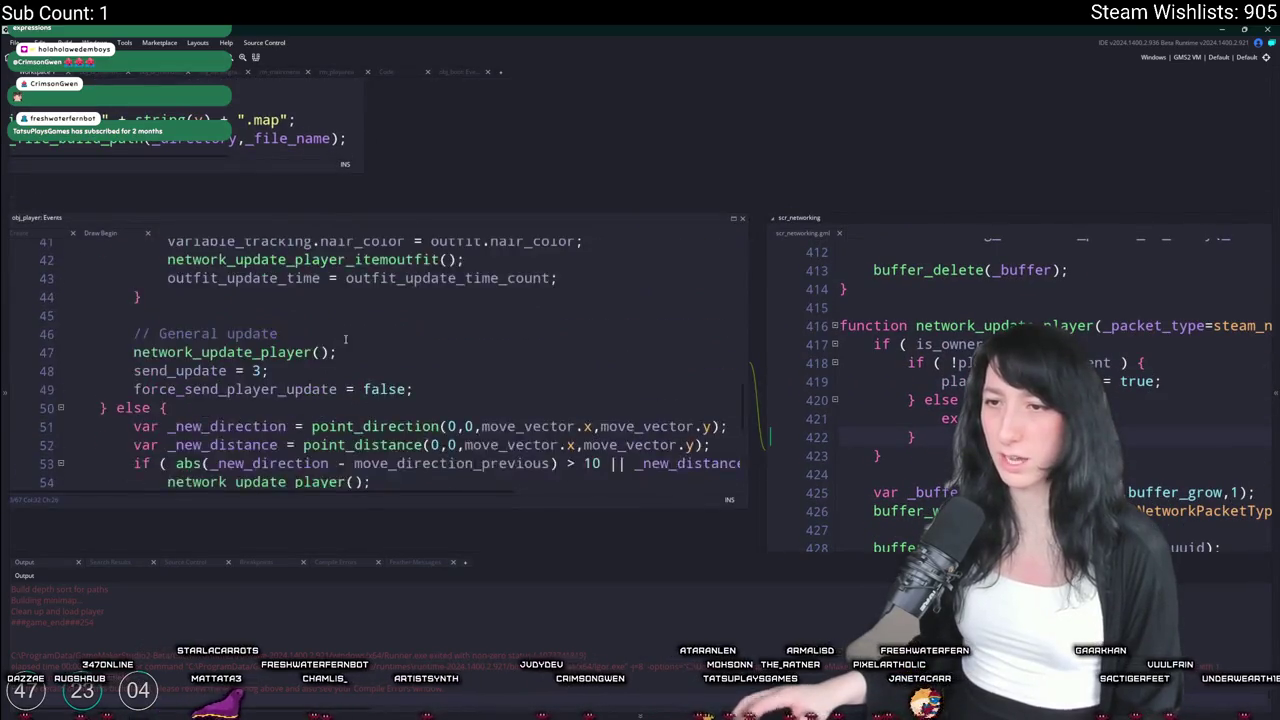
{"action": "scroll", "coordinate": [357, 330], "scroll_direction": "down", "scroll_amount": 8}
{"action": "scroll", "coordinate": [500, 320], "scroll_direction": "right", "scroll_amount": 5}
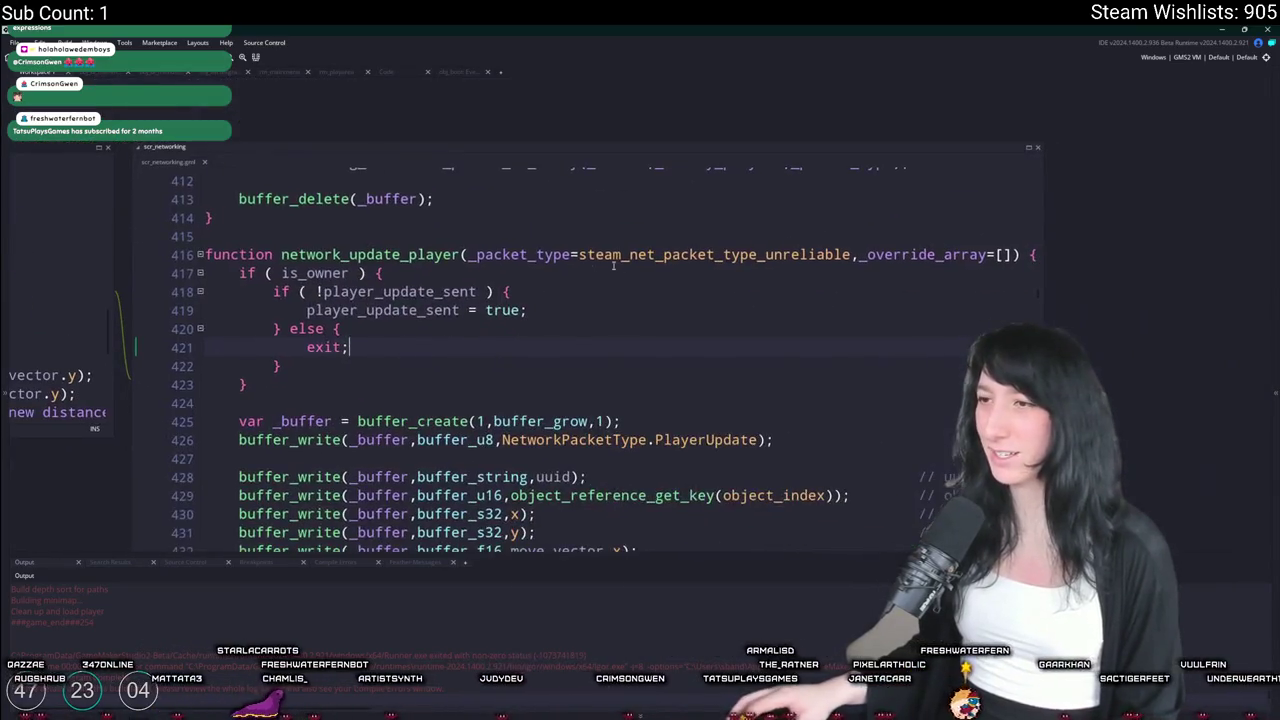
{"action": "scroll", "coordinate": [662, 318], "scroll_direction": "down", "scroll_amount": 2}
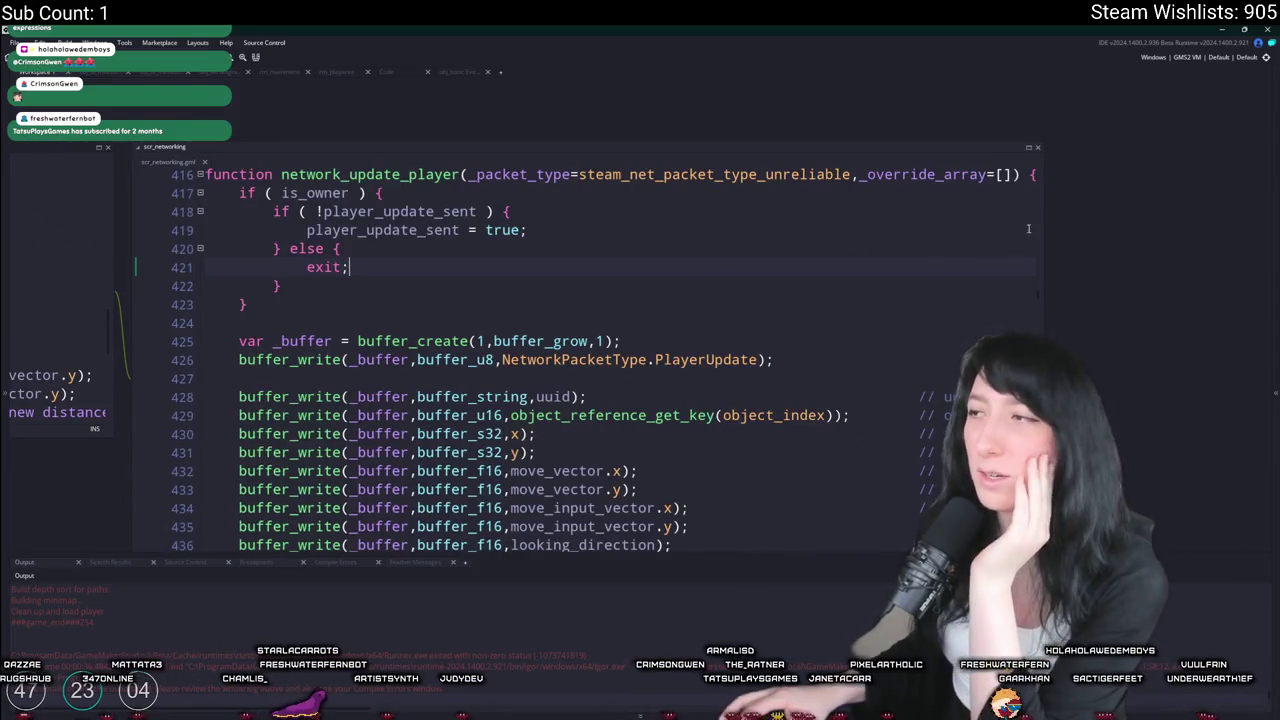
{"action": "scroll", "coordinate": [1036, 290], "scroll_direction": "down", "scroll_amount": 16}
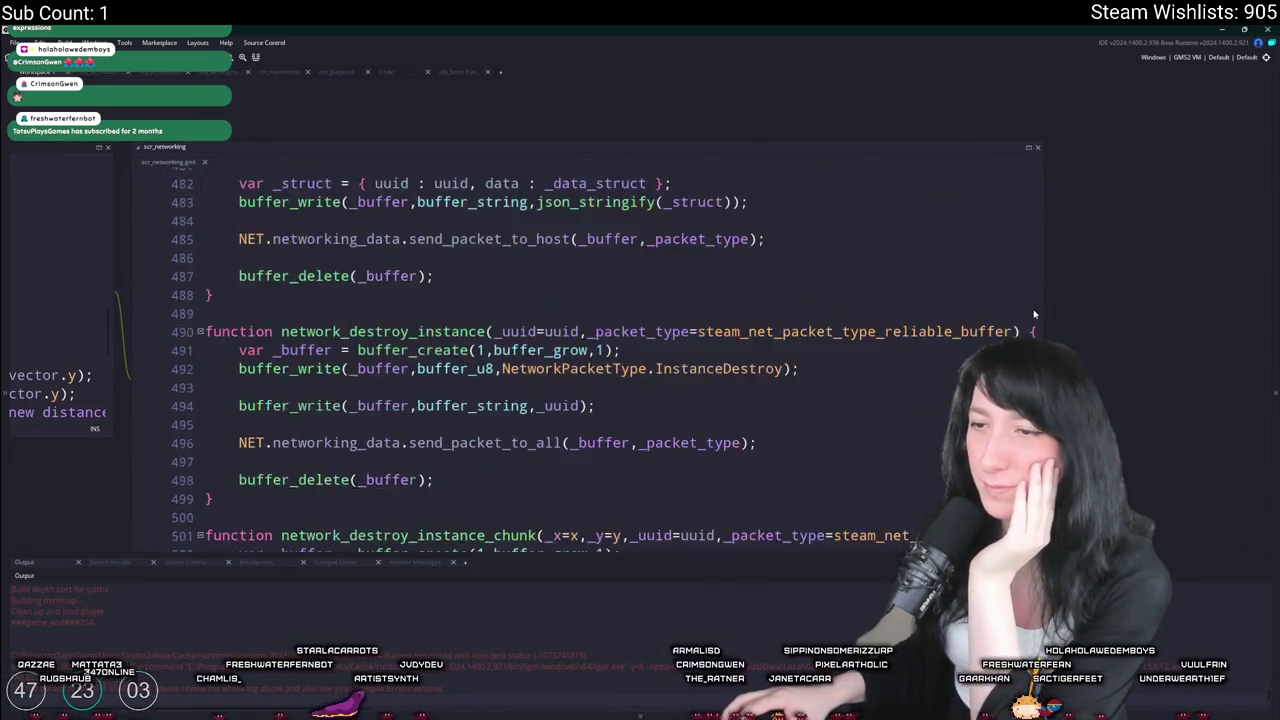
{"action": "scroll", "coordinate": [1036, 309], "scroll_direction": "up", "scroll_amount": 2}
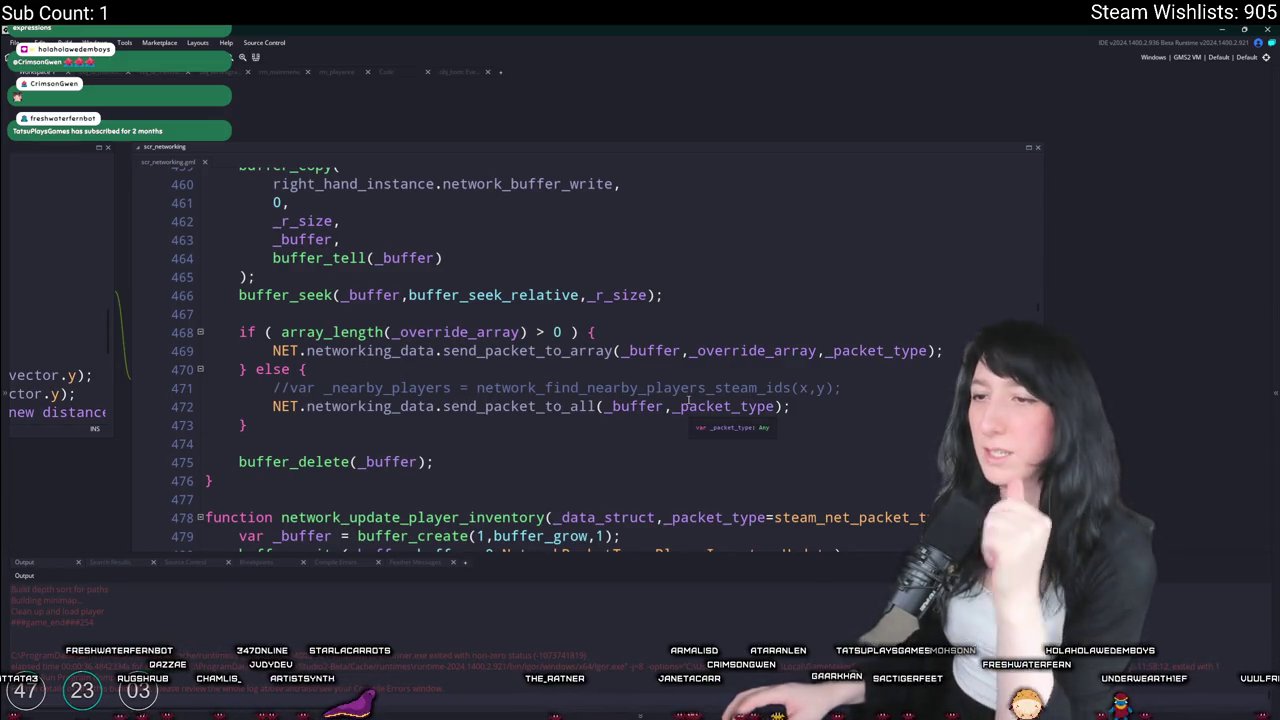
Delete the commented-out nearby-players line and inspect the send_packet_to_array and send_packet_to_all calls
{"action": "left_click_drag", "start_coordinate": [862, 387], "coordinate": [307, 369]}
{"action": "key", "text": "BackSpace"}
{"action": "left_click", "coordinate": [757, 350]}
{"action": "left_click", "coordinate": [487, 350]}
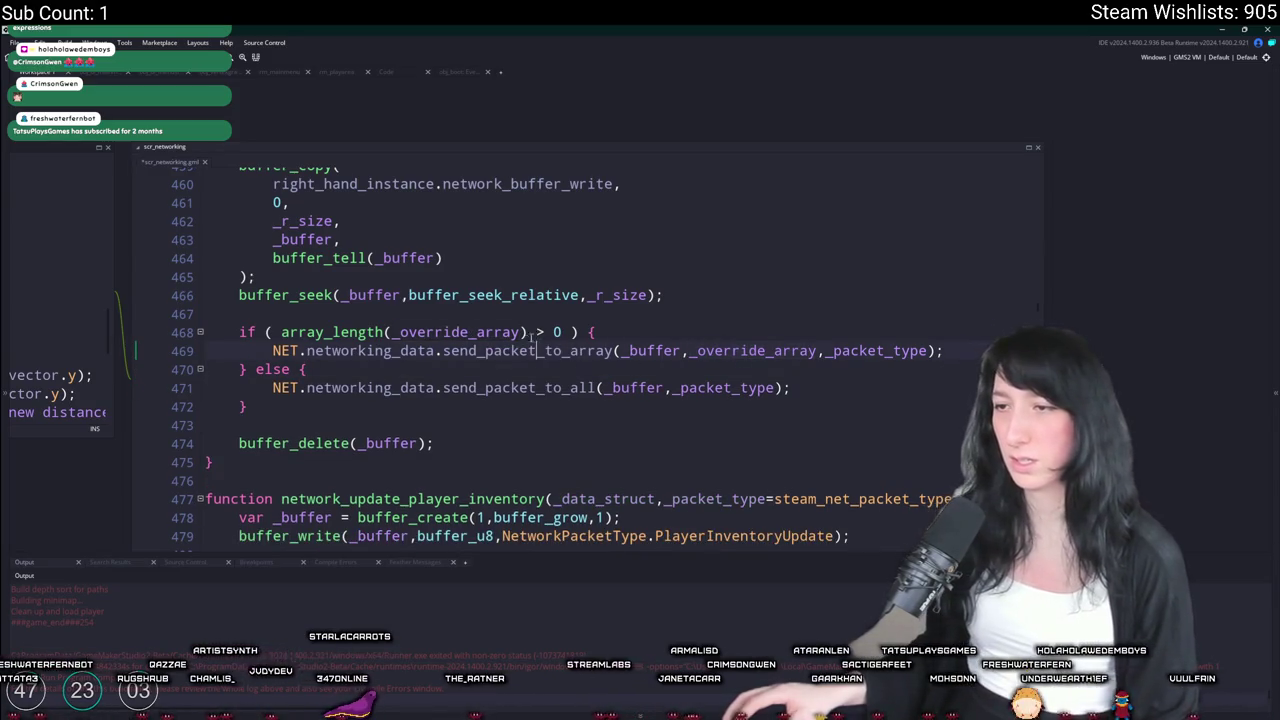
{"action": "double_click", "coordinate": [487, 350]}
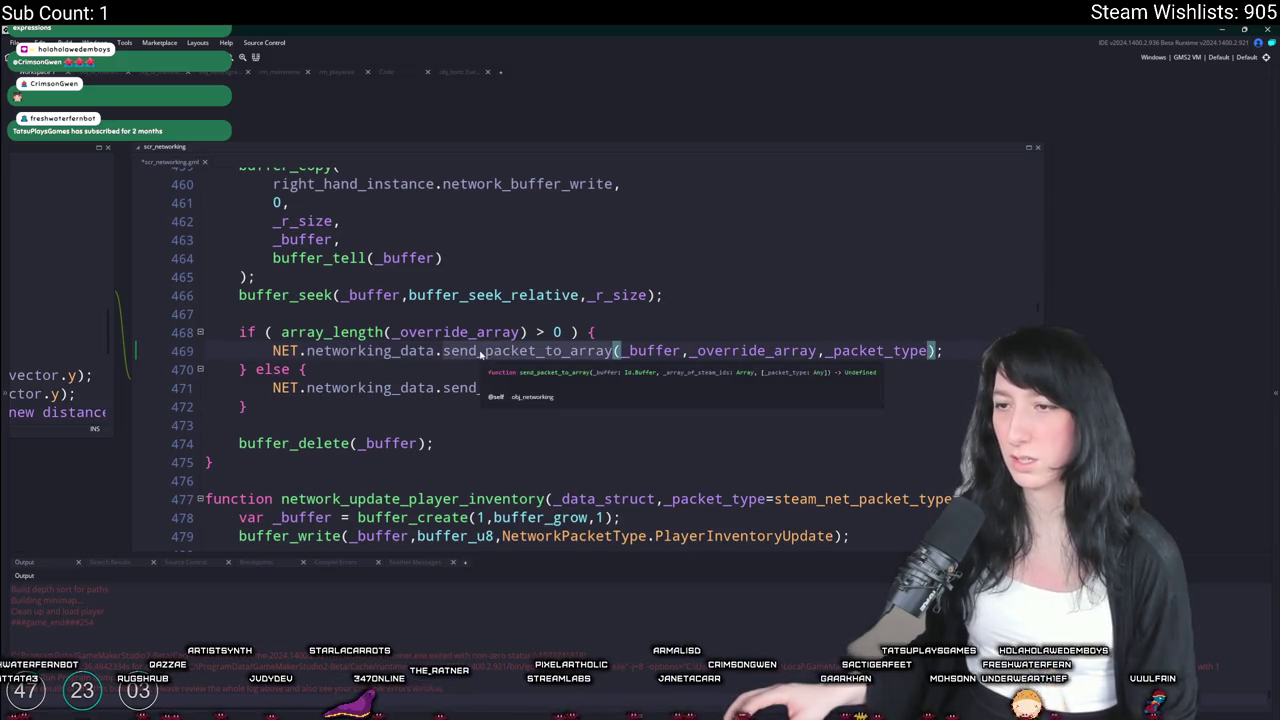
{"action": "left_click", "coordinate": [446, 388]}
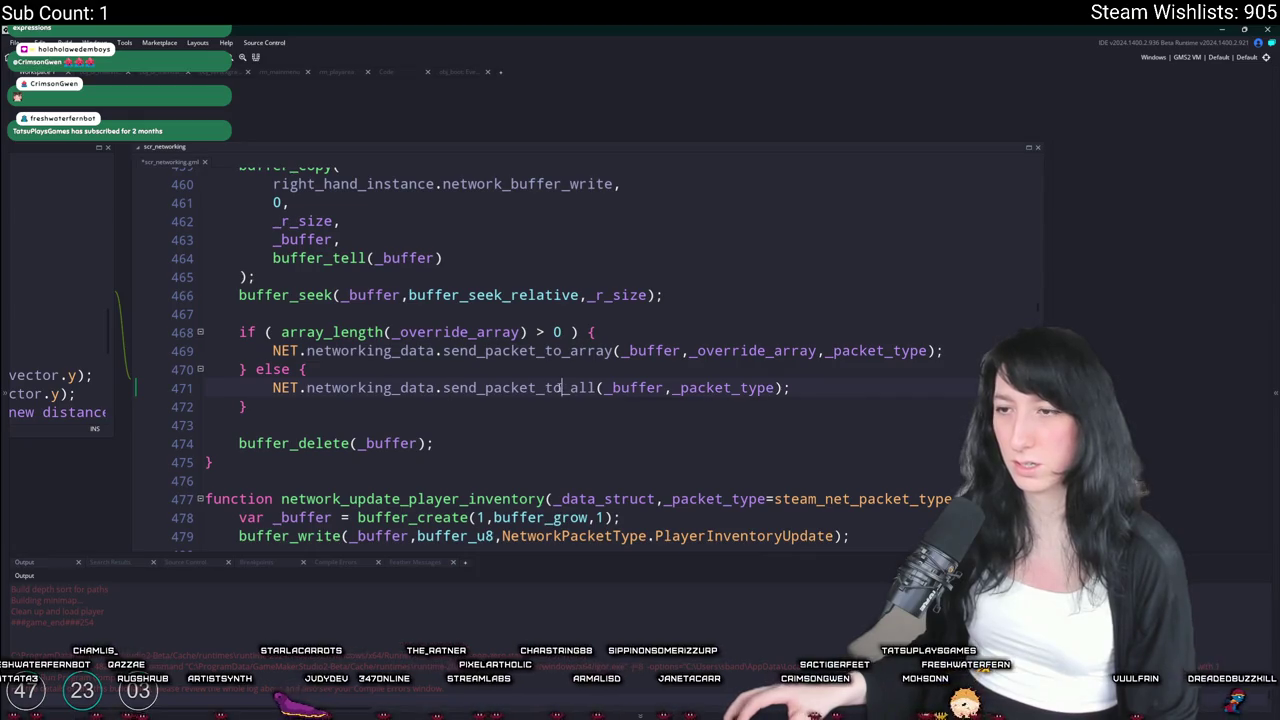
{"action": "mouse_move", "coordinate": [503, 352]}
{"action": "left_click", "coordinate": [269, 258]}
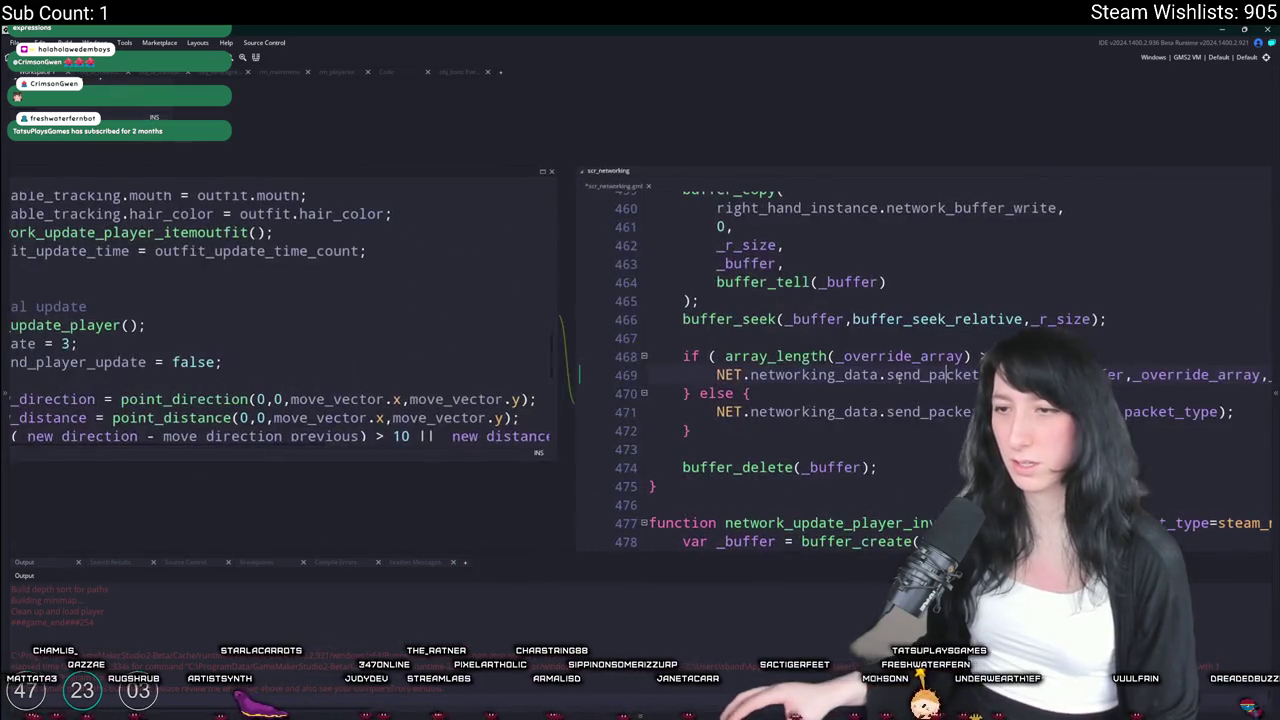
Locate the PlayerUpdate packet handler in scr_networking
{"action": "key", "text": "F12"}
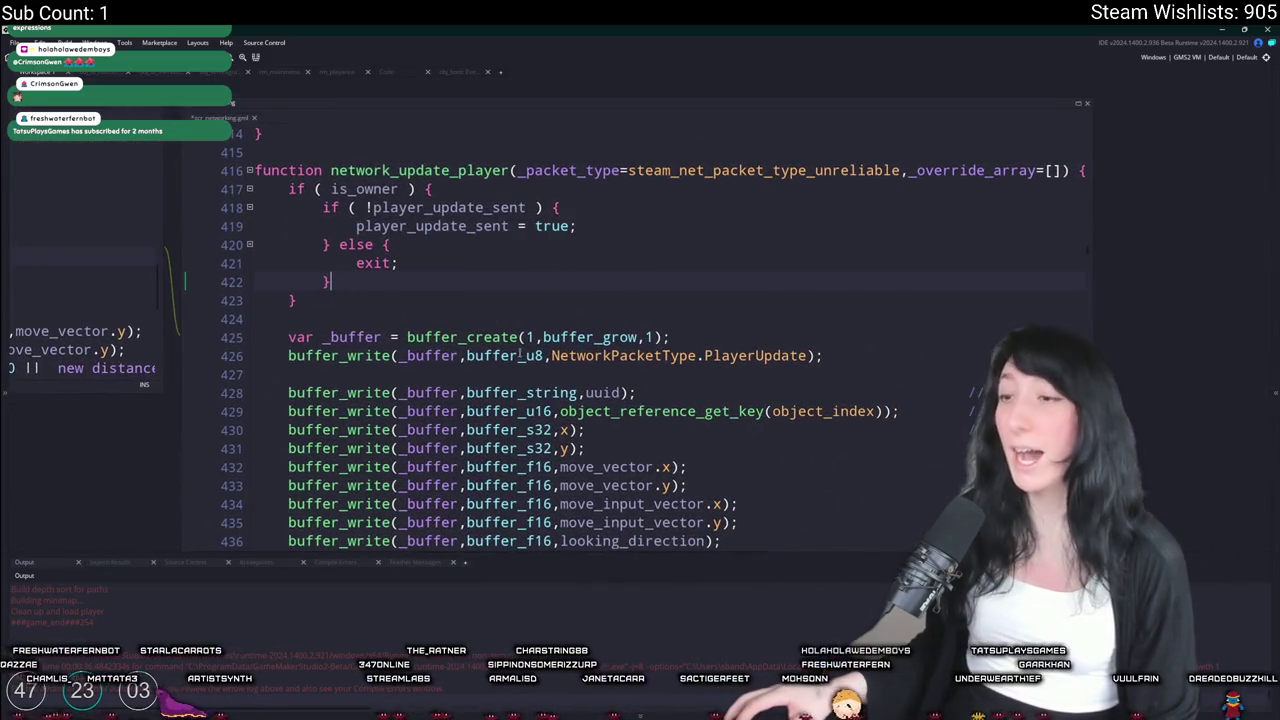
{"action": "double_click", "coordinate": [766, 357]}
{"action": "key", "text": "ctrl+f"}
{"action": "left_click", "coordinate": [1062, 141]}
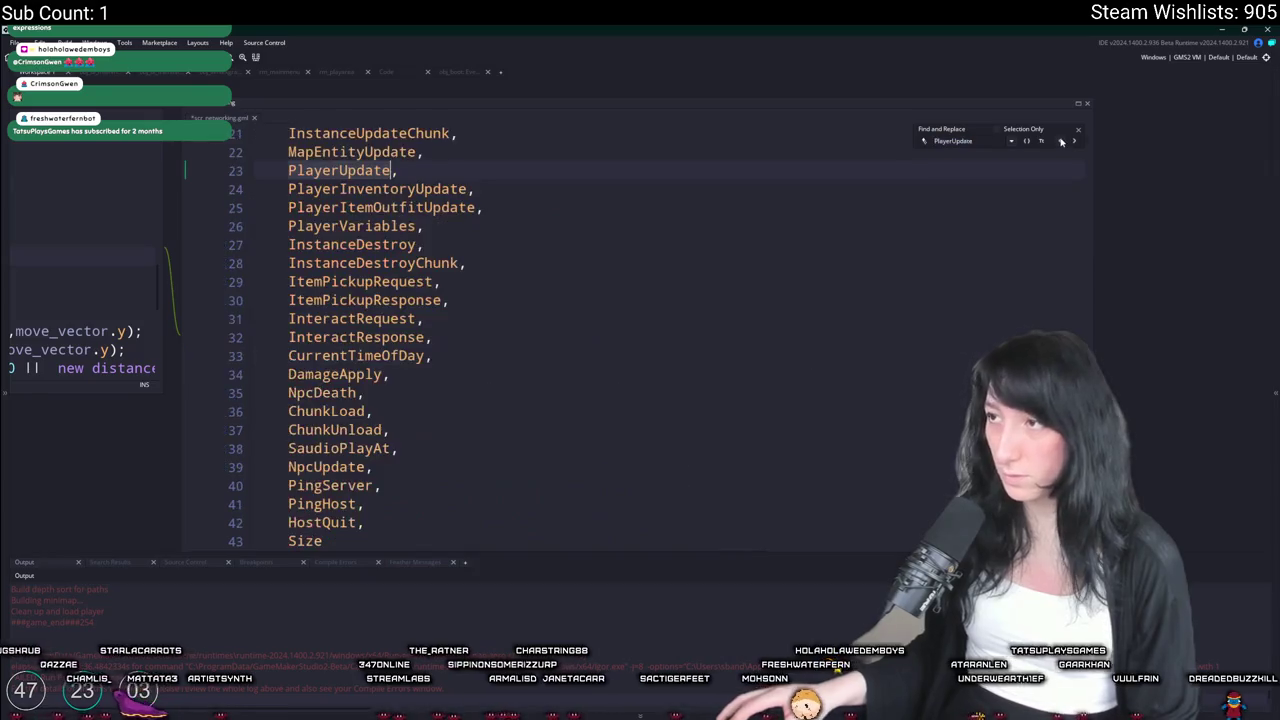
{"action": "left_click", "coordinate": [1062, 141]}
Add log(["UPDATE FROM",steam_net_packet_get_sender_id()]); inside the PlayerUpdate handler, then switch to GitHub Desktop
{"action": "left_click", "coordinate": [896, 170]}
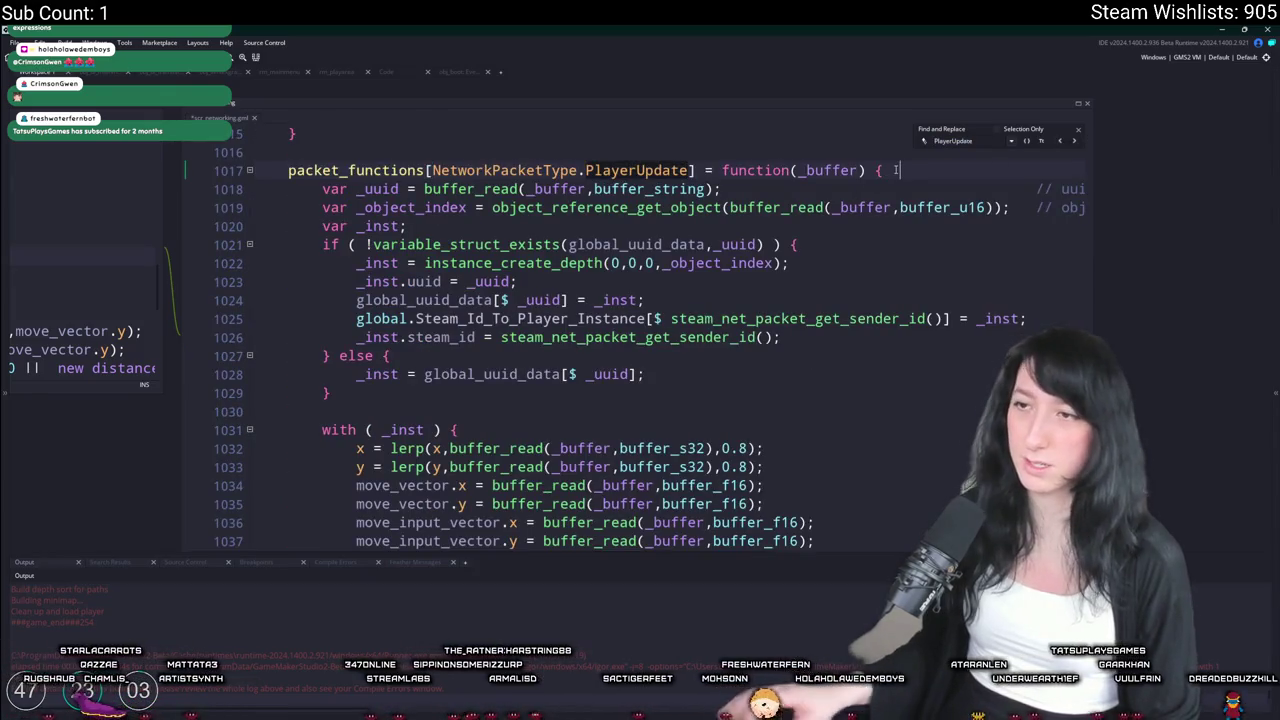
{"action": "key", "text": "Return"}
{"action": "type", "text": "log(\"UPDATE FROM\","}
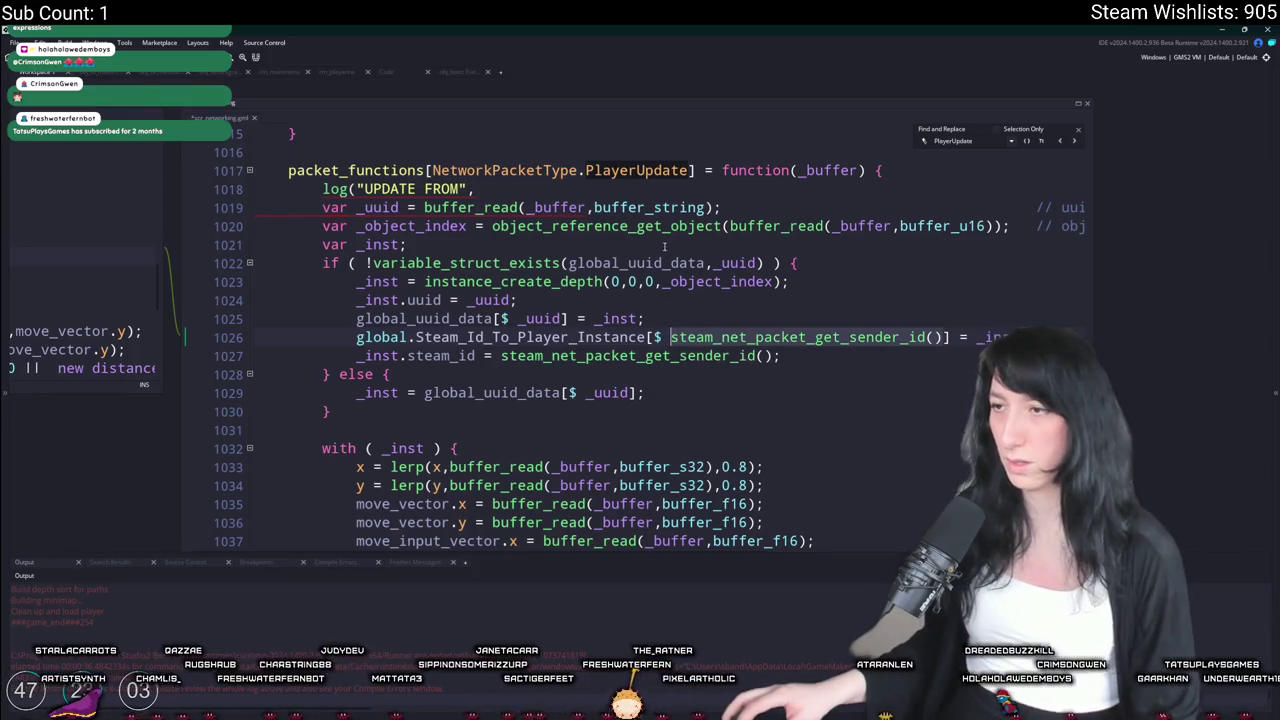
{"action": "left_click", "coordinate": [686, 189]}
{"action": "type", "text": "steam_net_packet_get_sender_id()"}
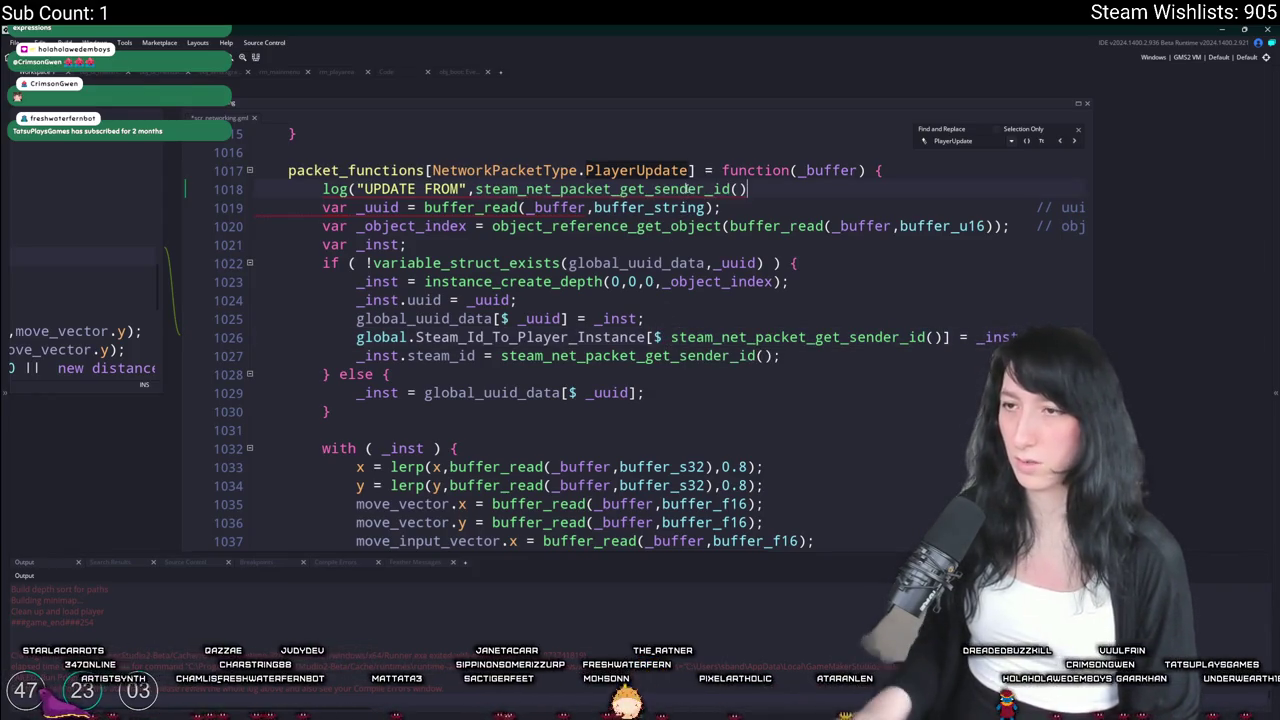
{"action": "key", "text": "Left"}
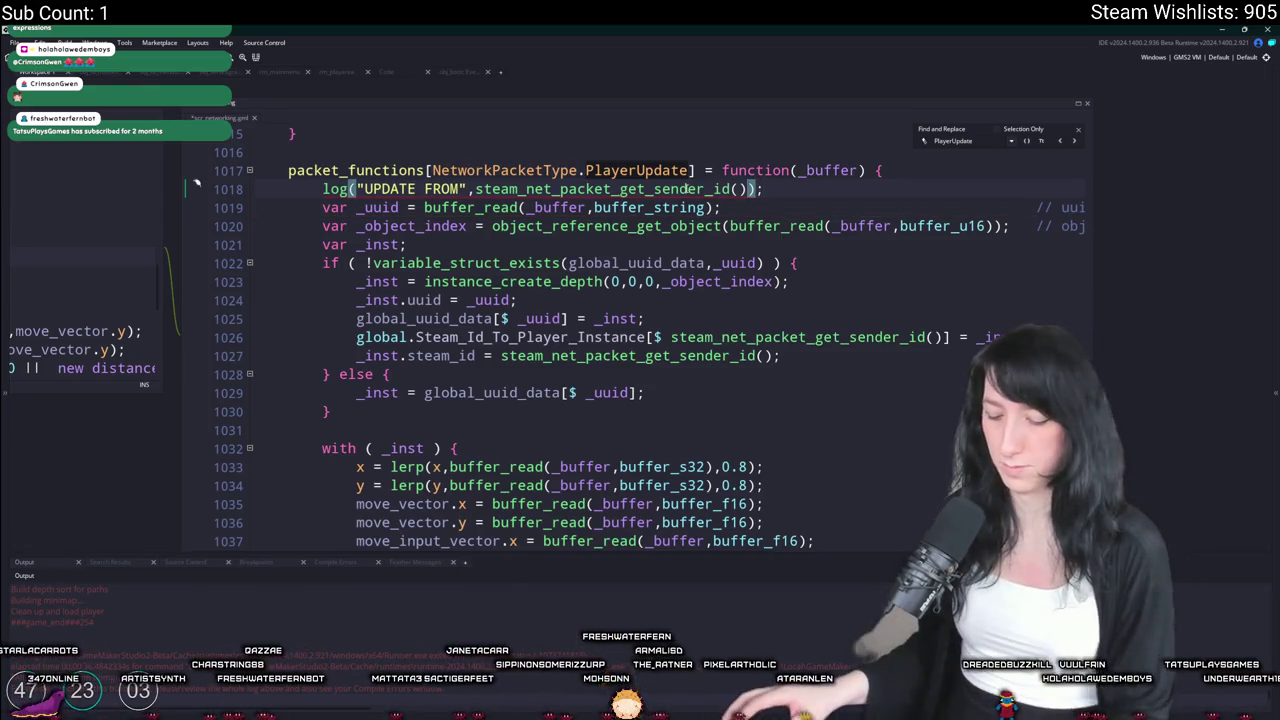
{"action": "mouse_move", "coordinate": [368, 189]}
{"action": "type", "text": "]"}
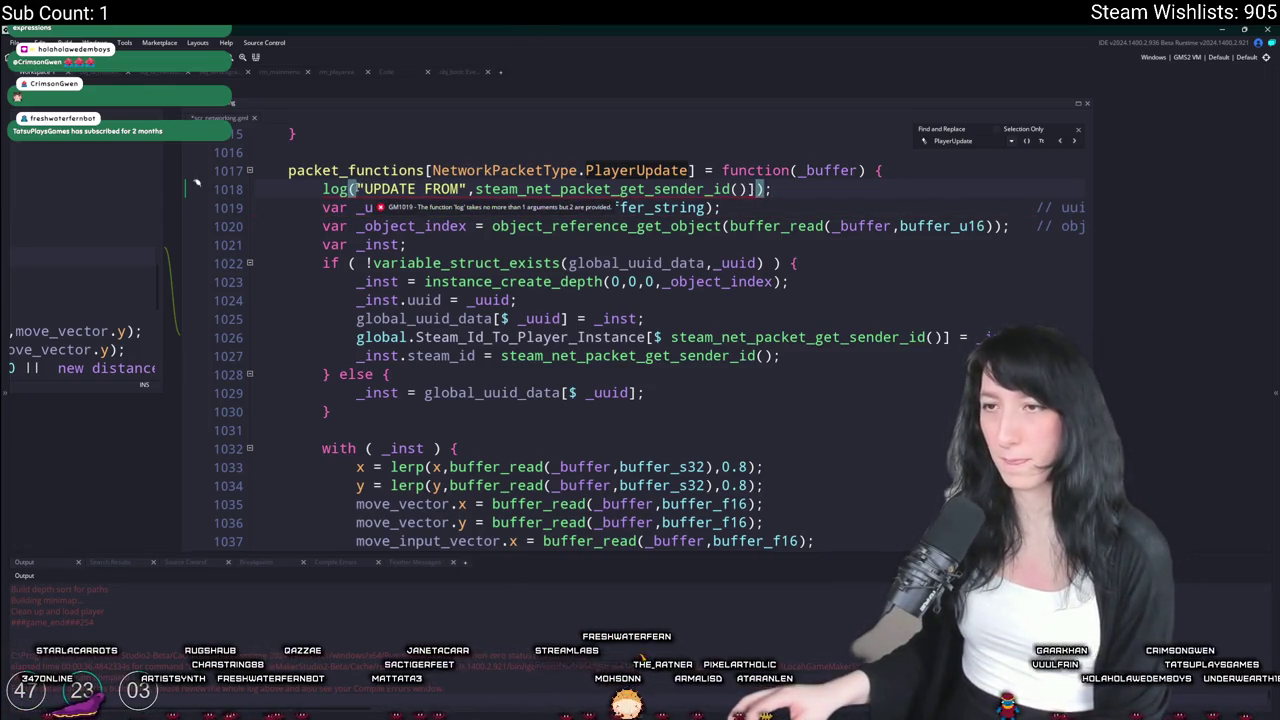
{"action": "type", "text": "["}
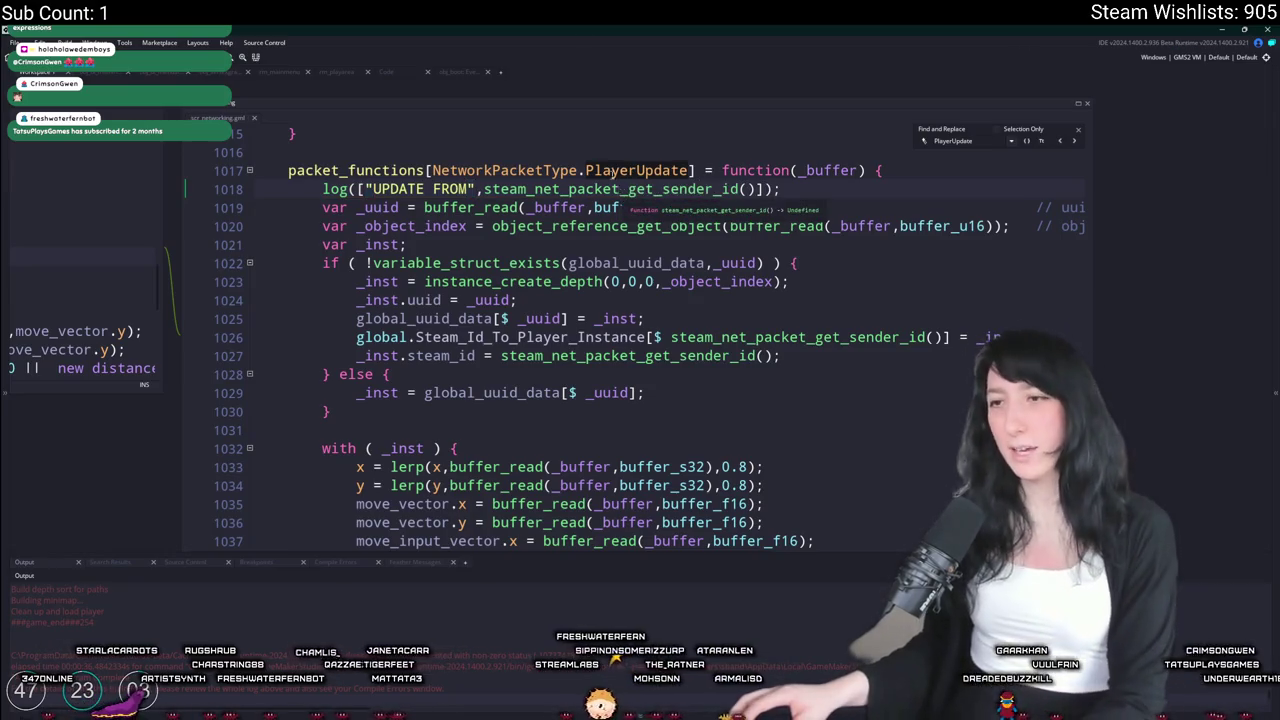
{"action": "left_click", "coordinate": [620, 189]}
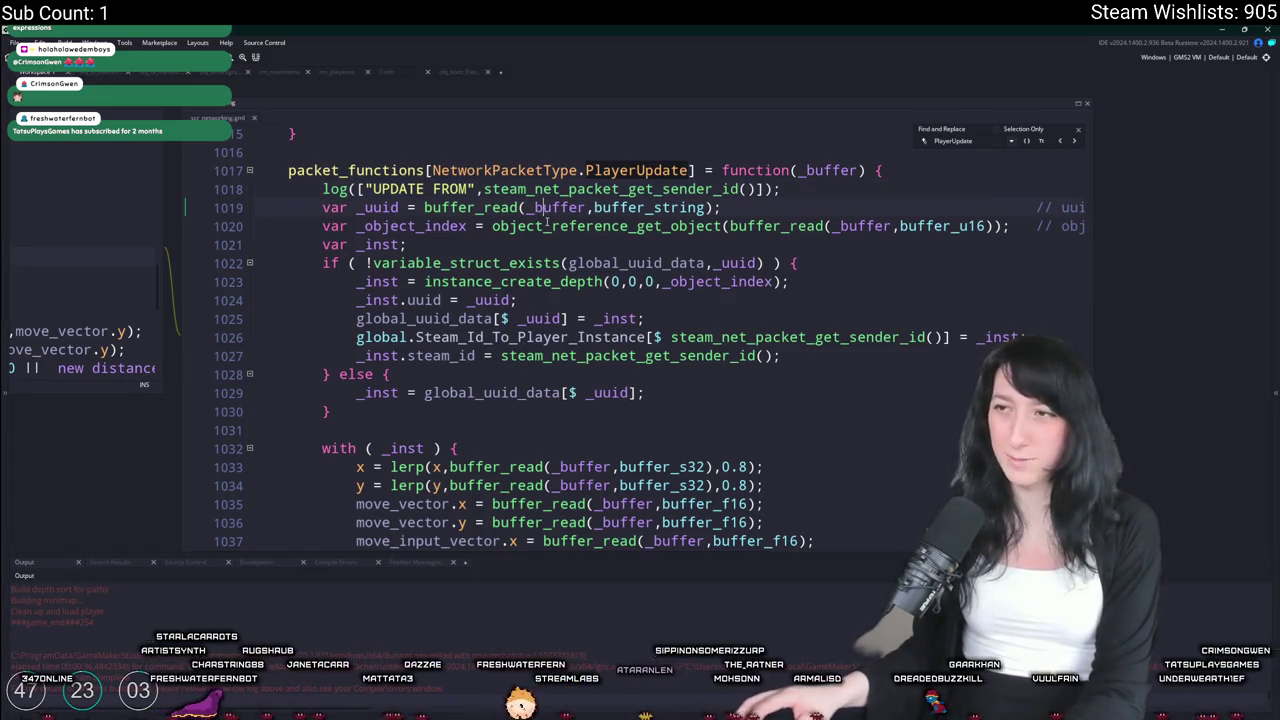
{"action": "key", "text": "alt+Tab"}
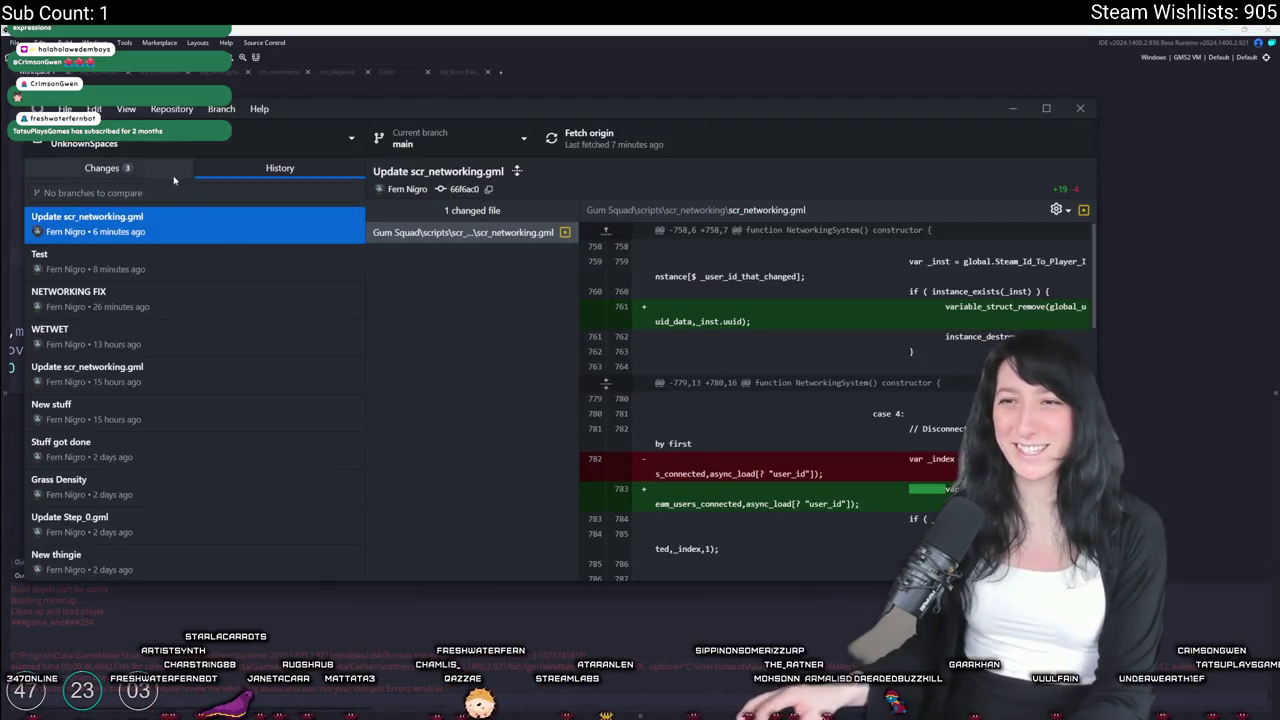
Discard the uncommitted changes to obj_player's Create_0.gml
{"action": "left_click", "coordinate": [100, 167]}
{"action": "left_click", "coordinate": [205, 258]}
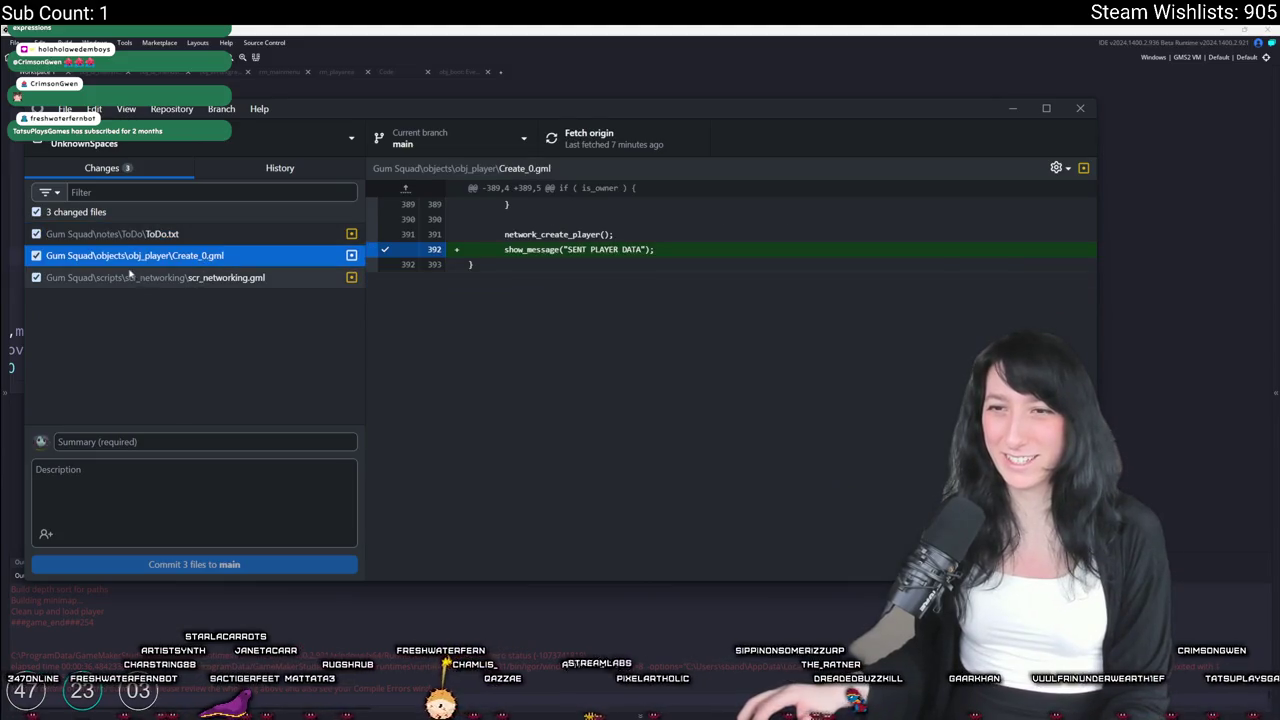
{"action": "right_click", "coordinate": [80, 257]}
{"action": "left_click", "coordinate": [105, 268]}
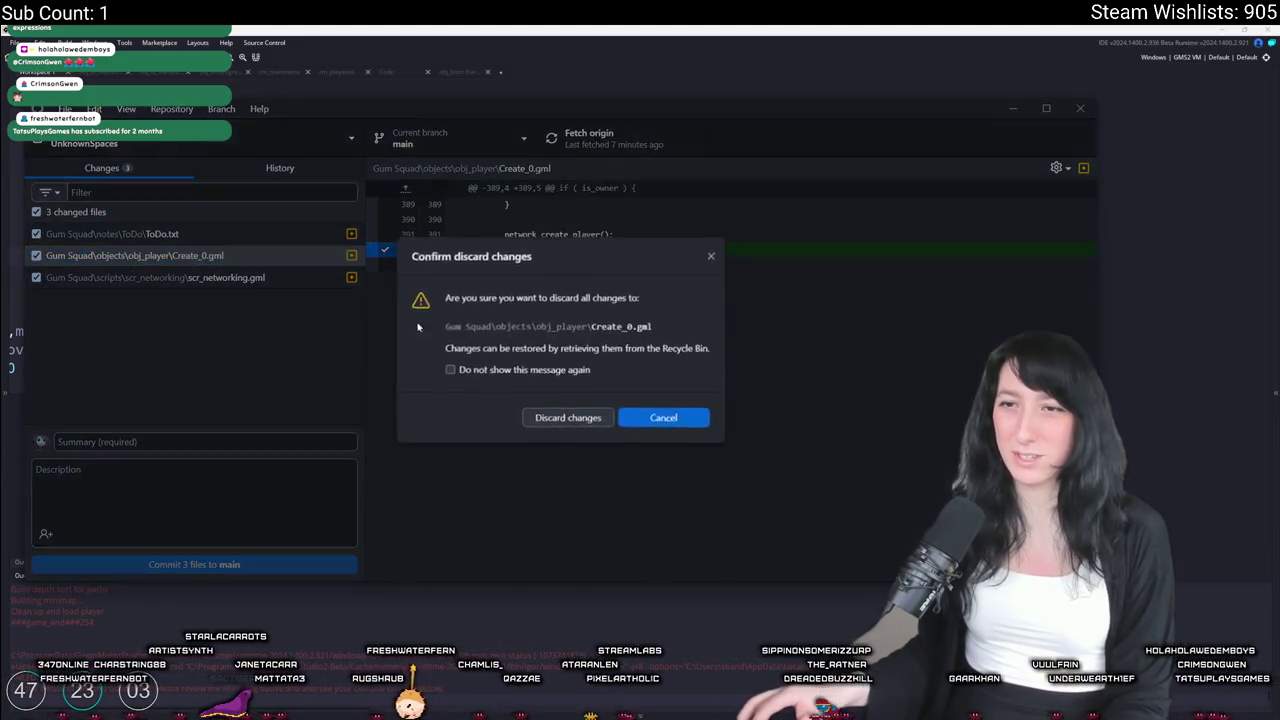
{"action": "left_click", "coordinate": [561, 413]}
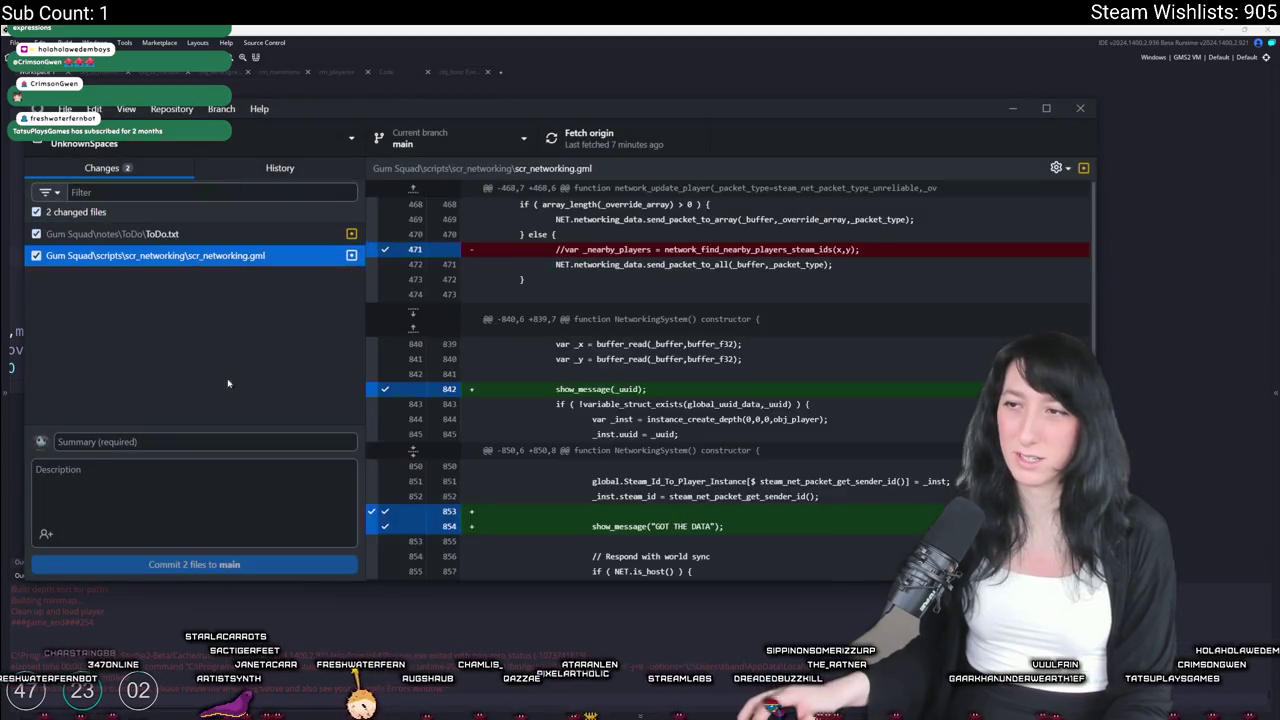
Commit the two remaining files to main as 'A few messages' and push to origin
{"action": "scroll", "coordinate": [450, 410], "scroll_direction": "down", "scroll_amount": 4}
{"action": "left_click", "coordinate": [235, 441]}
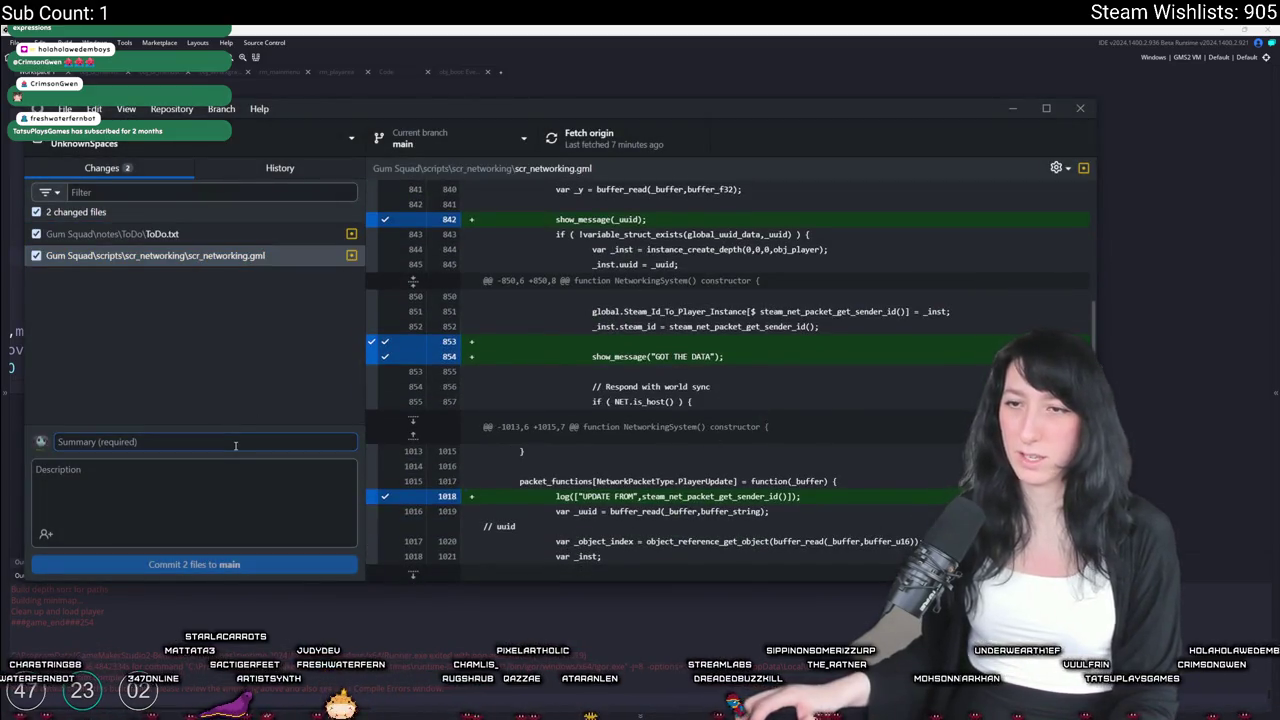
{"action": "type", "text": "A few messages"}
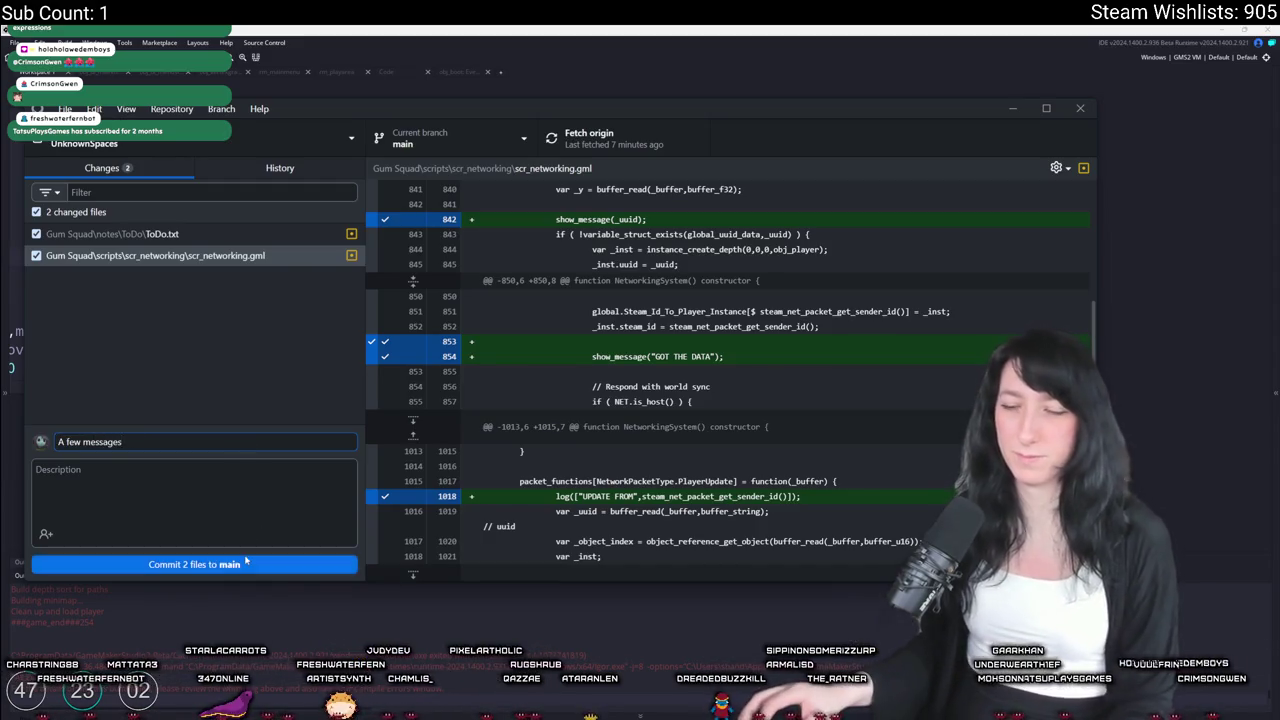
{"action": "left_click", "coordinate": [245, 563]}
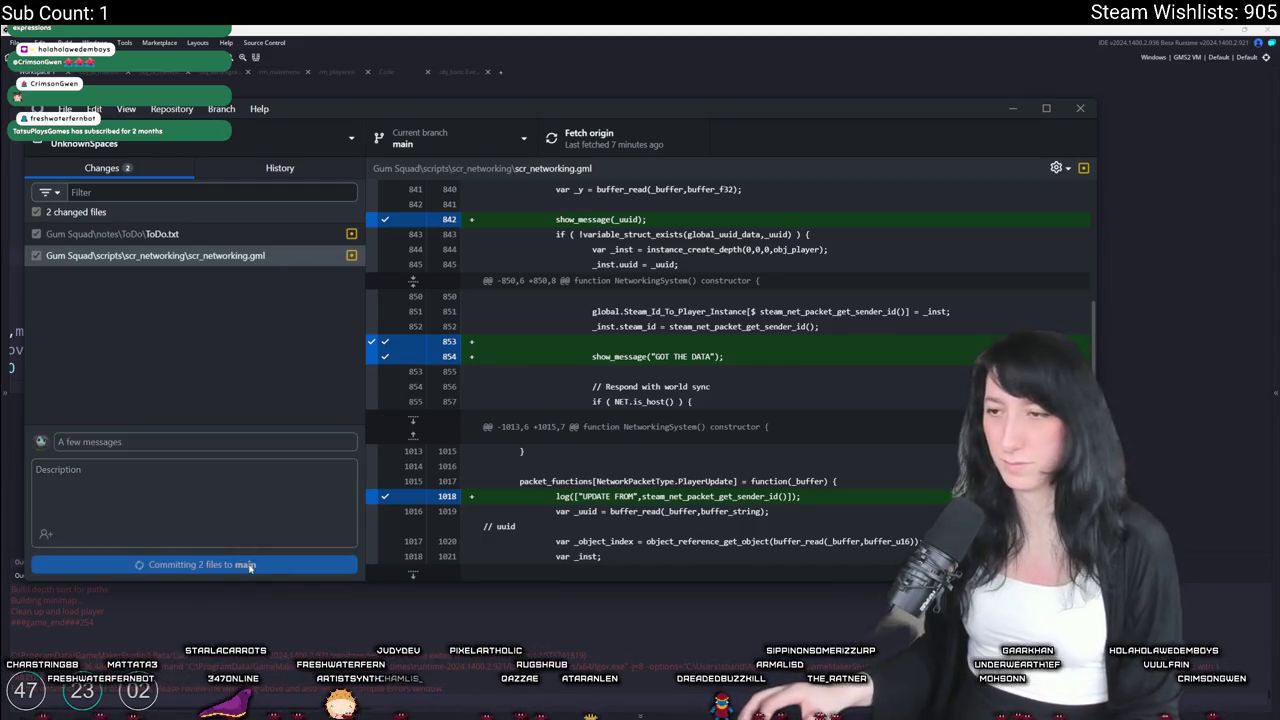
{"action": "left_click", "coordinate": [589, 140]}
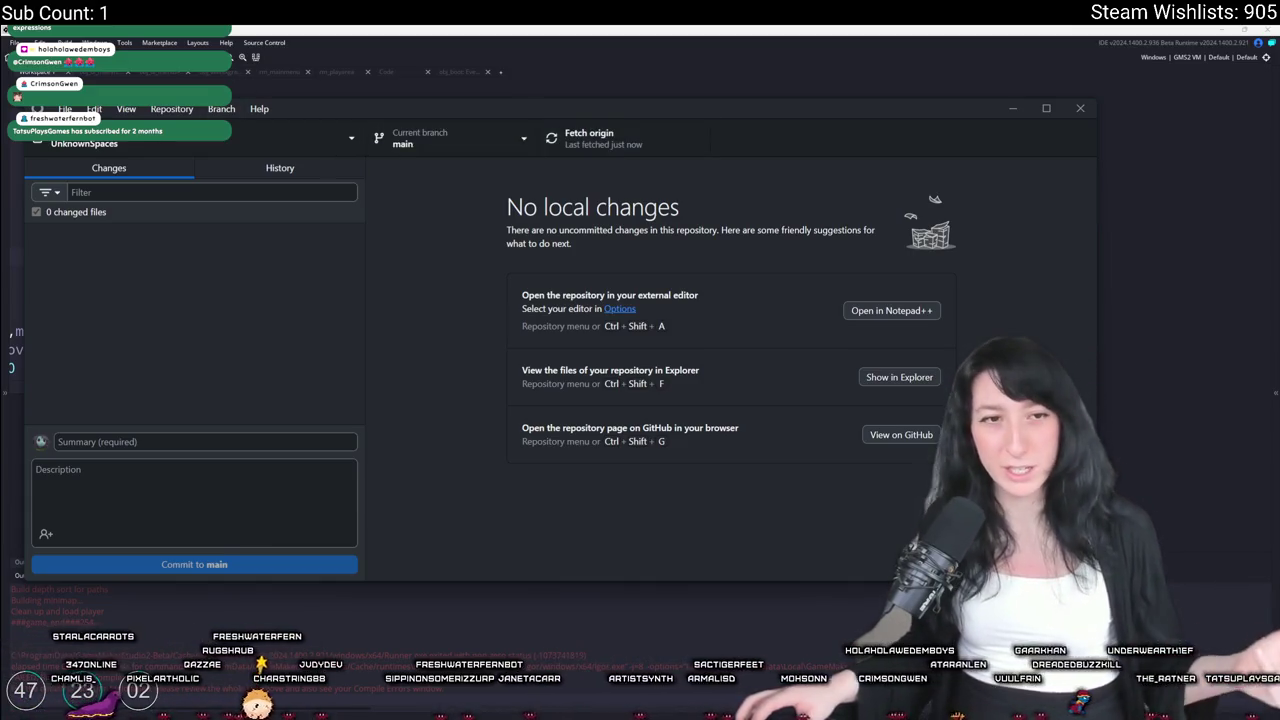
{"action": "key", "text": "alt+Tab"}
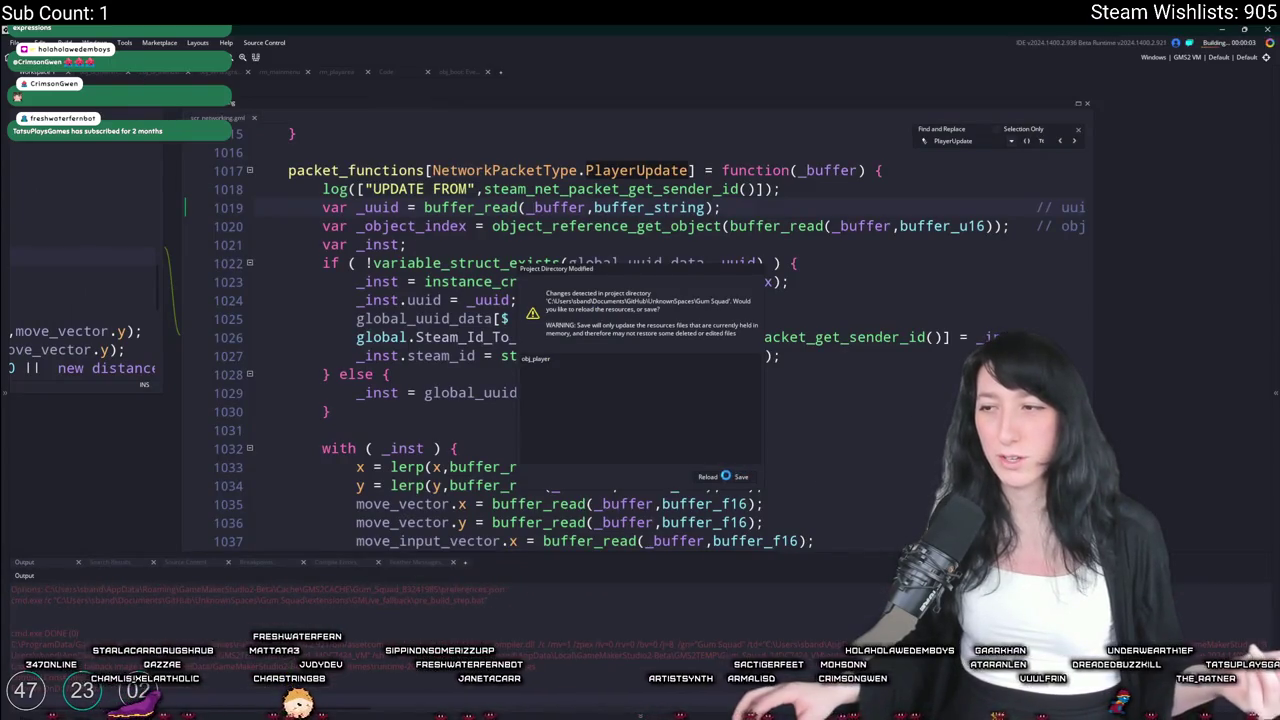
Reload the modified project and search it for 'Join' to open obj_ui_friendslist
{"action": "left_click", "coordinate": [714, 475]}
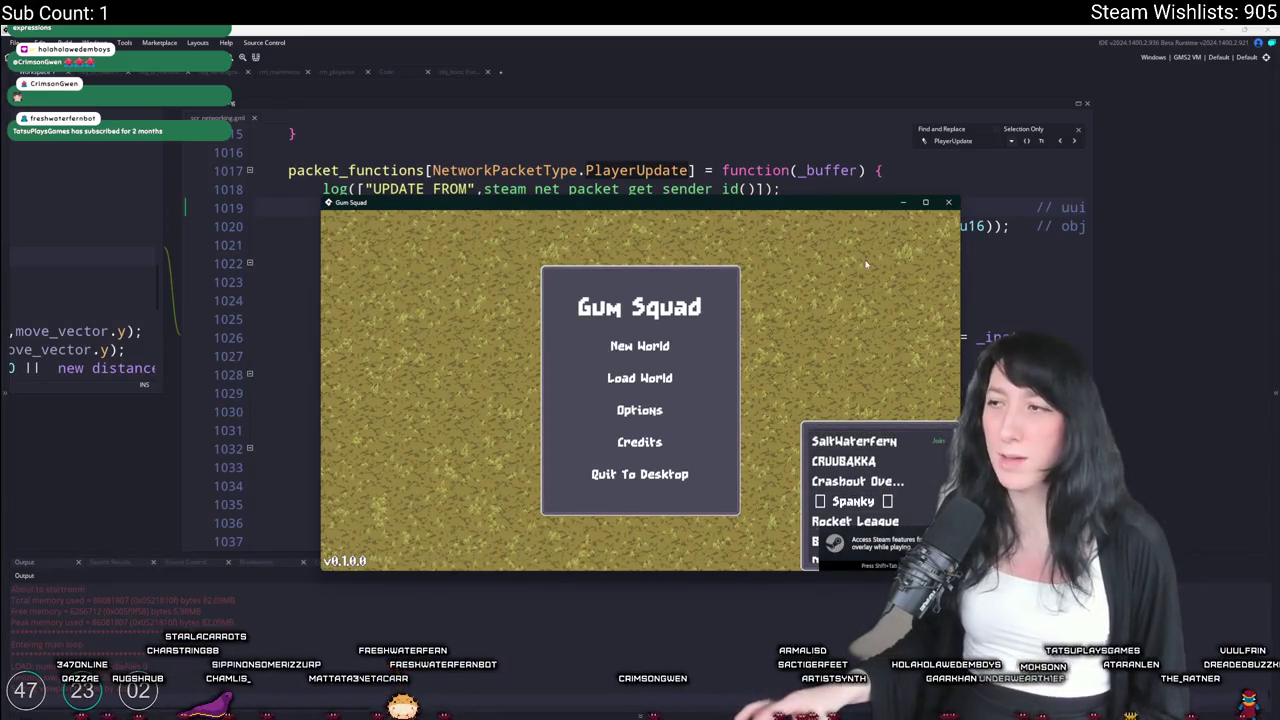
{"action": "left_click", "coordinate": [1079, 130]}
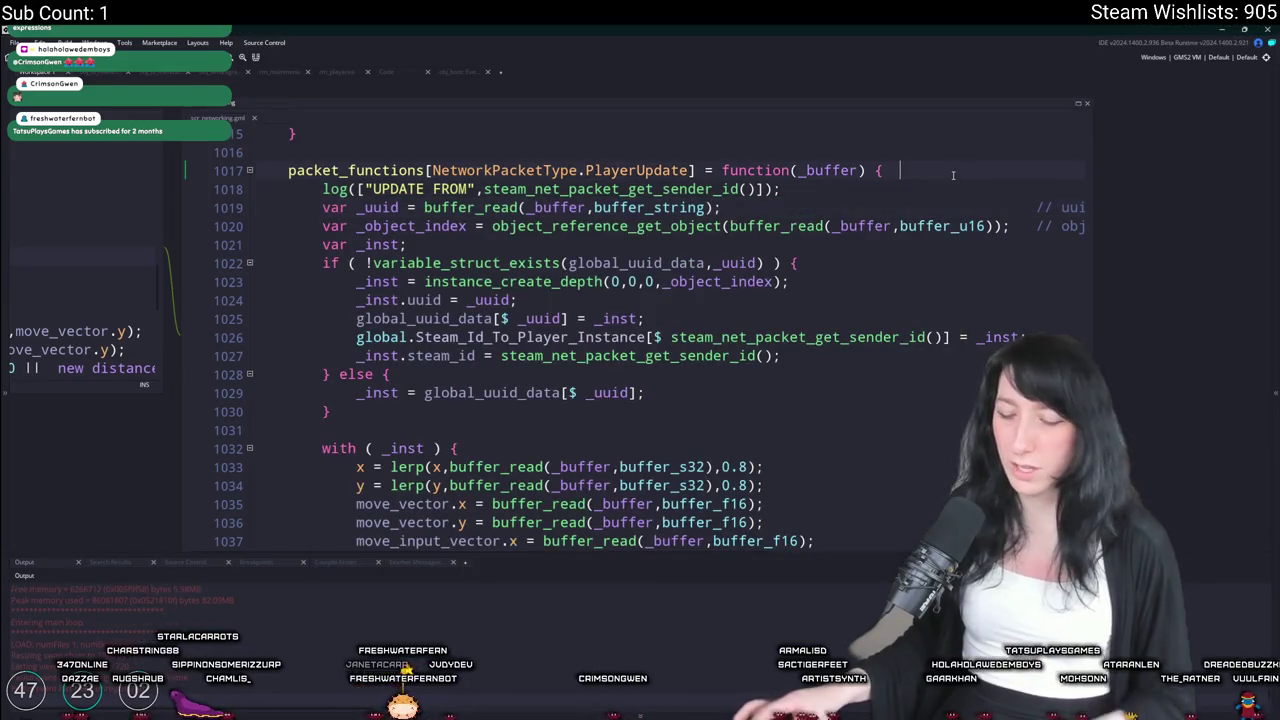
{"action": "key", "text": "ctrl+f"}
{"action": "key", "text": "Return"}
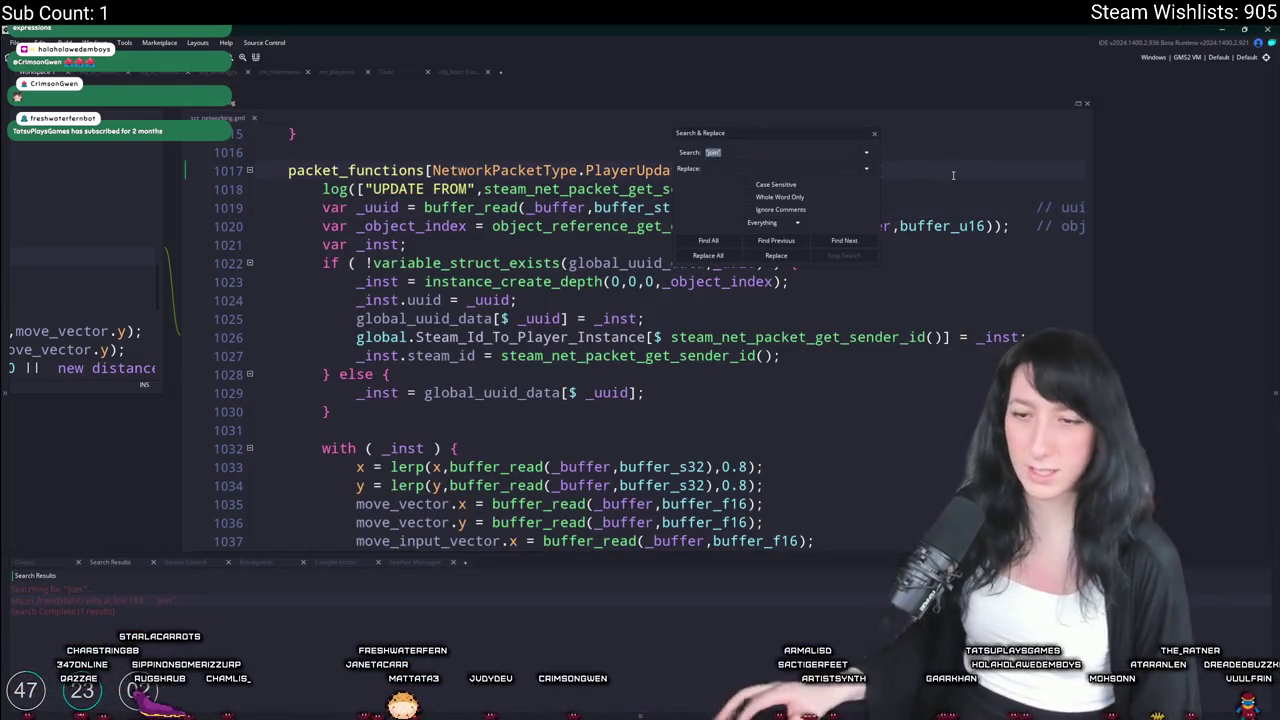
{"action": "double_click", "coordinate": [228, 601]}
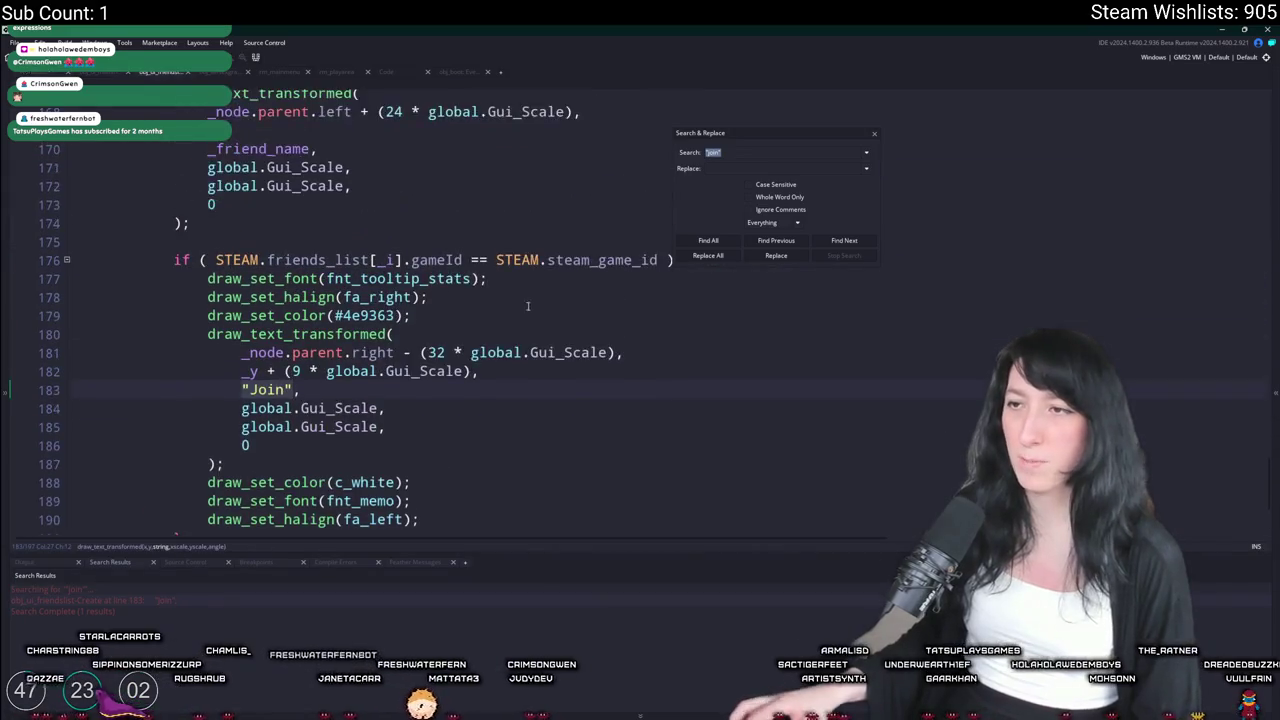
Extend line 176's Join condition with && STEAM.friends_list[_i].lobbyId != 0
{"action": "left_click", "coordinate": [660, 320]}
{"action": "type", "text": "STEAM.lobby"}
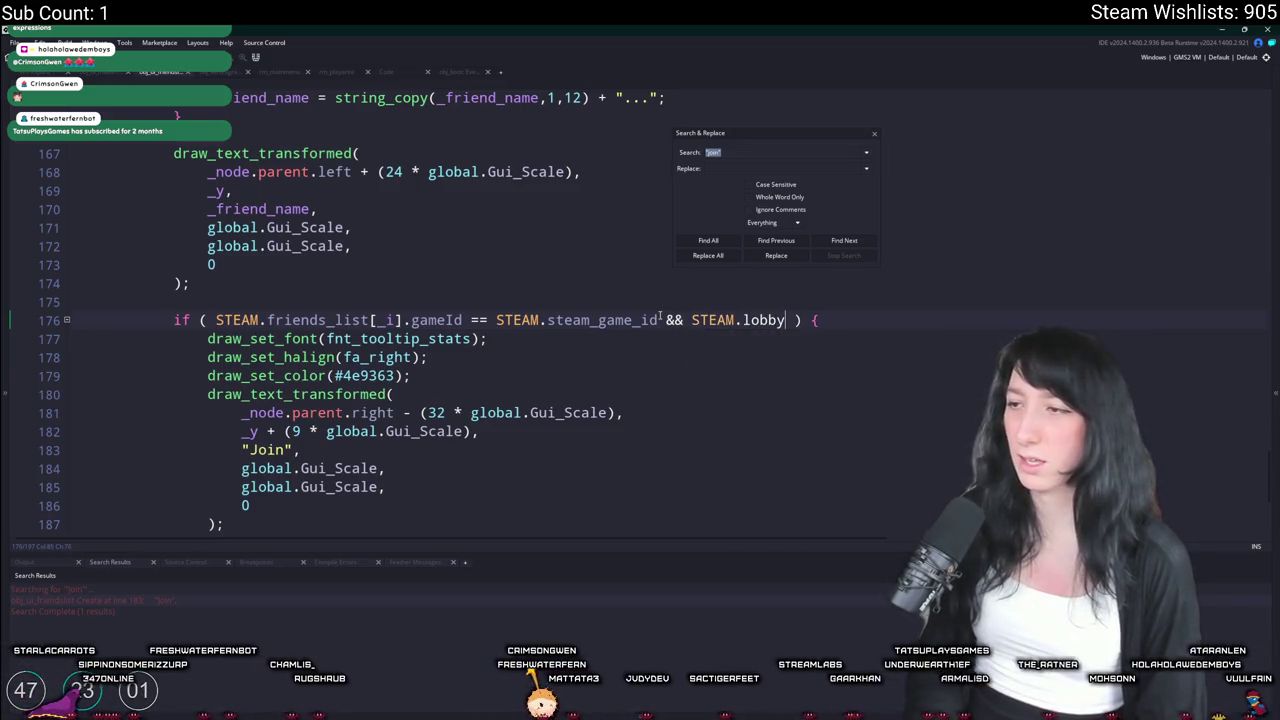
{"action": "key", "text": "BackSpace"}
{"action": "key", "text": "BackSpace"}
{"action": "key", "text": "BackSpace"}
{"action": "type", "text": "friends_"}
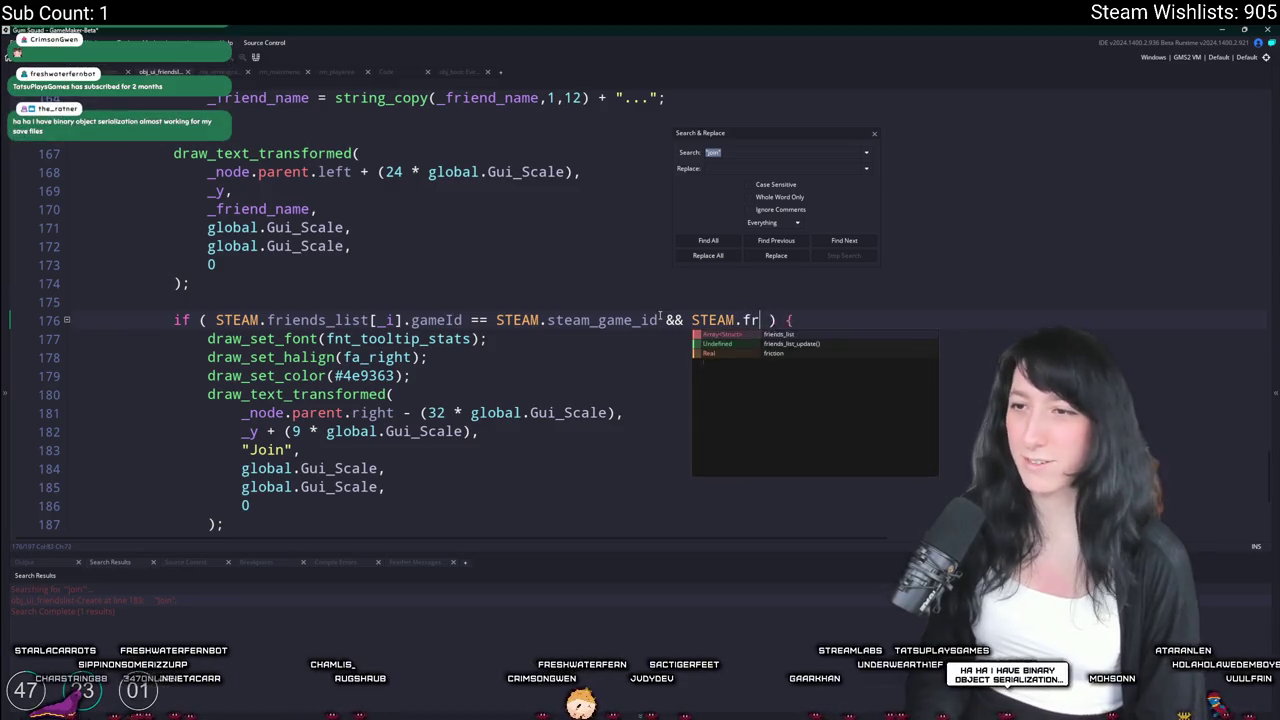
{"action": "key", "text": "Return"}
{"action": "type", "text": "[_i]"}
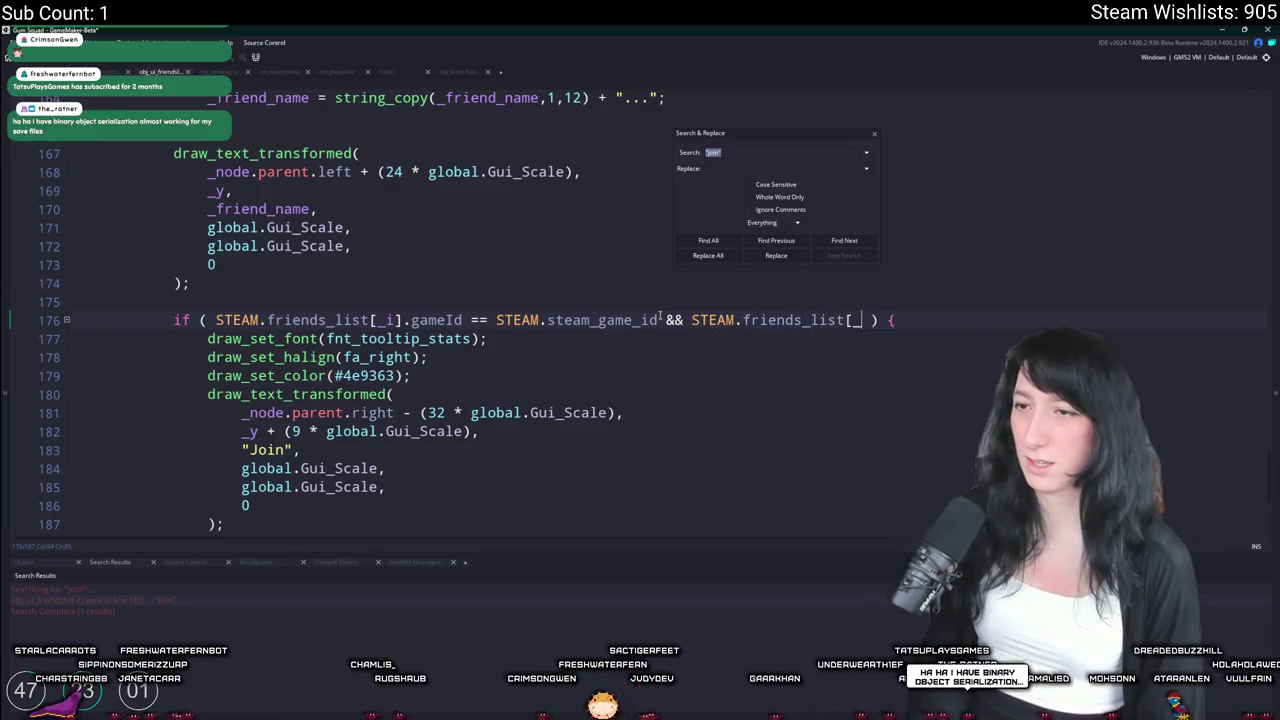
{"action": "type", "text": ".lobbyId !"}
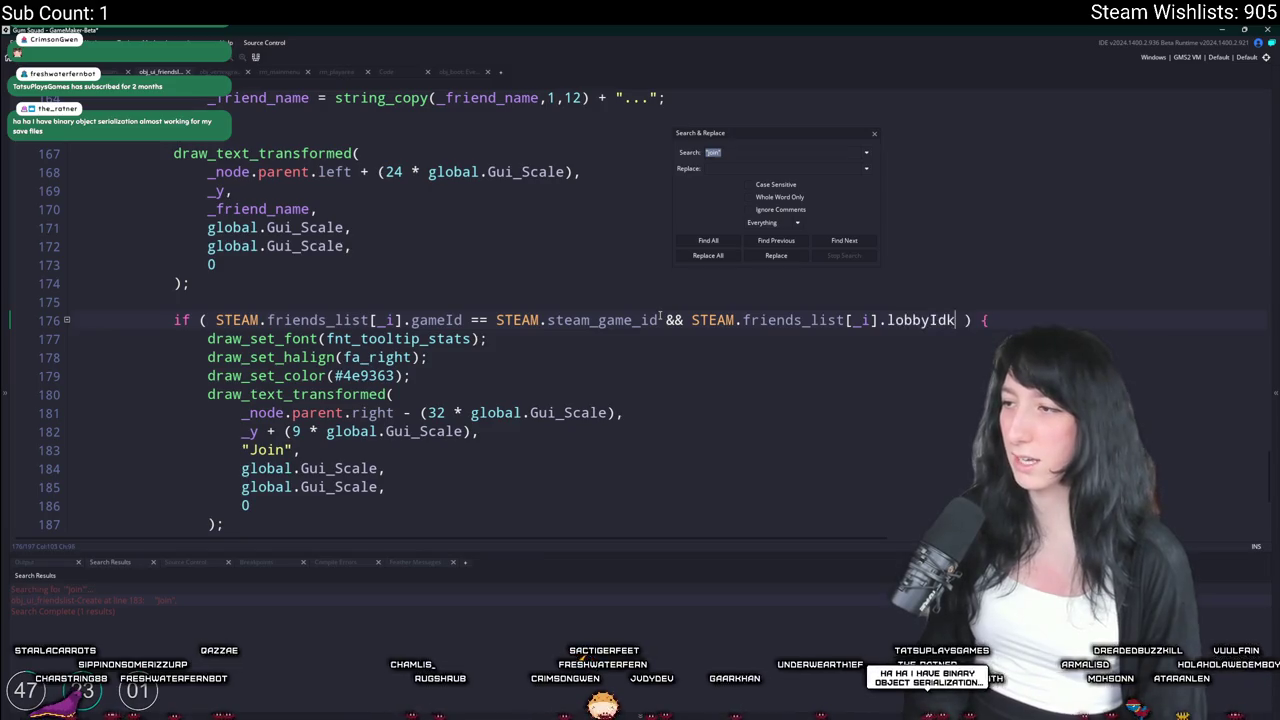
{"action": "type", "text": "= 0"}
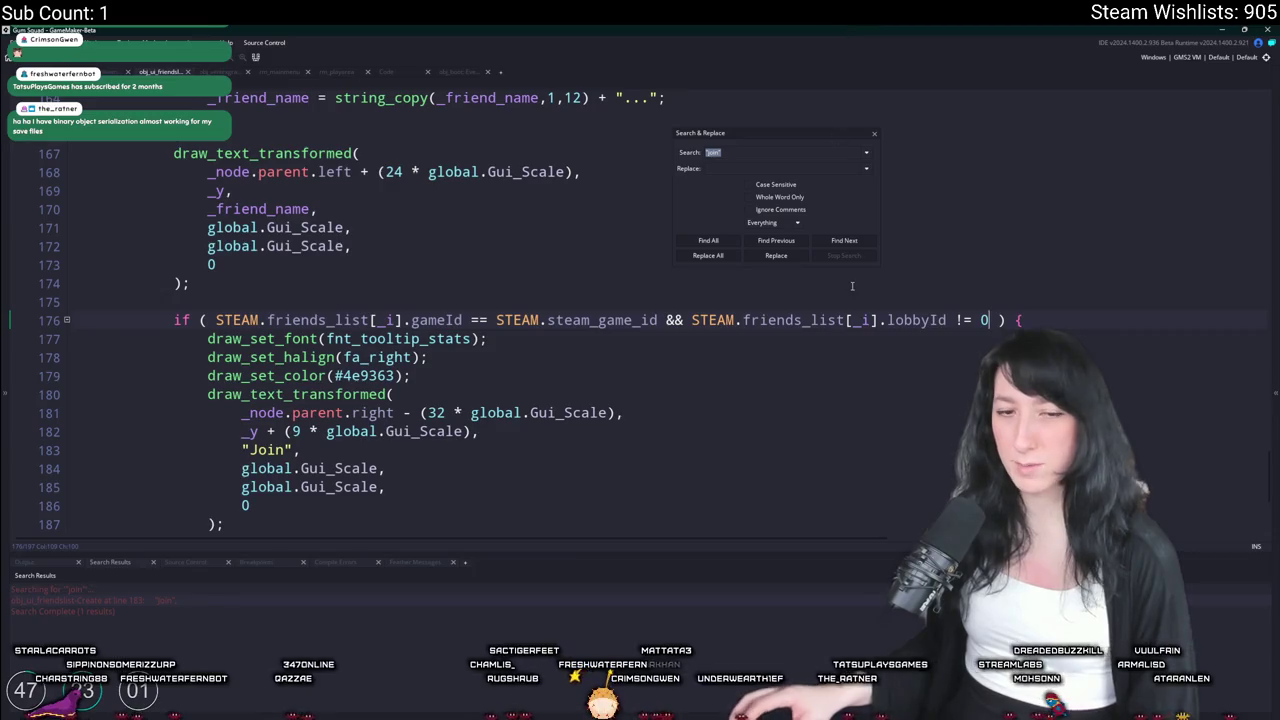
{"action": "left_click", "coordinate": [873, 136]}
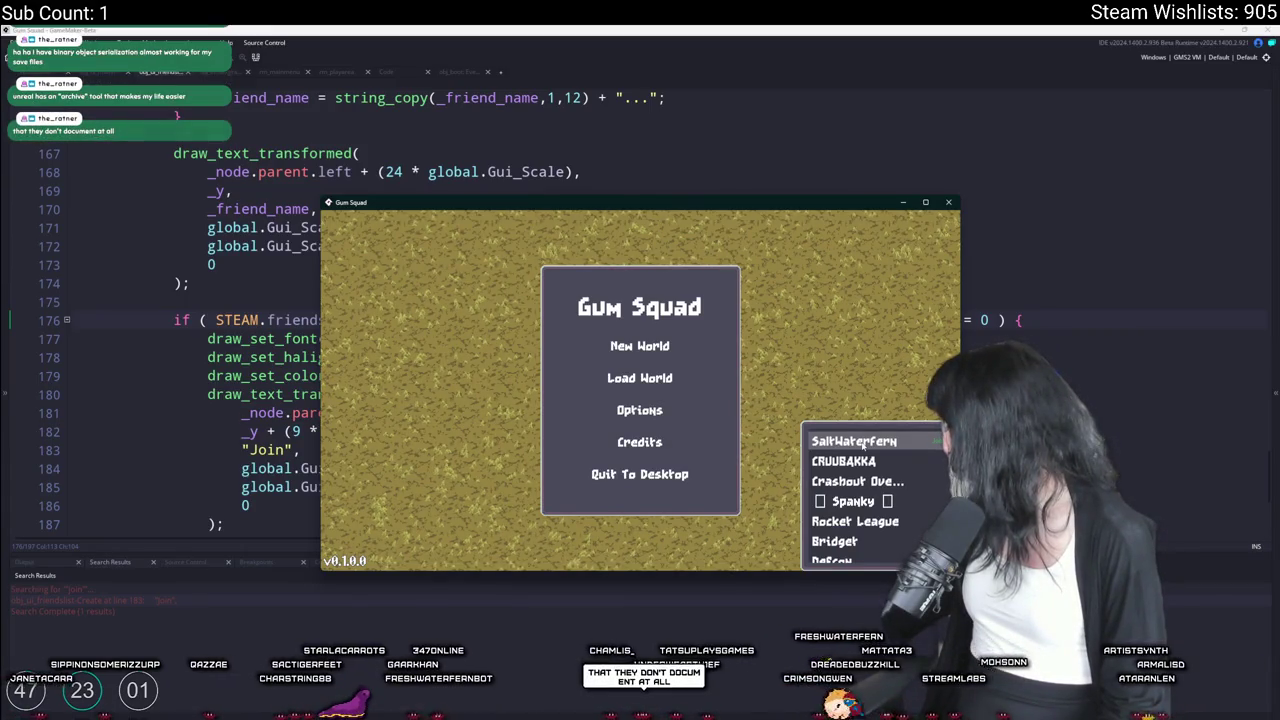
Try joining the friend's game in Gum Squad, then quit via the pause menu back to the editor
{"action": "left_click", "coordinate": [862, 443]}
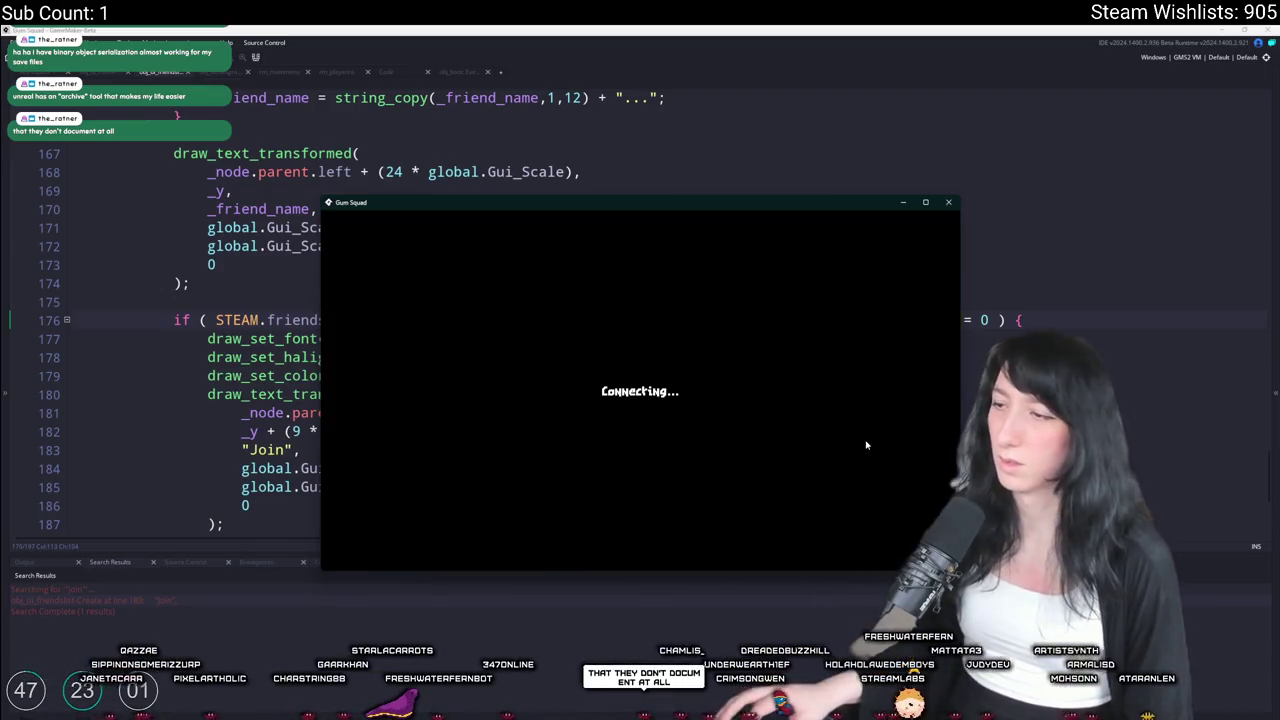
{"action": "left_click", "coordinate": [927, 203]}
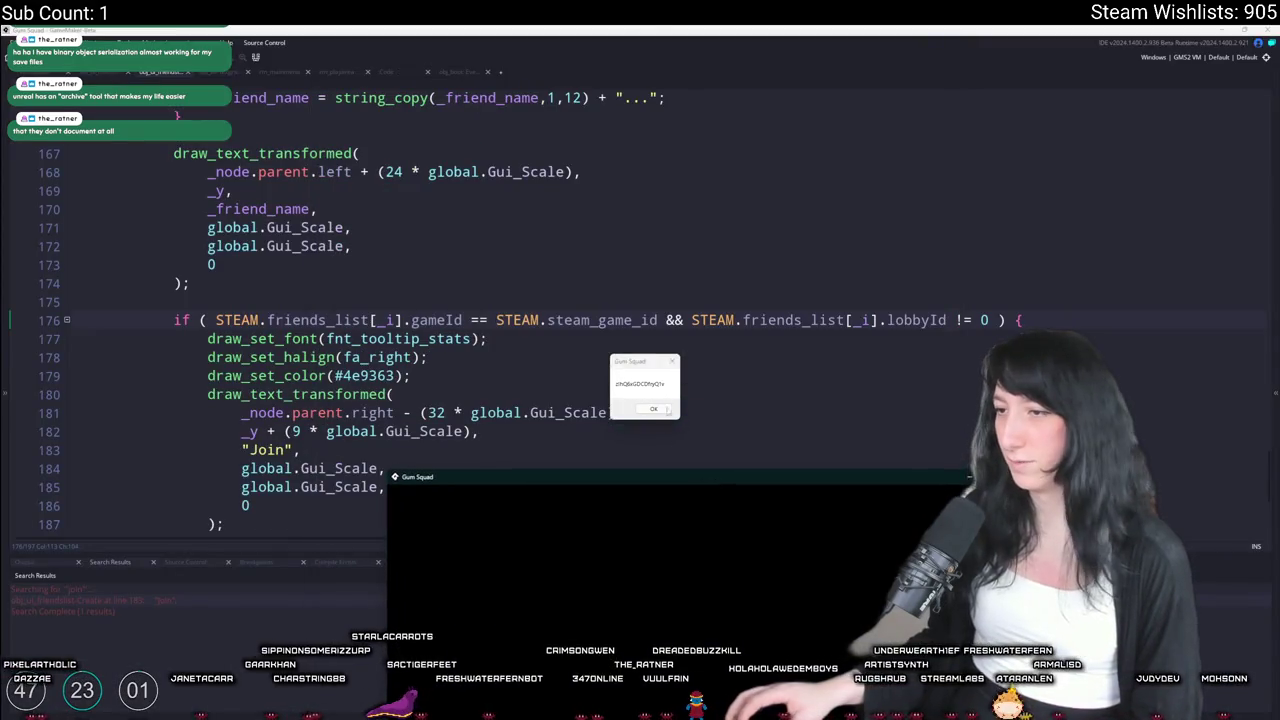
{"action": "left_click", "coordinate": [655, 409]}
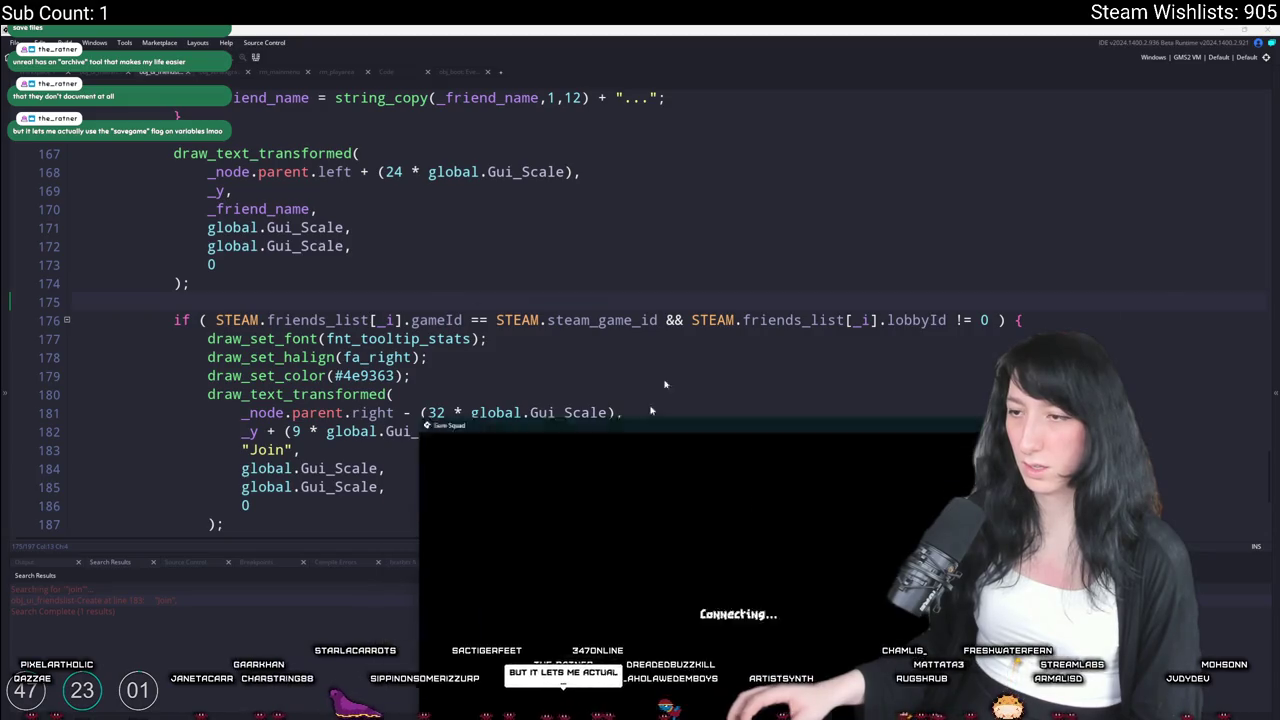
{"action": "key", "text": "alt+Tab"}
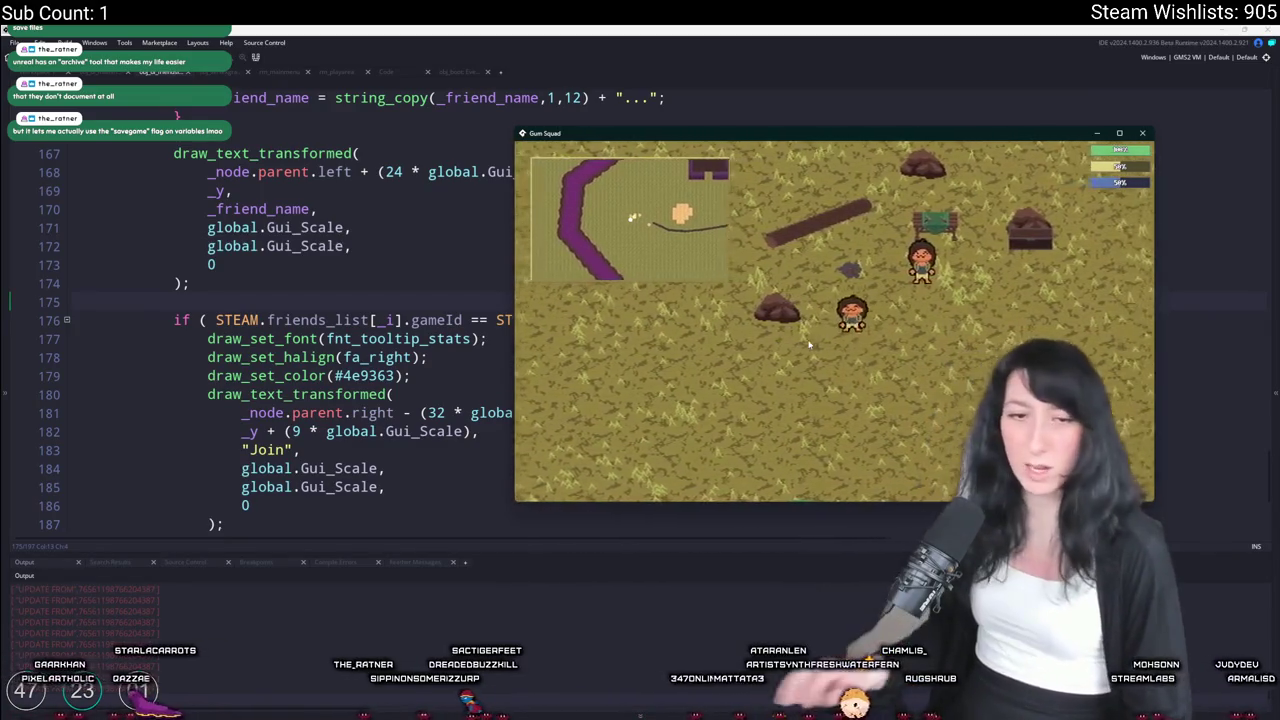
{"action": "key", "text": "Escape"}
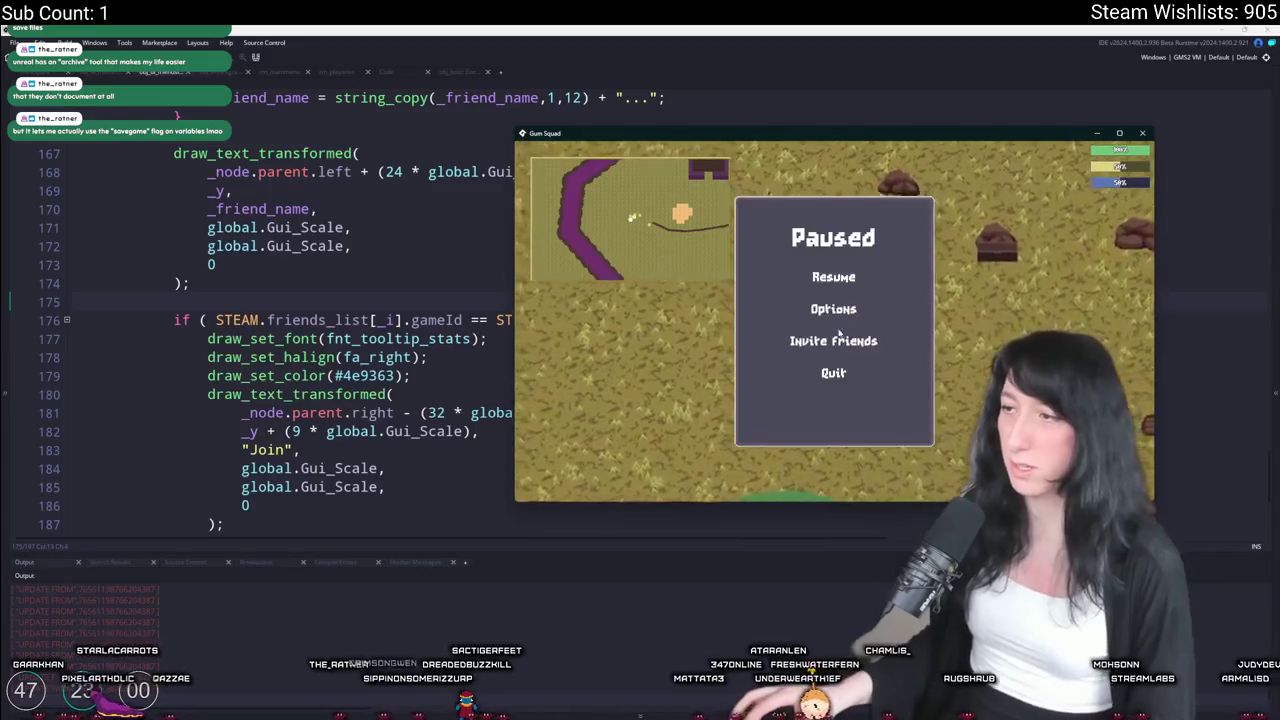
{"action": "left_click", "coordinate": [833, 372]}
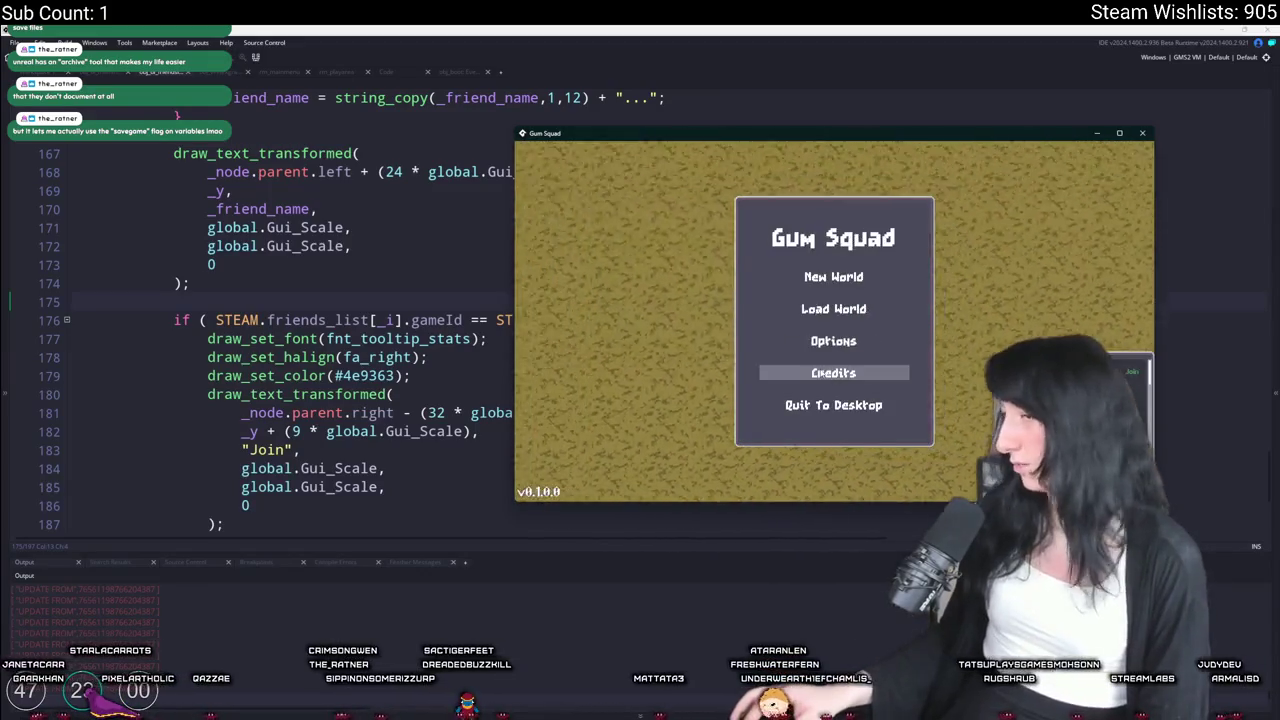
{"action": "left_click", "coordinate": [611, 606]}
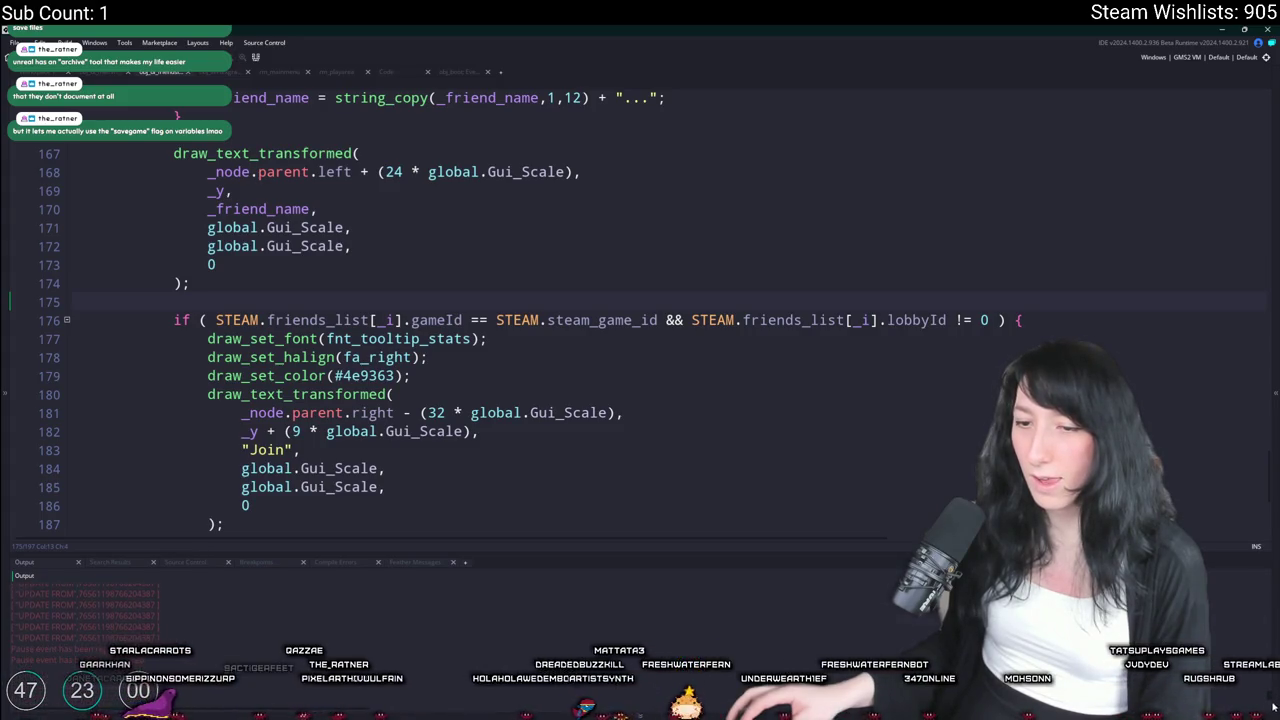
Open obj_ui_mainmenu's code and scroll to the steam_lobby_leave() call in the quit option
{"action": "key", "text": "ctrl+t"}
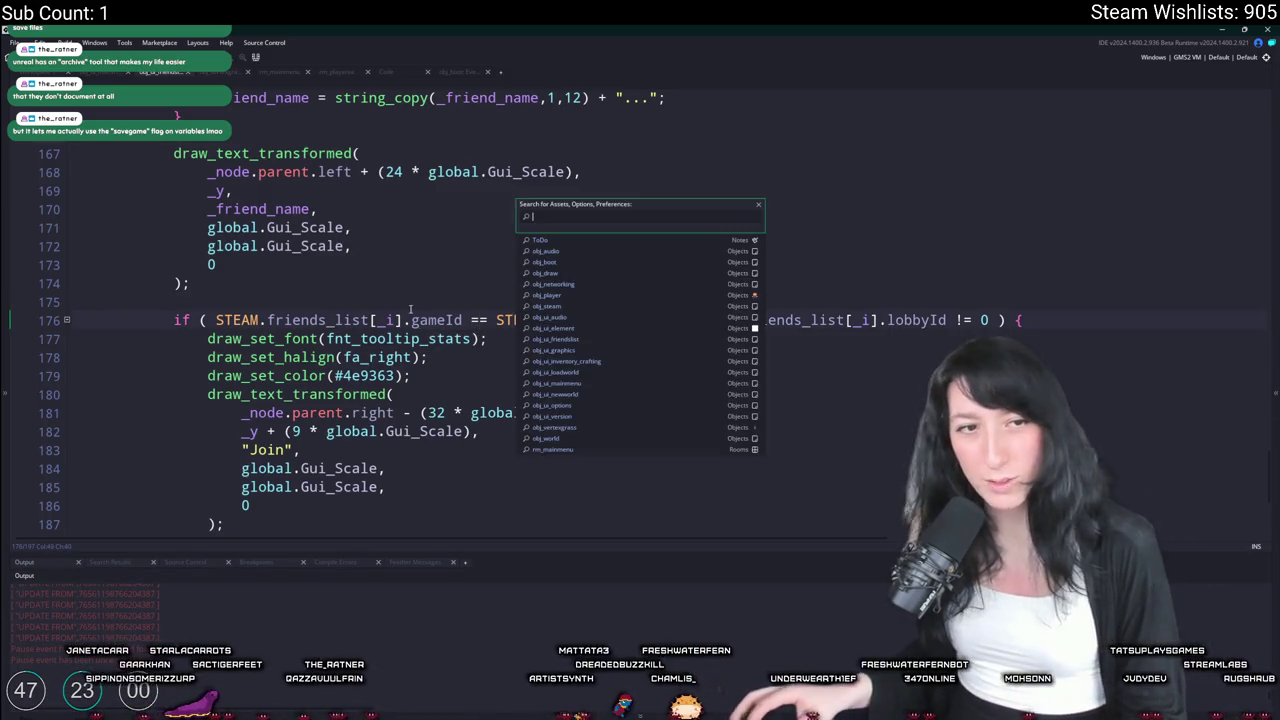
{"action": "type", "text": "mainui_main"}
{"action": "key", "text": "Return"}
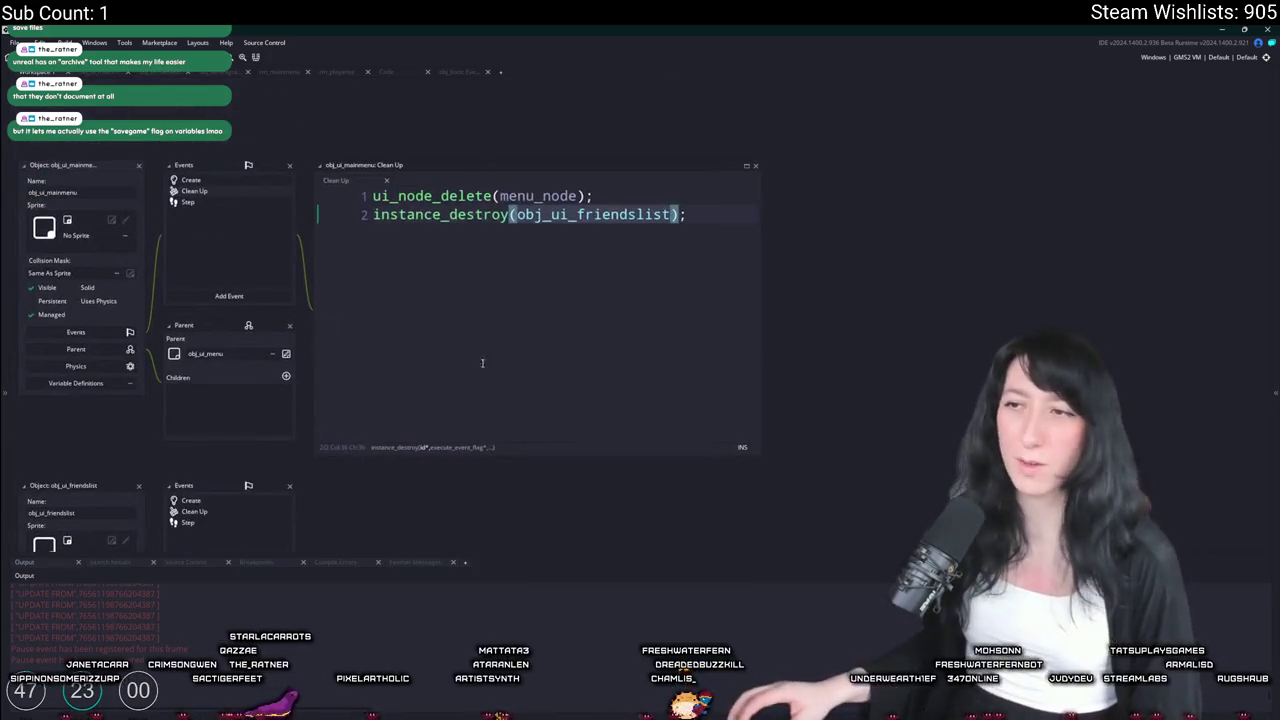
{"action": "double_click", "coordinate": [190, 180]}
{"action": "scroll", "coordinate": [383, 397], "scroll_direction": "down", "scroll_amount": 15}
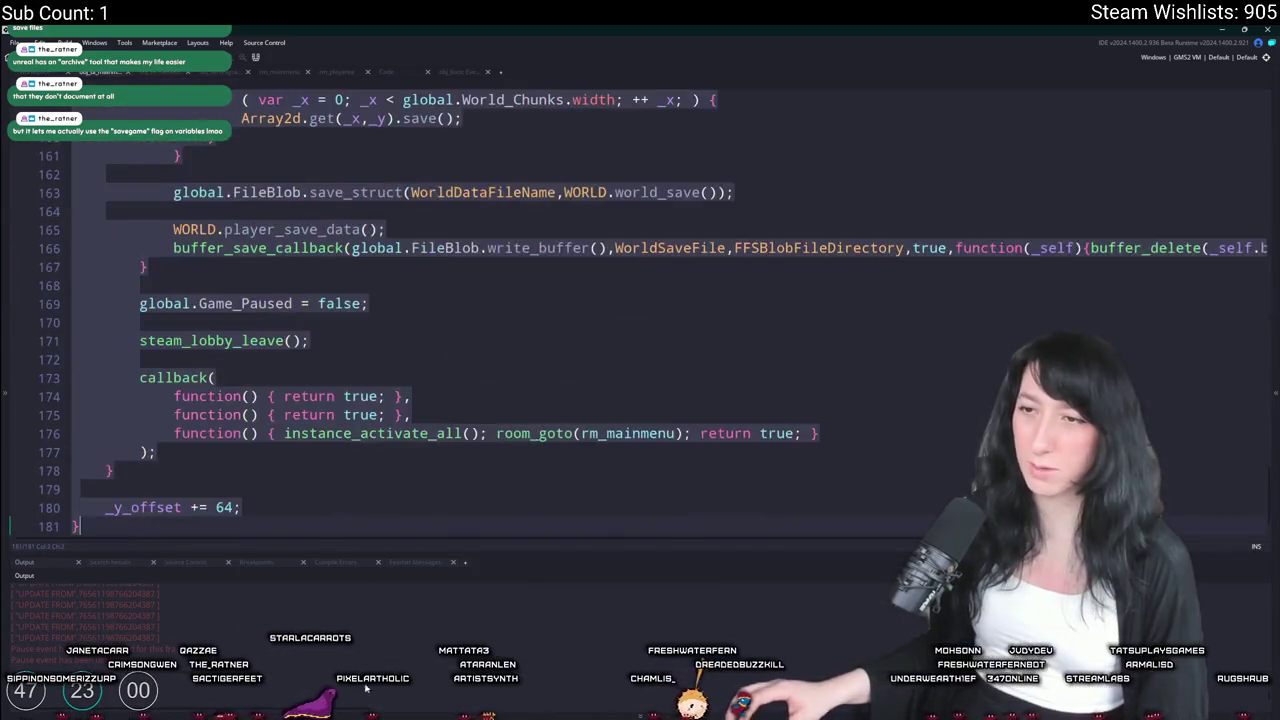
{"action": "scroll", "coordinate": [341, 424], "scroll_direction": "up", "scroll_amount": 9}
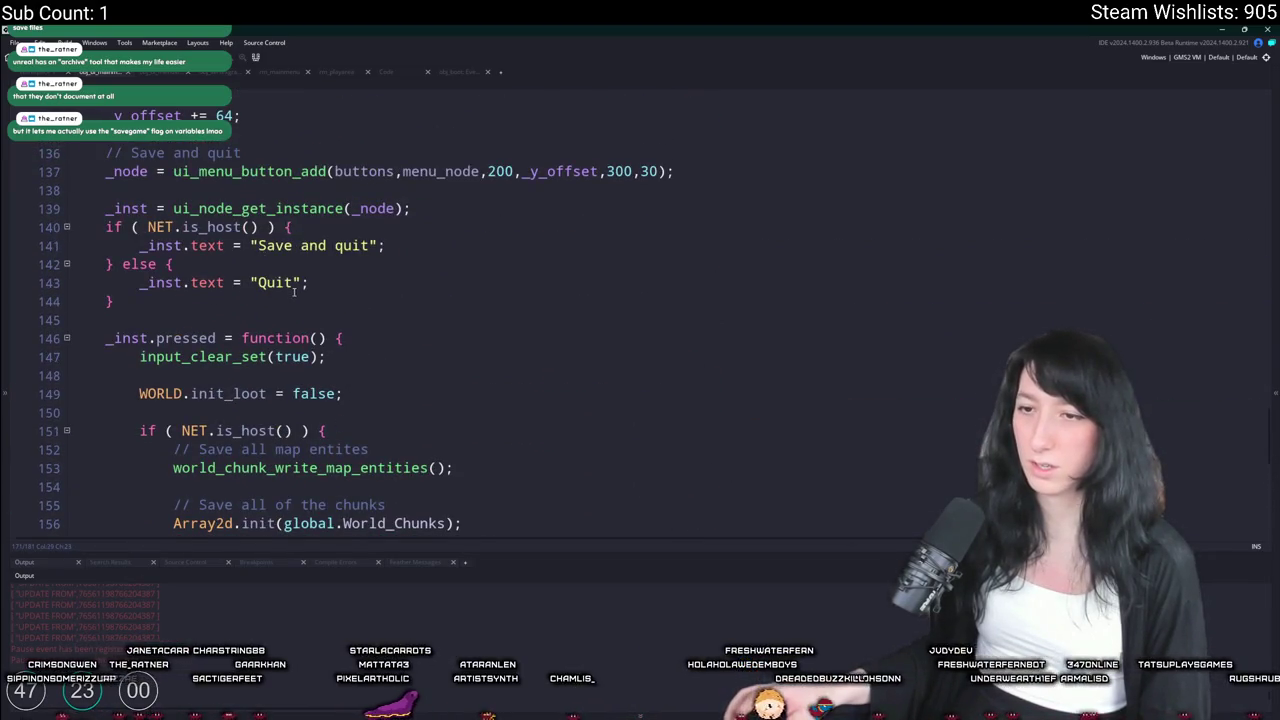
{"action": "scroll", "coordinate": [293, 290], "scroll_direction": "down", "scroll_amount": 8}
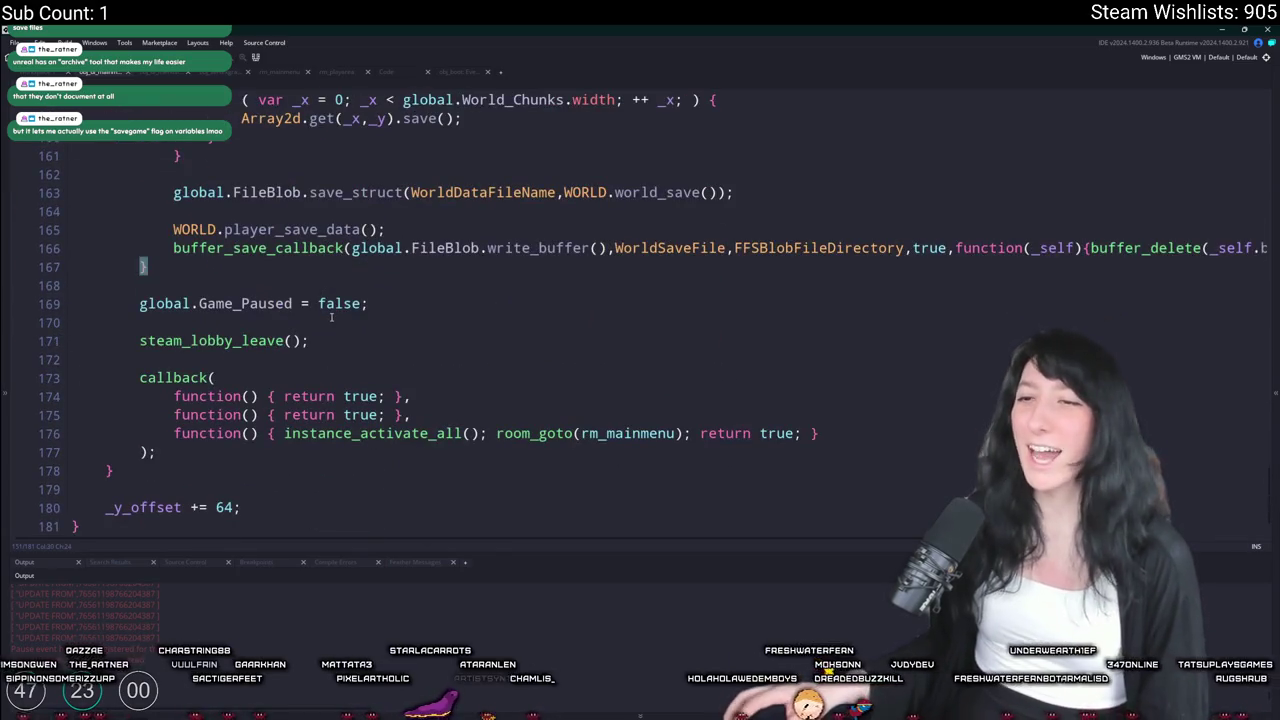
{"action": "scroll", "coordinate": [331, 317], "scroll_direction": "up", "scroll_amount": 3}
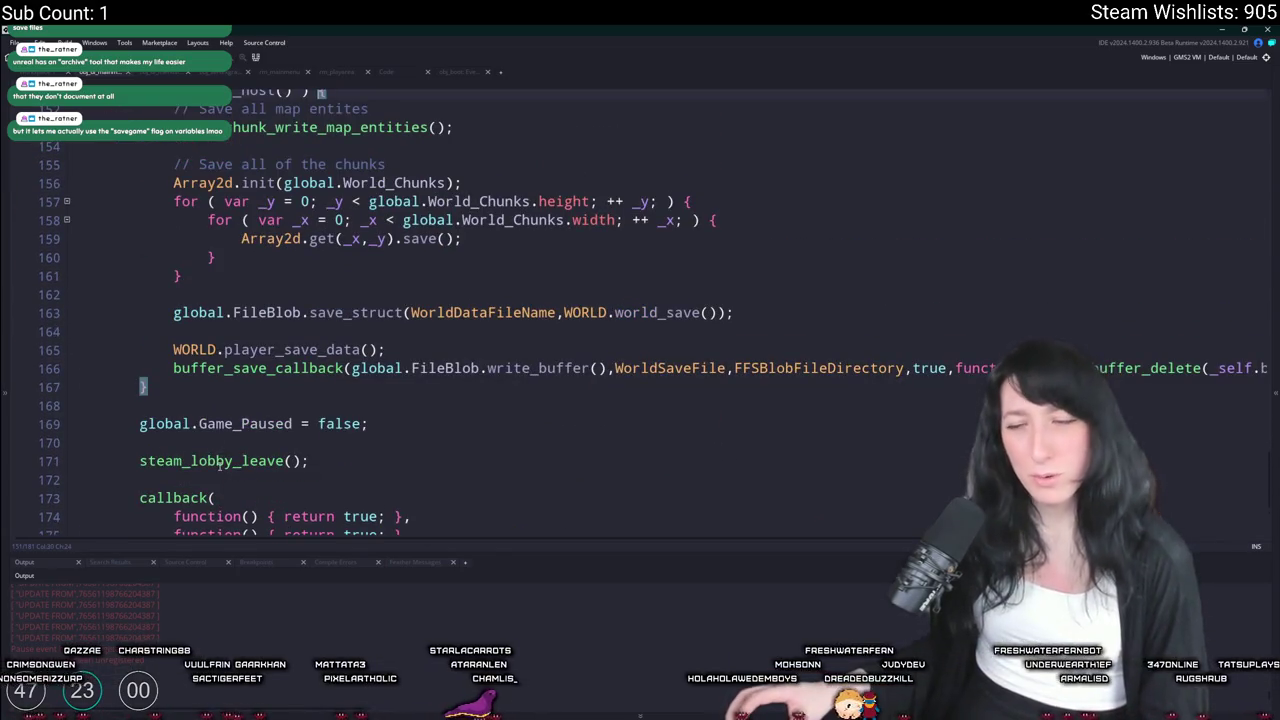
{"action": "scroll", "coordinate": [220, 462], "scroll_direction": "up", "scroll_amount": 5}
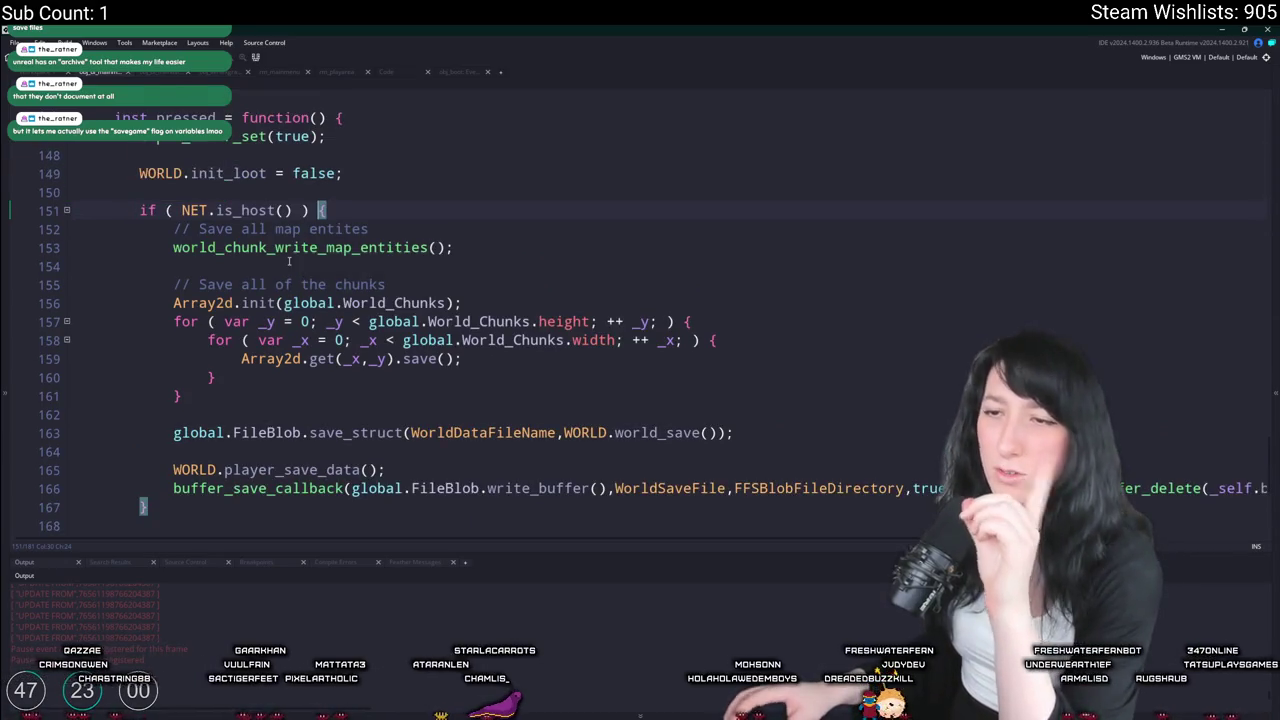
{"action": "scroll", "coordinate": [278, 262], "scroll_direction": "down", "scroll_amount": 4}
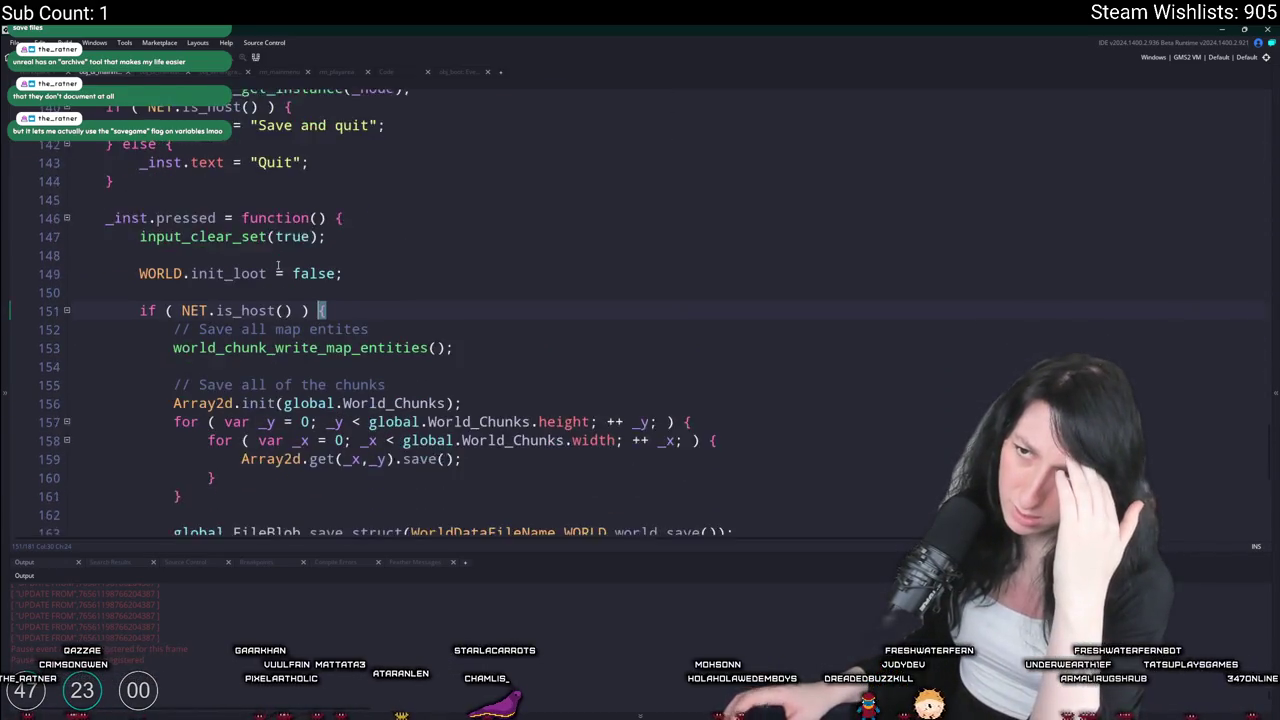
{"action": "scroll", "coordinate": [265, 282], "scroll_direction": "down", "scroll_amount": 2}
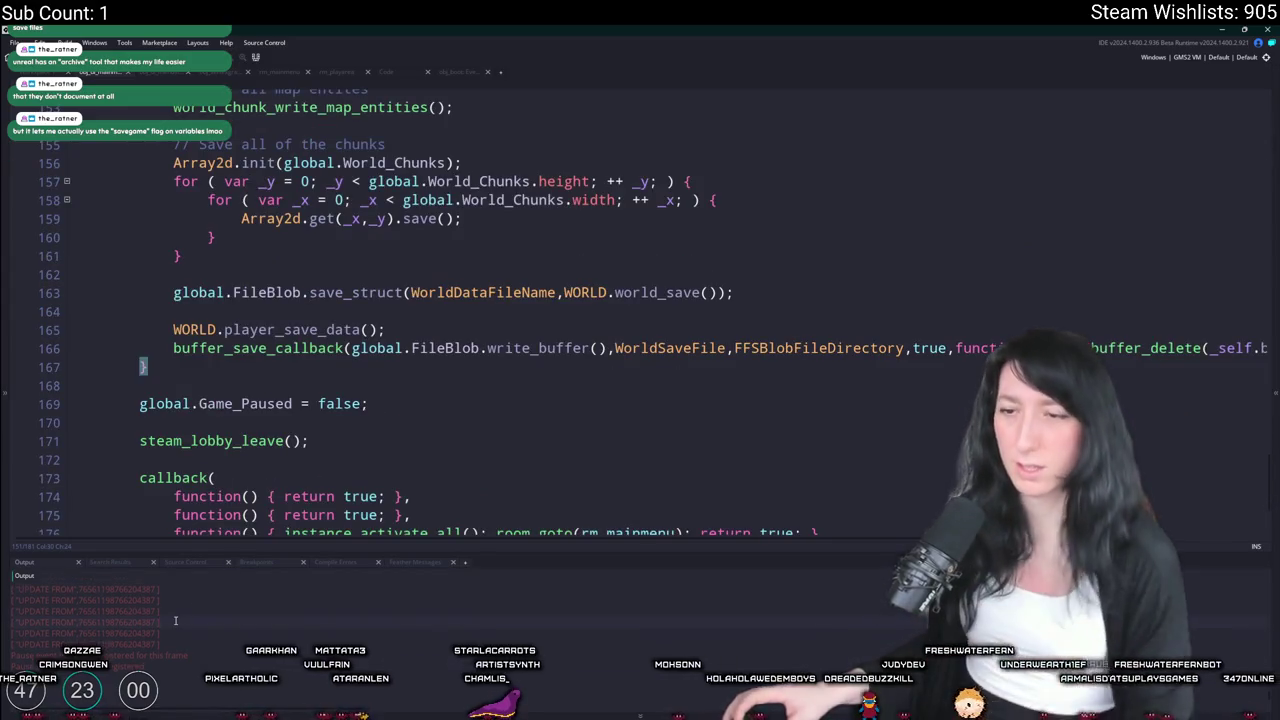
{"action": "key", "text": "F5"}
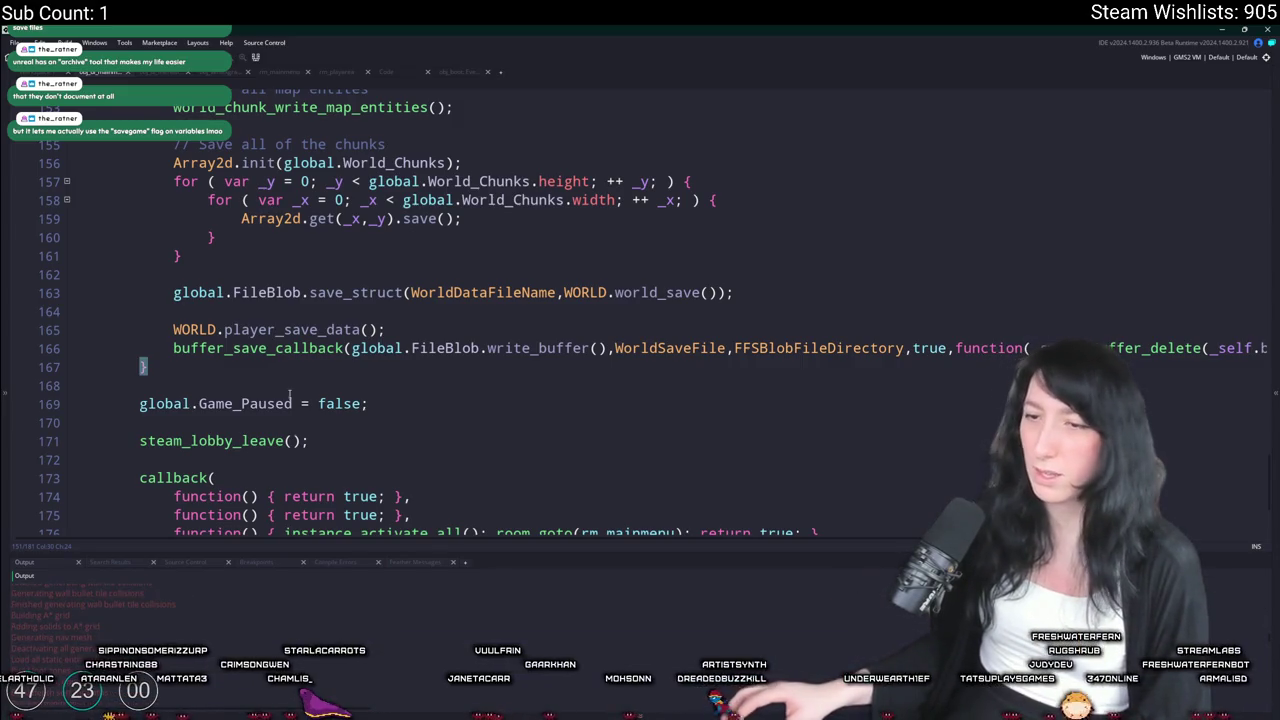
Insert a new line 172 after steam_lobby_leave(); and begin typing log(" on it
{"action": "left_click", "coordinate": [197, 440]}
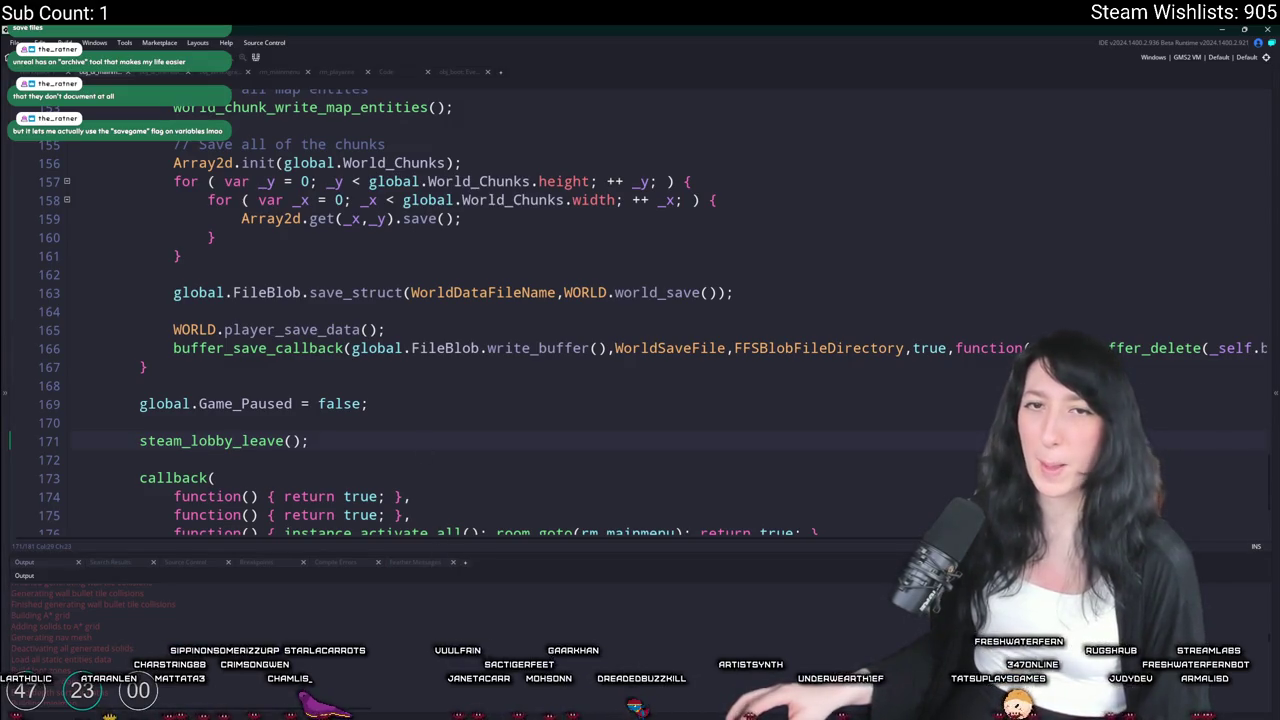
{"action": "key", "text": "Return"}
{"action": "type", "text": "steam_lobby"}
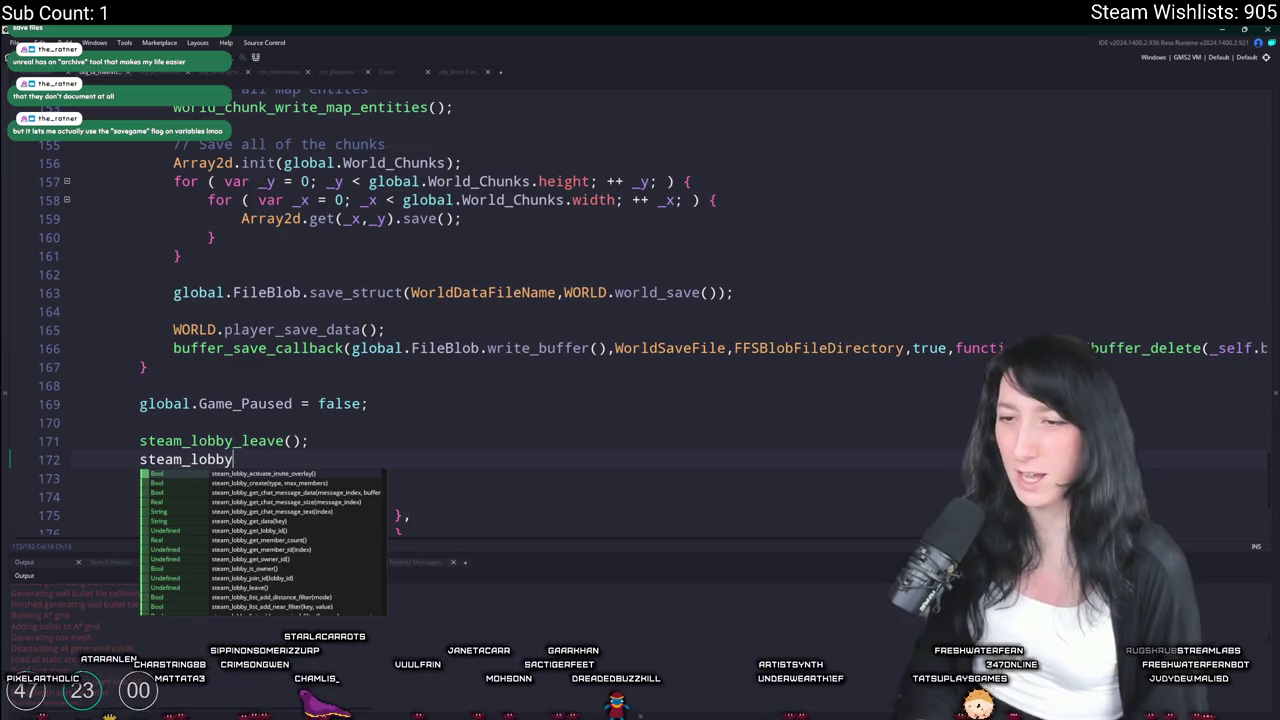
{"action": "scroll", "coordinate": [315, 568], "scroll_direction": "down", "scroll_amount": 4}
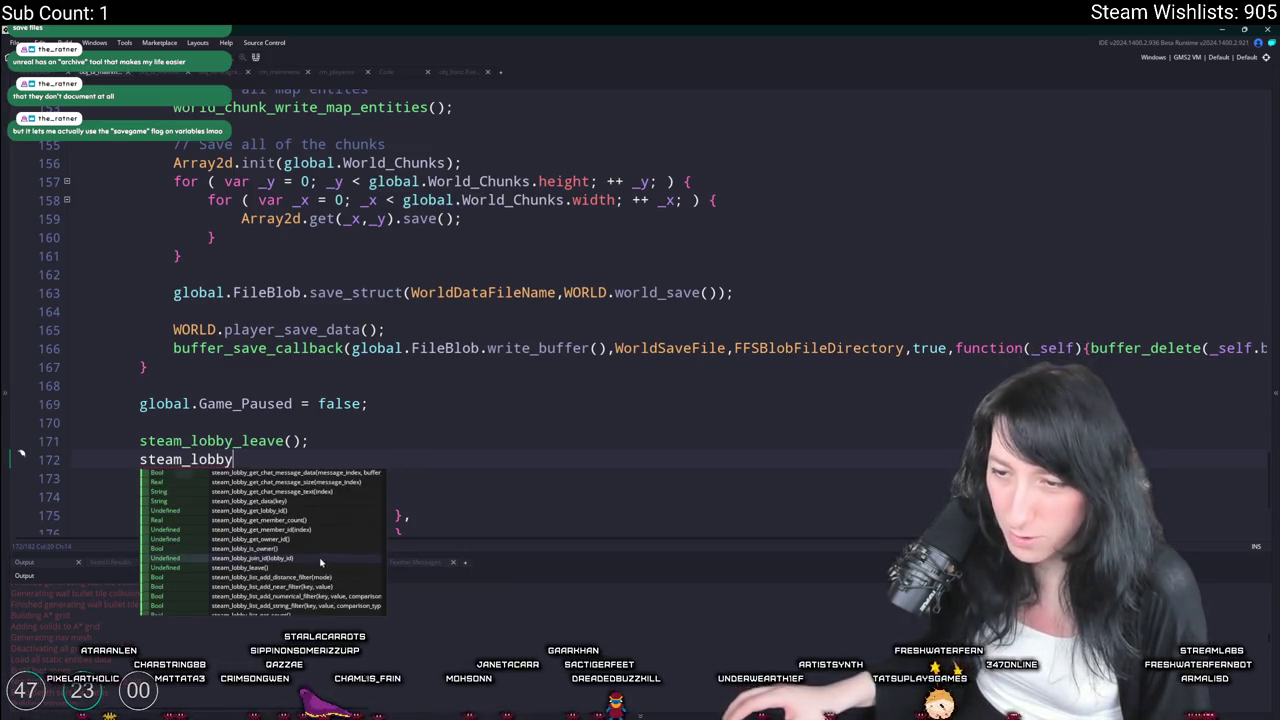
{"action": "scroll", "coordinate": [315, 568], "scroll_direction": "down", "scroll_amount": 1}
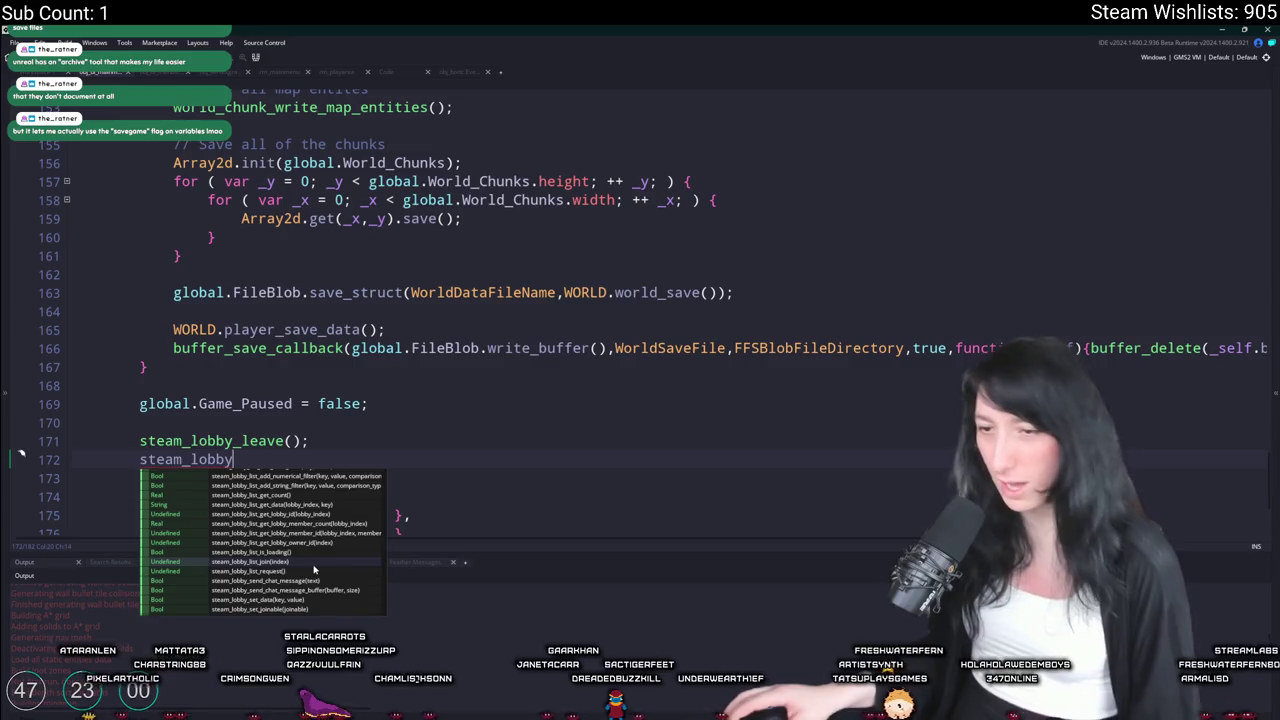
{"action": "scroll", "coordinate": [315, 568], "scroll_direction": "down", "scroll_amount": 3}
{"action": "scroll", "coordinate": [316, 522], "scroll_direction": "up", "scroll_amount": 8}
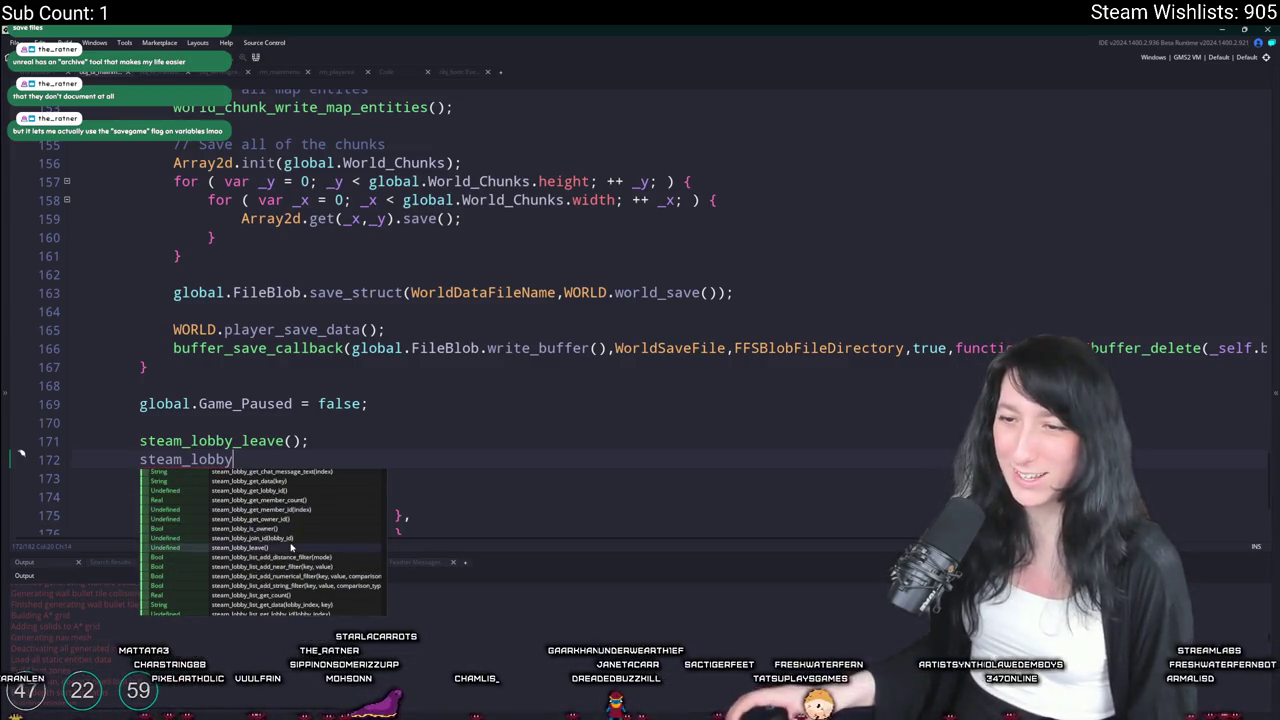
{"action": "left_click", "coordinate": [110, 452]}
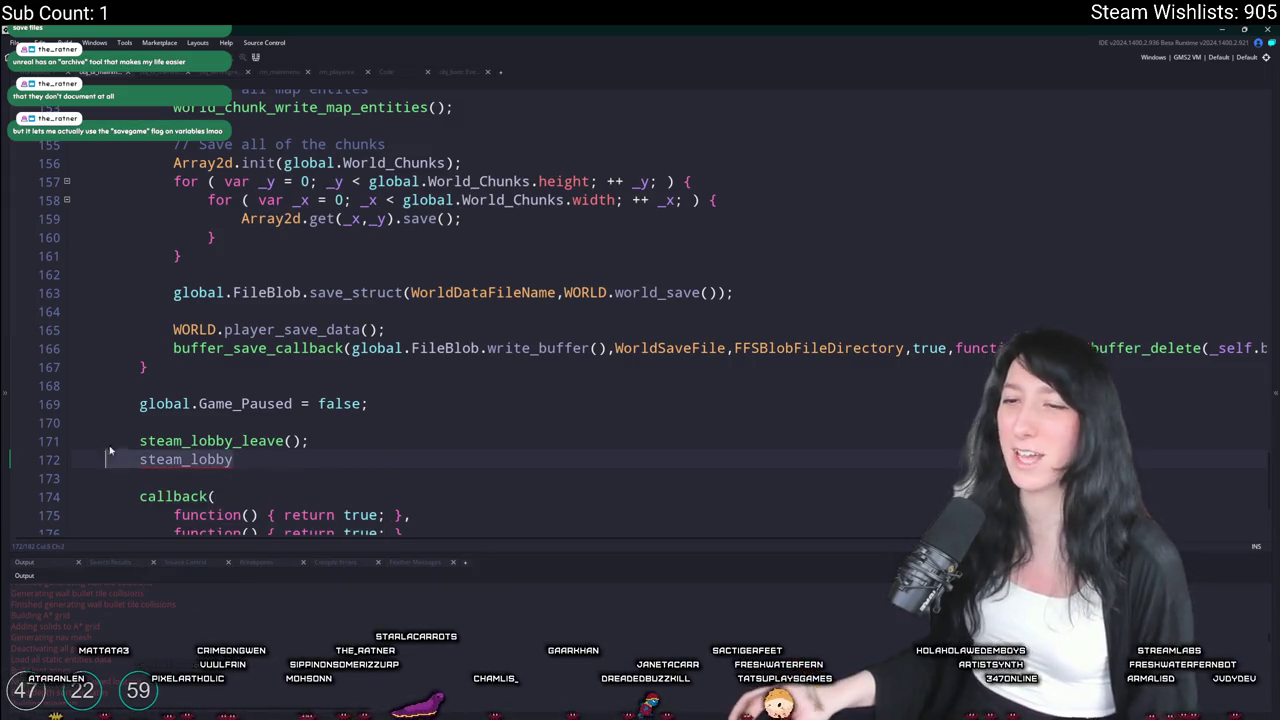
{"action": "key", "text": "shift+End"}
{"action": "type", "text": "log(\""}
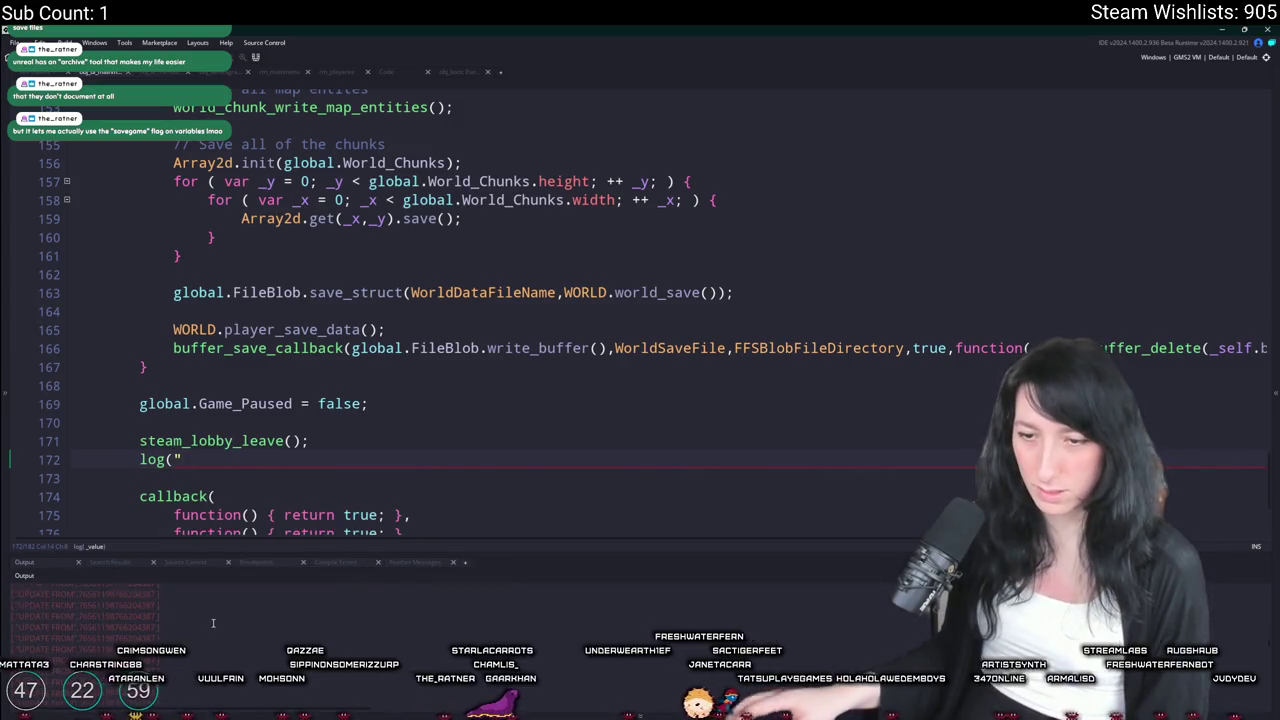
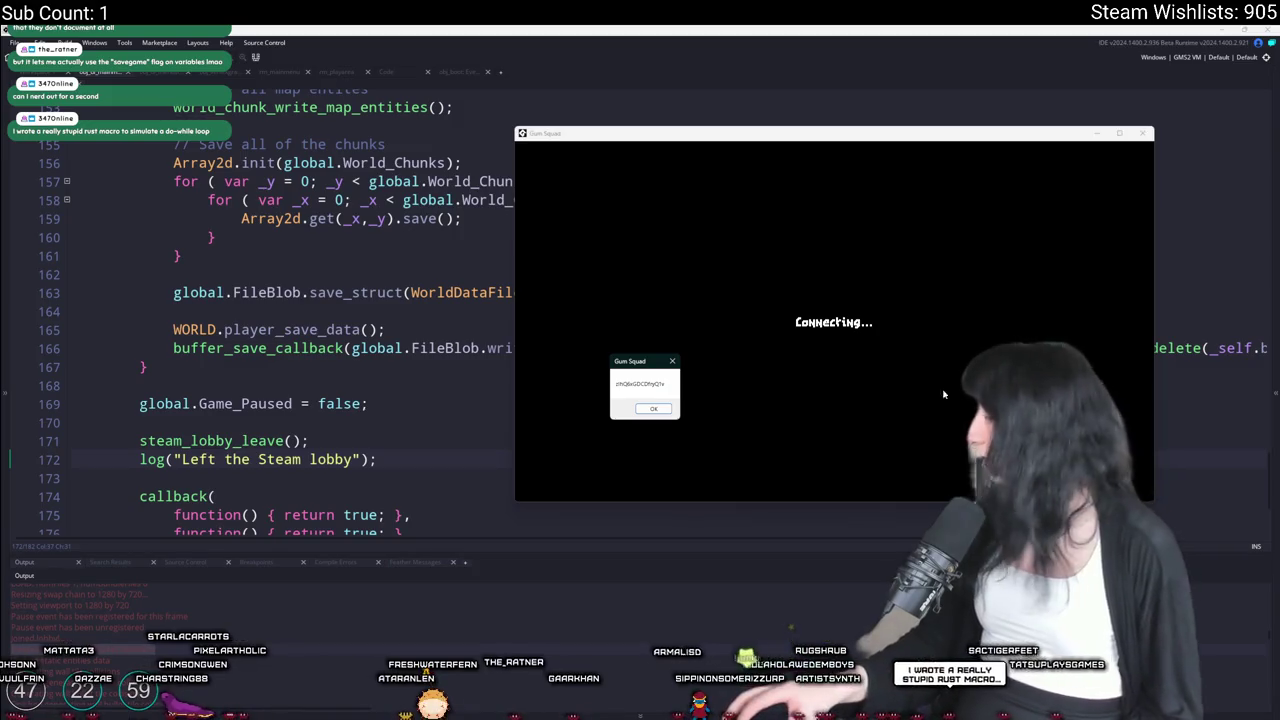
Dismiss the Gum Squad connection message to enter the savanna world, then bring the code editor forward
{"action": "left_click", "coordinate": [640, 408]}
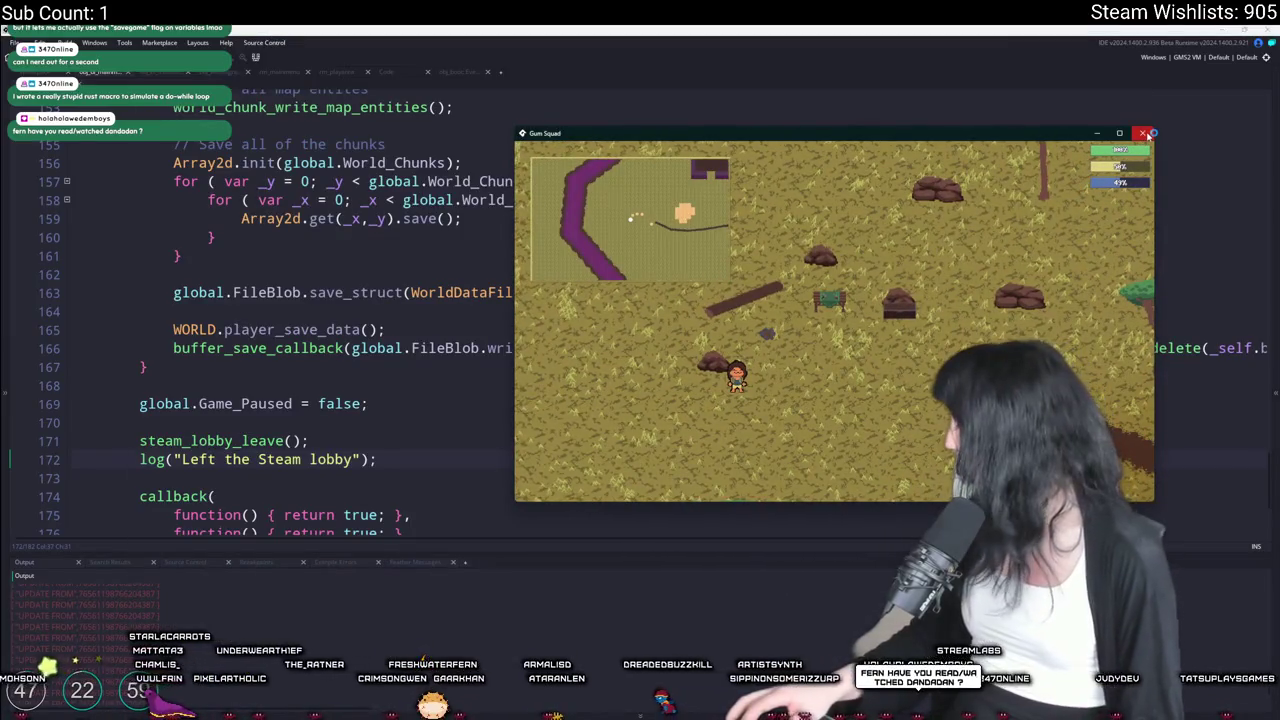
{"action": "left_click", "coordinate": [461, 267]}
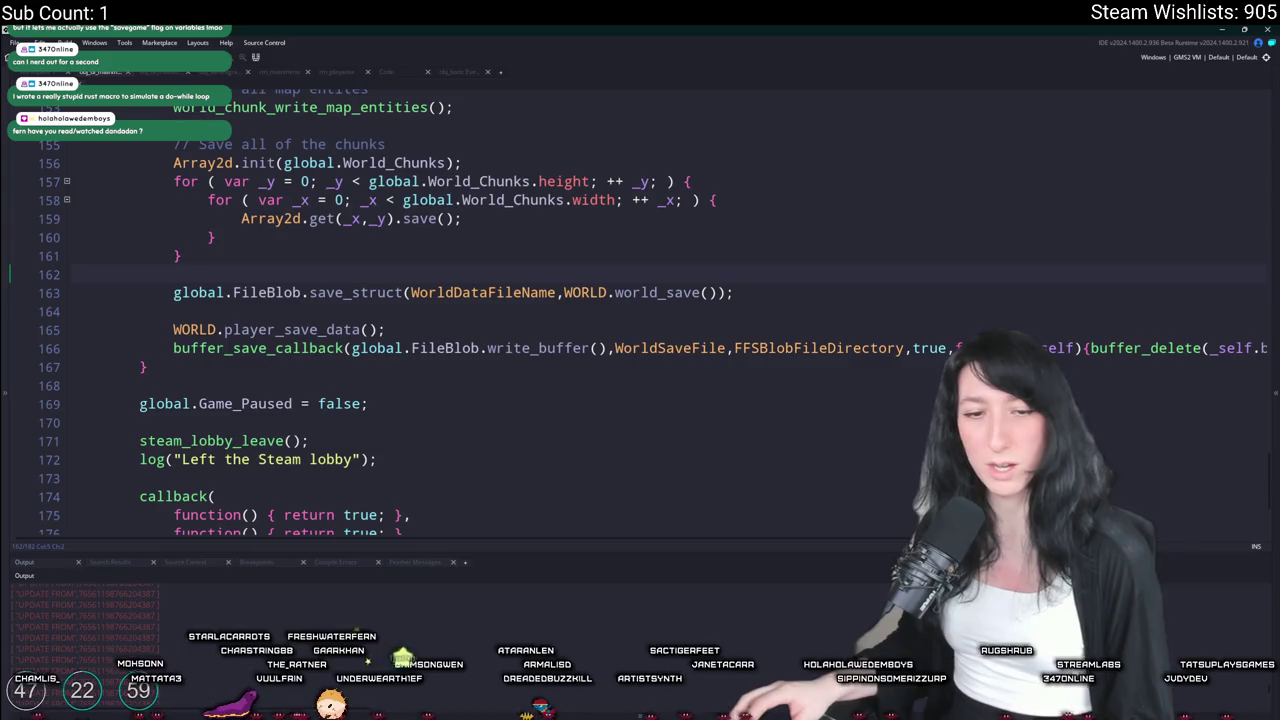
Search the project for 'Update from' and open the UPDATE FROM log at line 1018
{"action": "left_click", "coordinate": [352, 459]}
{"action": "scroll", "coordinate": [493, 179], "scroll_direction": "up", "scroll_amount": 3}
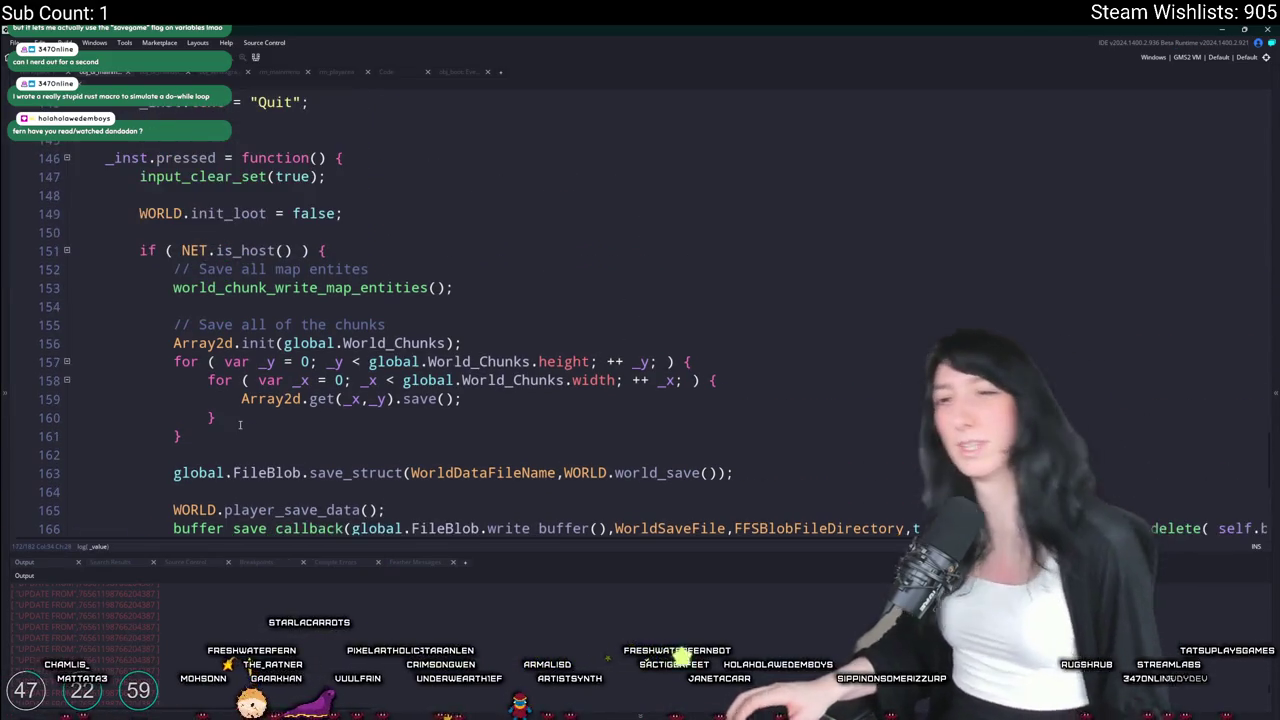
{"action": "left_click", "coordinate": [487, 186]}
{"action": "key", "text": "ctrl+f"}
{"action": "type", "text": "\"Update from\""}
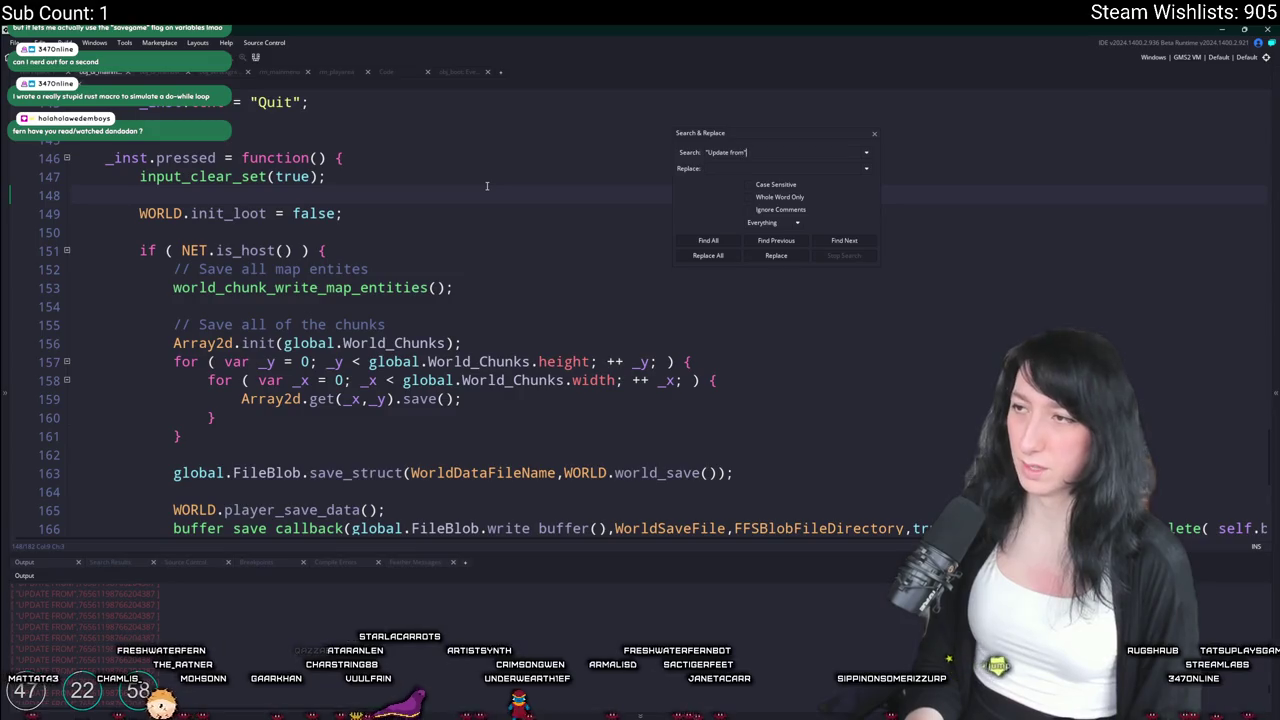
{"action": "key", "text": "Return"}
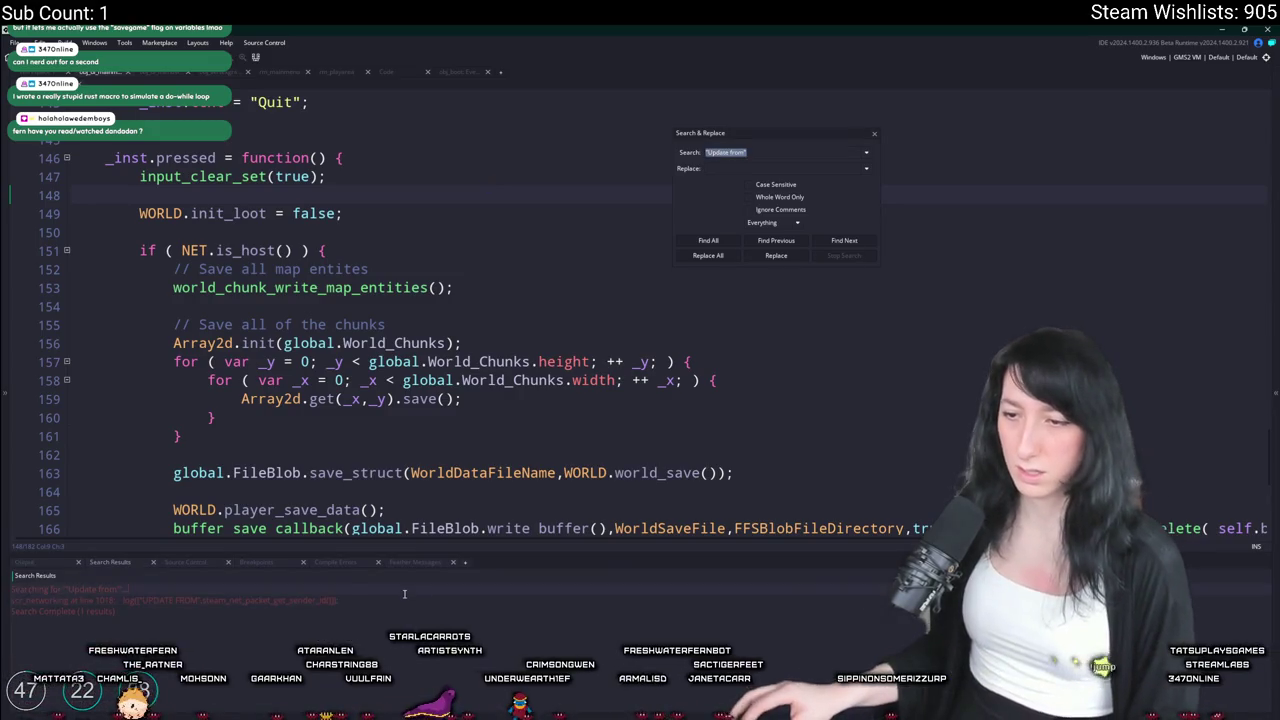
{"action": "double_click", "coordinate": [398, 599]}
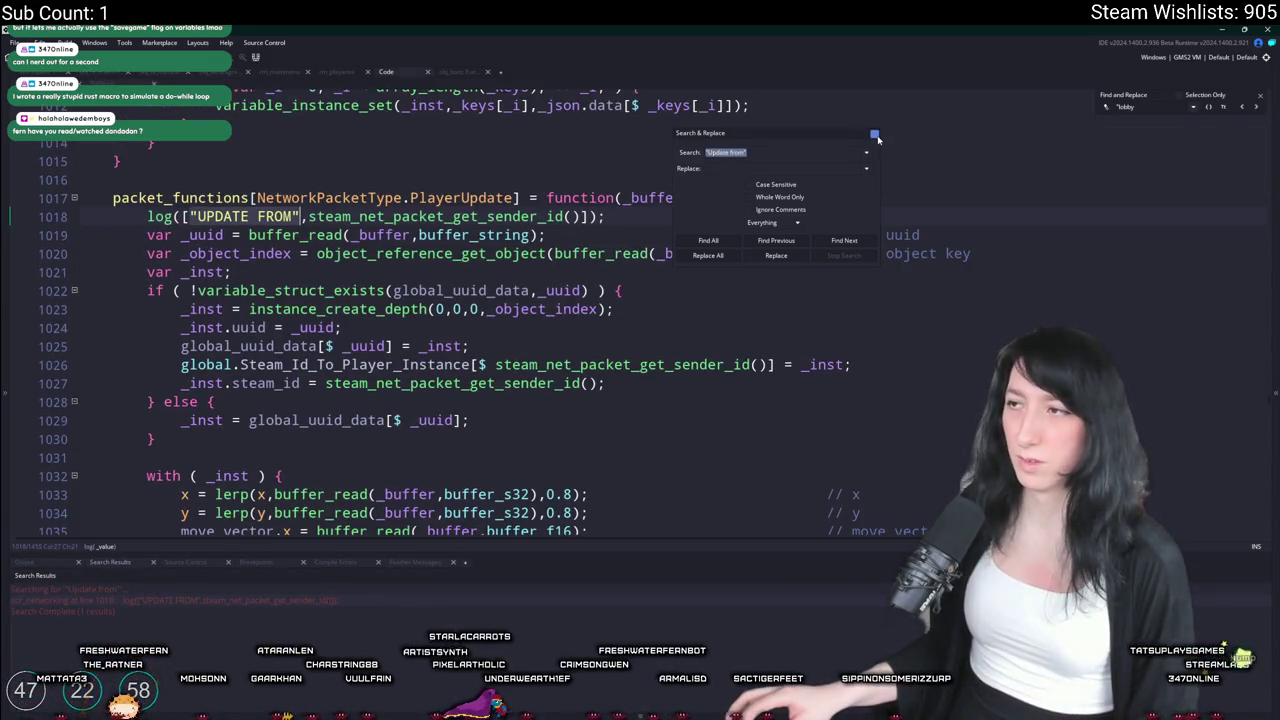
Add show_message("WE GOT A NEW PLAYER") on a new line after line 1027
{"action": "left_click", "coordinate": [875, 134]}
{"action": "double_click", "coordinate": [437, 290]}
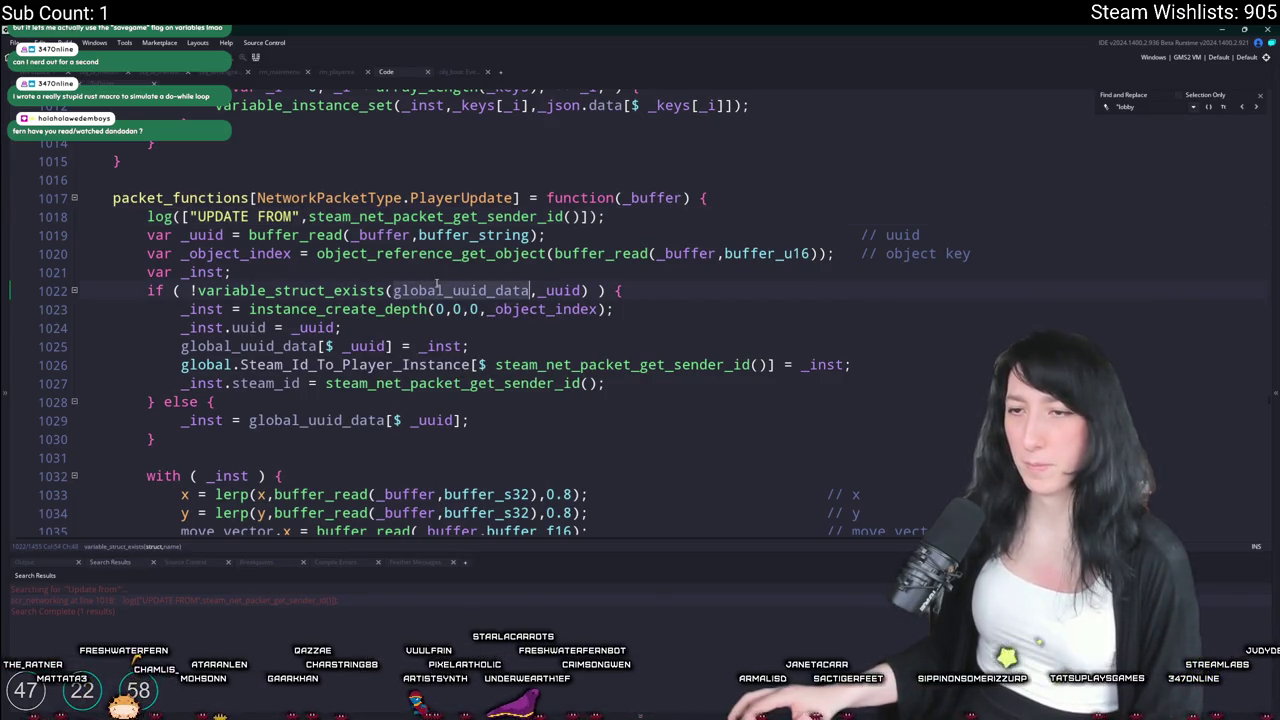
{"action": "left_click", "coordinate": [693, 386]}
{"action": "scroll", "coordinate": [620, 300], "scroll_direction": "down", "scroll_amount": 4}
{"action": "key", "text": "Return"}
{"action": "type", "text": "how_m"}
{"action": "key", "text": "Return"}
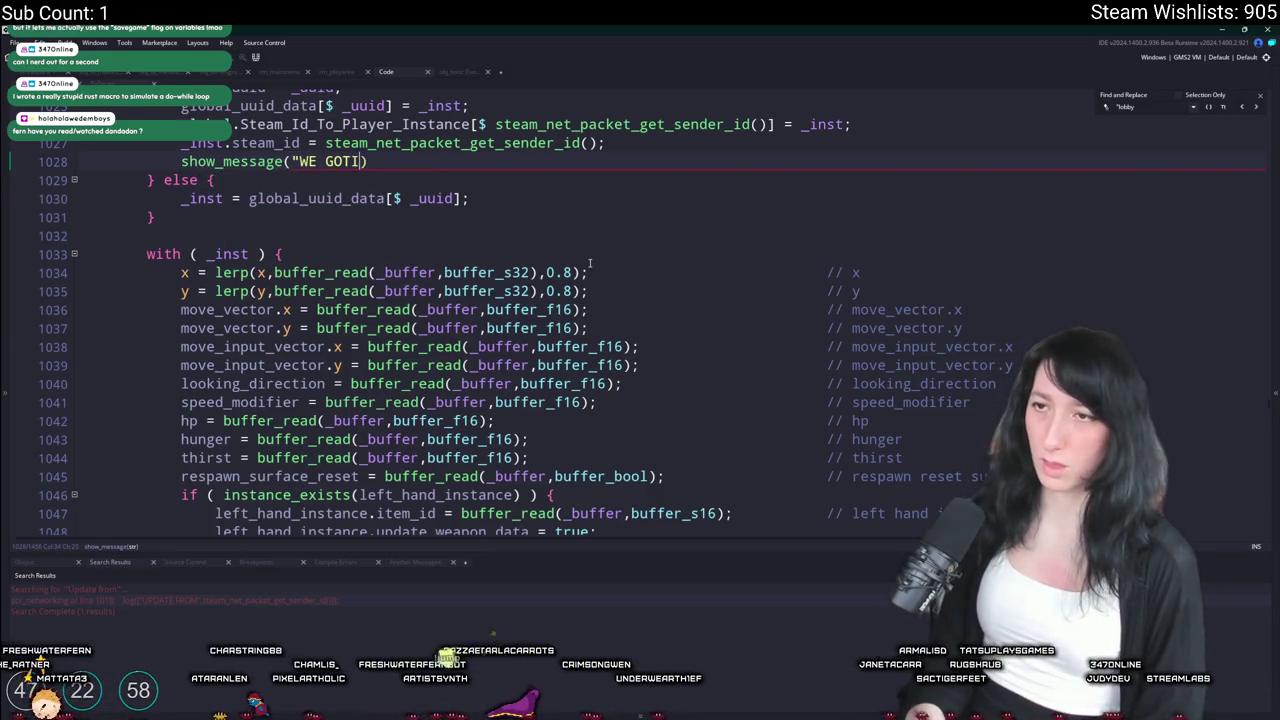
{"action": "type", "text": "YER\")"}
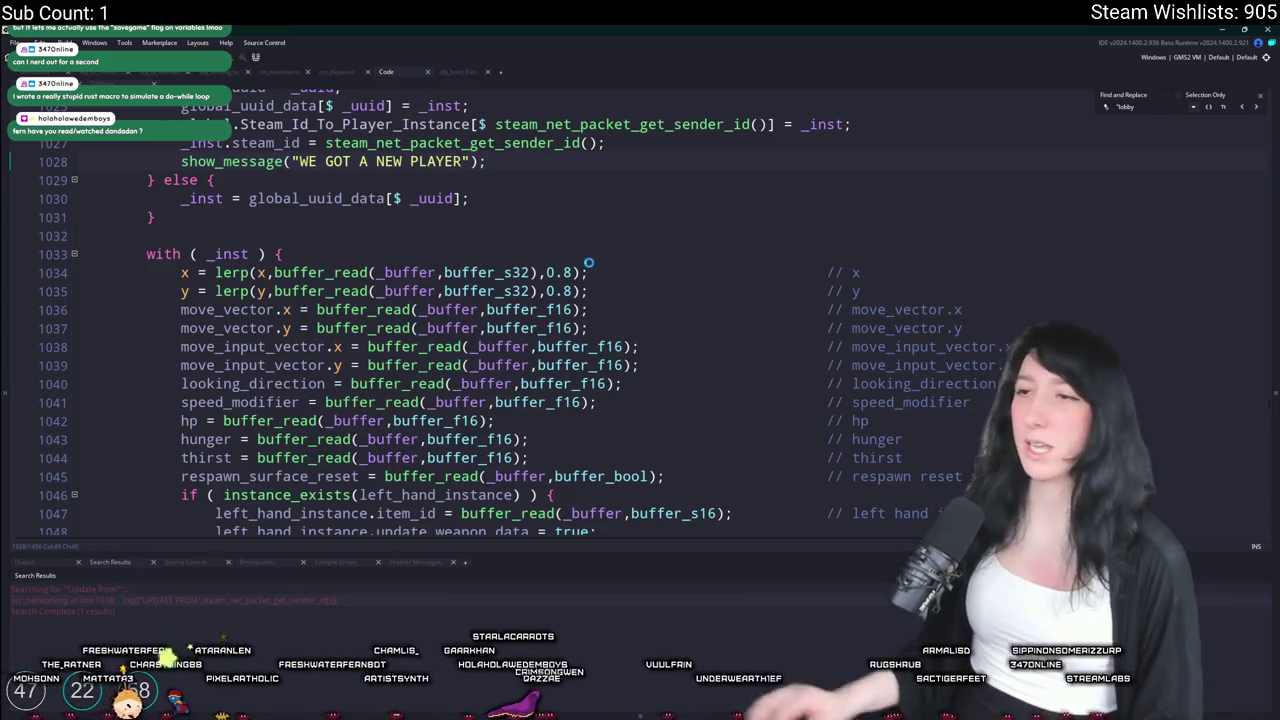
Add a PLAYER ALREADY EXISTS log line with the instance's object name in the else branch
{"action": "left_click", "coordinate": [582, 272]}
{"action": "scroll", "coordinate": [562, 263], "scroll_direction": "down", "scroll_amount": 5}
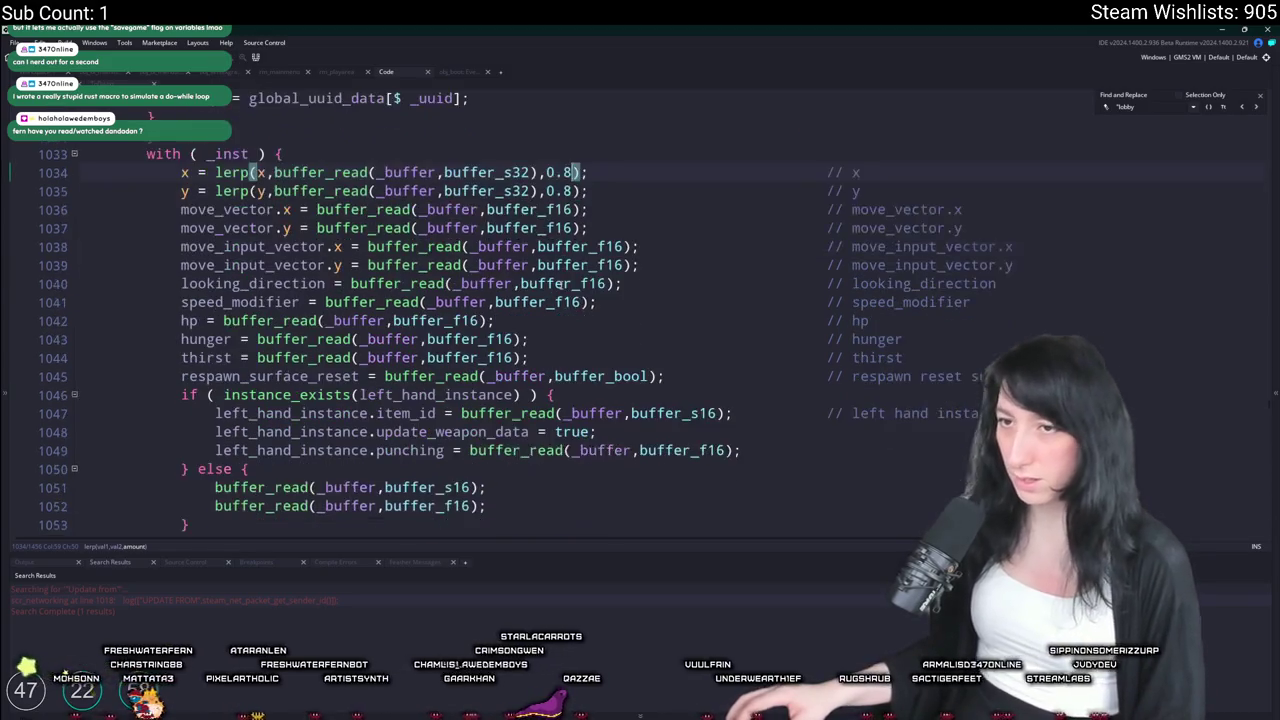
{"action": "scroll", "coordinate": [210, 215], "scroll_direction": "up", "scroll_amount": 4}
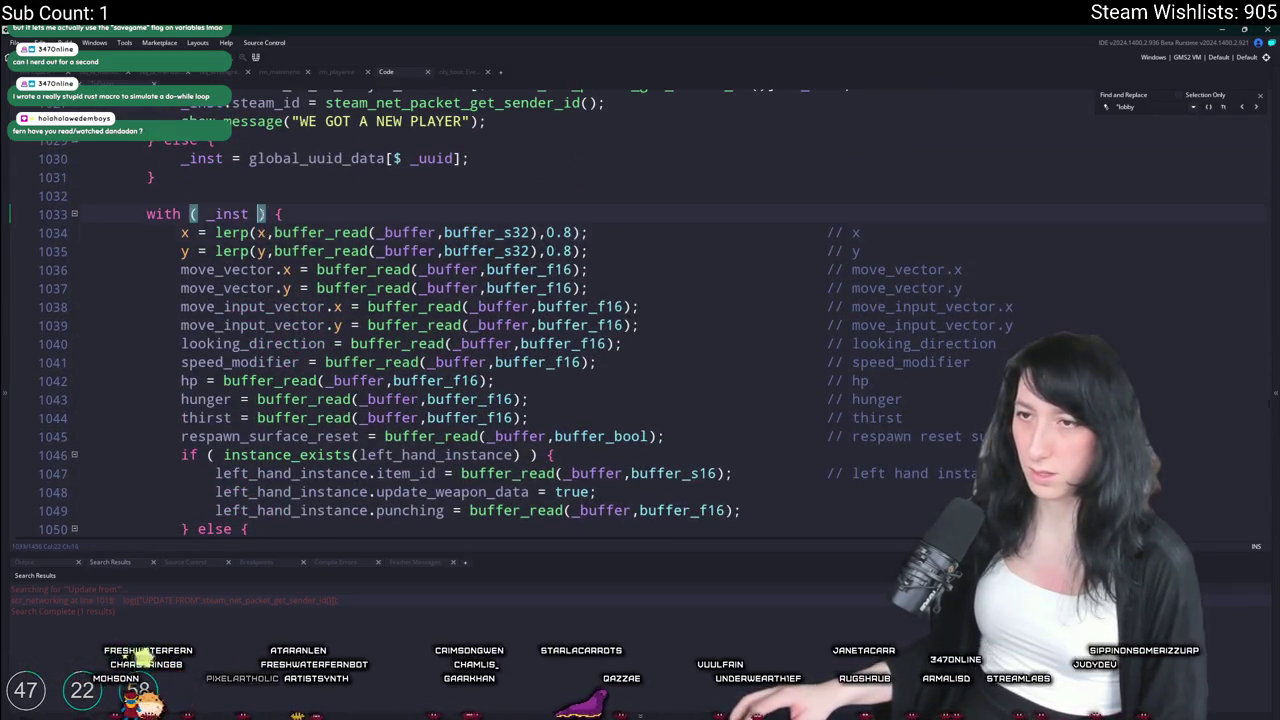
{"action": "scroll", "coordinate": [210, 215], "scroll_direction": "up", "scroll_amount": 4}
{"action": "left_click", "coordinate": [342, 358]}
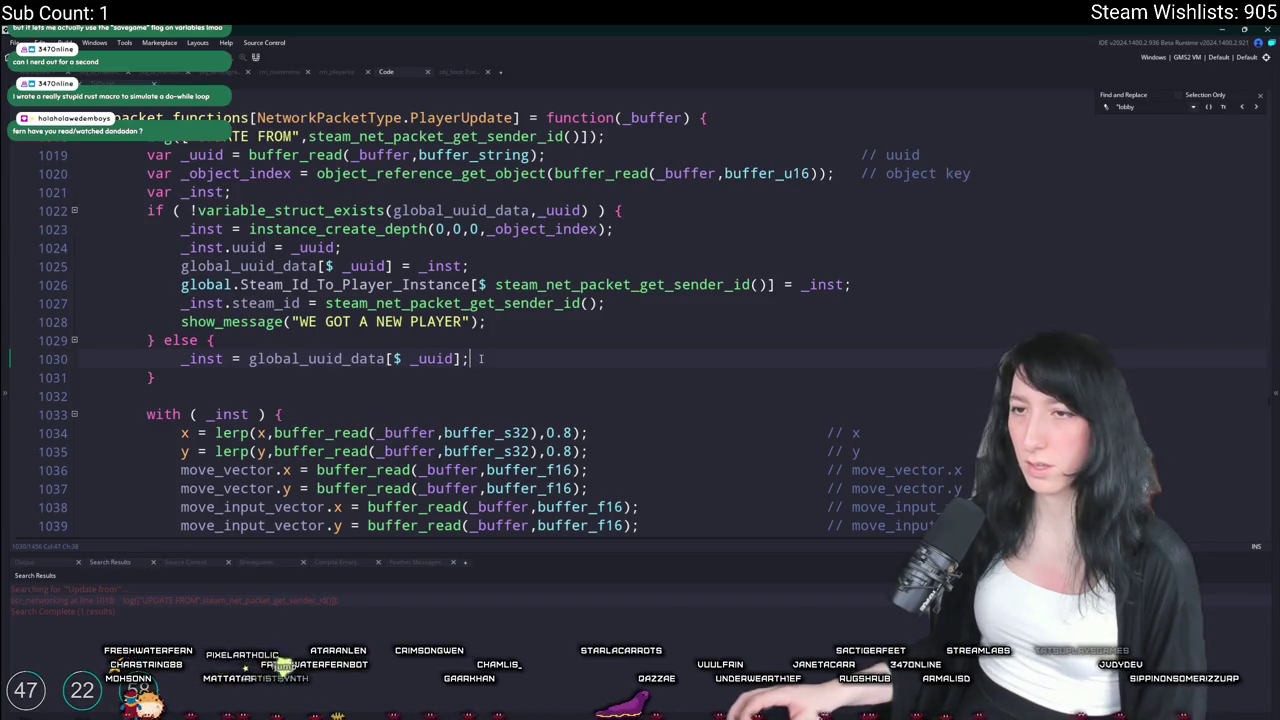
{"action": "key", "text": "Return"}
{"action": "type", "text": "show_messa"}
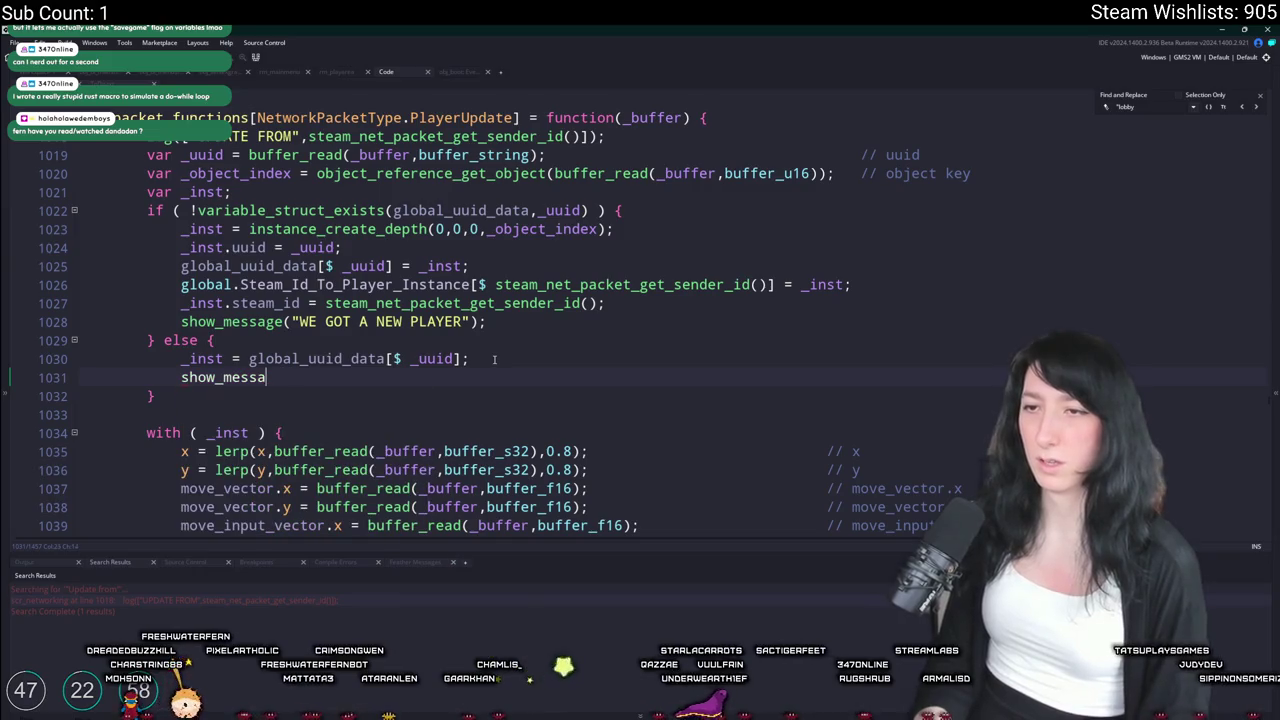
{"action": "type", "text": "geog("}
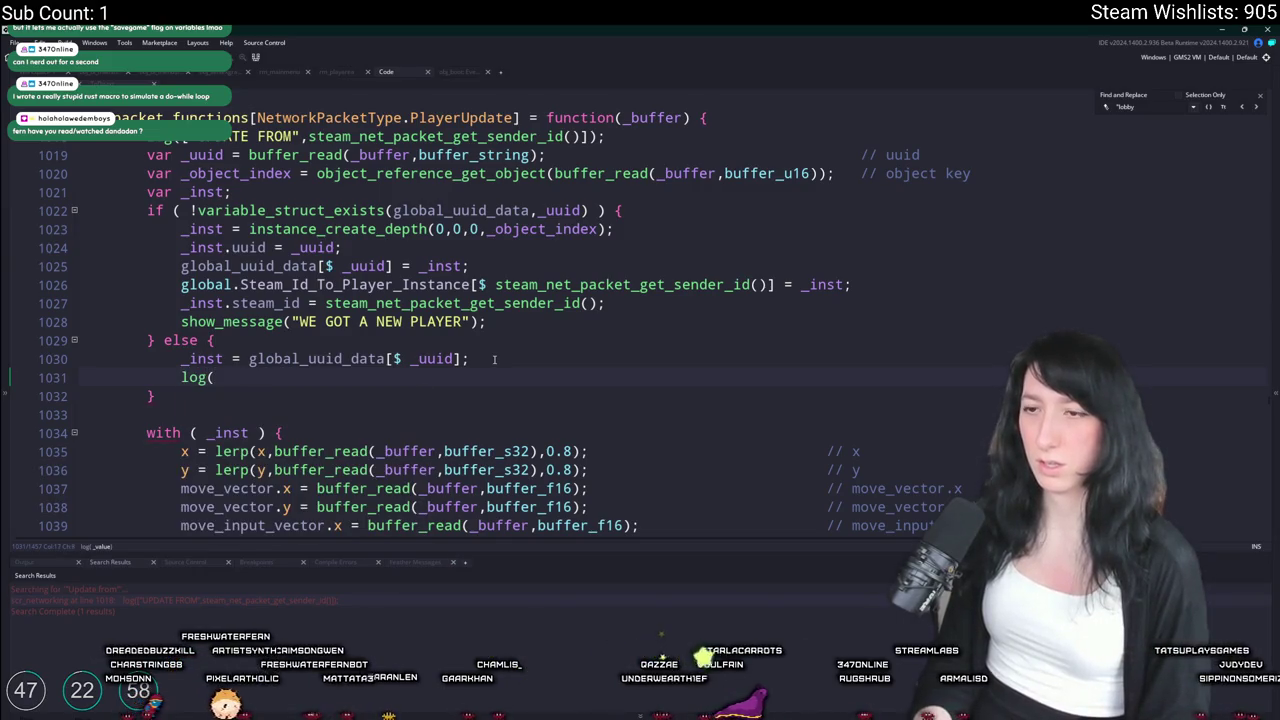
{"action": "key", "text": "BackSpace"}
{"action": "key", "text": "BackSpace"}
{"action": "key", "text": "BackSpace"}
{"action": "type", "text": "log("}
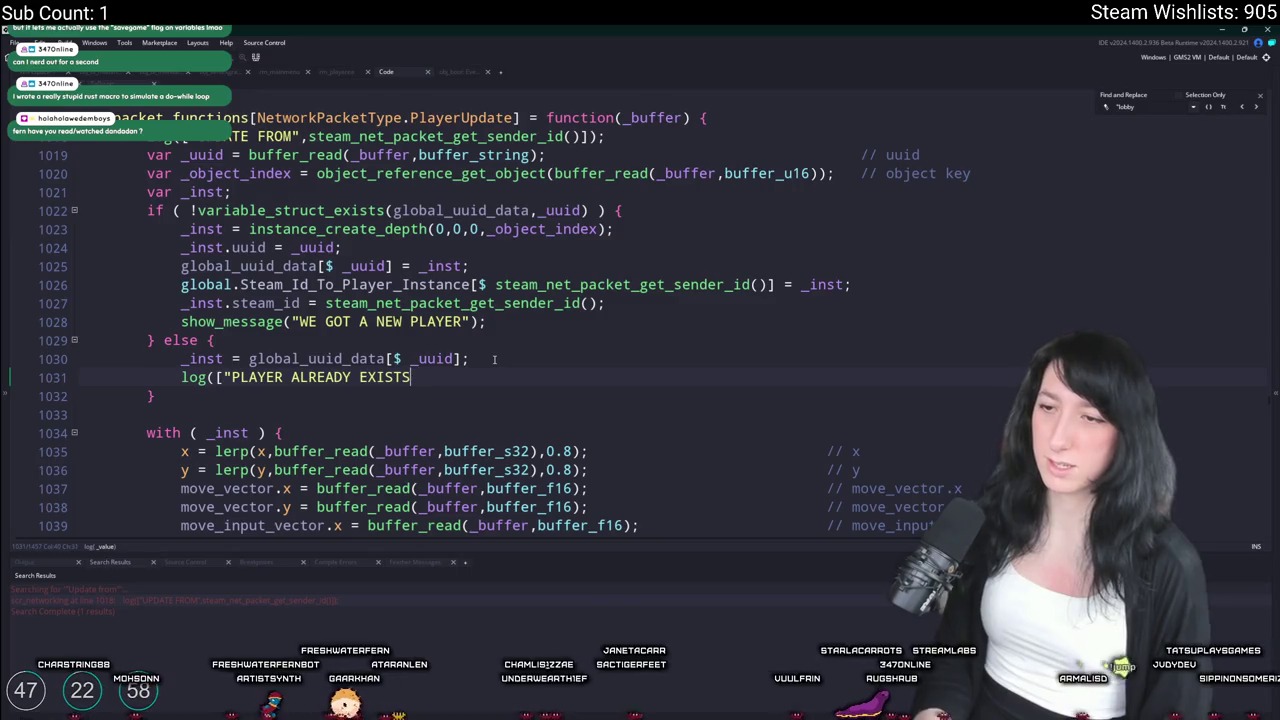
{"action": "type", "text": "inst,_object_get_"}
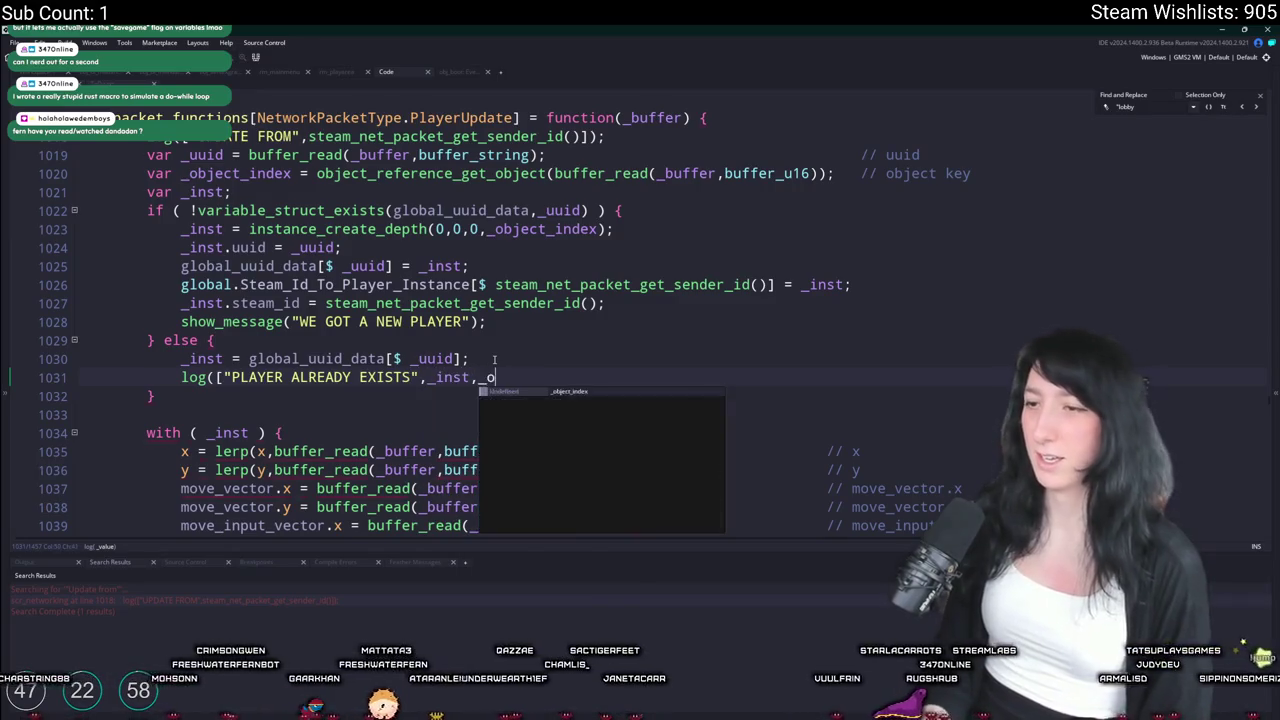
{"action": "type", "text": "name("}
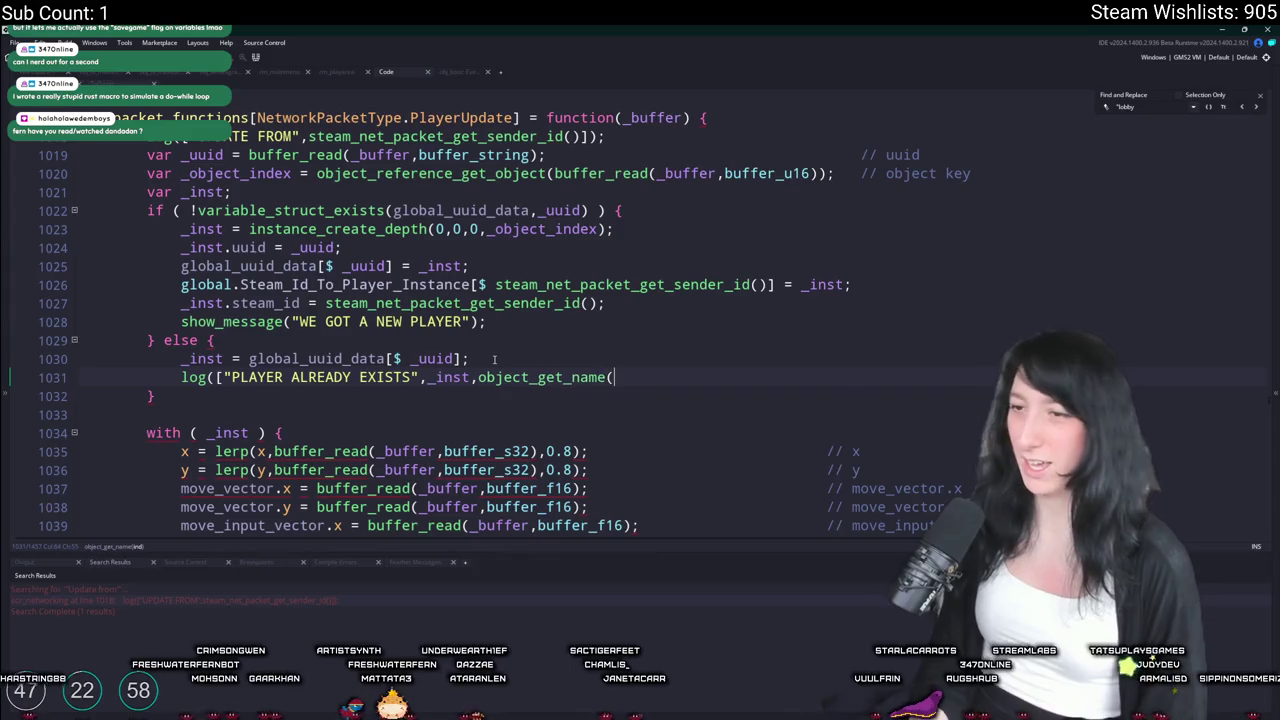
{"action": "type", "text": "_inst.obj"}
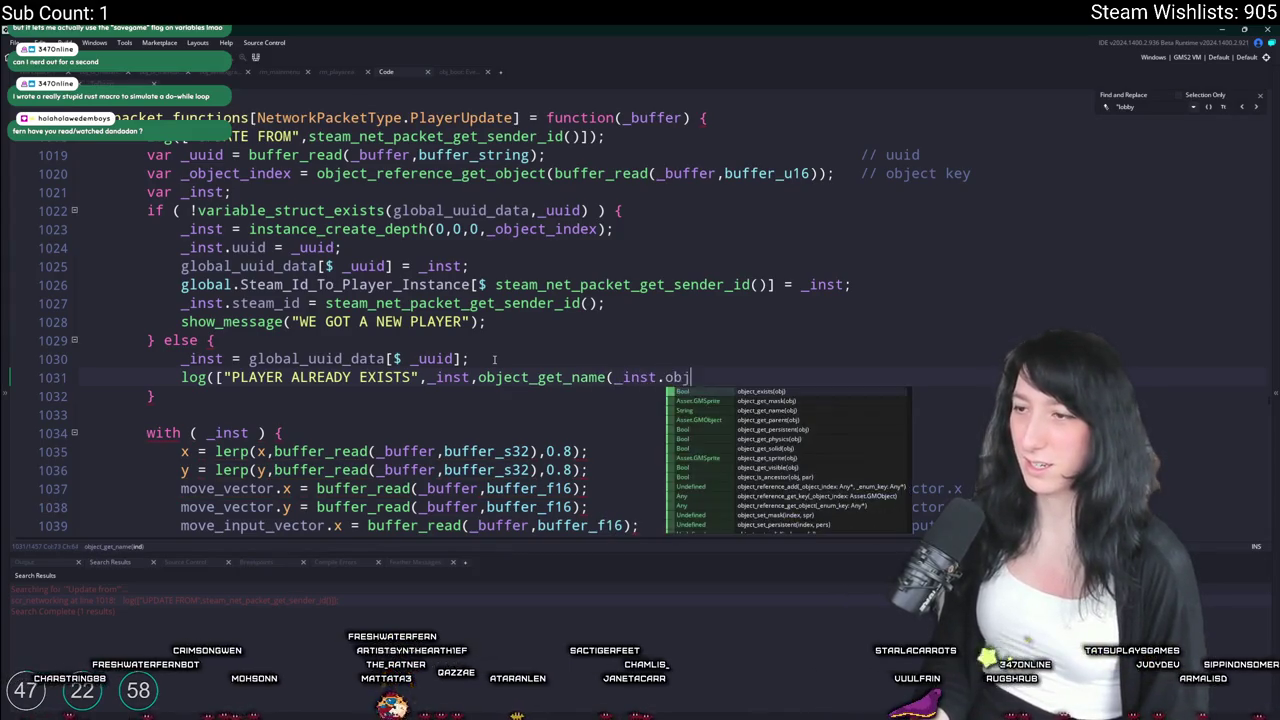
{"action": "type", "text": "ect_index)]);"}
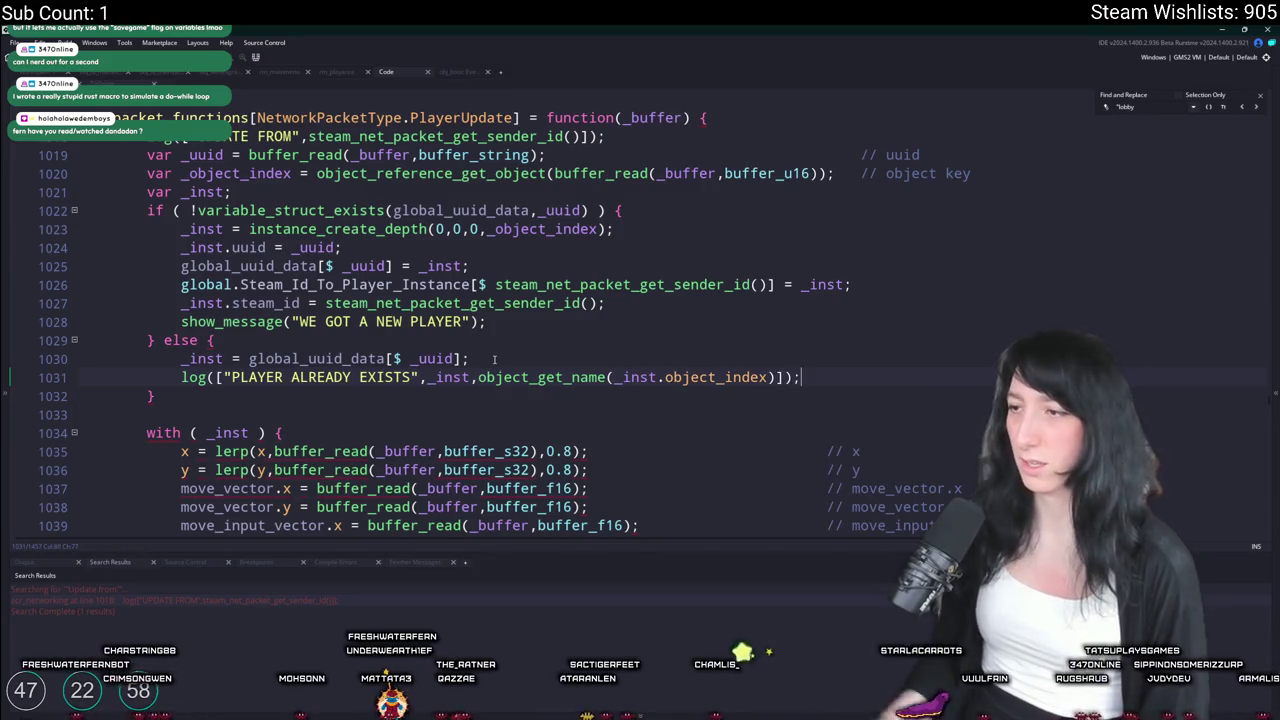
Duplicate the log line, make it log instance_exists(_inst), and run the game with F5
{"action": "key", "text": "ctrl+d"}
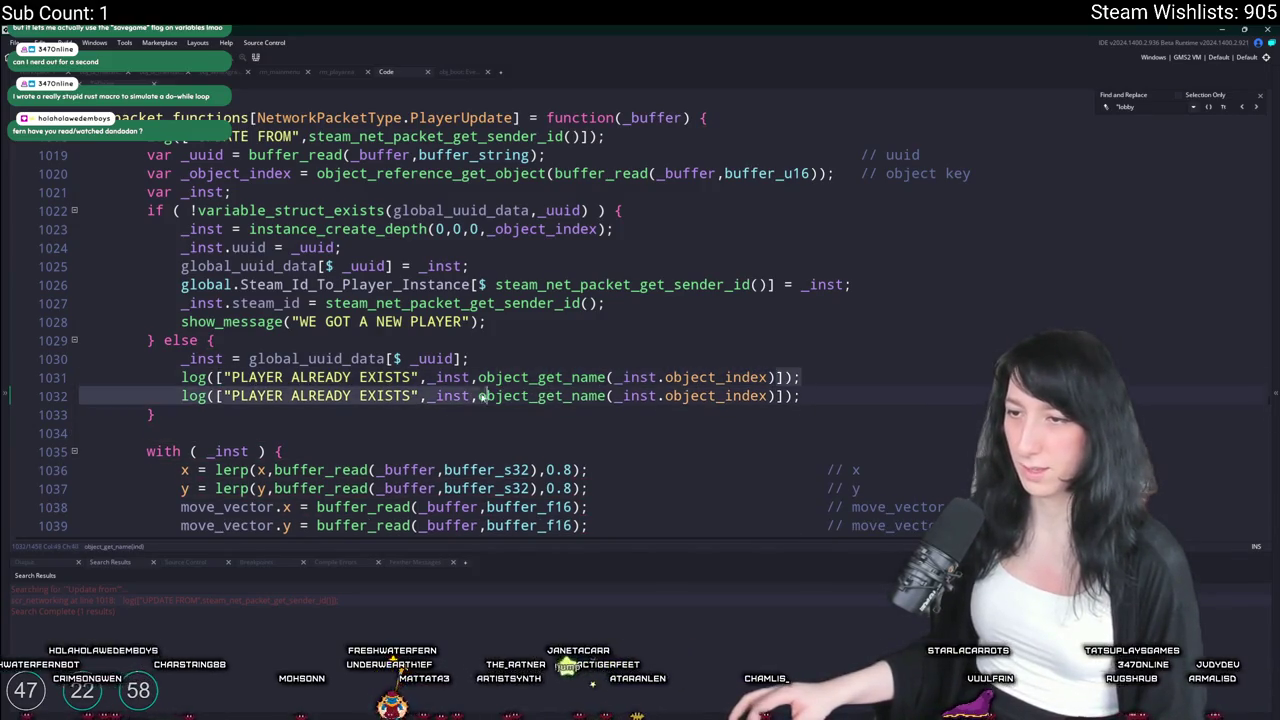
{"action": "left_click", "coordinate": [424, 378]}
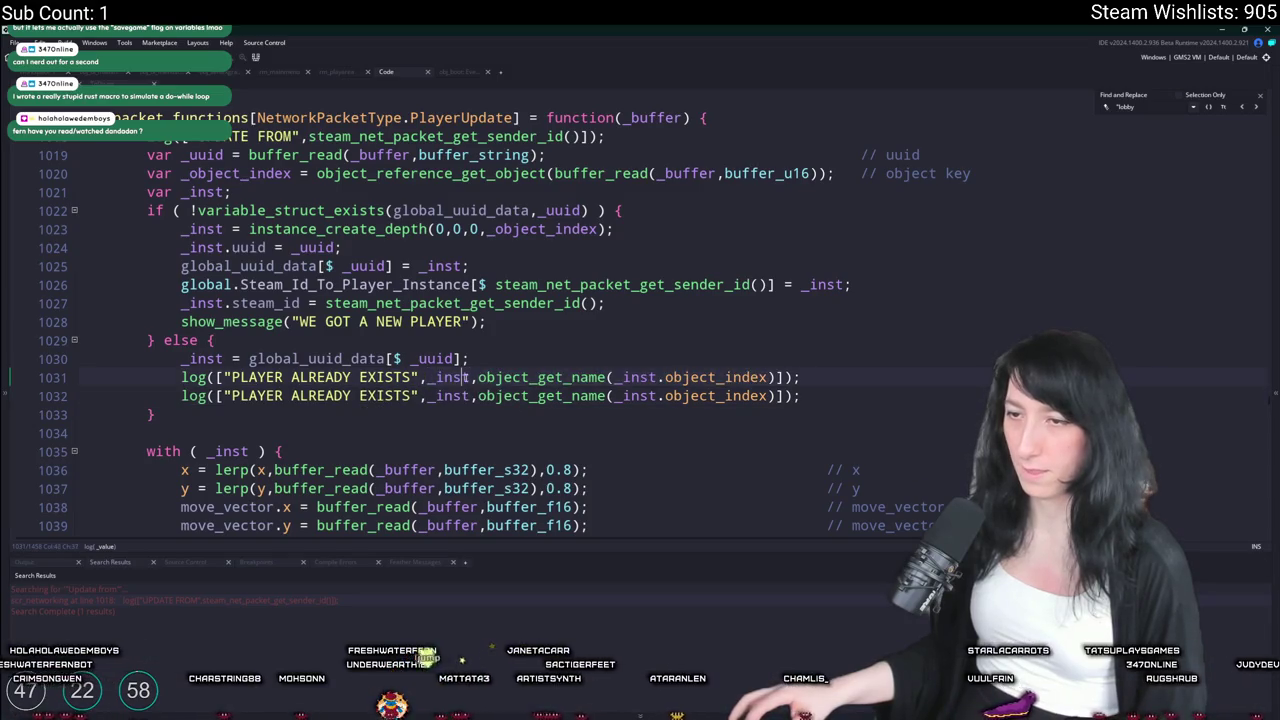
{"action": "left_click_drag", "start_coordinate": [434, 378], "coordinate": [724, 377]}
{"action": "left_click", "coordinate": [779, 377]}
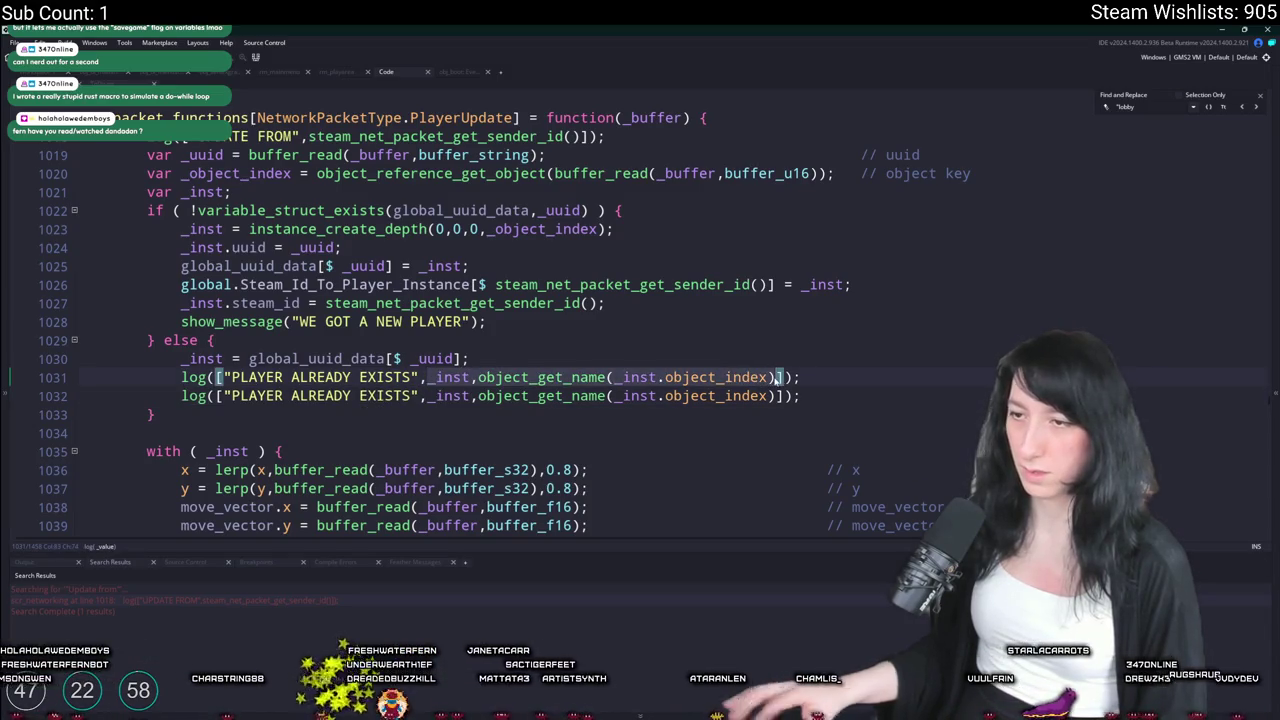
{"action": "key", "text": "ctrl+shift+Left"}
{"action": "key", "text": "ctrl+shift+Left"}
{"action": "key", "text": "ctrl+shift+Left"}
{"action": "type", "text": "instance_e"}
{"action": "type", "text": "xists(_inst)"}
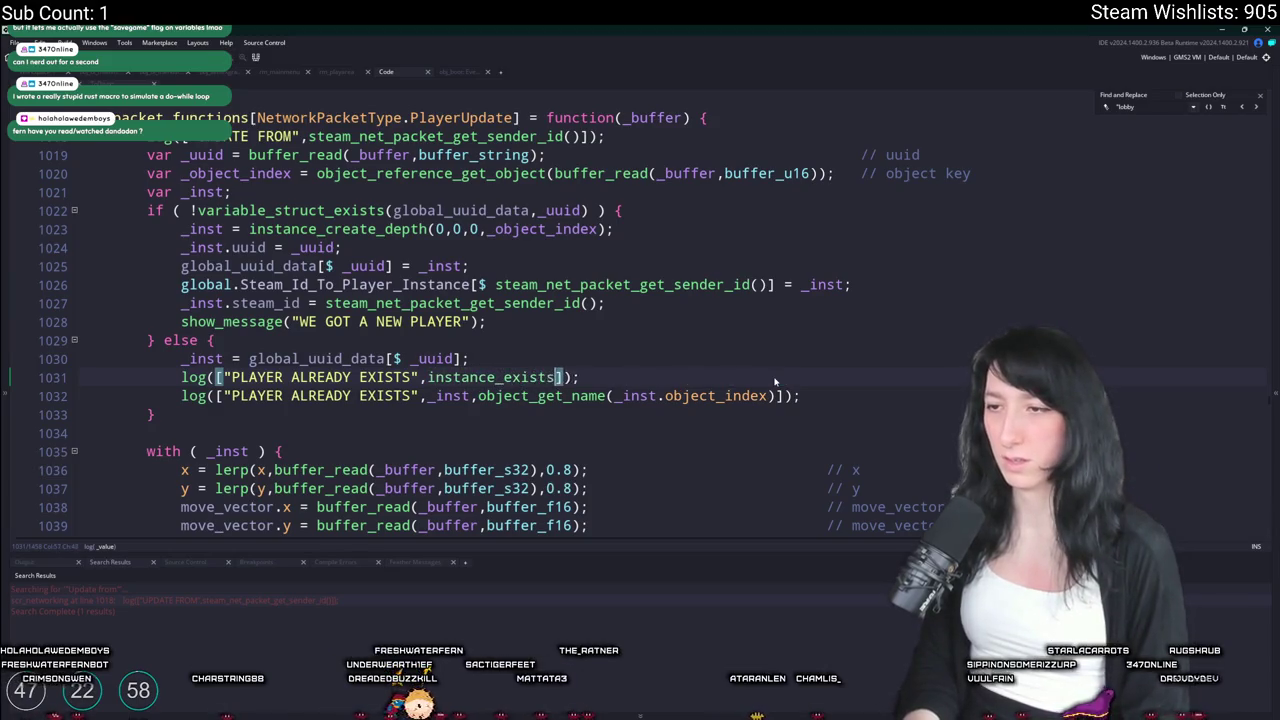
{"action": "key", "text": "F5"}
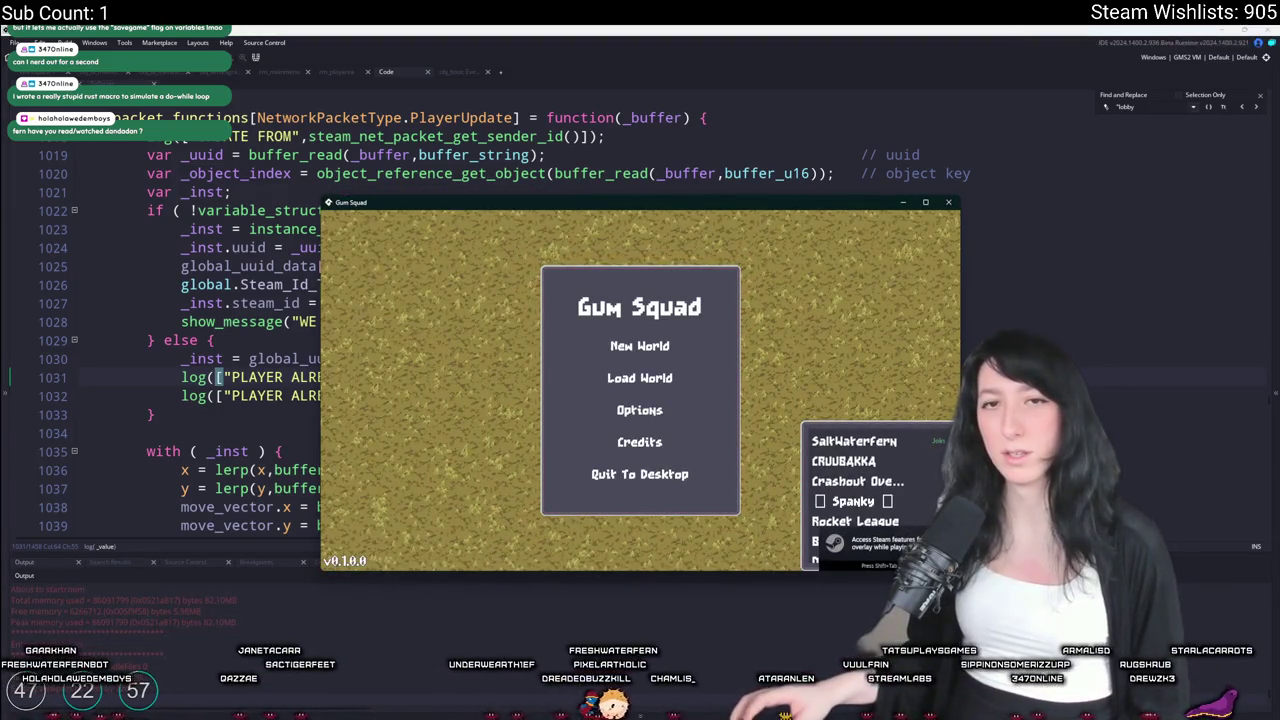
Join a friend's game, walk the player around, and dismiss the WE GOT A NEW PLAYER notice
{"action": "left_click", "coordinate": [832, 442]}
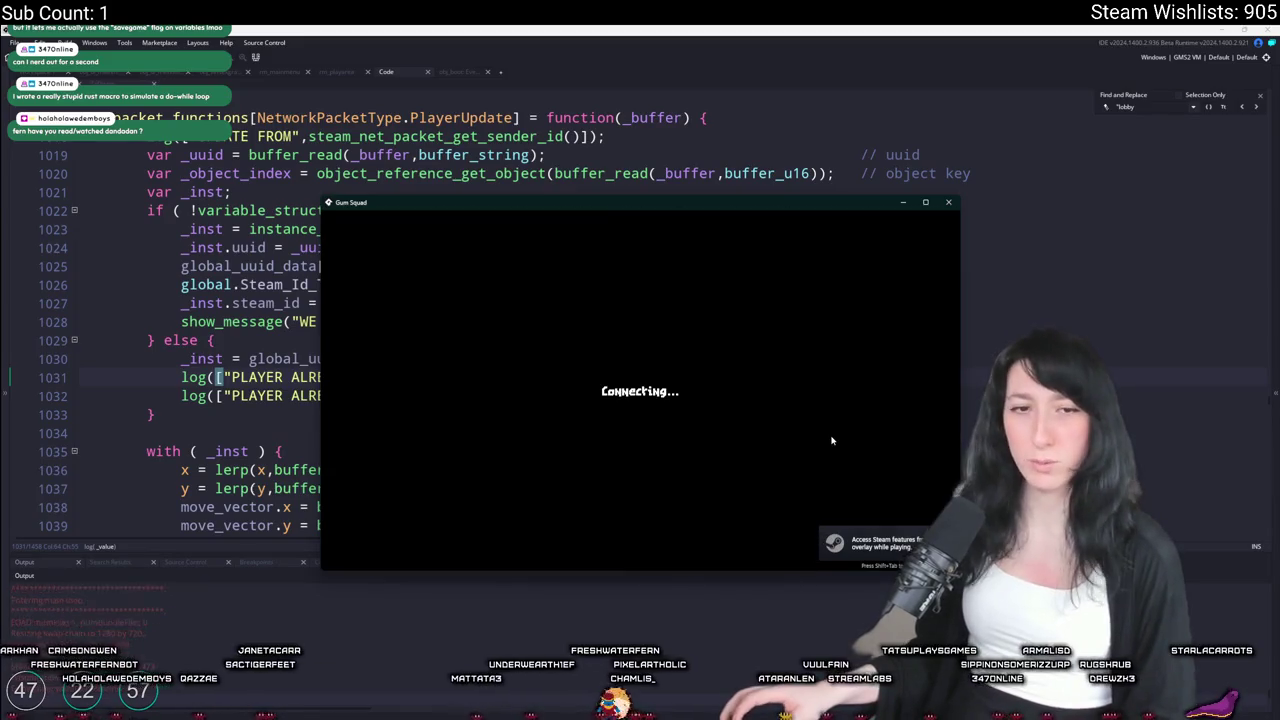
{"action": "left_click", "coordinate": [653, 408]}
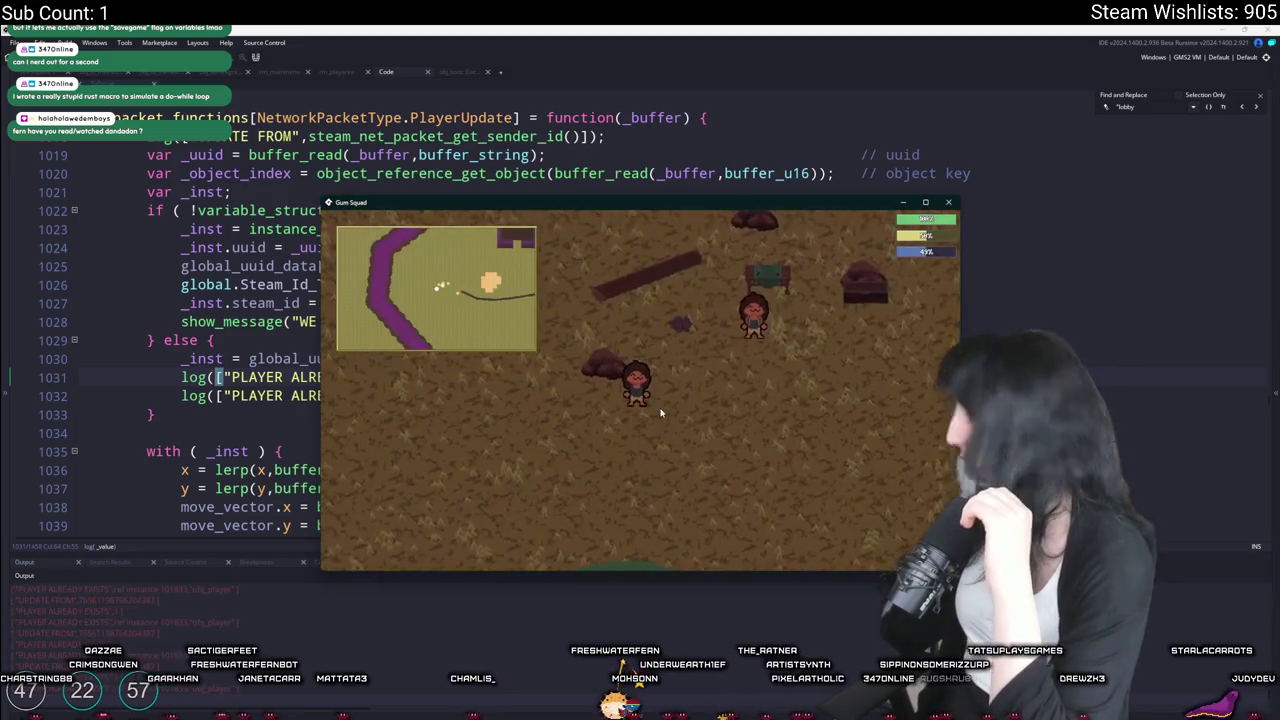
{"action": "key", "text": "a"}
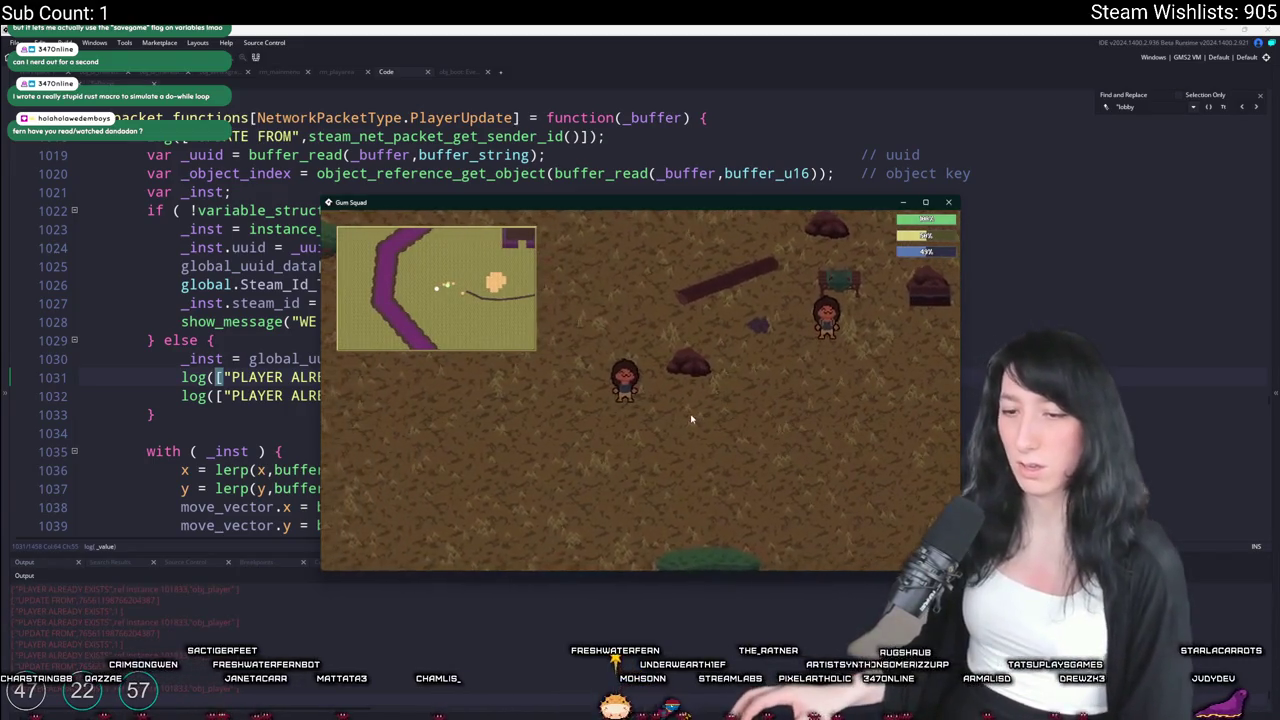
{"action": "key", "text": "d"}
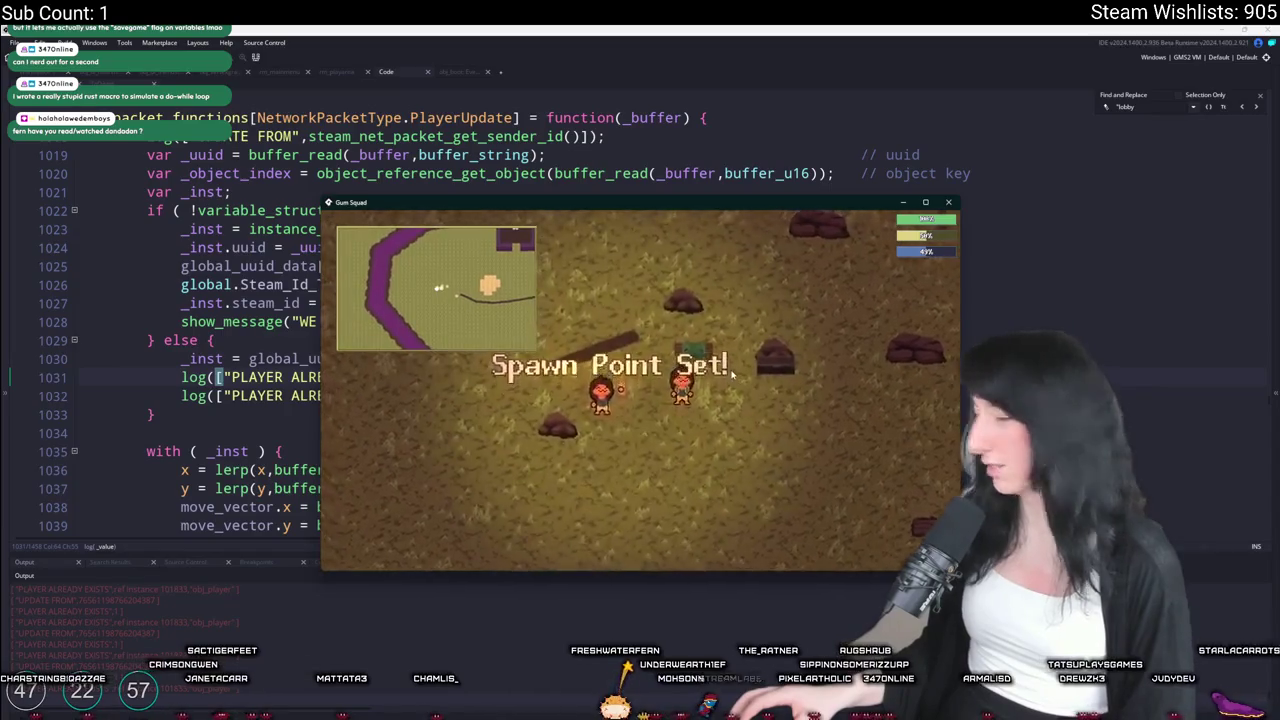
{"action": "key", "text": "Escape"}
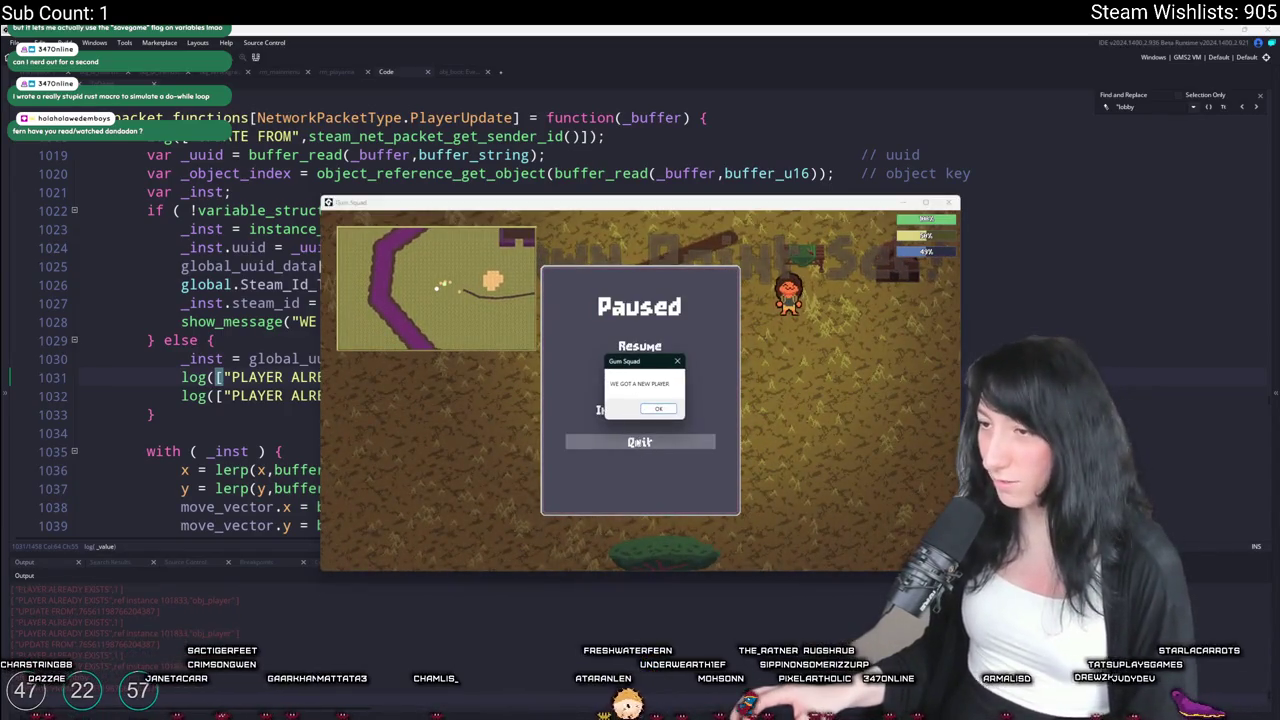
{"action": "left_click", "coordinate": [658, 408]}
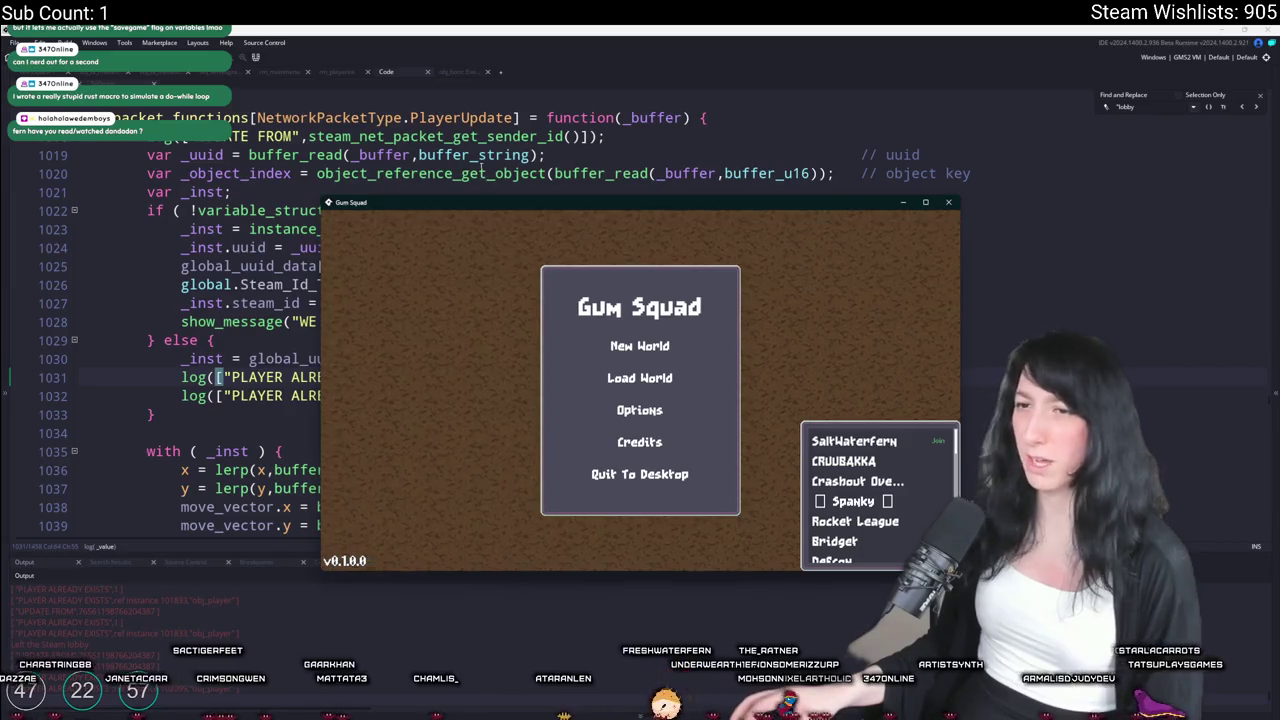
Check the code editor, then close the Gum Squad test window
{"action": "left_click", "coordinate": [482, 167]}
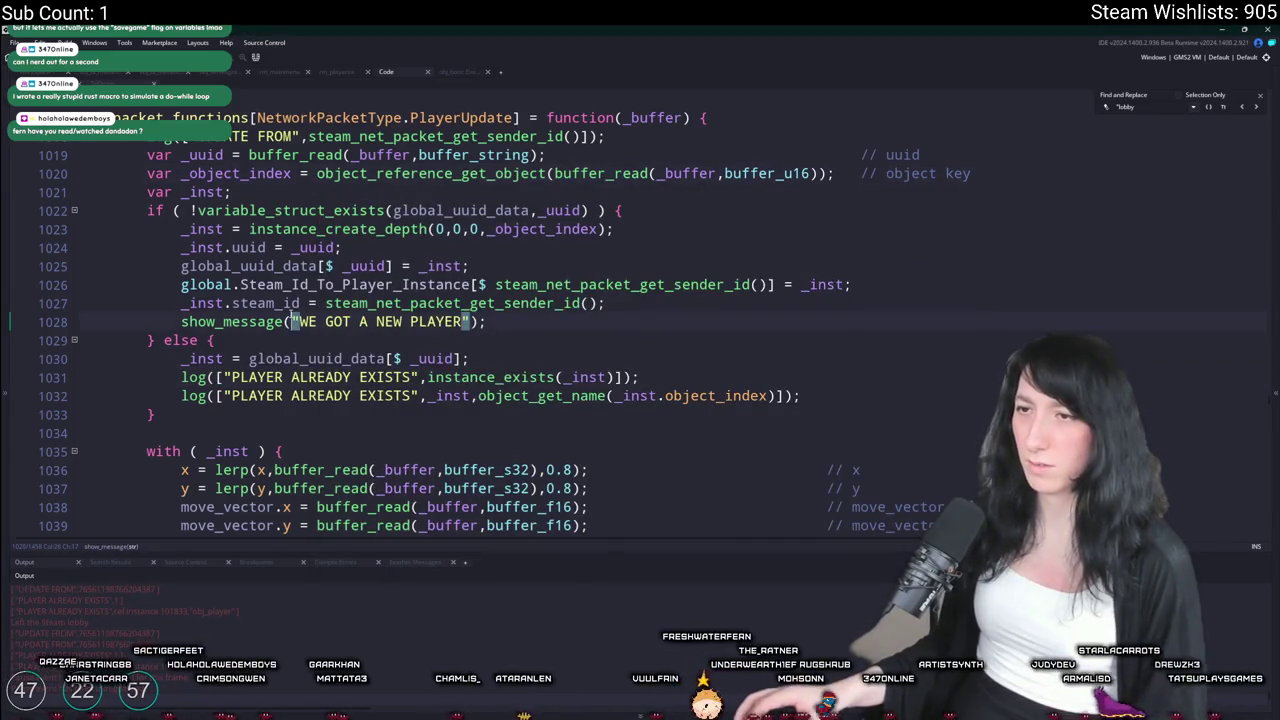
{"action": "key", "text": "alt+Tab"}
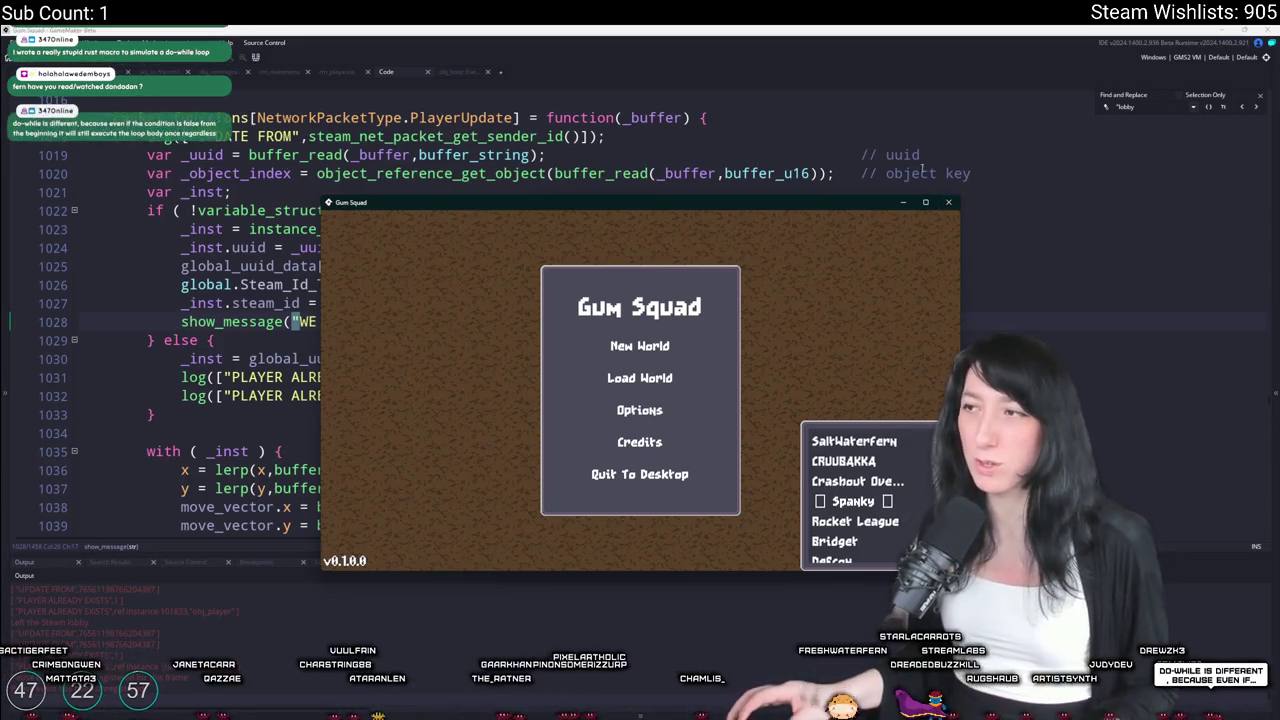
{"action": "left_click", "coordinate": [948, 202]}
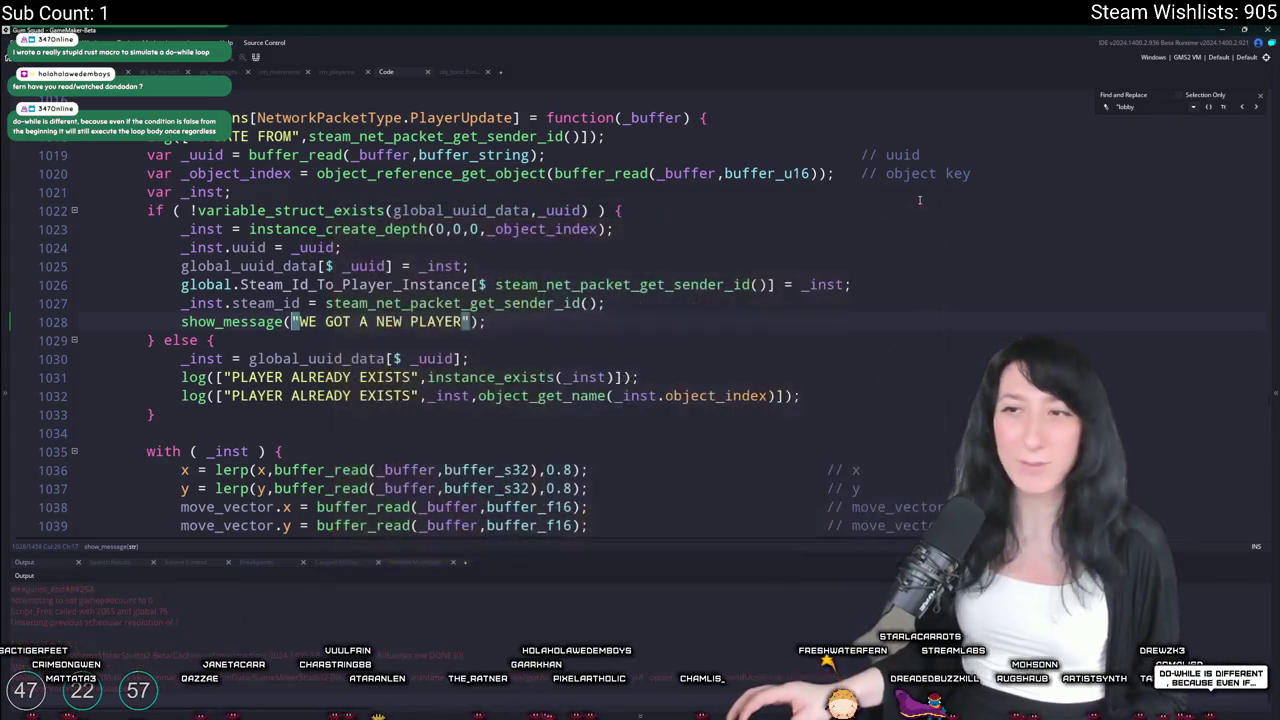
Open obj_networking's Step event code via Ctrl+T and jump to its end
{"action": "left_click", "coordinate": [846, 195]}
{"action": "key", "text": "ctrl+t"}
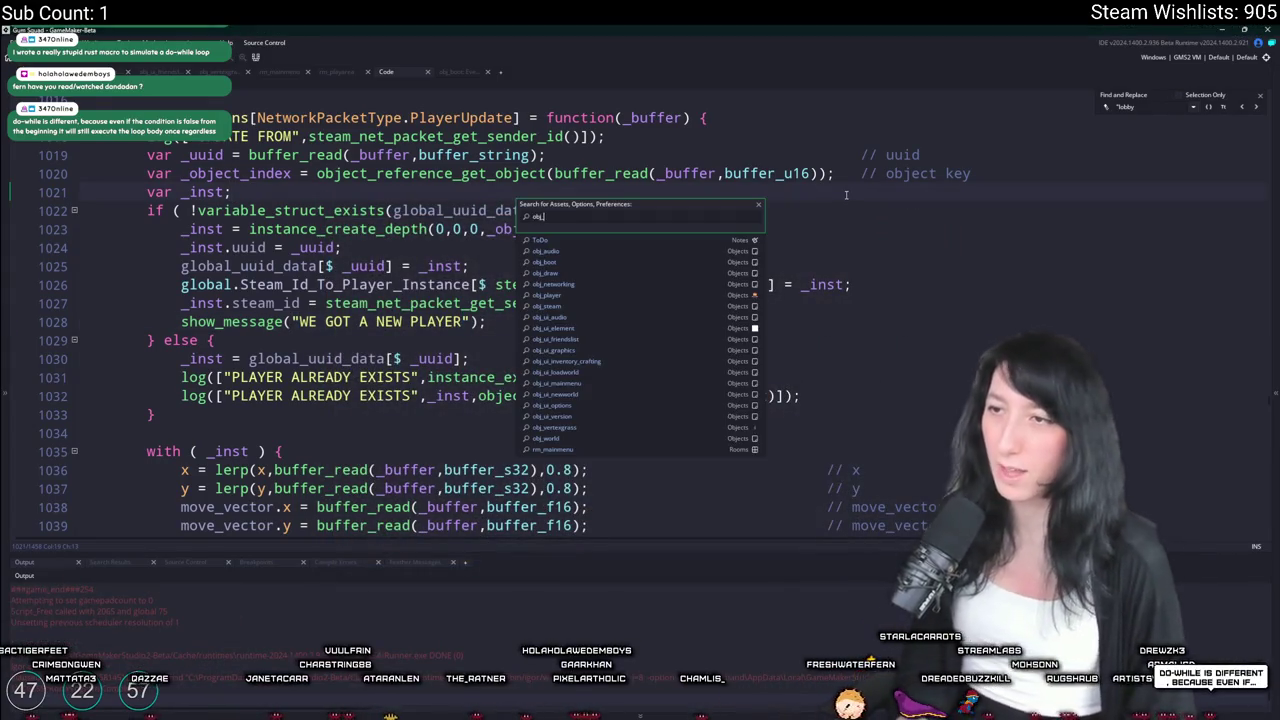
{"action": "type", "text": "obj_"}
{"action": "key", "text": "Return"}
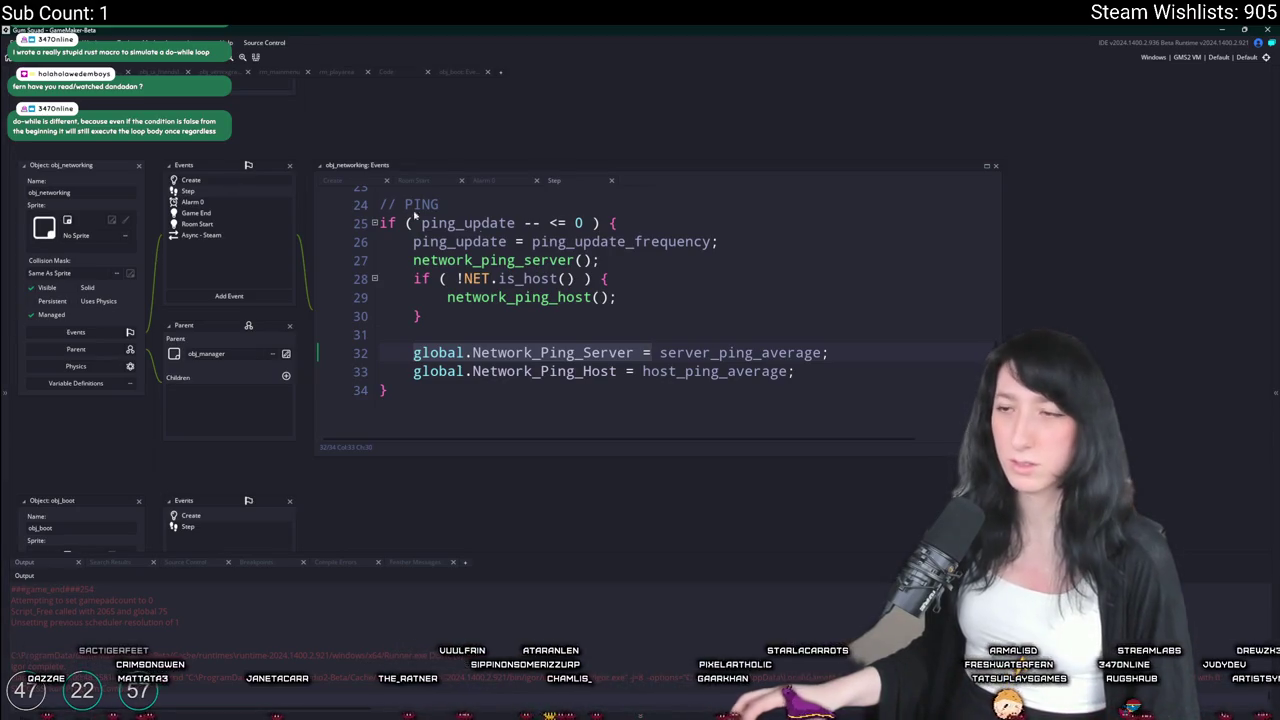
{"action": "key", "text": "ctrl+End"}
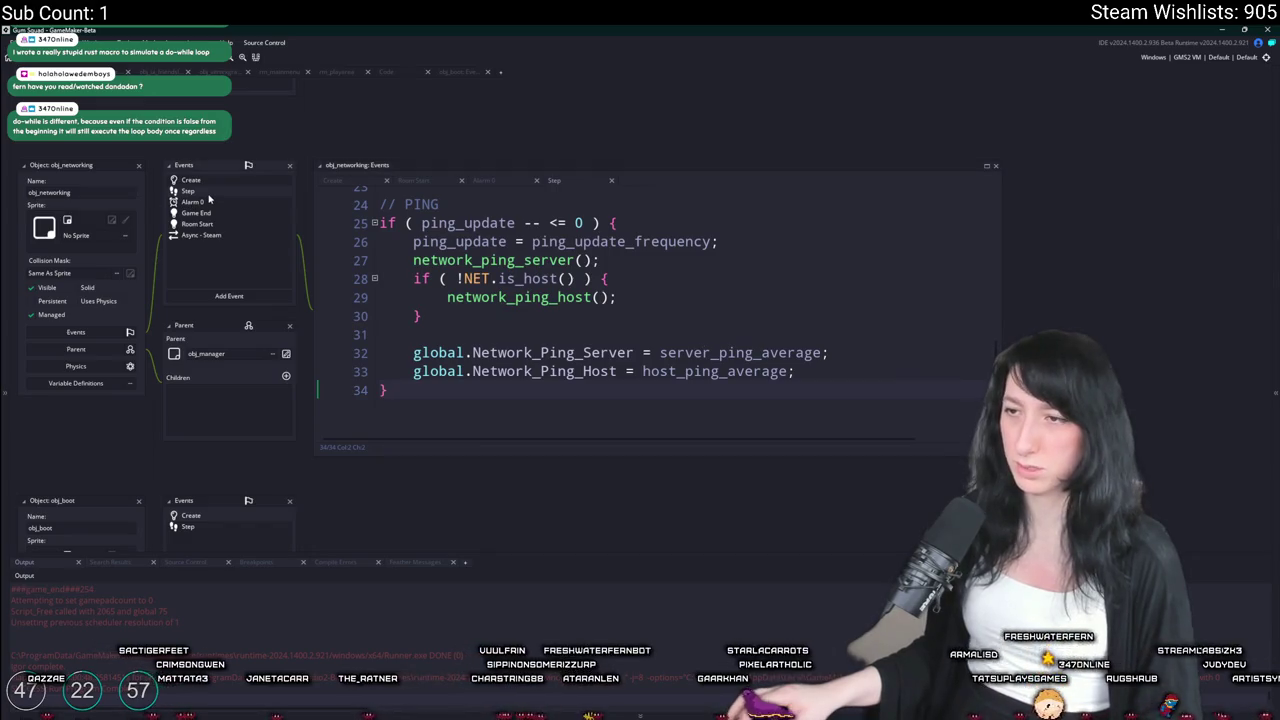
{"action": "scroll", "coordinate": [599, 335], "scroll_direction": "up", "scroll_amount": 5}
Review the buffer_exists check and packet-read loop, enlarge the code window, and start a project search
{"action": "left_click", "coordinate": [604, 373]}
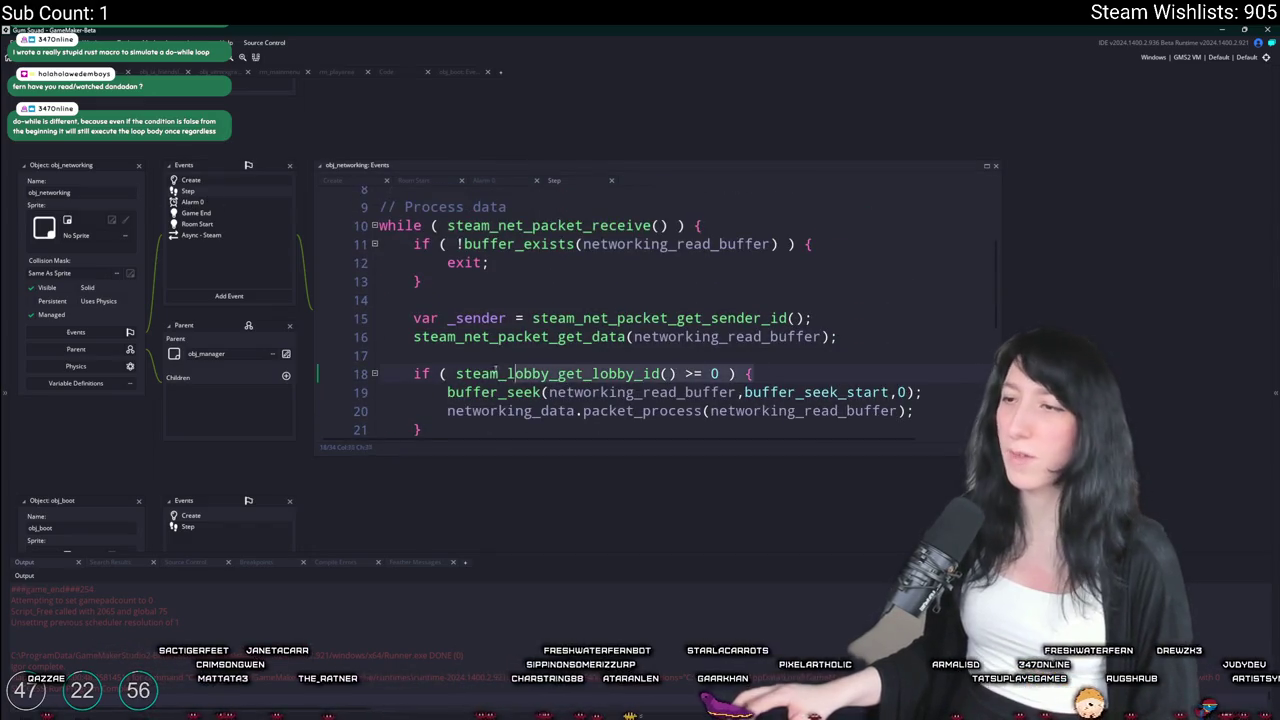
{"action": "left_click", "coordinate": [783, 377]}
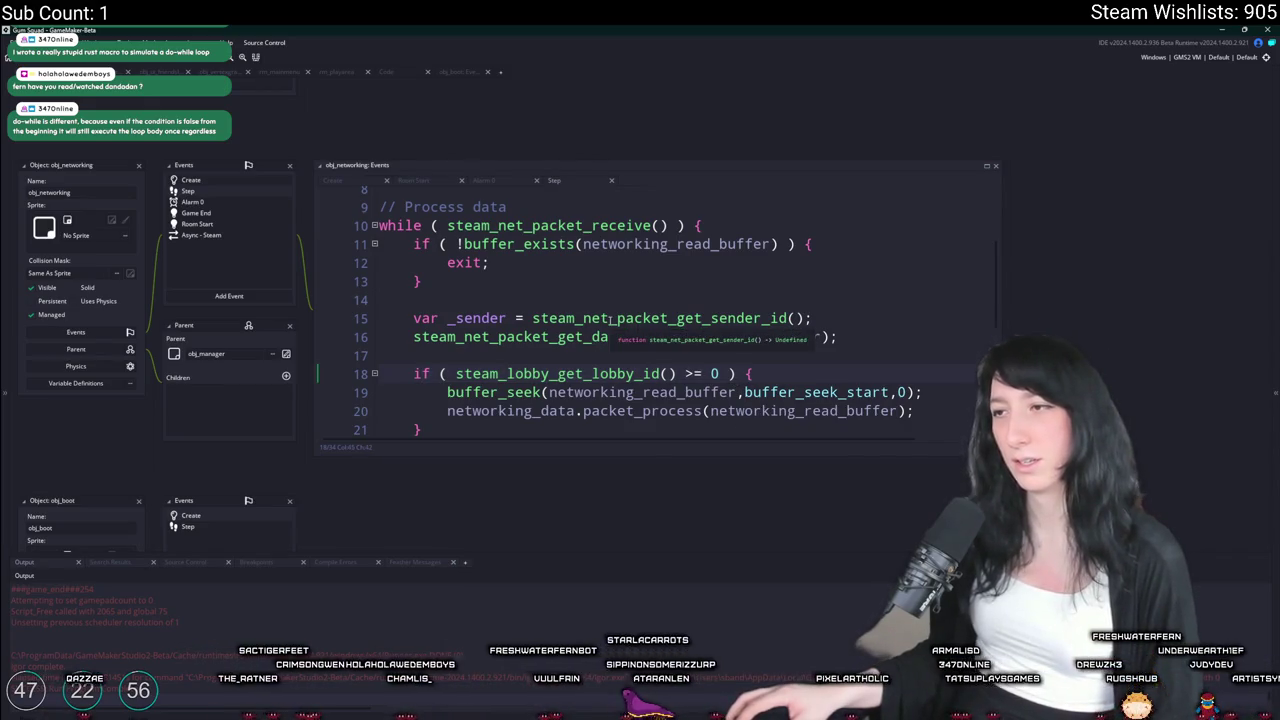
{"action": "scroll", "coordinate": [860, 380], "scroll_direction": "down", "scroll_amount": 1}
{"action": "left_click", "coordinate": [935, 383]}
{"action": "scroll", "coordinate": [935, 383], "scroll_direction": "up", "scroll_amount": 3}
{"action": "left_click", "coordinate": [630, 139]}
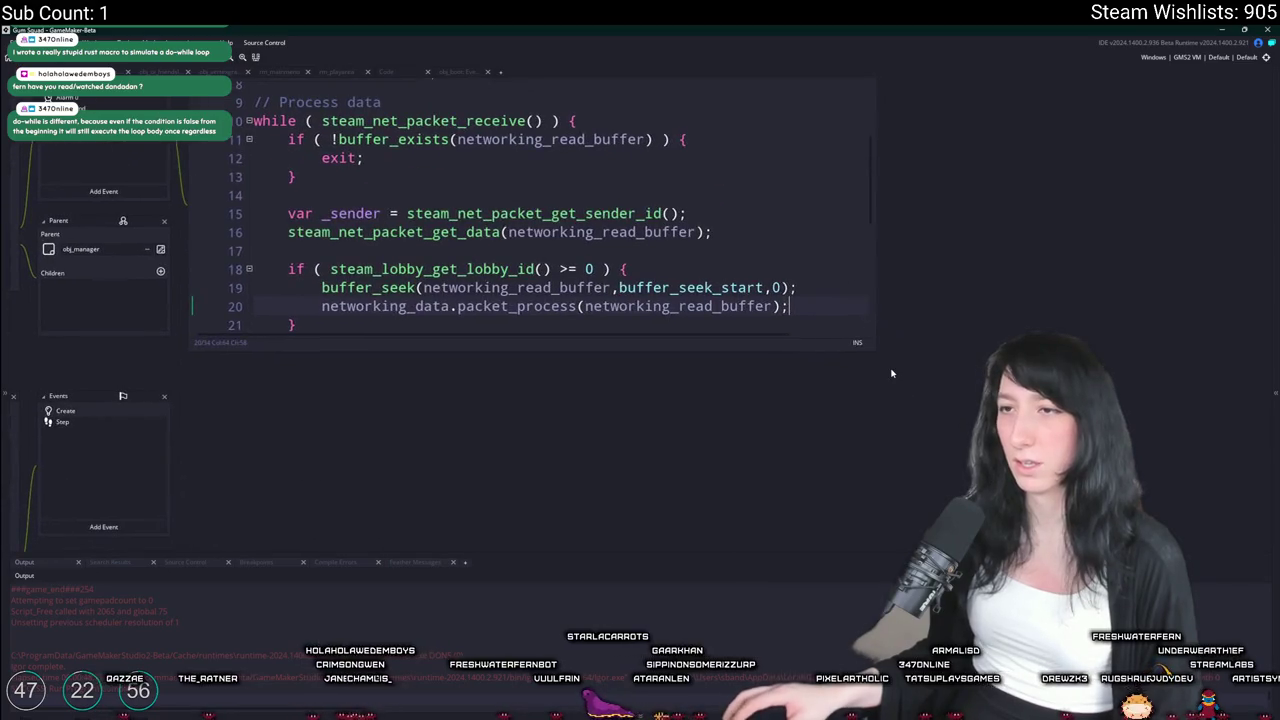
{"action": "key", "text": "Right"}
{"action": "key", "text": "Right"}
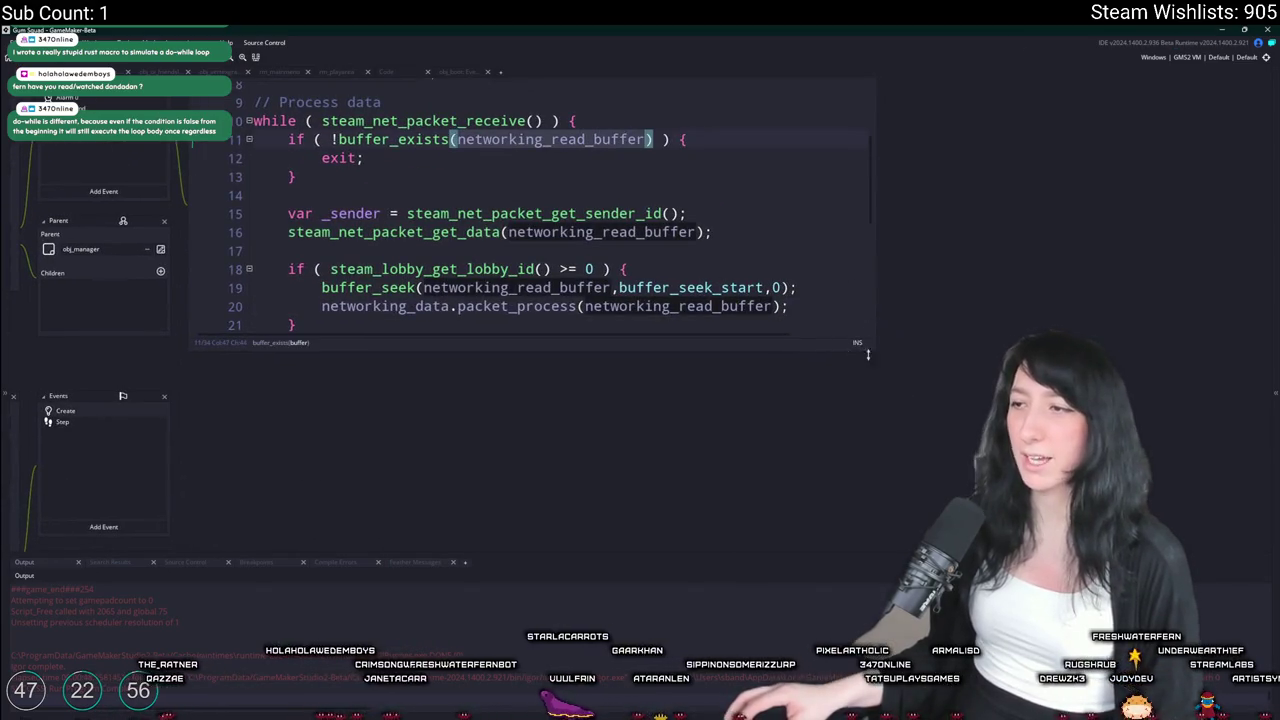
{"action": "left_click_drag", "start_coordinate": [875, 353], "coordinate": [948, 422]}
{"action": "left_click", "coordinate": [559, 139]}
{"action": "left_click_drag", "start_coordinate": [559, 139], "coordinate": [676, 176]}
{"action": "left_click", "coordinate": [665, 200]}
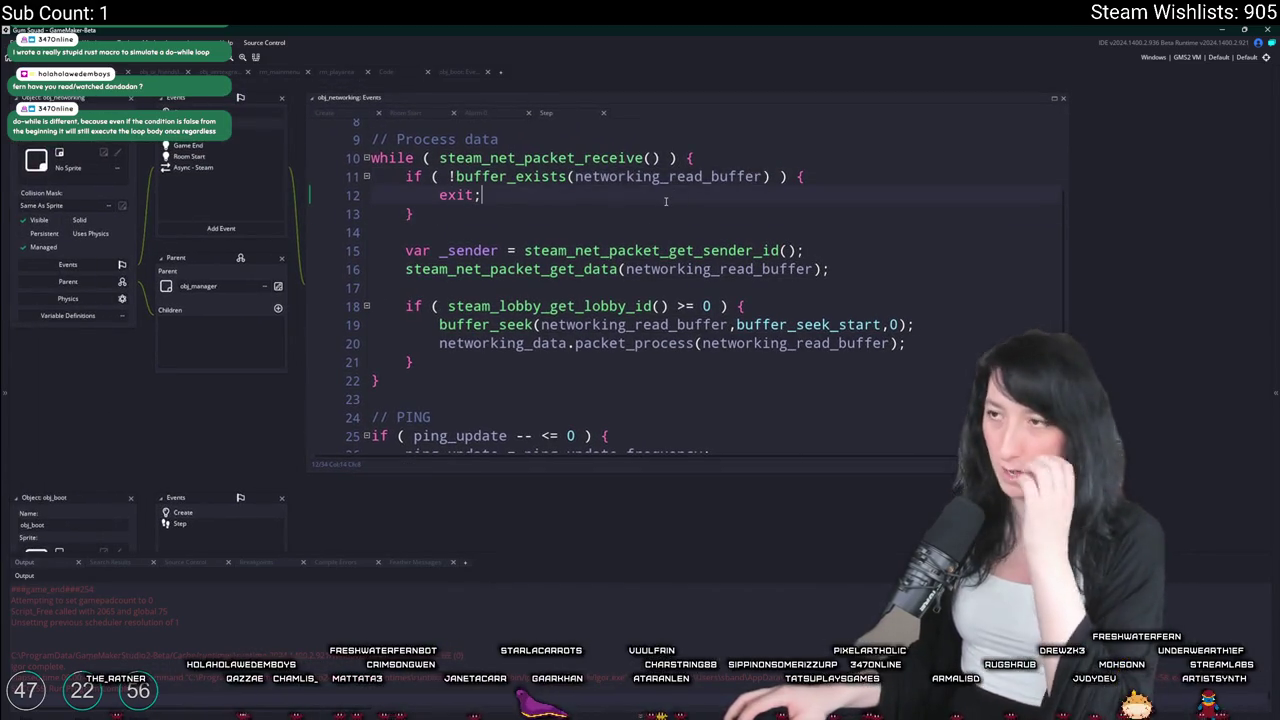
{"action": "key", "text": "ctrl+f"}
{"action": "type", "text": "leave_lo"}
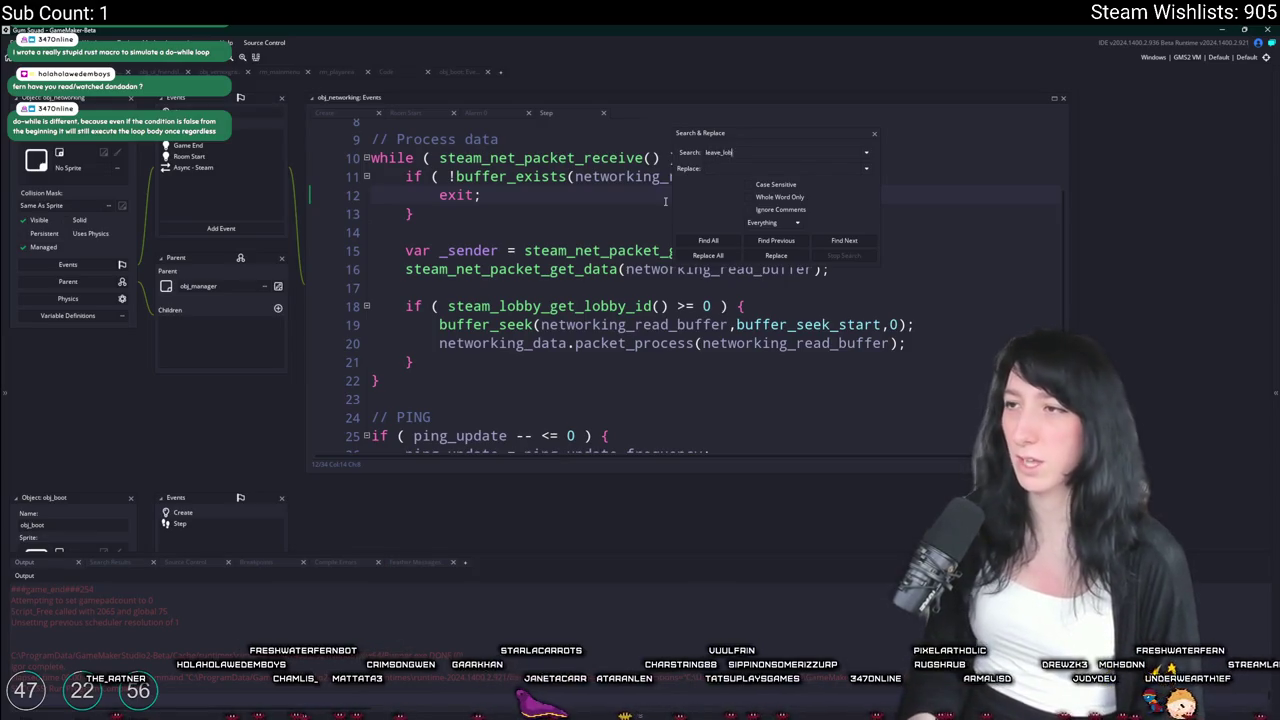
Search the project for lobby_leave and open the steam_lobby_leave call in obj_ui_mainmenu
{"action": "type", "text": "by"}
{"action": "key", "text": "Return"}
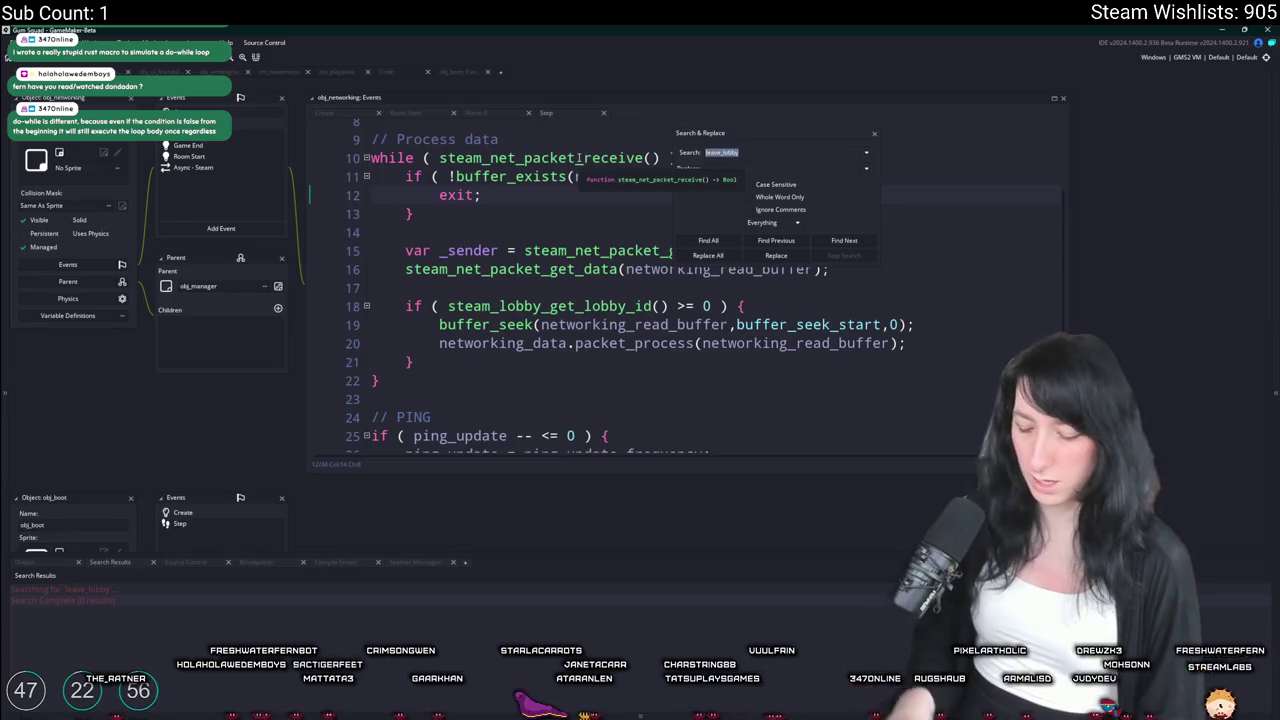
{"action": "type", "text": "leave"}
{"action": "key", "text": "Return"}
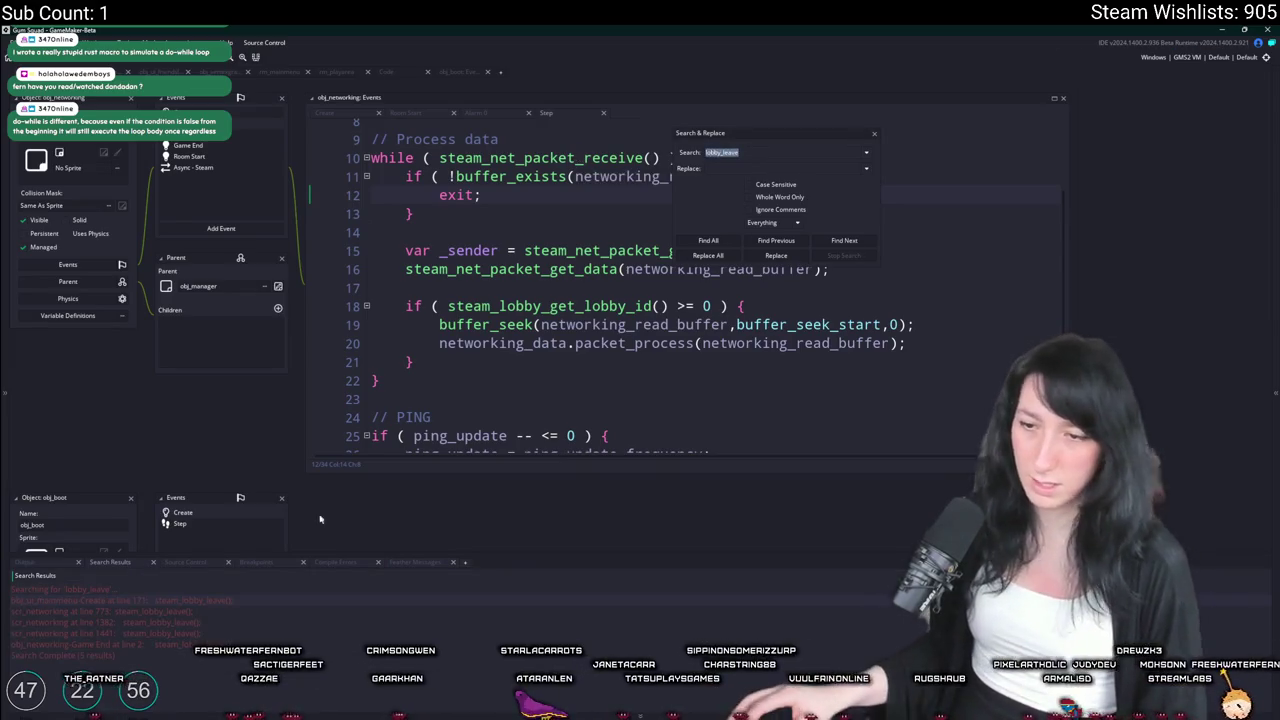
{"action": "double_click", "coordinate": [235, 601]}
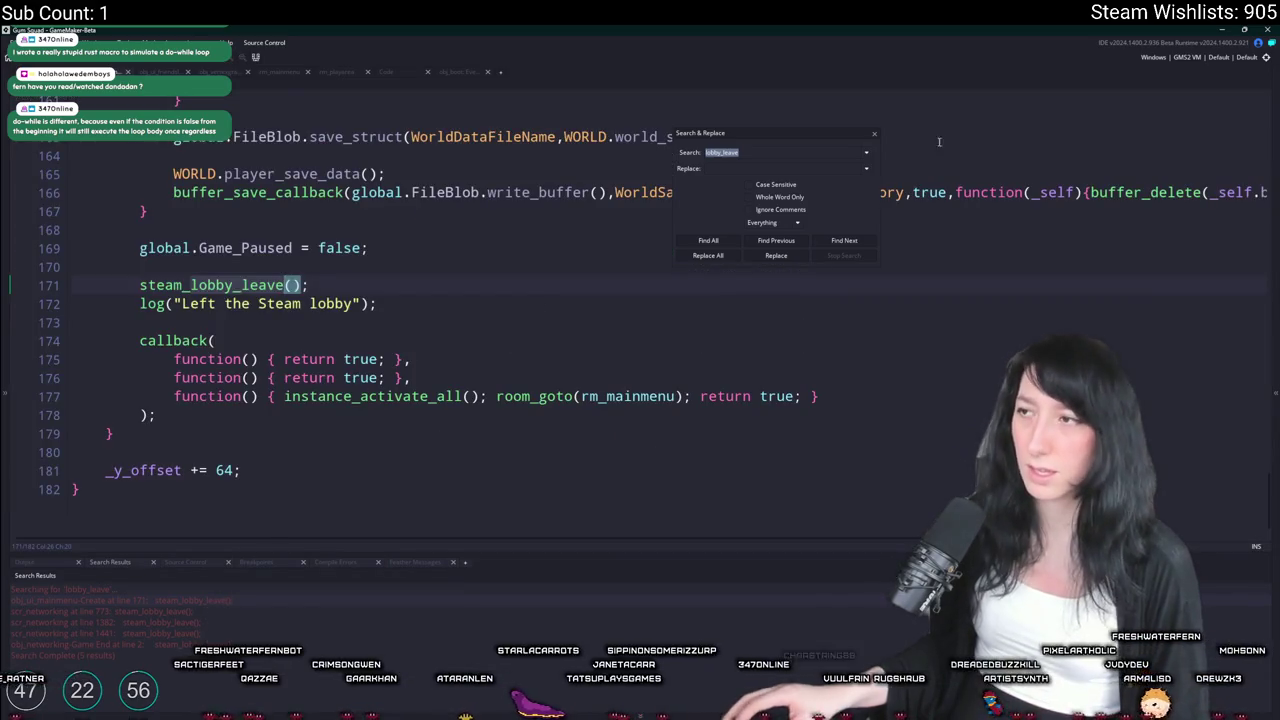
{"action": "left_click", "coordinate": [874, 134]}
Add buffer_delete(NET.networking_read_buffer); after steam_lobby_leave on line 171
{"action": "left_click", "coordinate": [356, 282]}
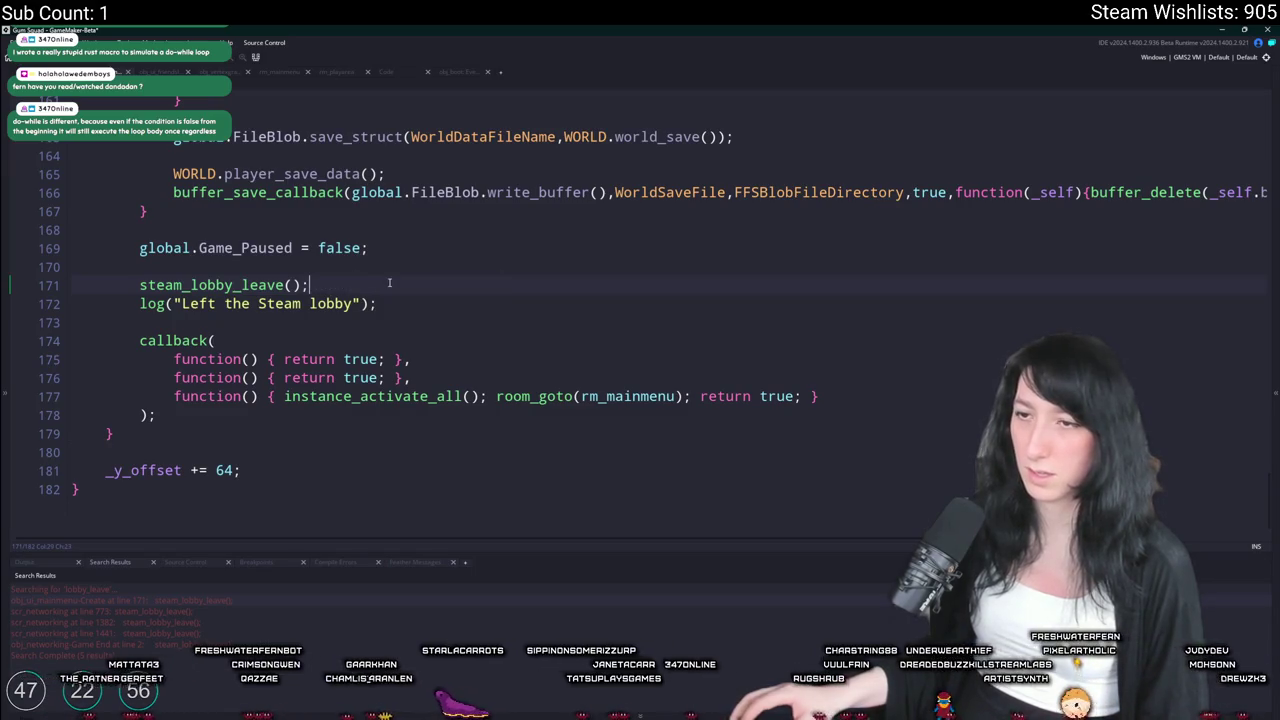
{"action": "key", "text": "Return"}
{"action": "type", "text": "biffer"}
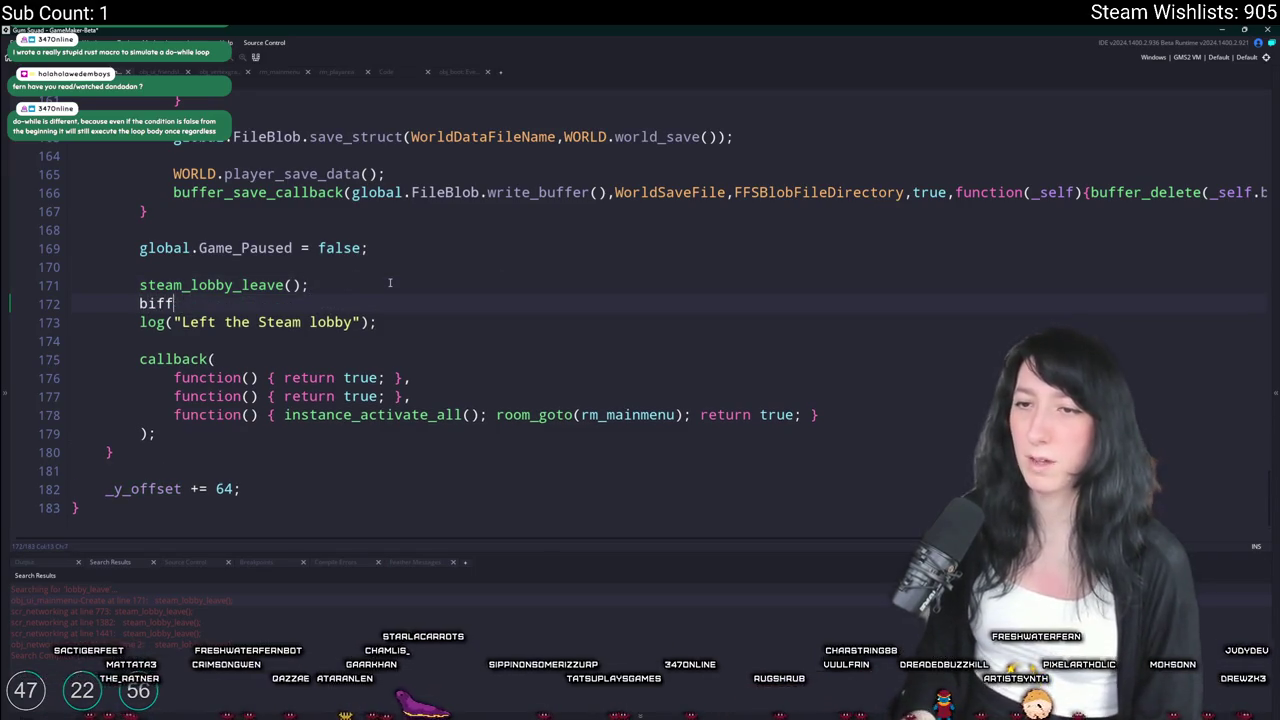
{"action": "key", "text": "BackSpace"}
{"action": "key", "text": "BackSpace"}
{"action": "key", "text": "BackSpace"}
{"action": "type", "text": "uffer_del"}
{"action": "key", "text": "Return"}
{"action": "type", "text": "networking_read_buffer);"}
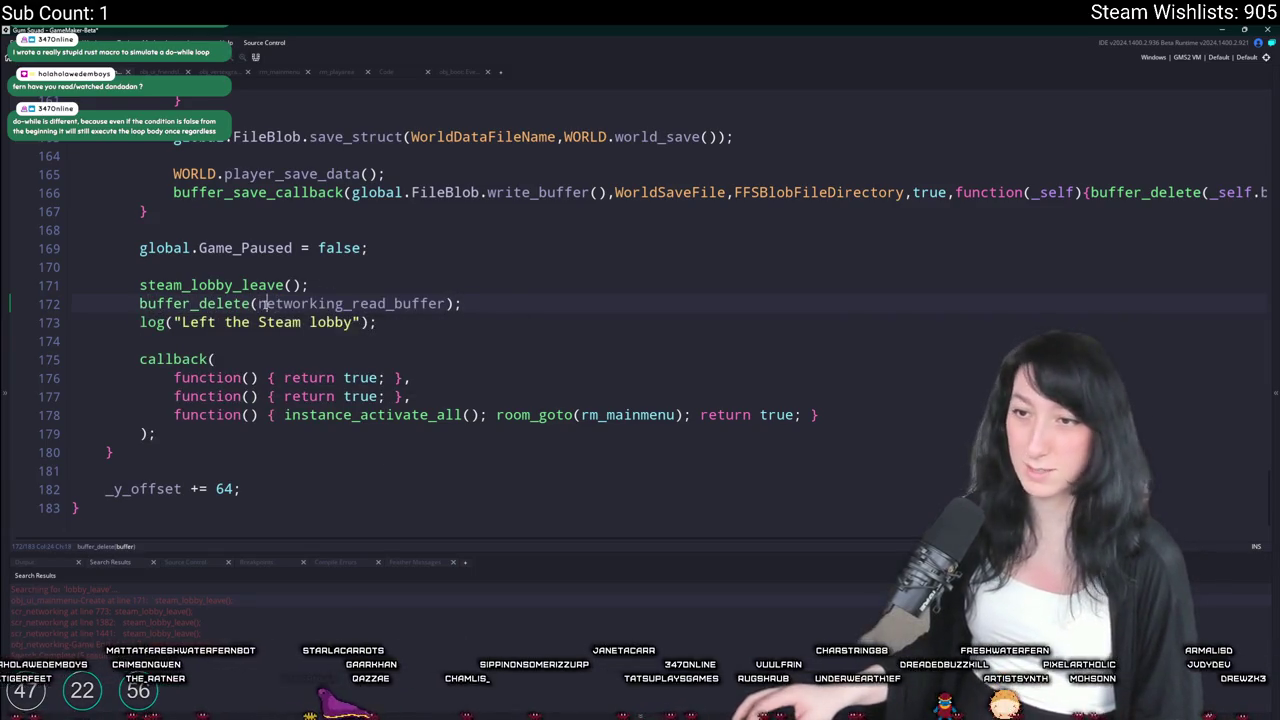
{"action": "left_click", "coordinate": [258, 303]}
{"action": "type", "text": "NET. "}
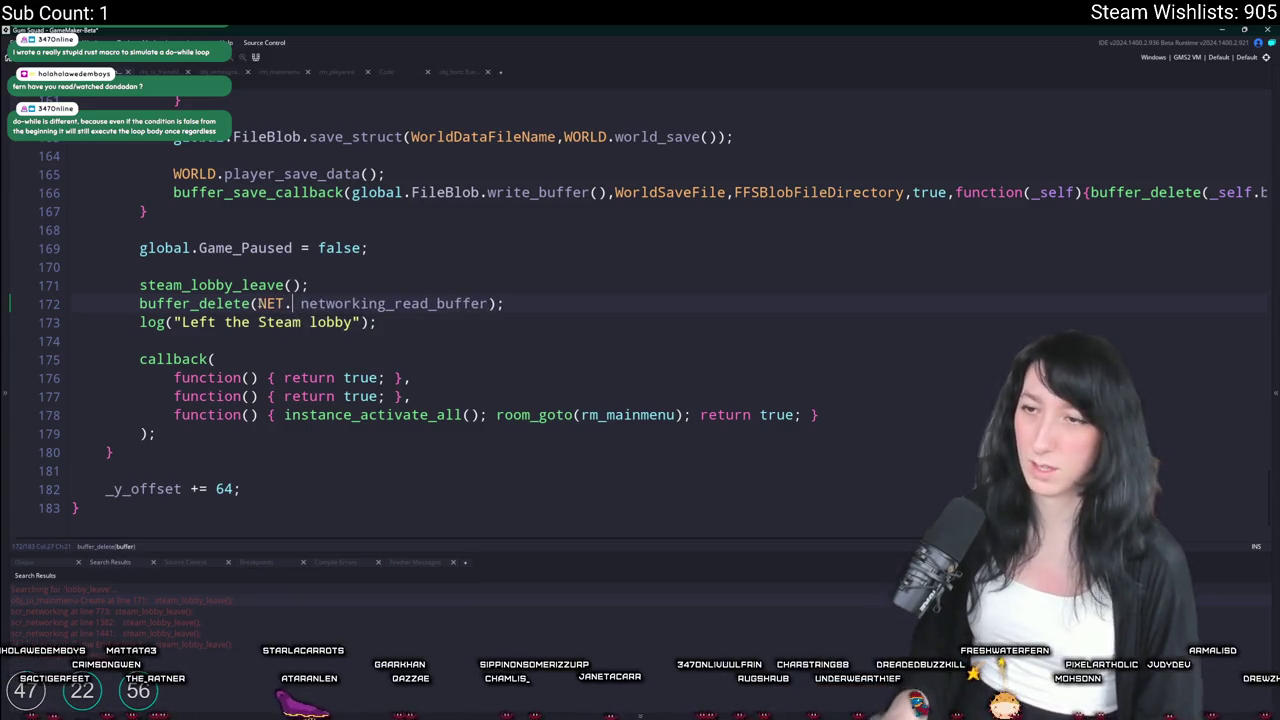
{"action": "type", "text": "networking"}
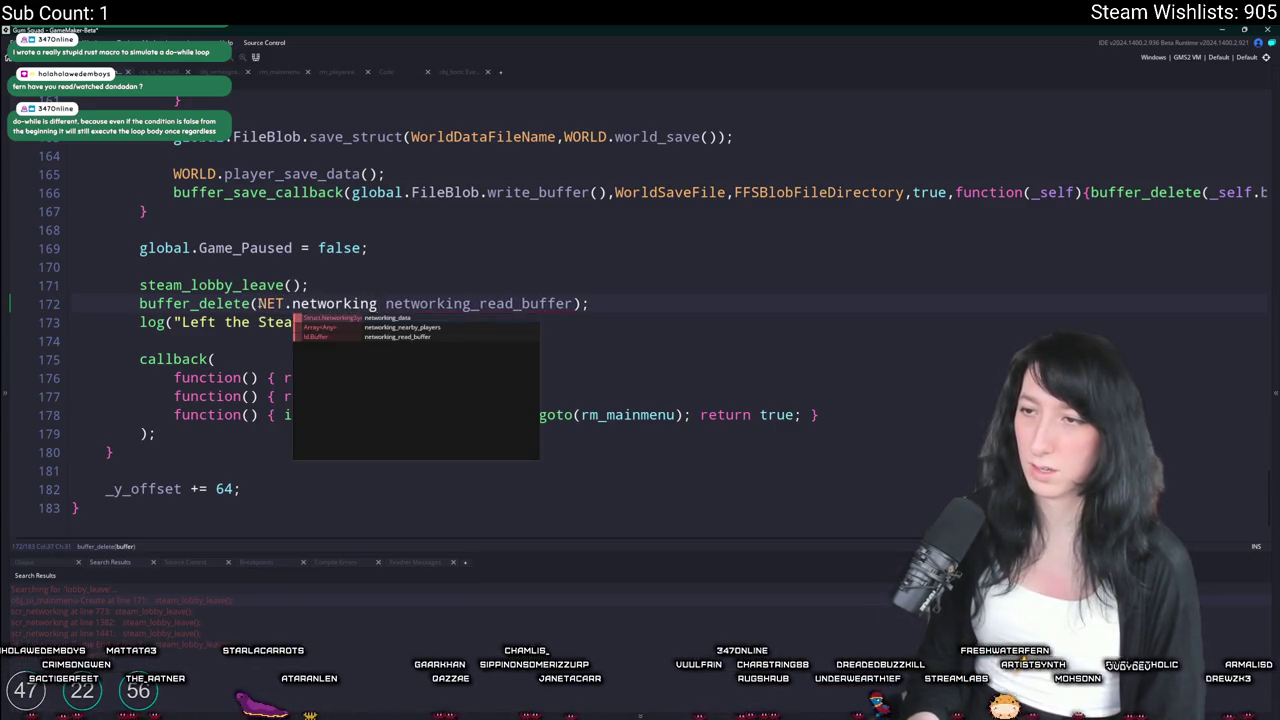
{"action": "key", "text": "ctrl+BackSpace"}
{"action": "key", "text": "BackSpace"}
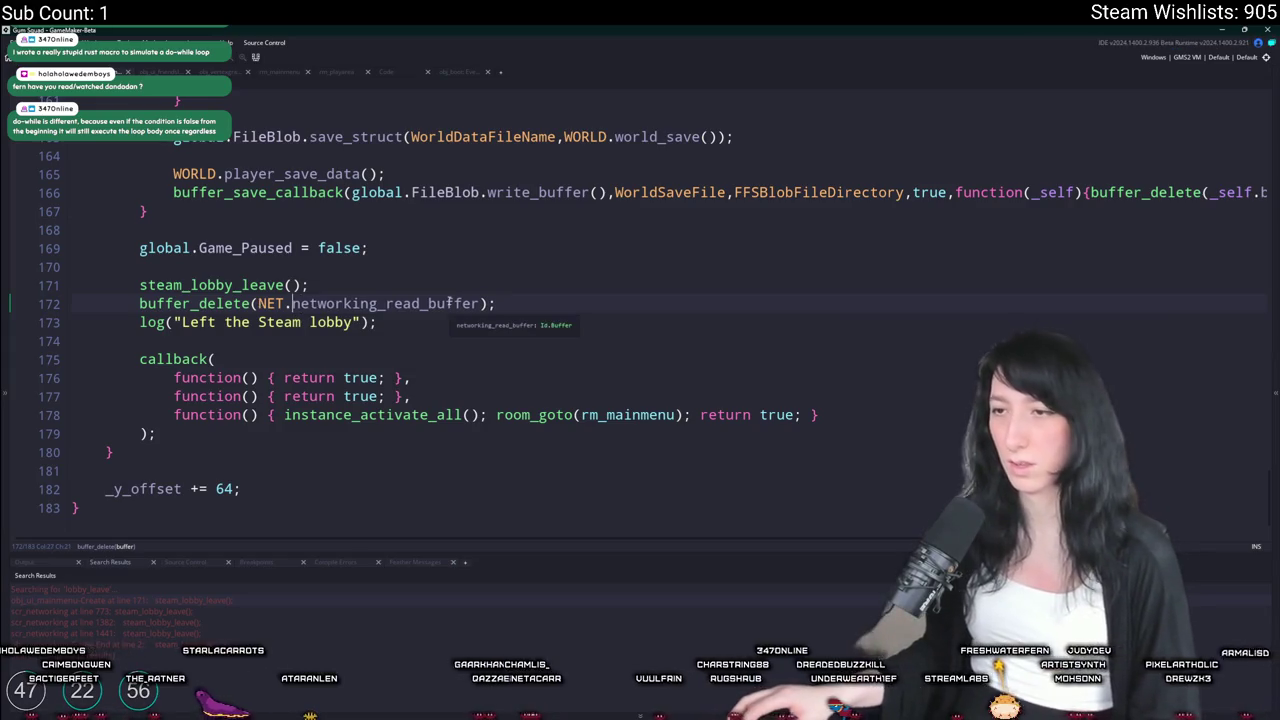
{"action": "key", "text": "ctrl+Right"}
{"action": "key", "text": "End"}
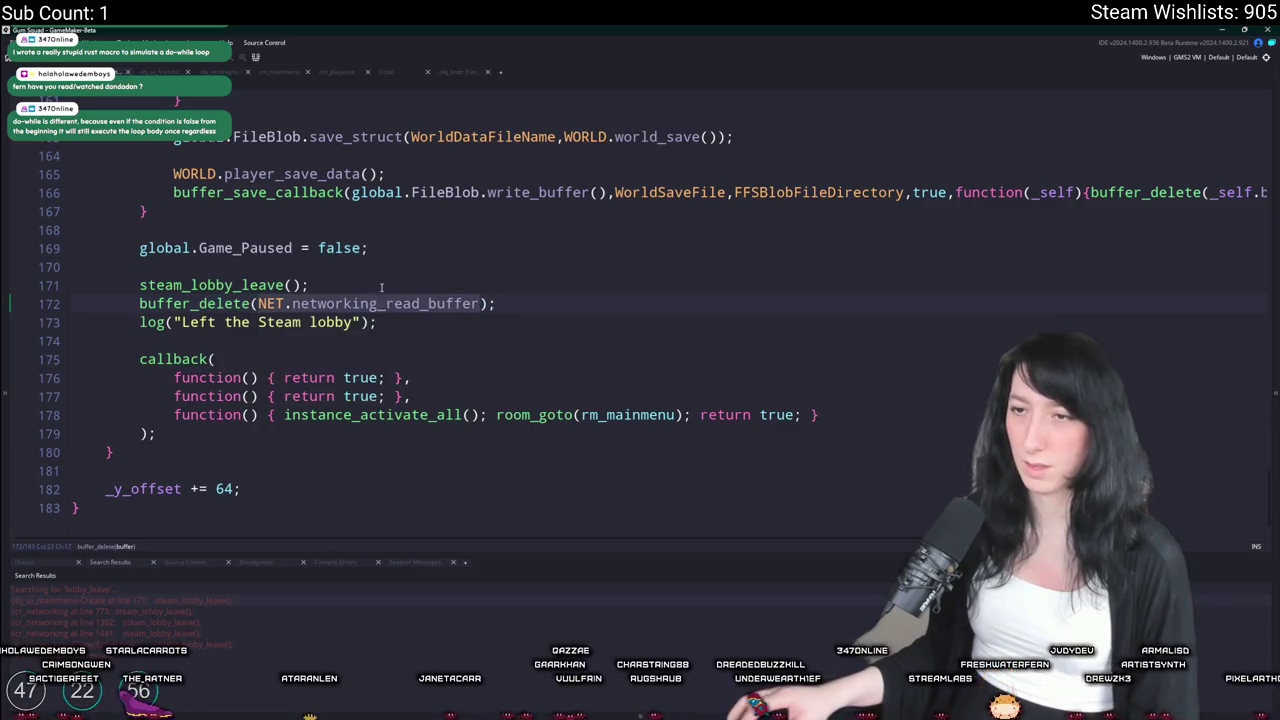
Wrap the delete in if (buffer_exists(NET.networking_read_buffer)) { } and run the game with F5
{"action": "left_click", "coordinate": [381, 285]}
{"action": "key", "text": "Return"}
{"action": "type", "text": "_exists(NET.networking_read_buffer) ) "}
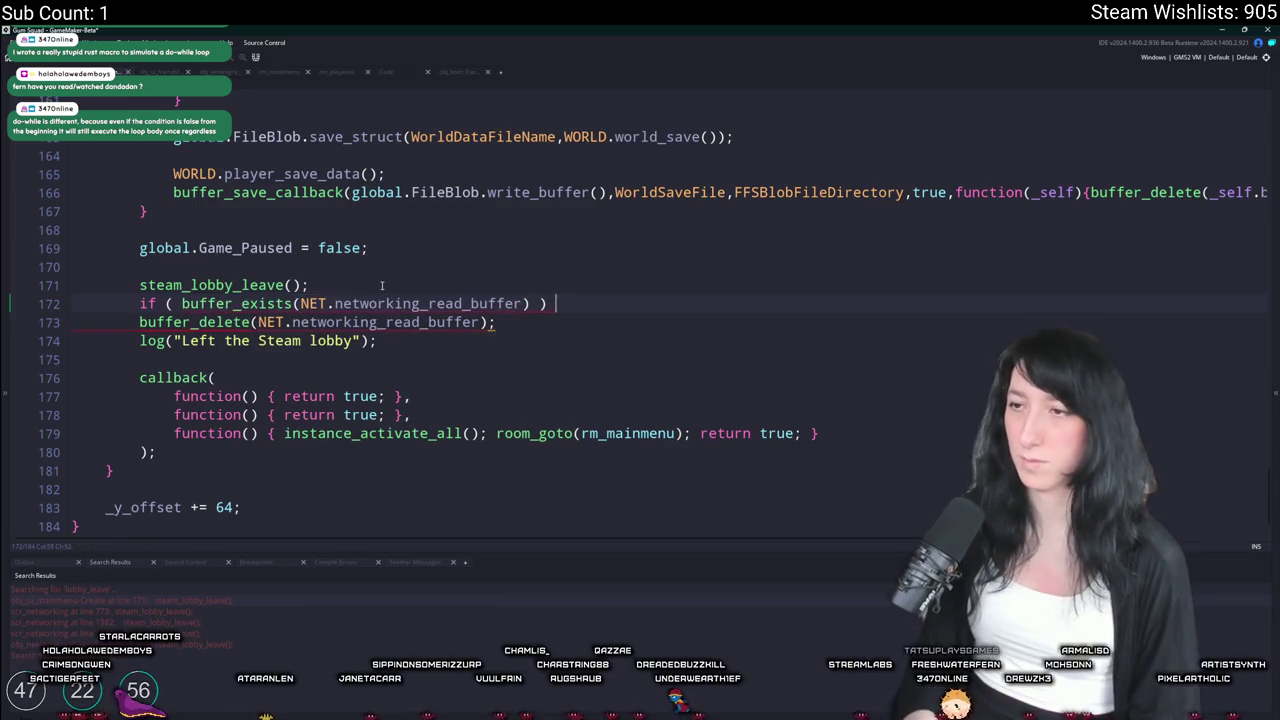
{"action": "type", "text": "{"}
{"action": "key", "text": "Down"}
{"action": "key", "text": "Return"}
{"action": "type", "text": "}"}
{"action": "key", "text": "Up"}
{"action": "key", "text": "Home"}
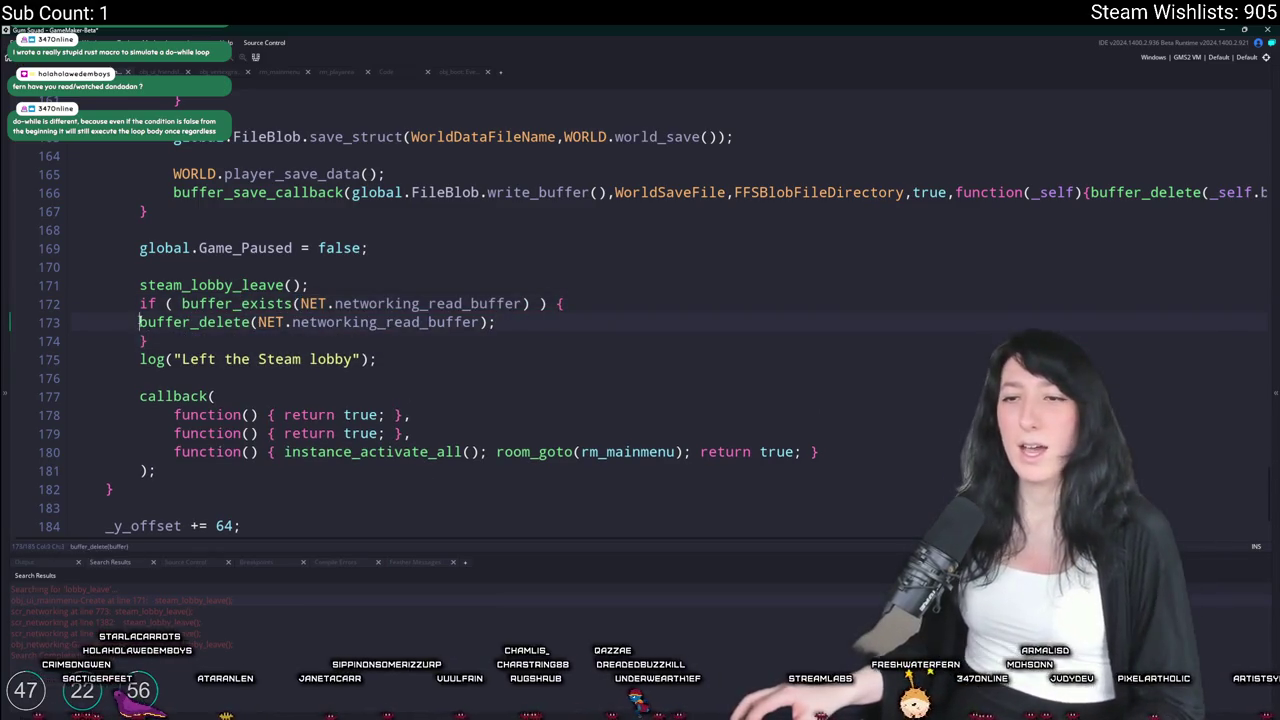
{"action": "key", "text": "Tab"}
{"action": "key", "text": "End"}
{"action": "key", "text": "F5"}
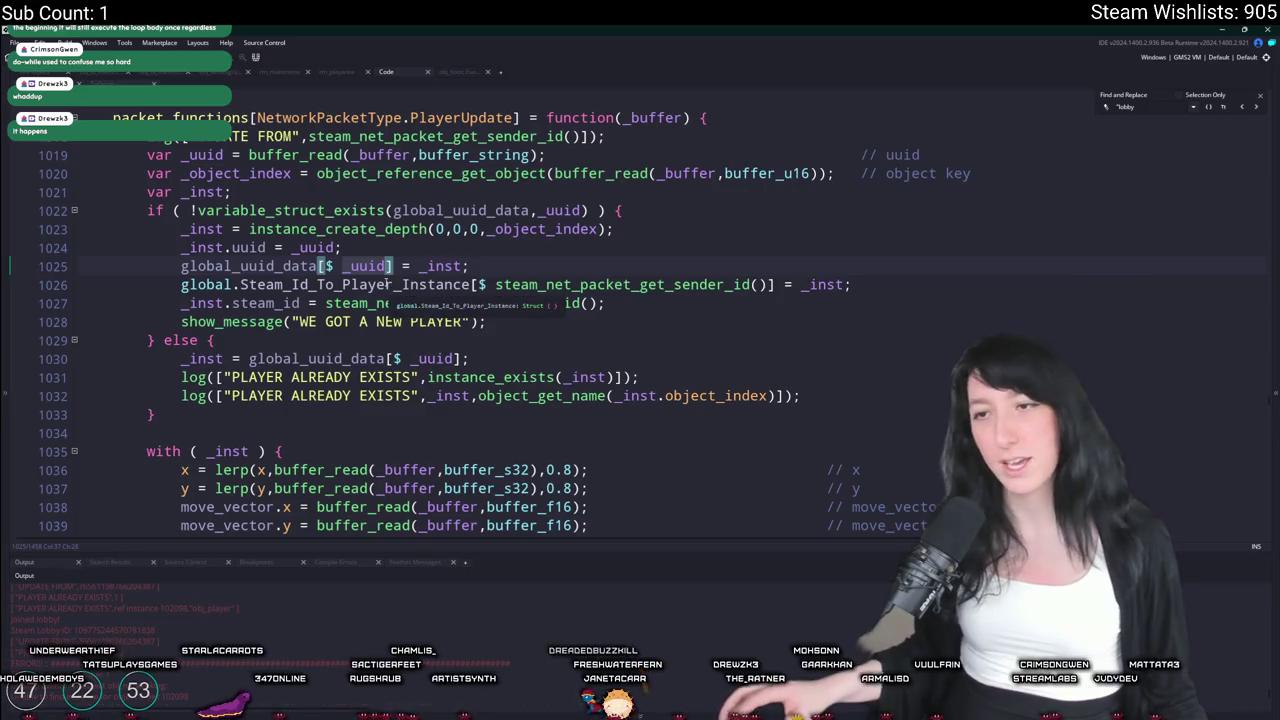
Delete the two PLAYER ALREADY EXISTS debug log lines from the PlayerUpdate handler
{"action": "left_click", "coordinate": [432, 266]}
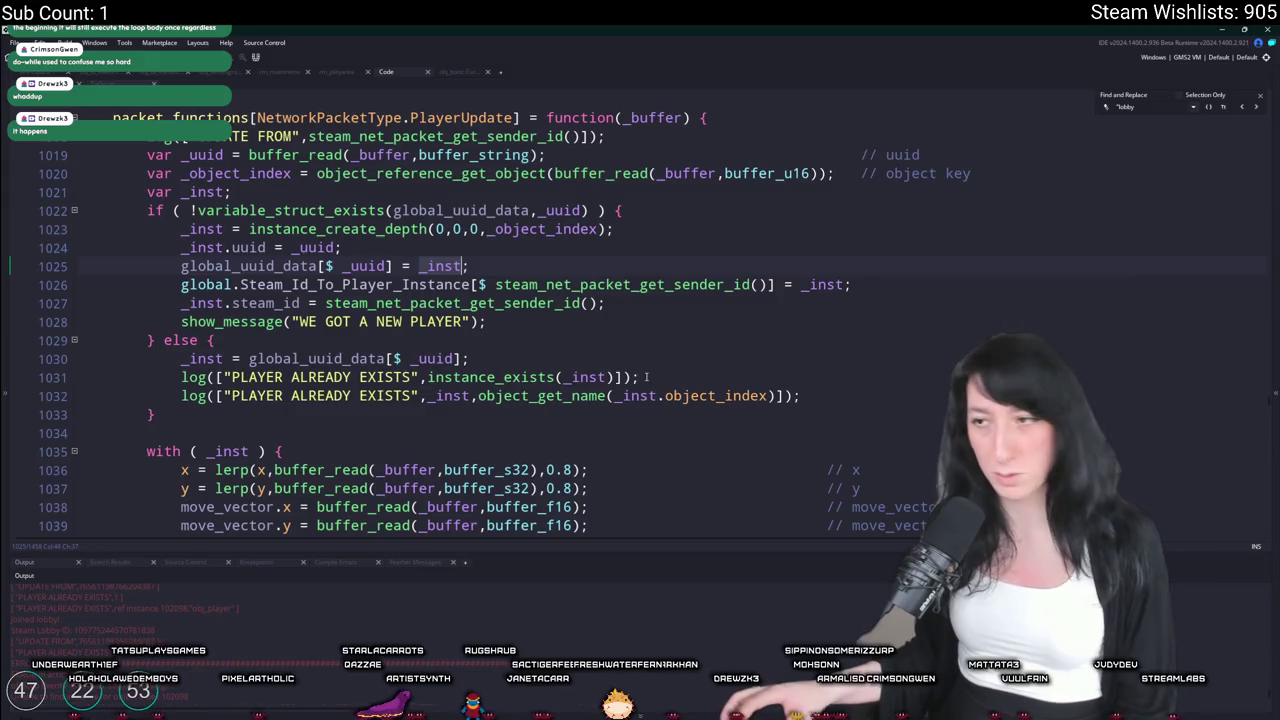
{"action": "left_click_drag", "start_coordinate": [815, 396], "coordinate": [838, 356]}
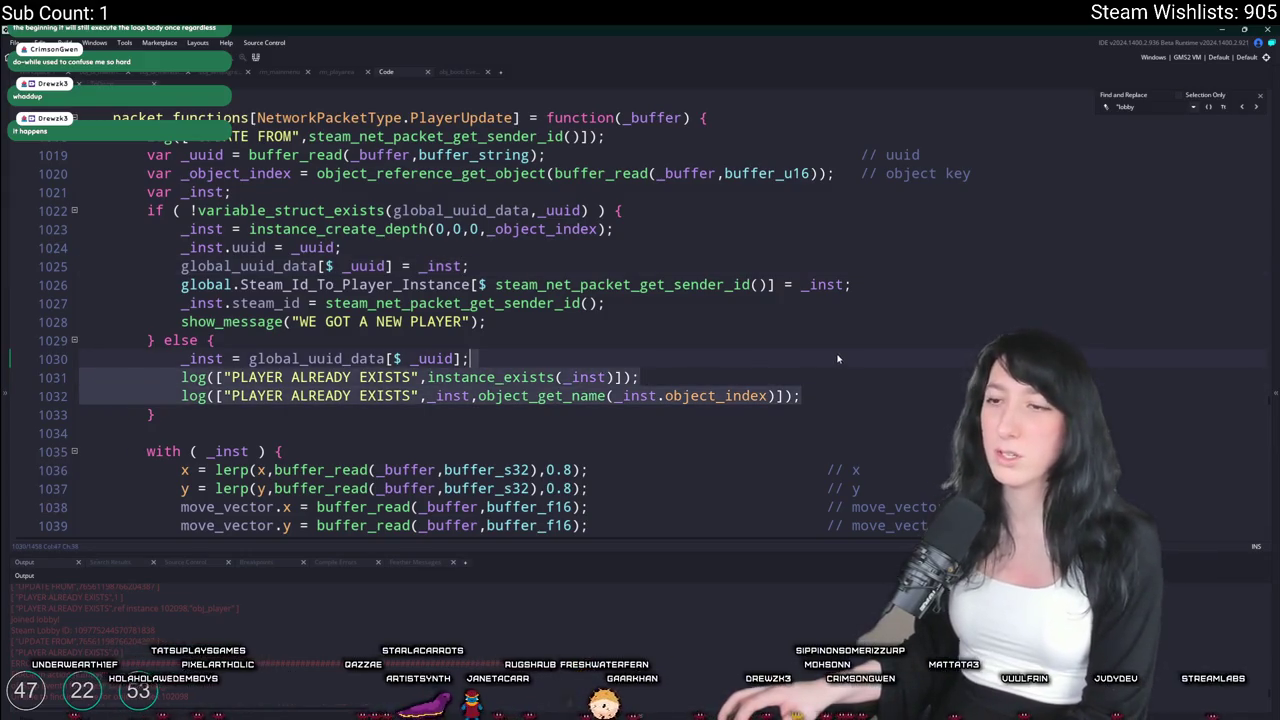
{"action": "key", "text": "BackSpace"}
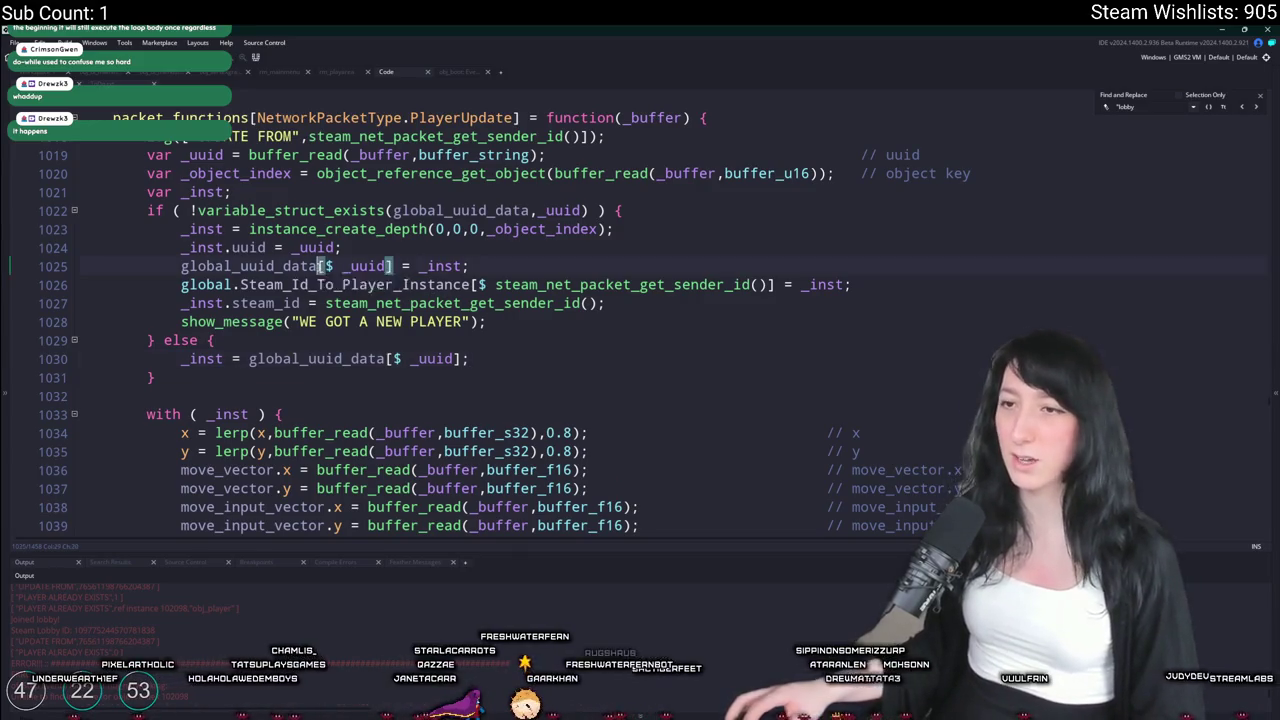
{"action": "left_click_drag", "start_coordinate": [318, 266], "coordinate": [169, 265]}
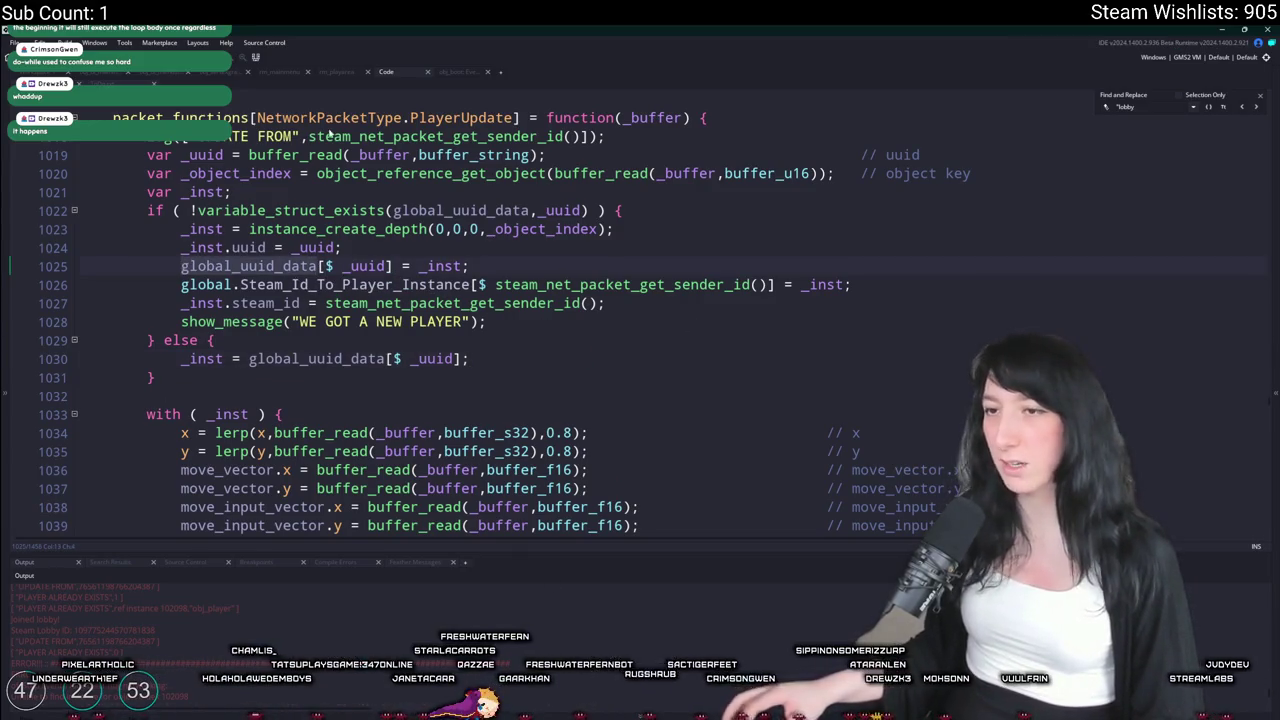
{"action": "left_click", "coordinate": [1259, 95]}
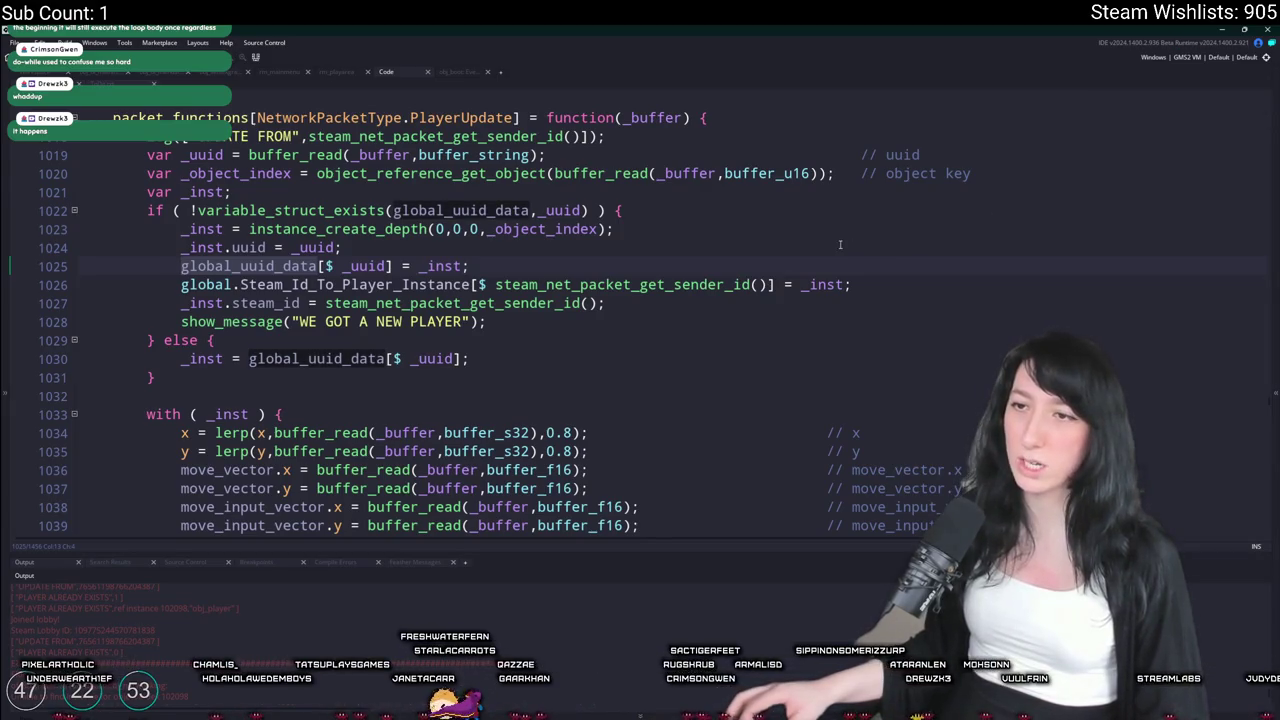
{"action": "left_click", "coordinate": [840, 245]}
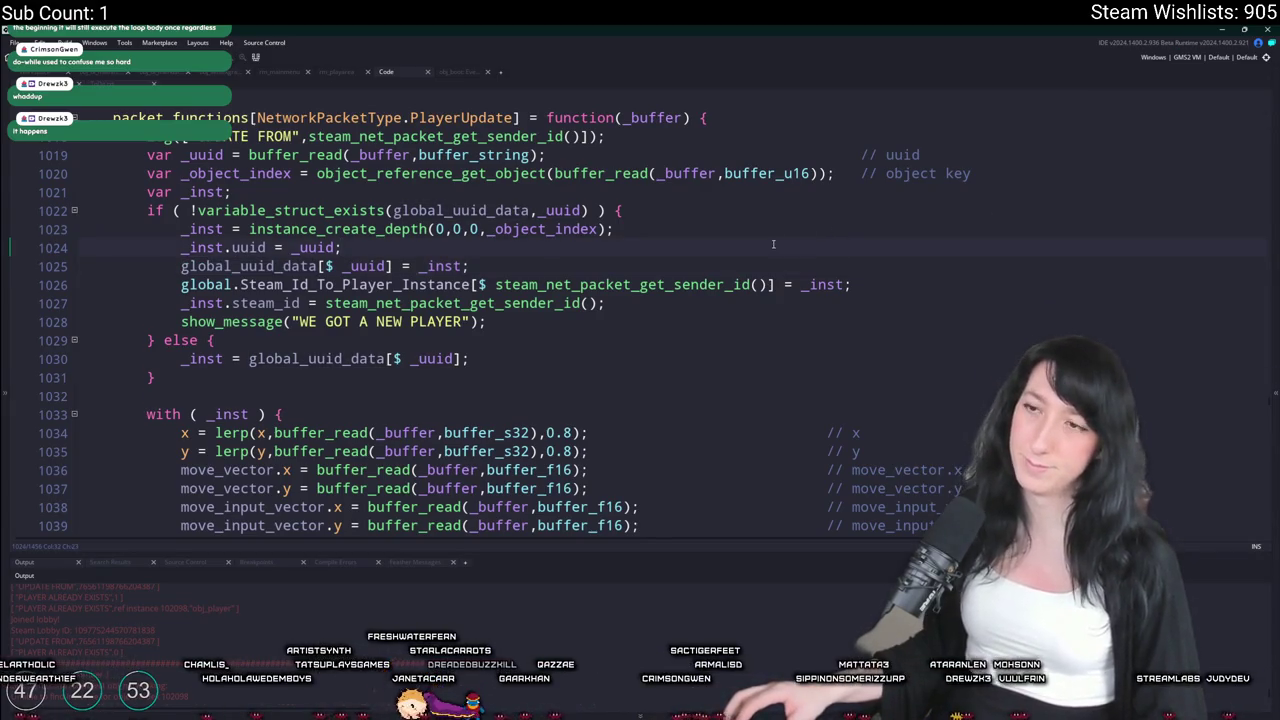
Delete the UPDATE FROM debug line at the top of the PlayerUpdate handler
{"action": "left_click", "coordinate": [509, 155]}
{"action": "left_click", "coordinate": [600, 136]}
{"action": "triple_click", "coordinate": [600, 136]}
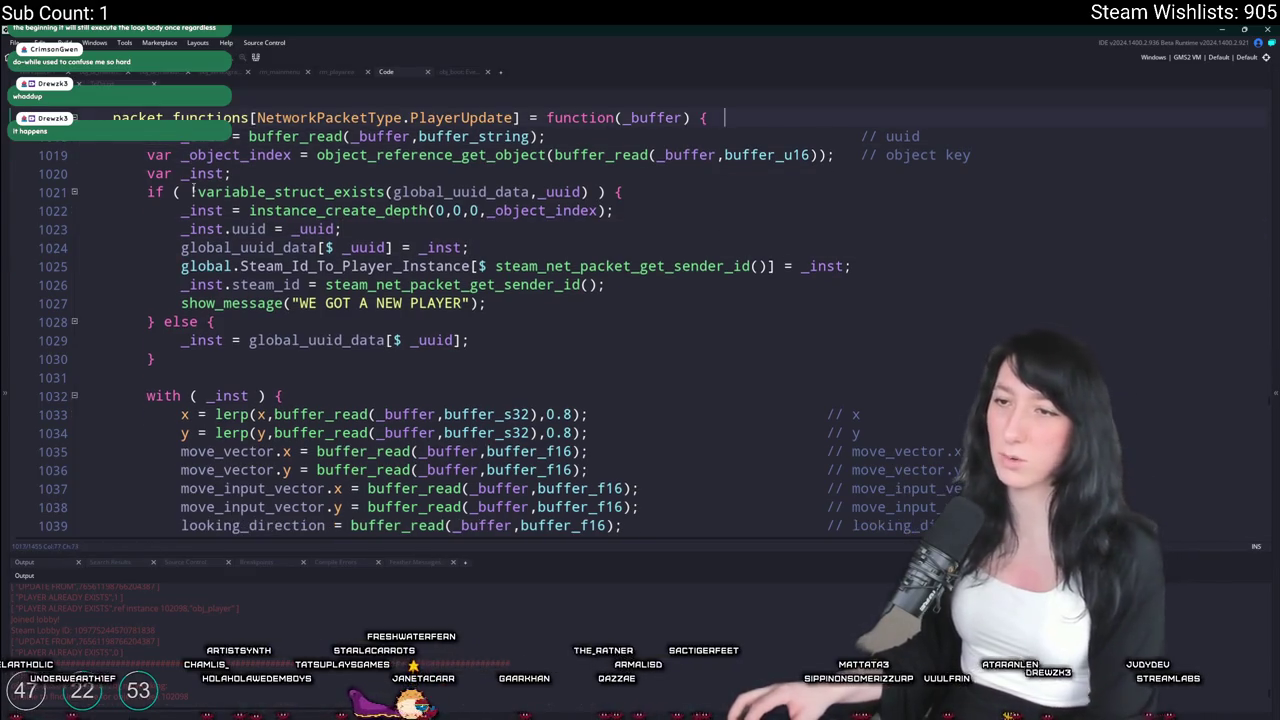
{"action": "key", "text": "Delete"}
Open the obj_networking object's code by typing obj_ne in the asset search
{"action": "key", "text": "ctrl+f"}
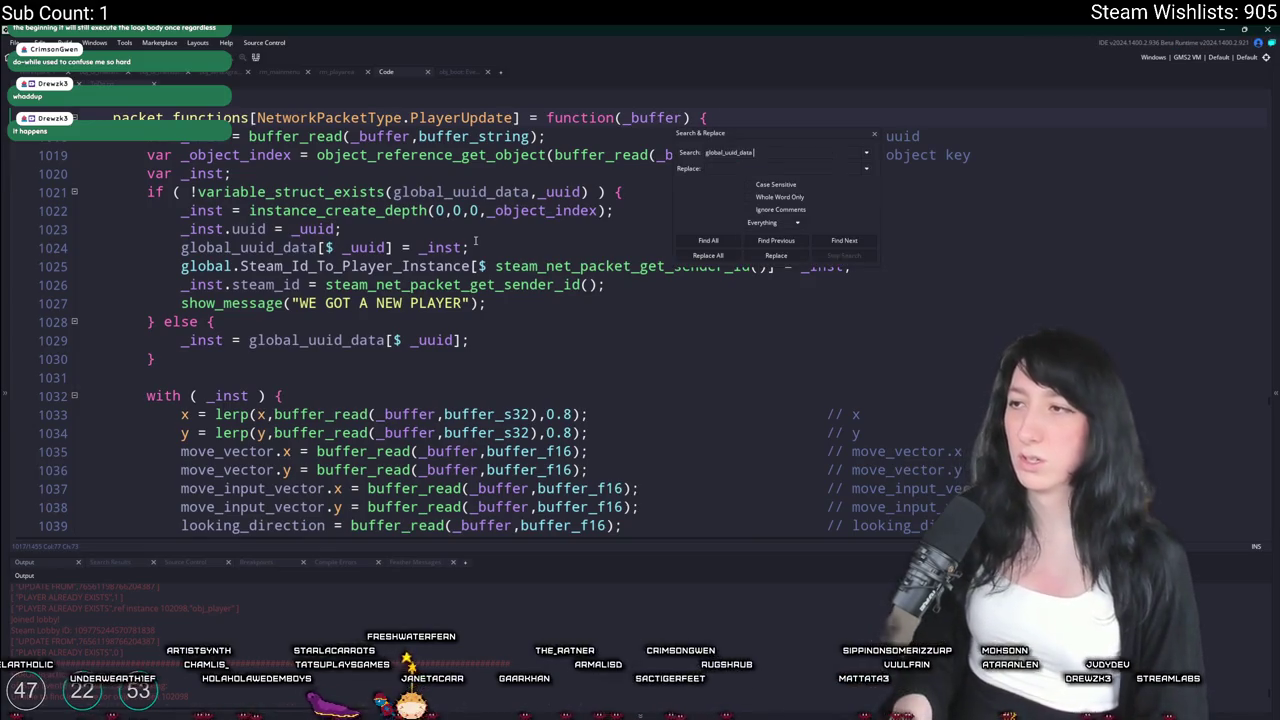
{"action": "left_click", "coordinate": [874, 134]}
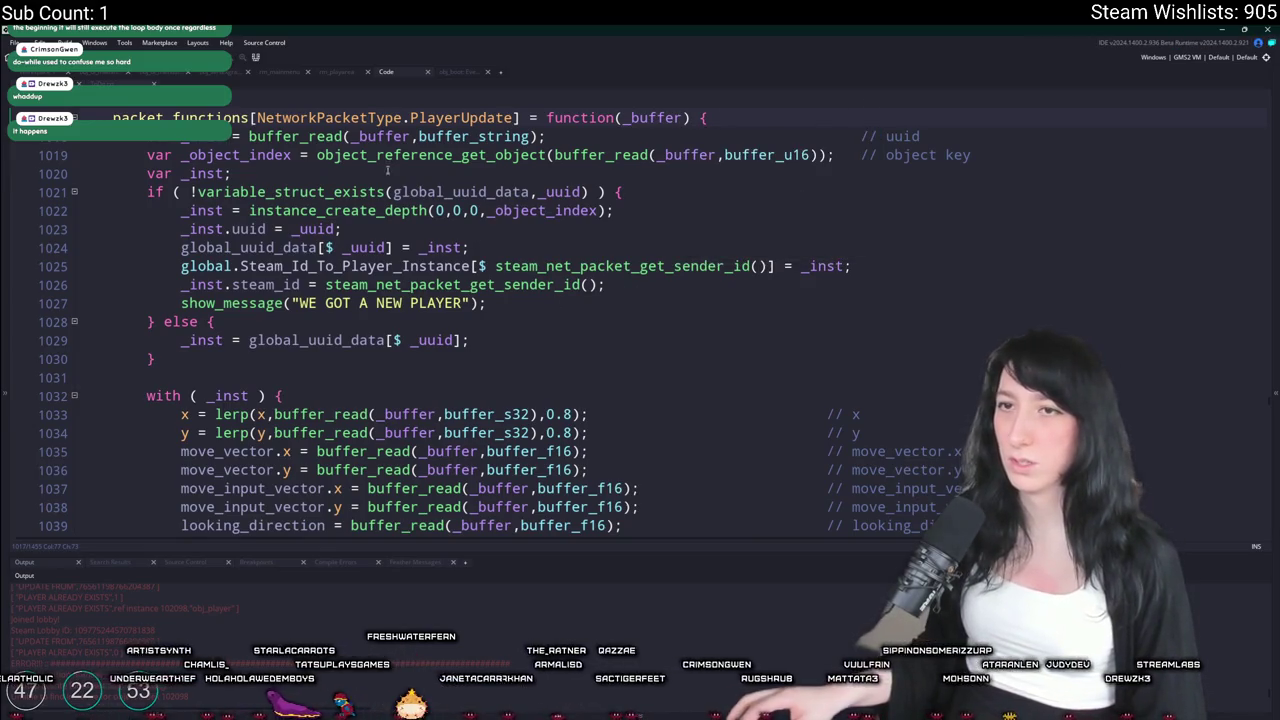
{"action": "left_click", "coordinate": [505, 210]}
{"action": "key", "text": "ctrl+t"}
{"action": "type", "text": "obj_ne"}
{"action": "key", "text": "Return"}
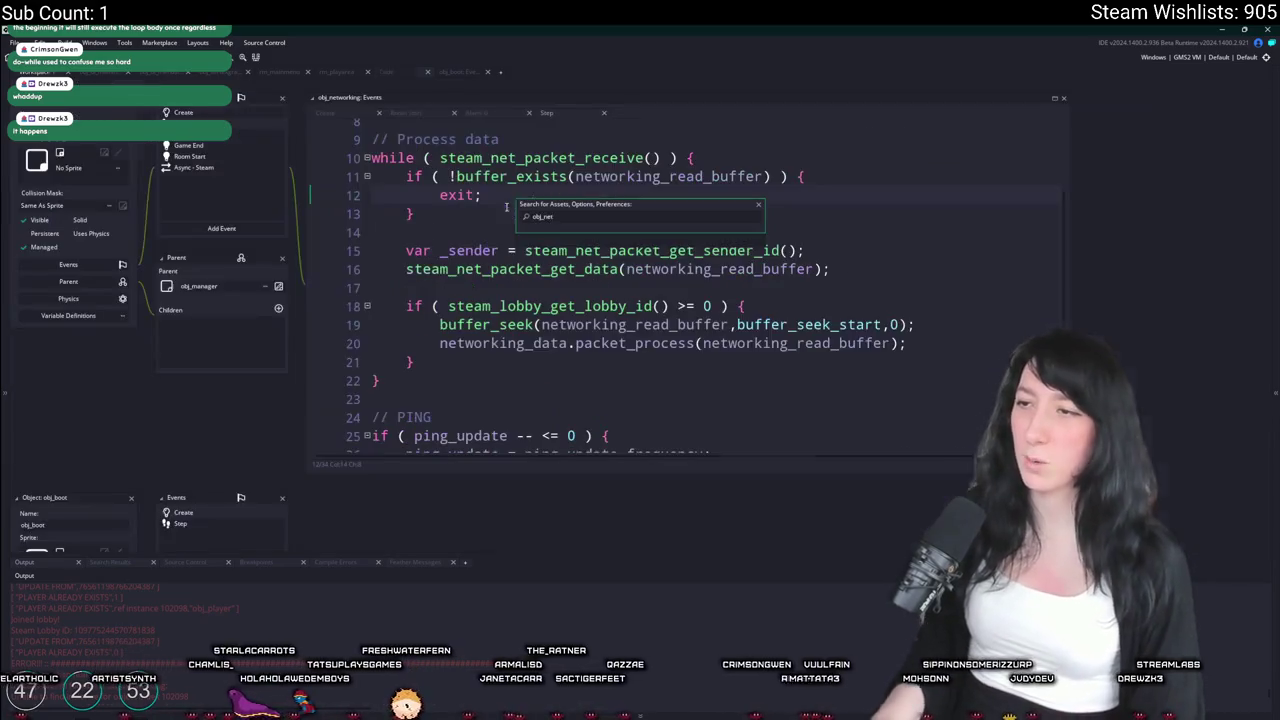
Look over the Room Start event, then the networking_read_buffer check in the Step event
{"action": "left_click", "coordinate": [224, 157]}
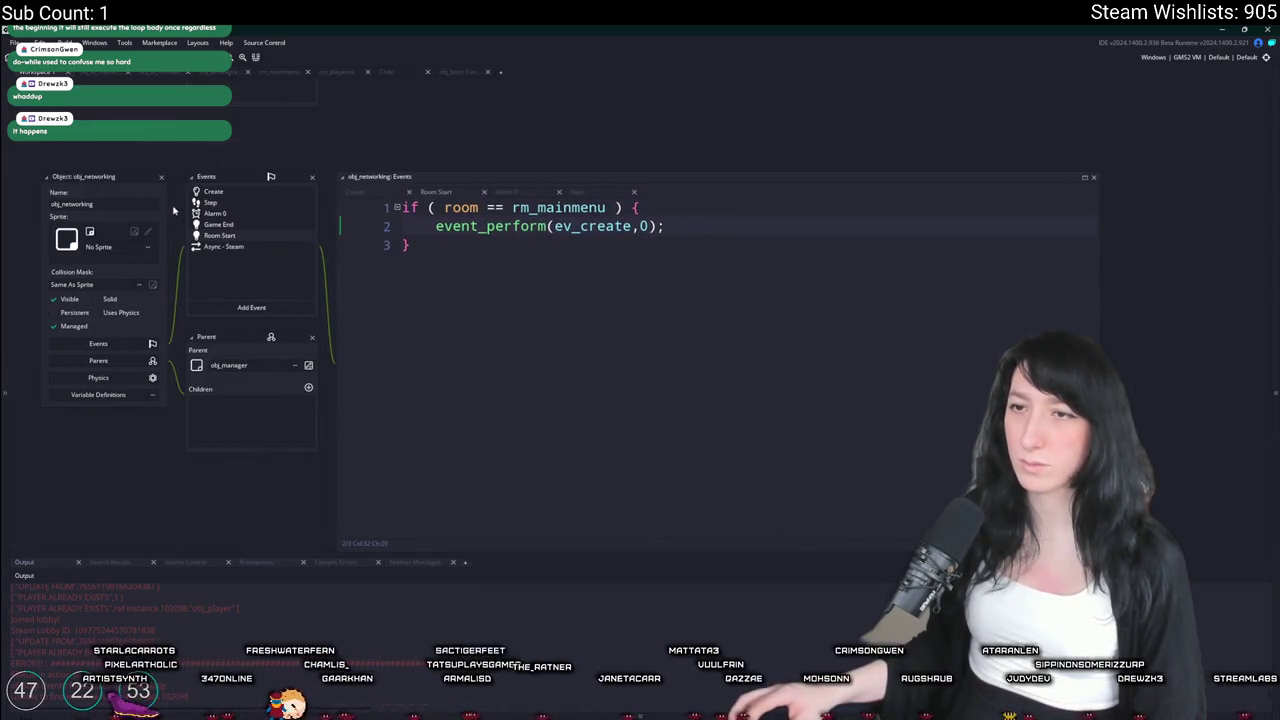
{"action": "left_click", "coordinate": [576, 191]}
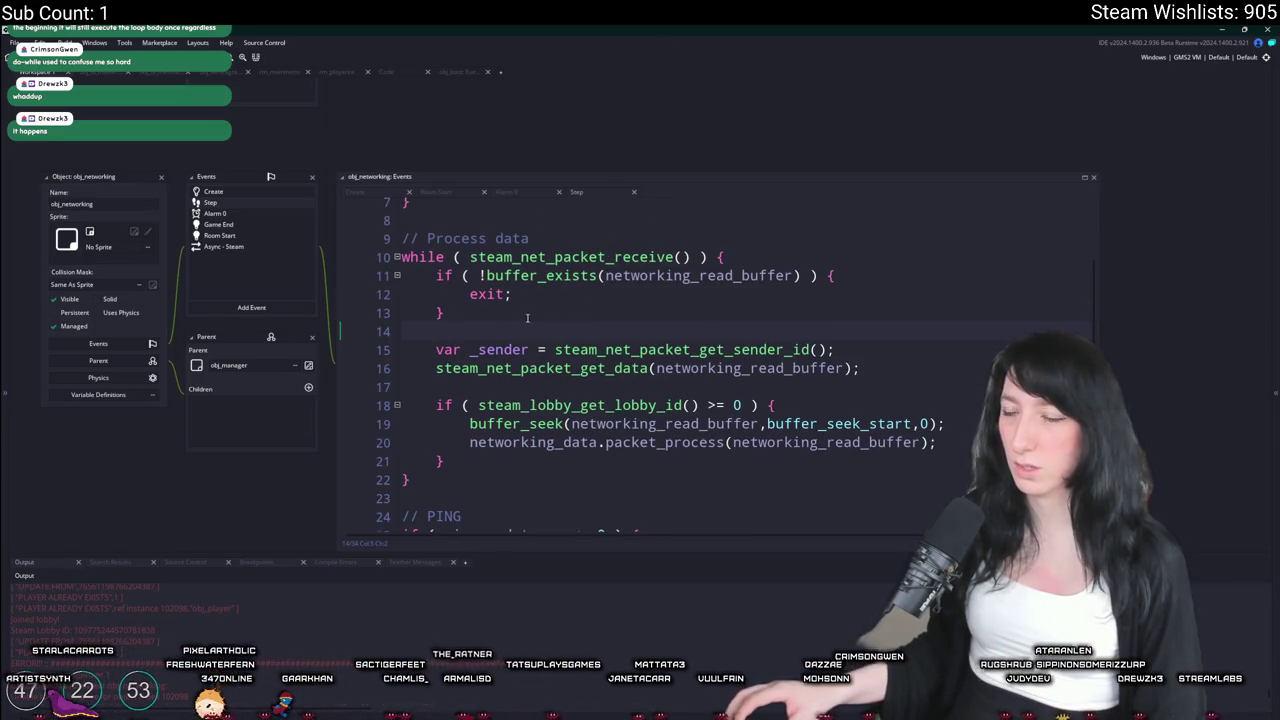
{"action": "left_click", "coordinate": [664, 281]}
{"action": "scroll", "coordinate": [660, 330], "scroll_direction": "up", "scroll_amount": 2}
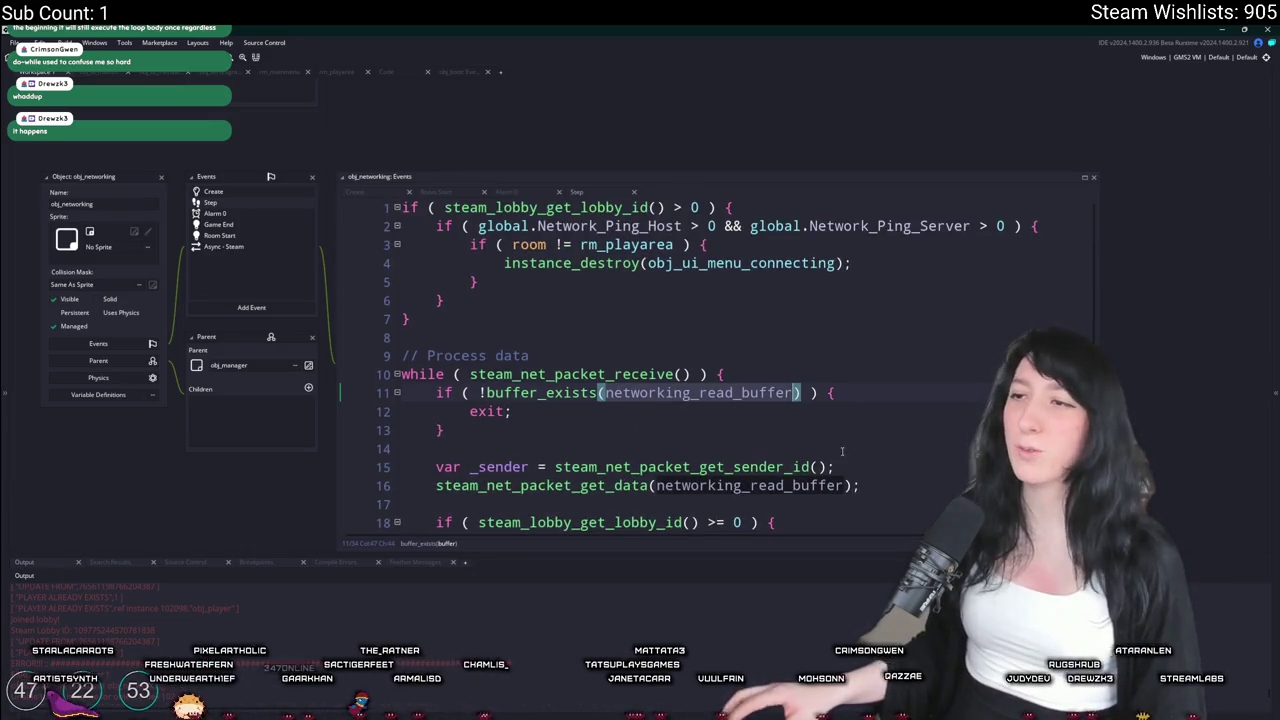
{"action": "scroll", "coordinate": [842, 451], "scroll_direction": "down", "scroll_amount": 1}
Search networking_read_buffer and delete the buffer_exists/buffer_delete block after steam_lobby_leave
{"action": "key", "text": "ctrl+f"}
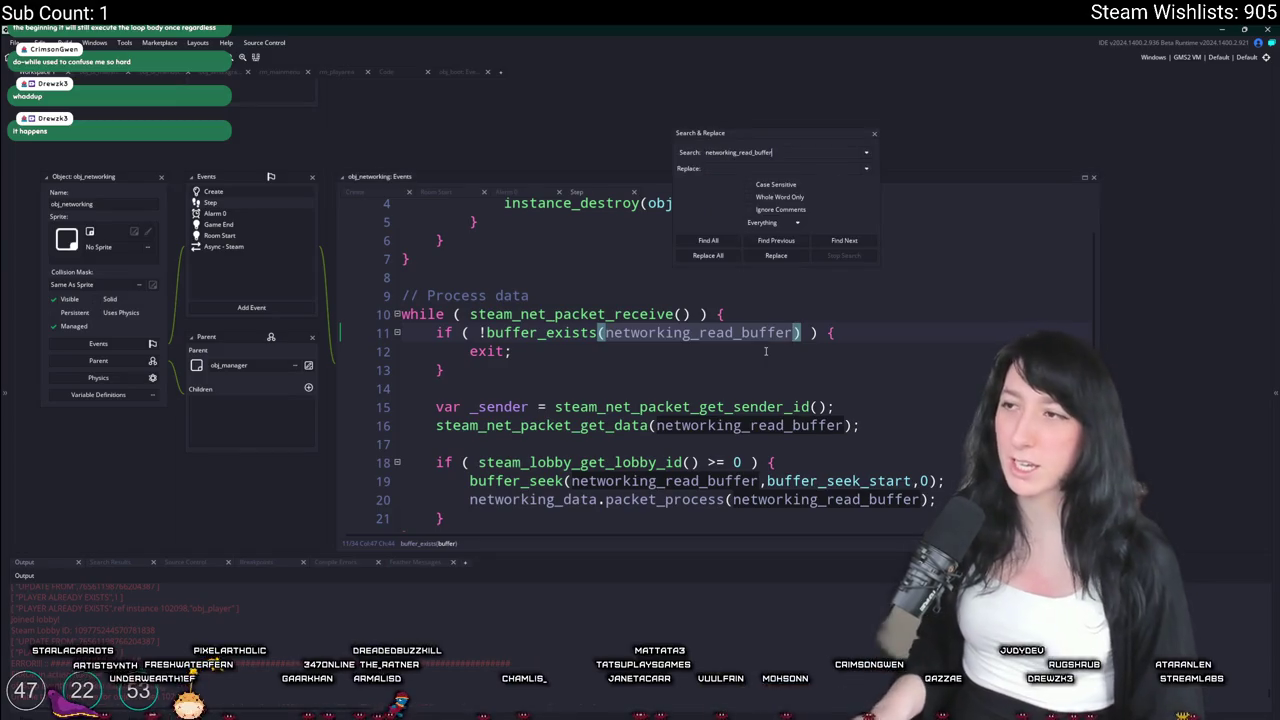
{"action": "key", "text": "Return"}
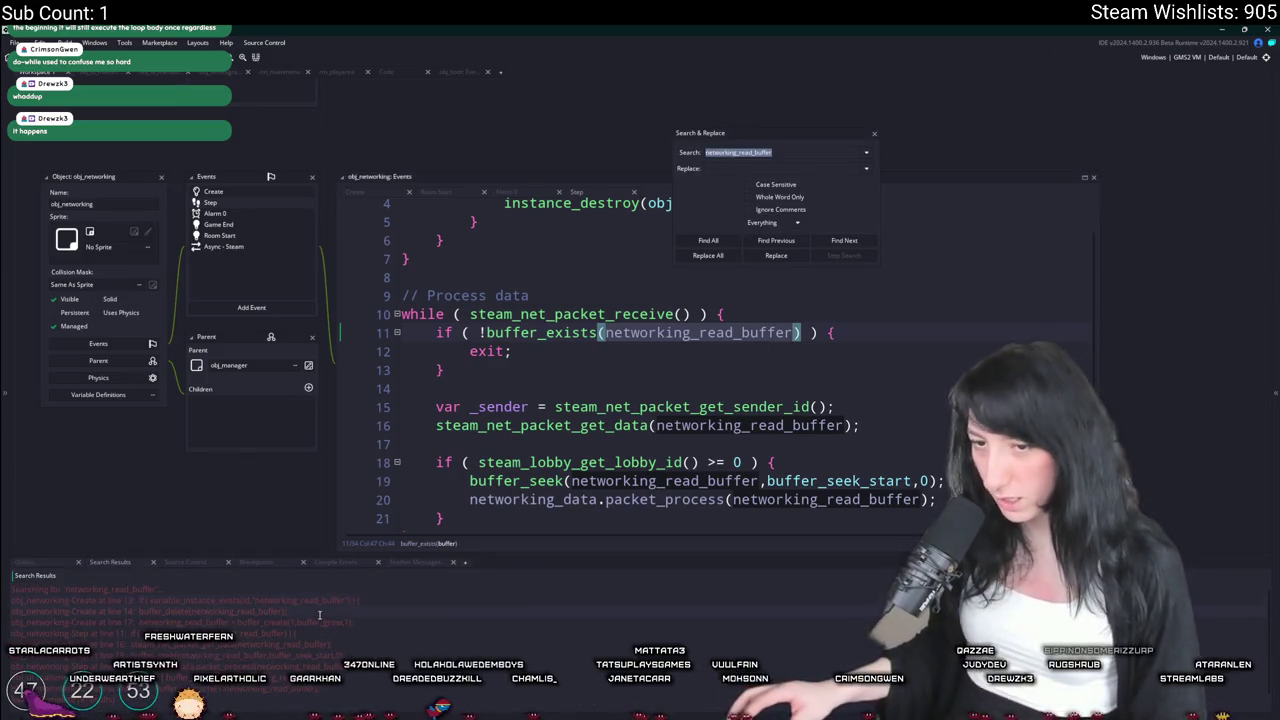
{"action": "double_click", "coordinate": [319, 611]}
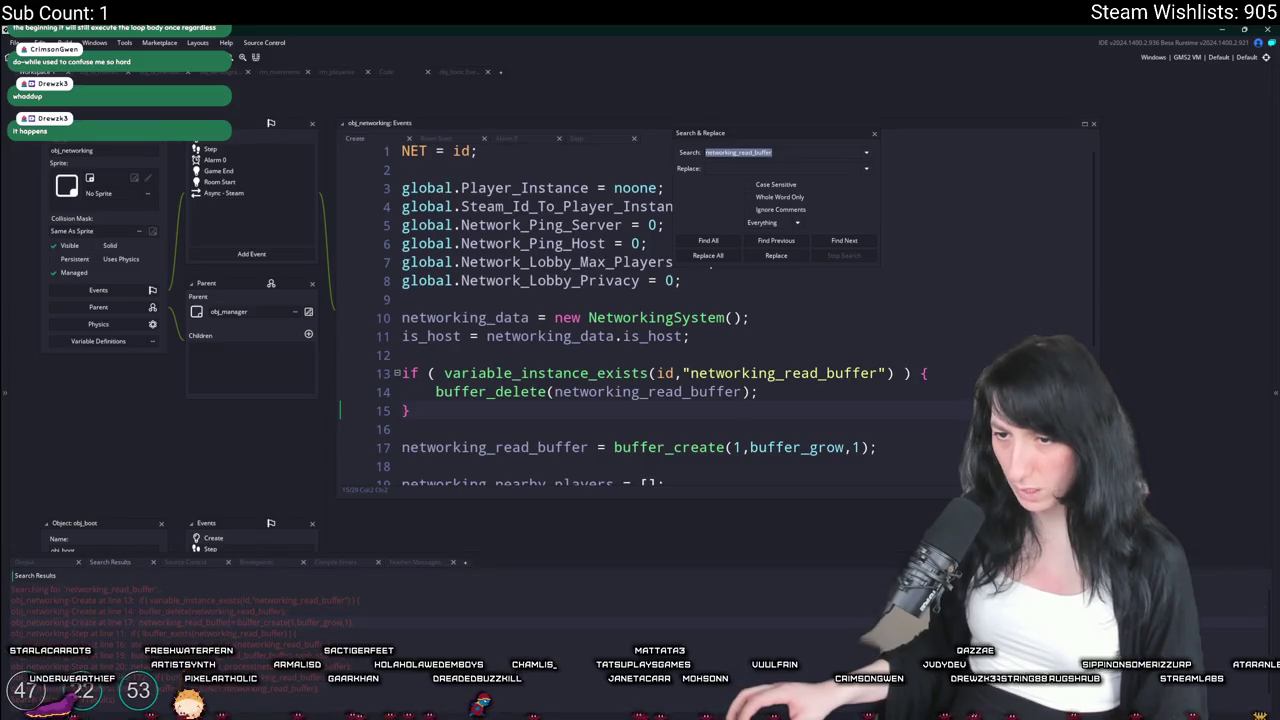
{"action": "double_click", "coordinate": [150, 644]}
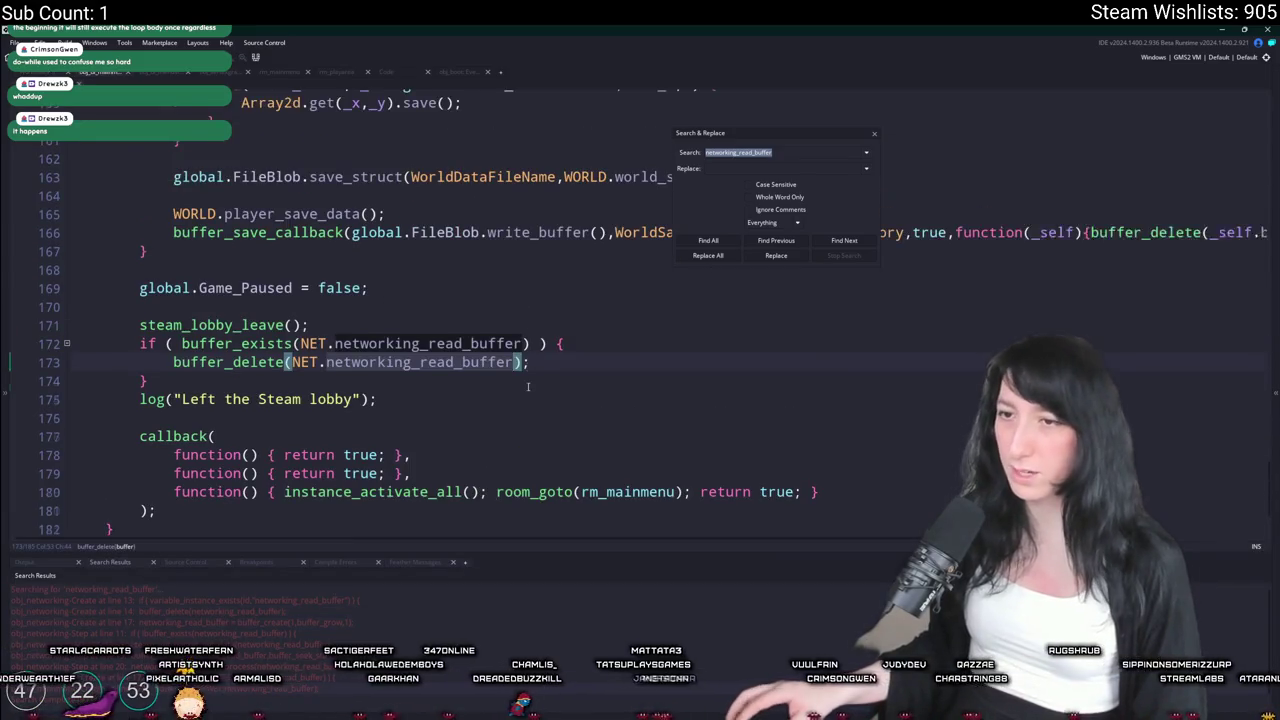
{"action": "left_click", "coordinate": [533, 385]}
{"action": "left_click_drag", "start_coordinate": [177, 400], "coordinate": [64, 368]}
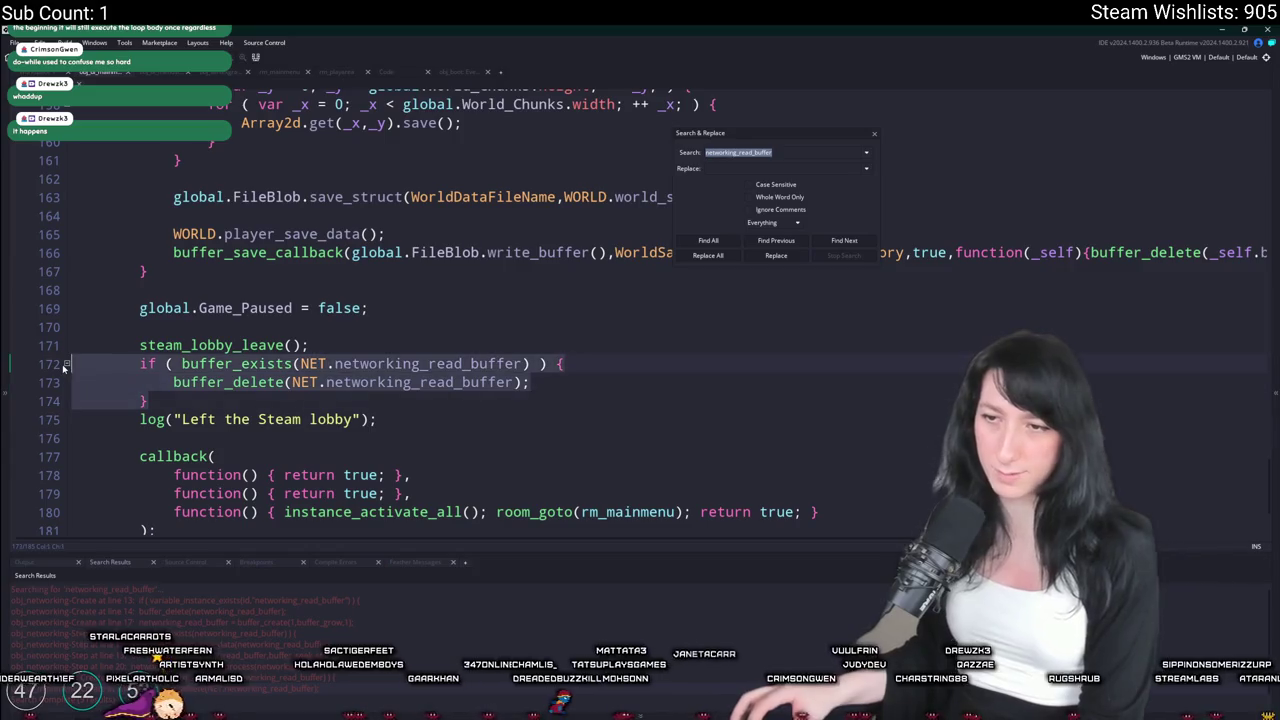
{"action": "key", "text": "BackSpace"}
{"action": "key", "text": "BackSpace"}
{"action": "left_click", "coordinate": [875, 134]}
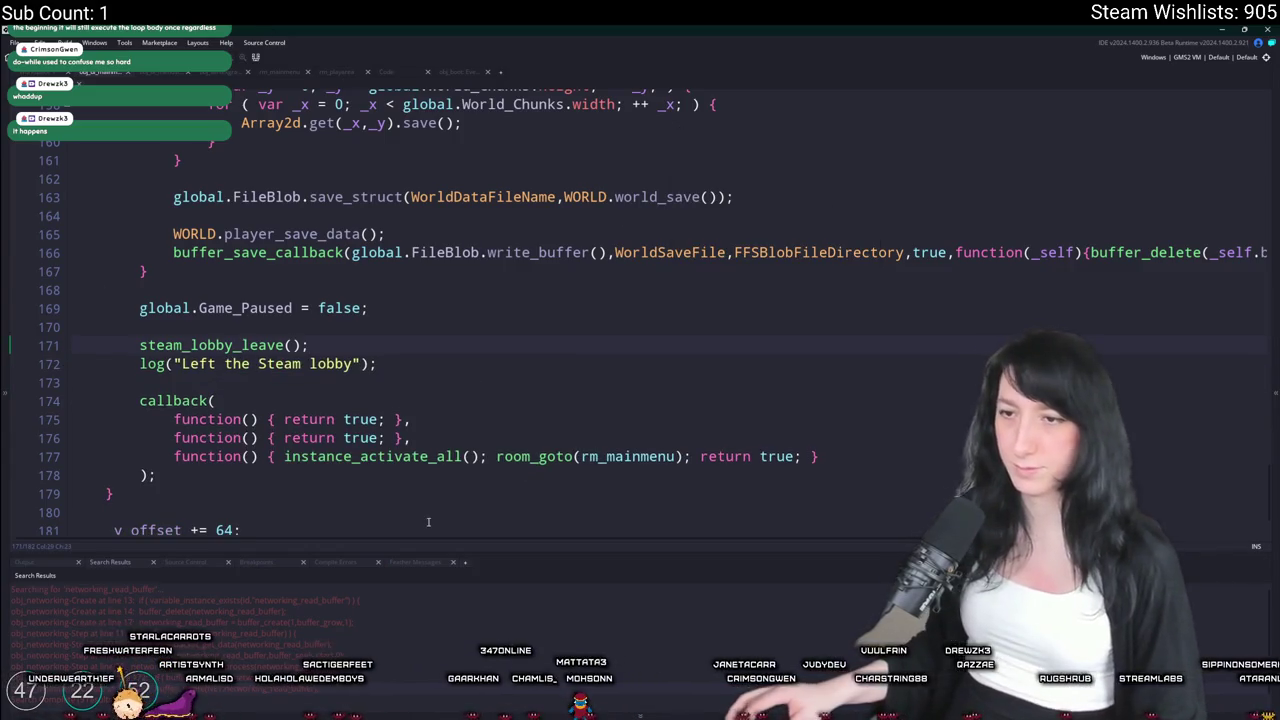
Review the Create check, then steam_net_packet_receive and steam_net_packet_get_data in the Step loop
{"action": "double_click", "coordinate": [250, 600]}
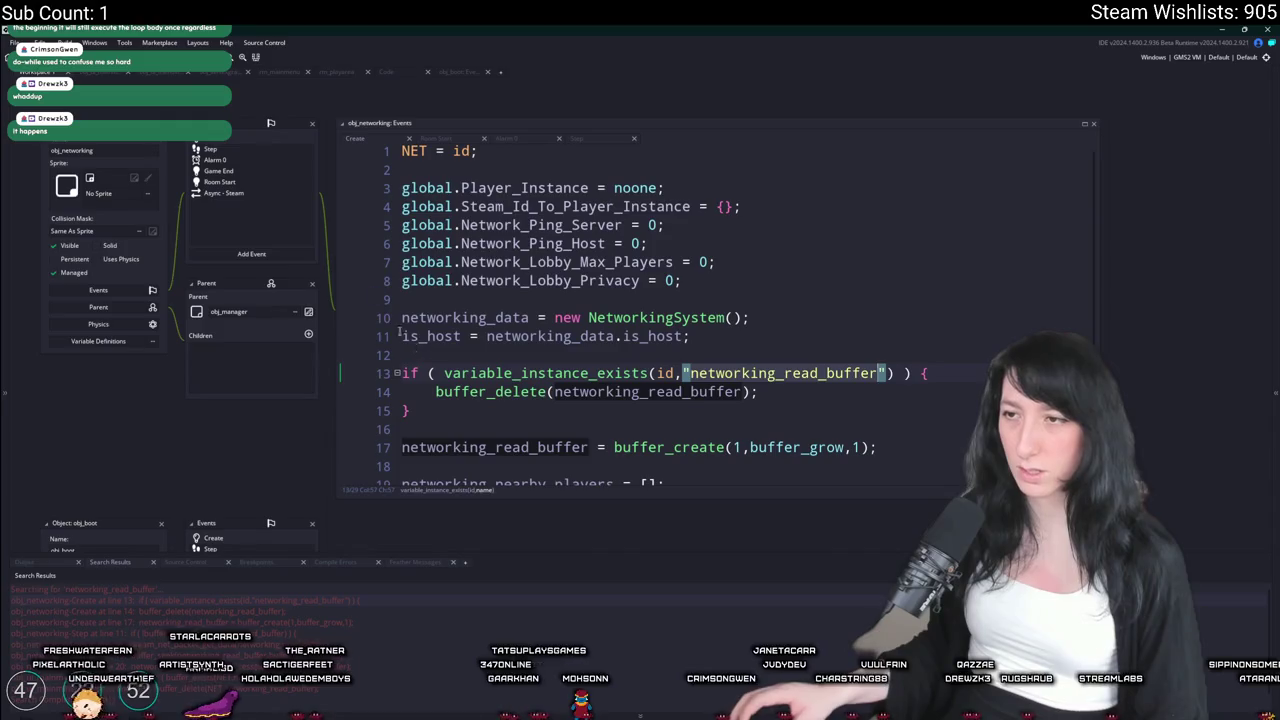
{"action": "left_click", "coordinate": [256, 150]}
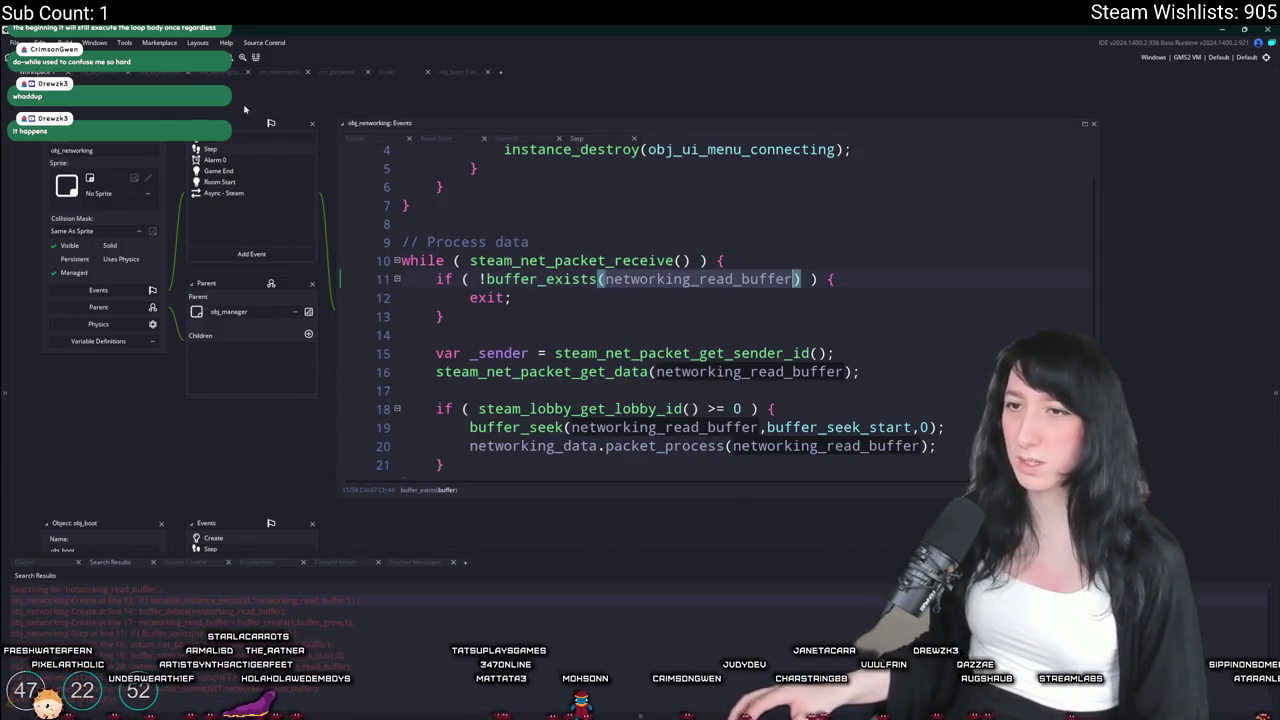
{"action": "left_click", "coordinate": [668, 273]}
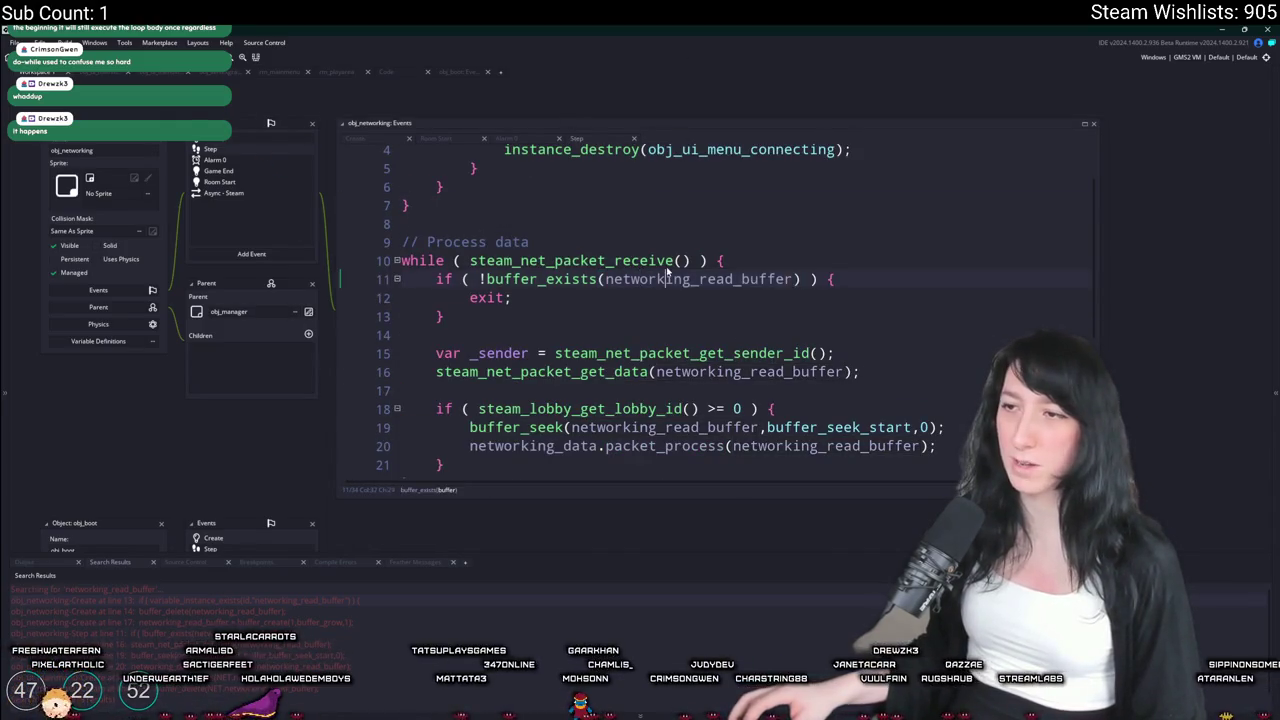
{"action": "left_click_drag", "start_coordinate": [694, 261], "coordinate": [470, 261]}
{"action": "left_click_drag", "start_coordinate": [690, 261], "coordinate": [470, 261]}
{"action": "key", "text": "ctrl+c"}
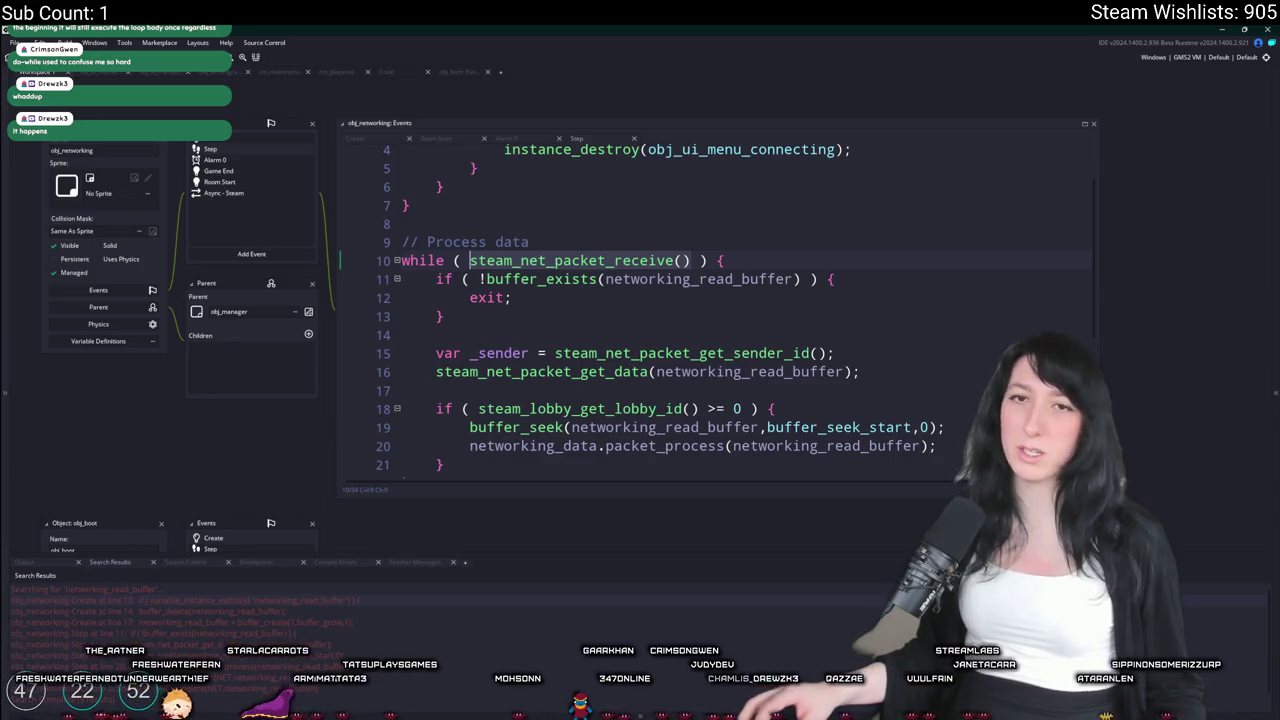
{"action": "mouse_move", "coordinate": [606, 260]}
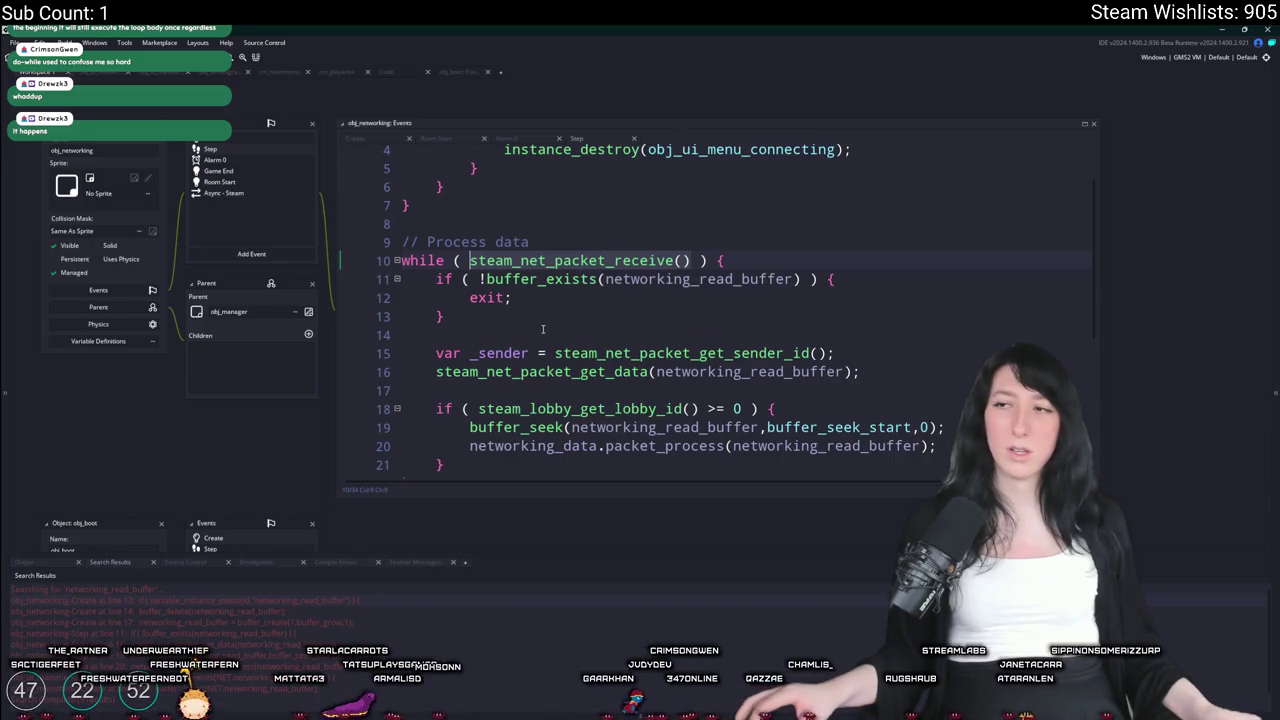
{"action": "scroll", "coordinate": [511, 408], "scroll_direction": "down", "scroll_amount": 1}
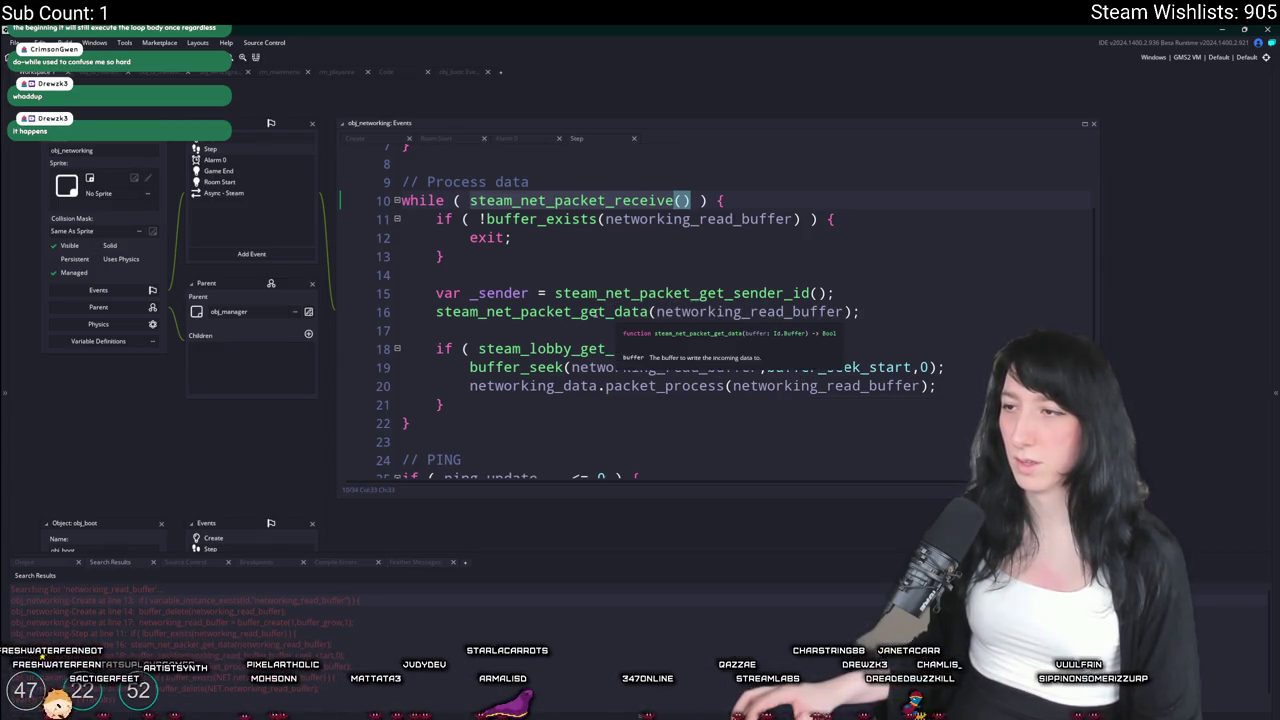
{"action": "left_click", "coordinate": [849, 312]}
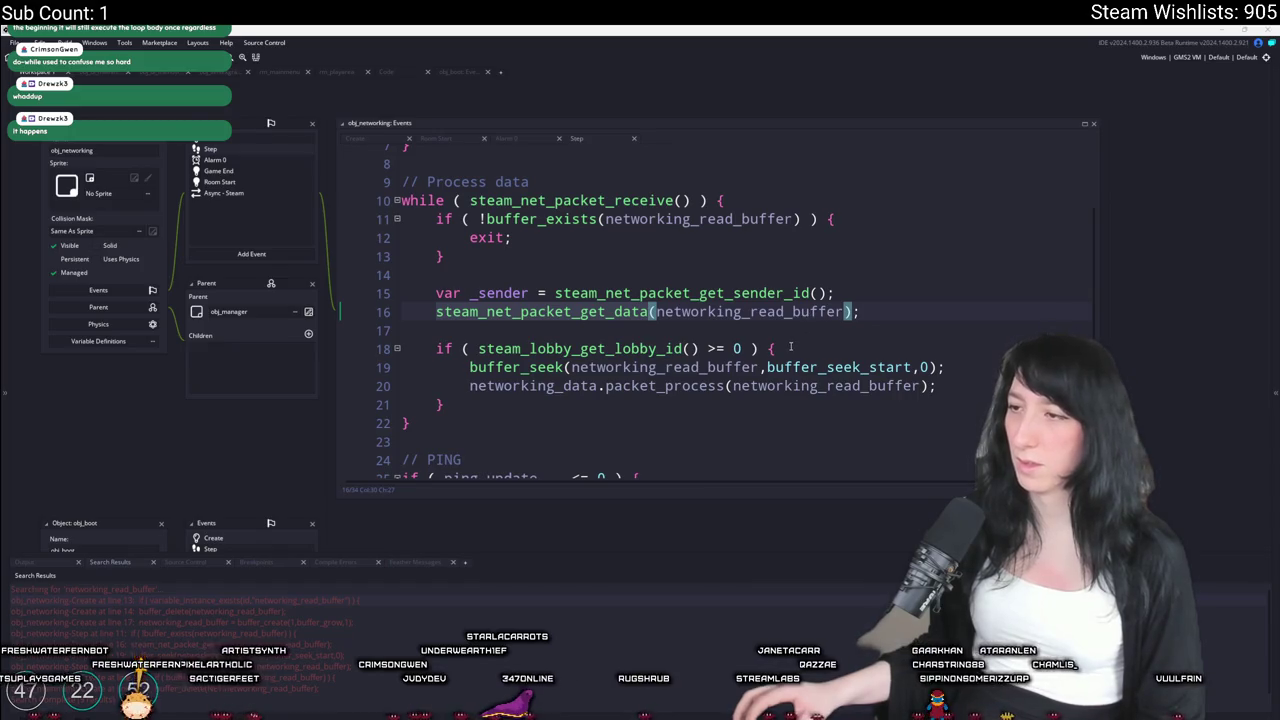
{"action": "left_click", "coordinate": [448, 348]}
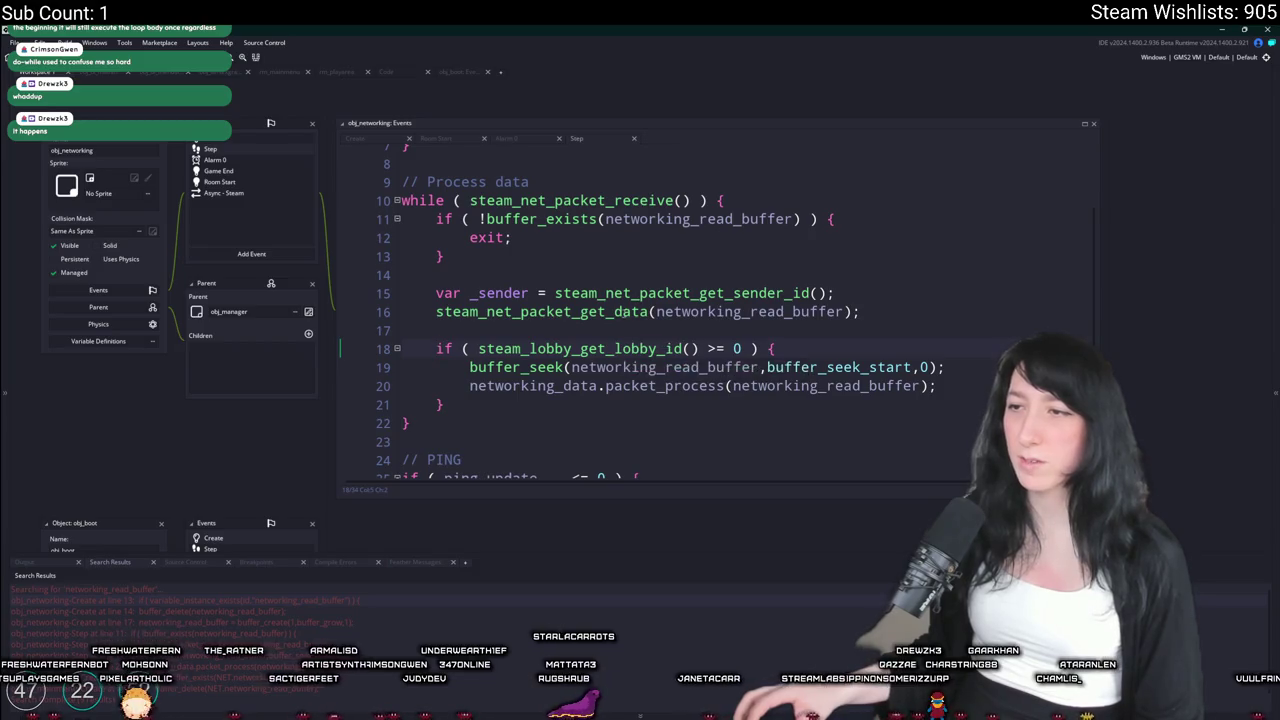
{"action": "mouse_move", "coordinate": [618, 311]}
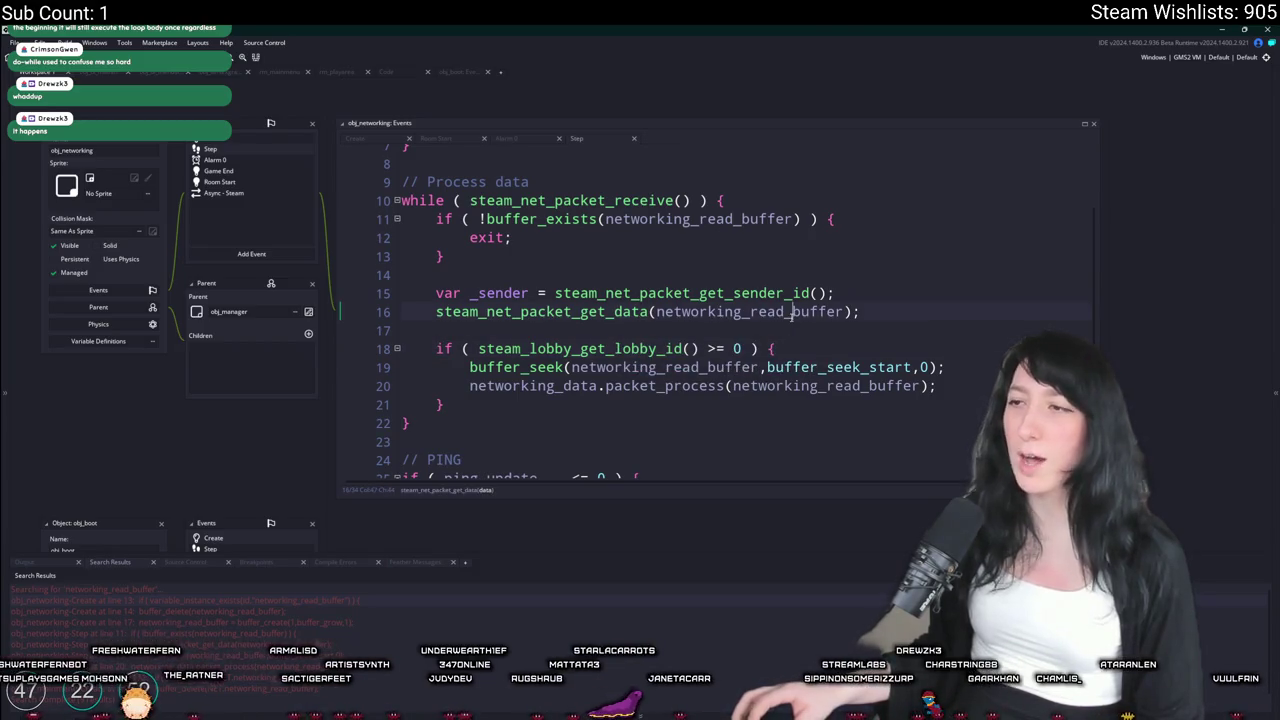
{"action": "left_click", "coordinate": [849, 311]}
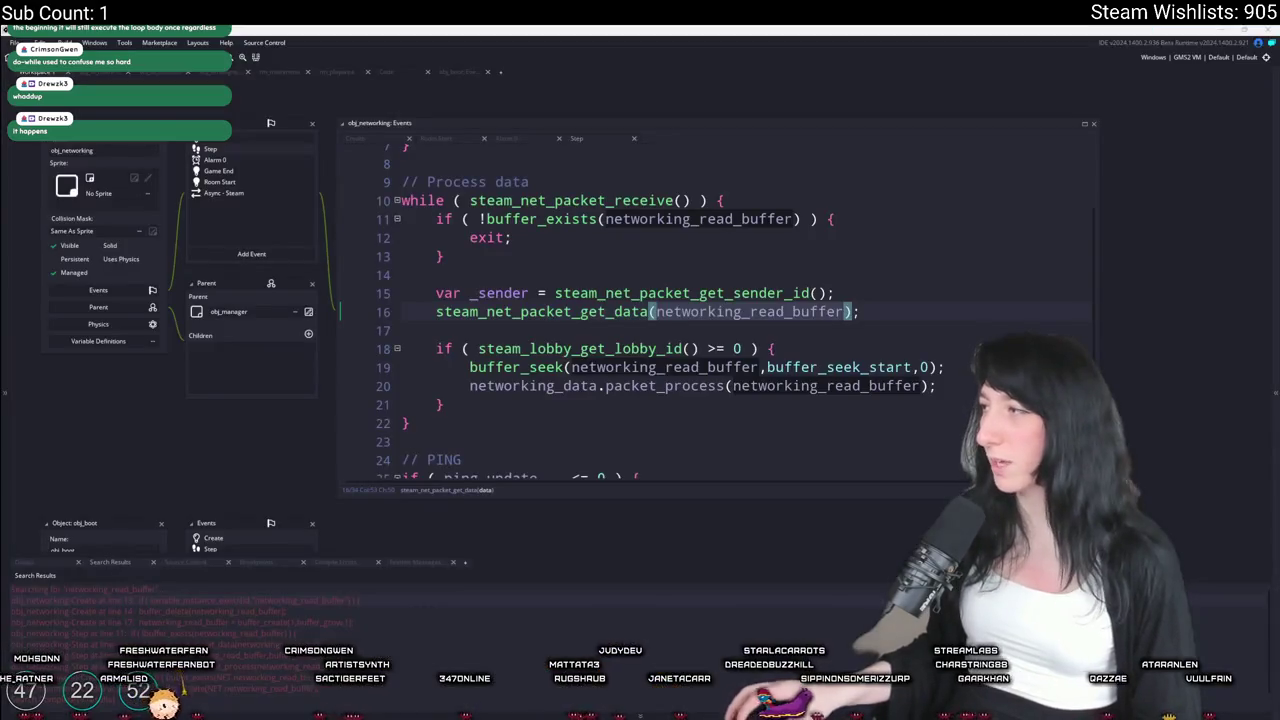
Open the GMEXT-Steamworks Networking wiki page and place it below the GameMaker code
{"action": "left_click", "coordinate": [516, 698]}
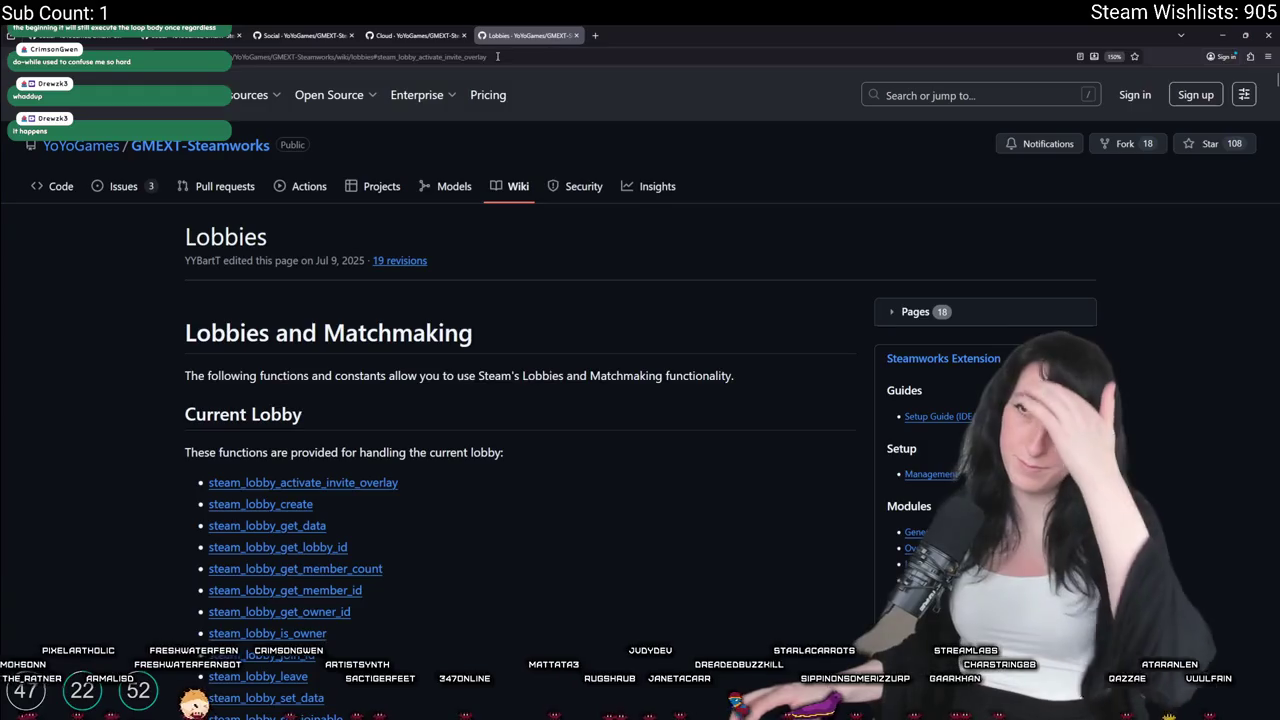
{"action": "left_click", "coordinate": [303, 35]}
{"action": "scroll", "coordinate": [602, 314], "scroll_direction": "down", "scroll_amount": 15}
{"action": "scroll", "coordinate": [683, 29], "scroll_direction": "up", "scroll_amount": 15}
{"action": "scroll", "coordinate": [520, 400], "scroll_direction": "down", "scroll_amount": 5}
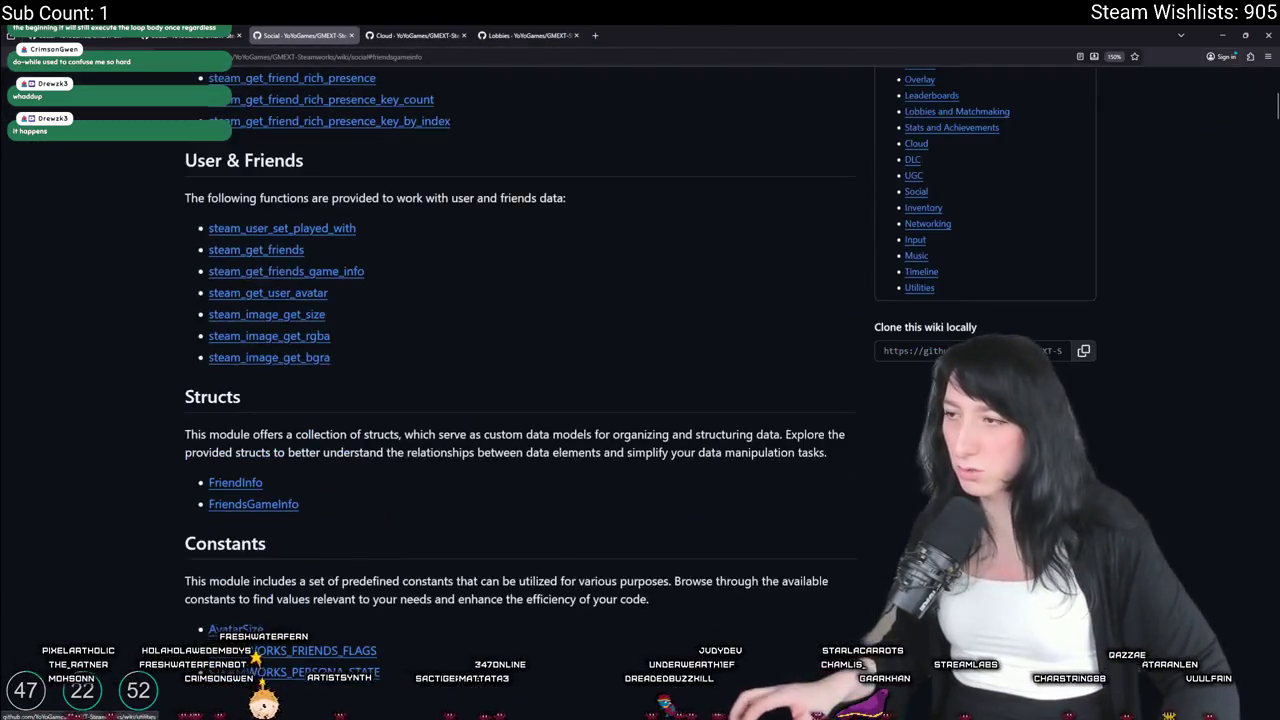
{"action": "left_click", "coordinate": [927, 223]}
{"action": "mouse_move", "coordinate": [716, 35]}
{"action": "left_mouse_down"}
{"action": "mouse_move", "coordinate": [716, 553]}
{"action": "mouse_move", "coordinate": [716, 408]}
{"action": "left_mouse_up"}
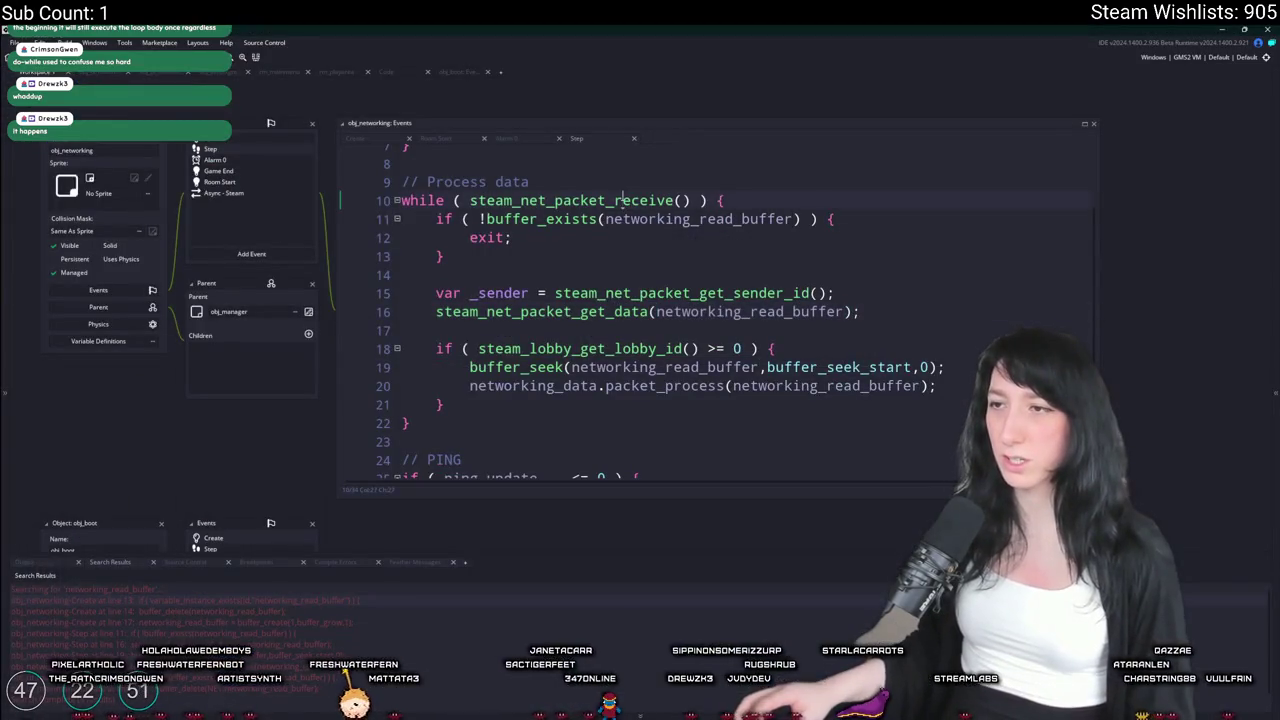
Find steam_net_packet_receive on the wiki page and open its documentation
{"action": "left_click", "coordinate": [682, 201]}
{"action": "double_click", "coordinate": [812, 360]}
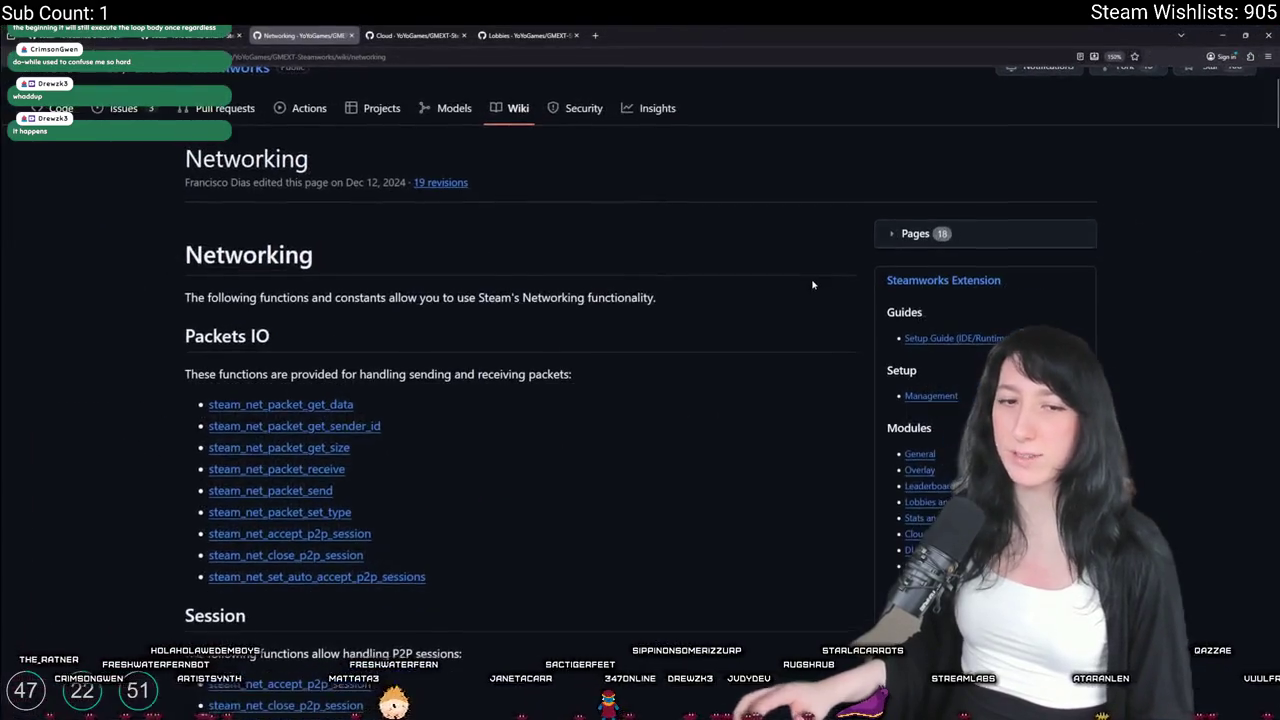
{"action": "key", "text": "ctrl+f"}
{"action": "key", "text": "ctrl+v"}
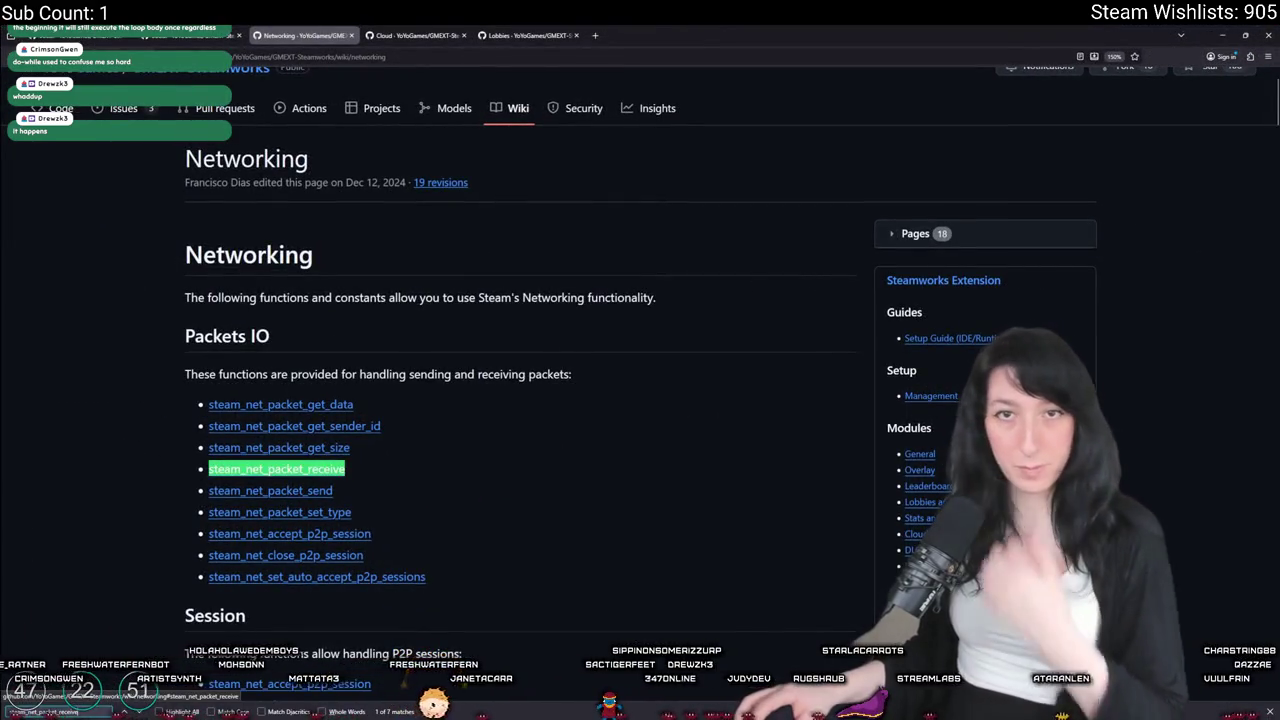
{"action": "left_click", "coordinate": [298, 469]}
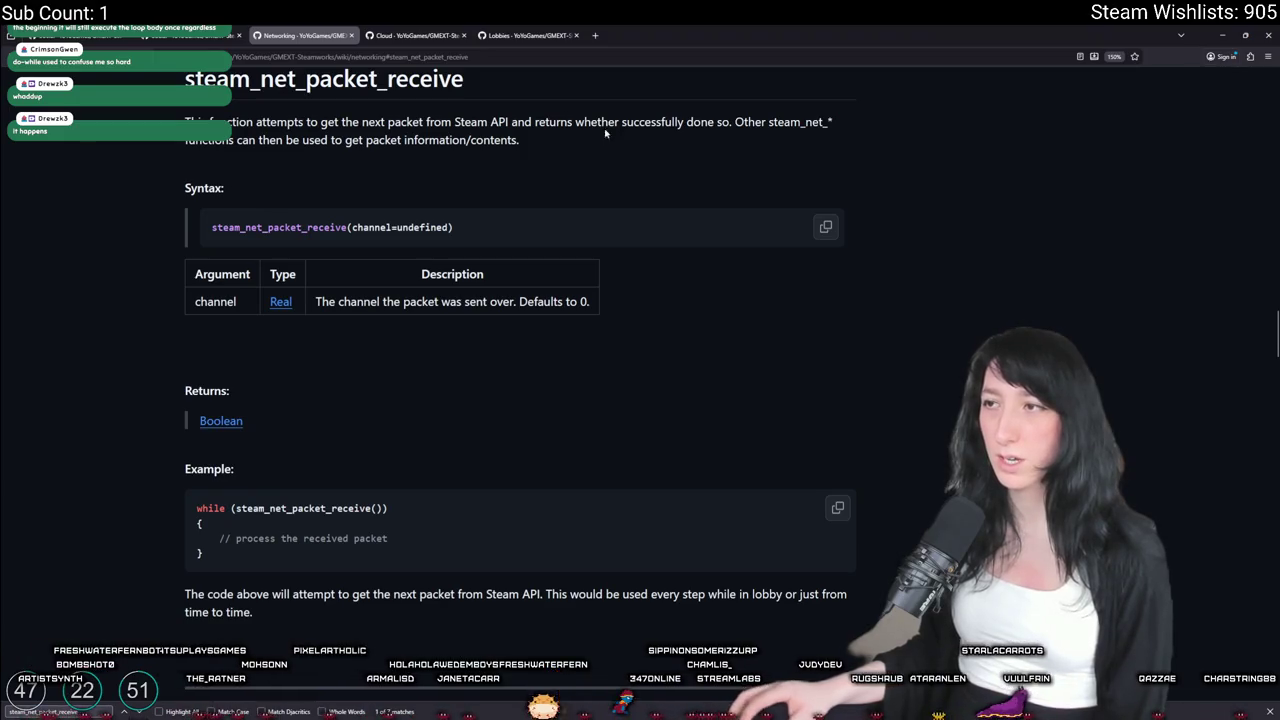
Read the steam_net_packet_receive while-loop example, scrolling on to steam_net_packet_send
{"action": "double_click", "coordinate": [289, 228]}
{"action": "scroll", "coordinate": [307, 450], "scroll_direction": "down", "scroll_amount": 3}
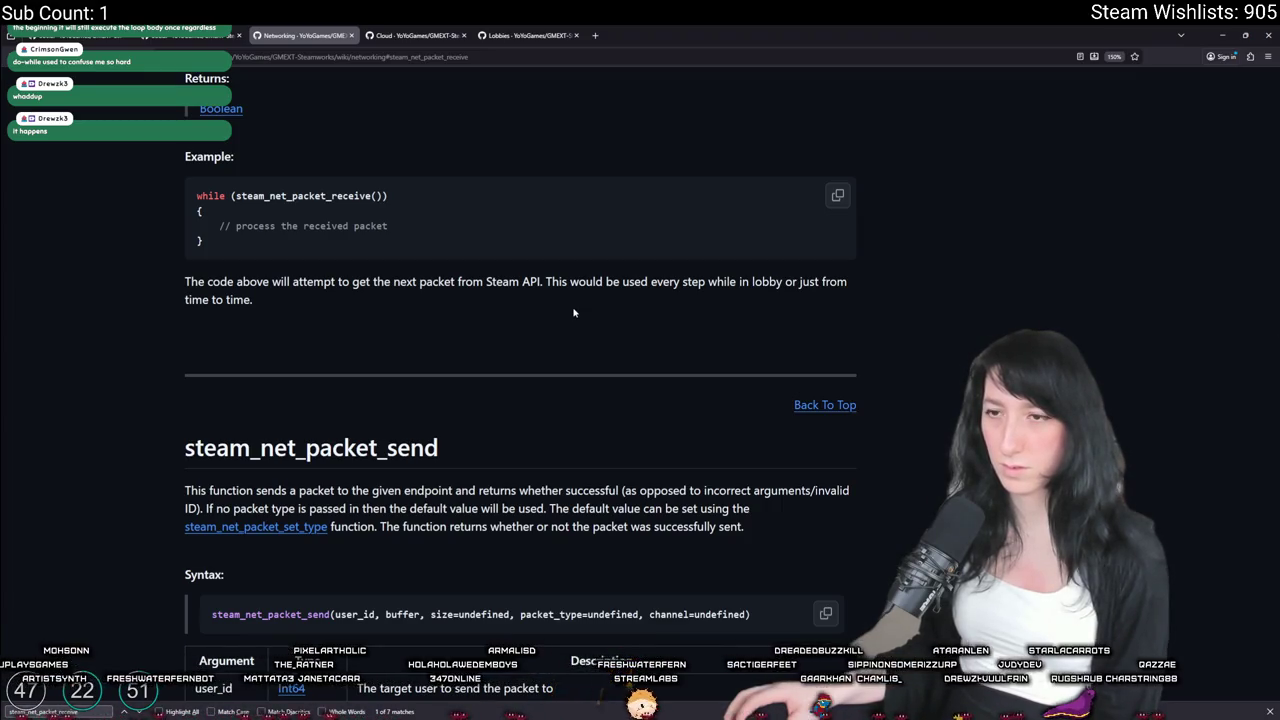
{"action": "scroll", "coordinate": [573, 313], "scroll_direction": "down", "scroll_amount": 3}
{"action": "scroll", "coordinate": [551, 332], "scroll_direction": "up", "scroll_amount": 3}
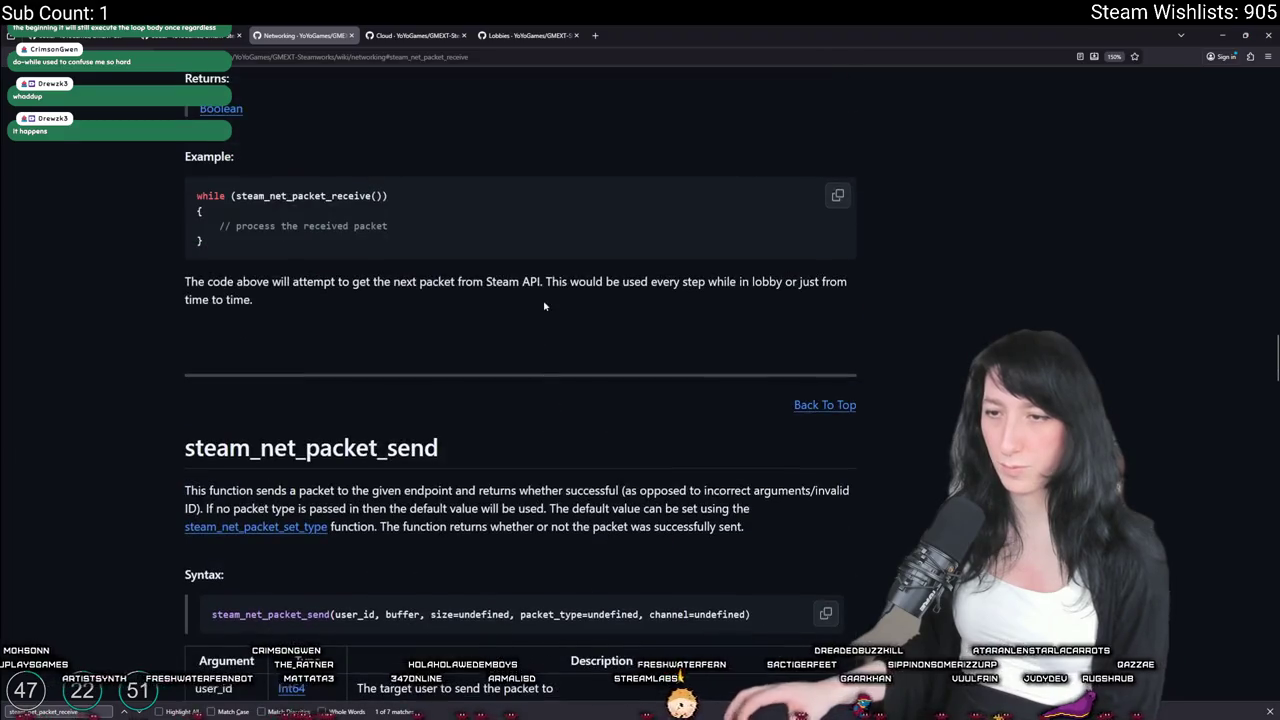
{"action": "key", "text": "alt+Tab"}
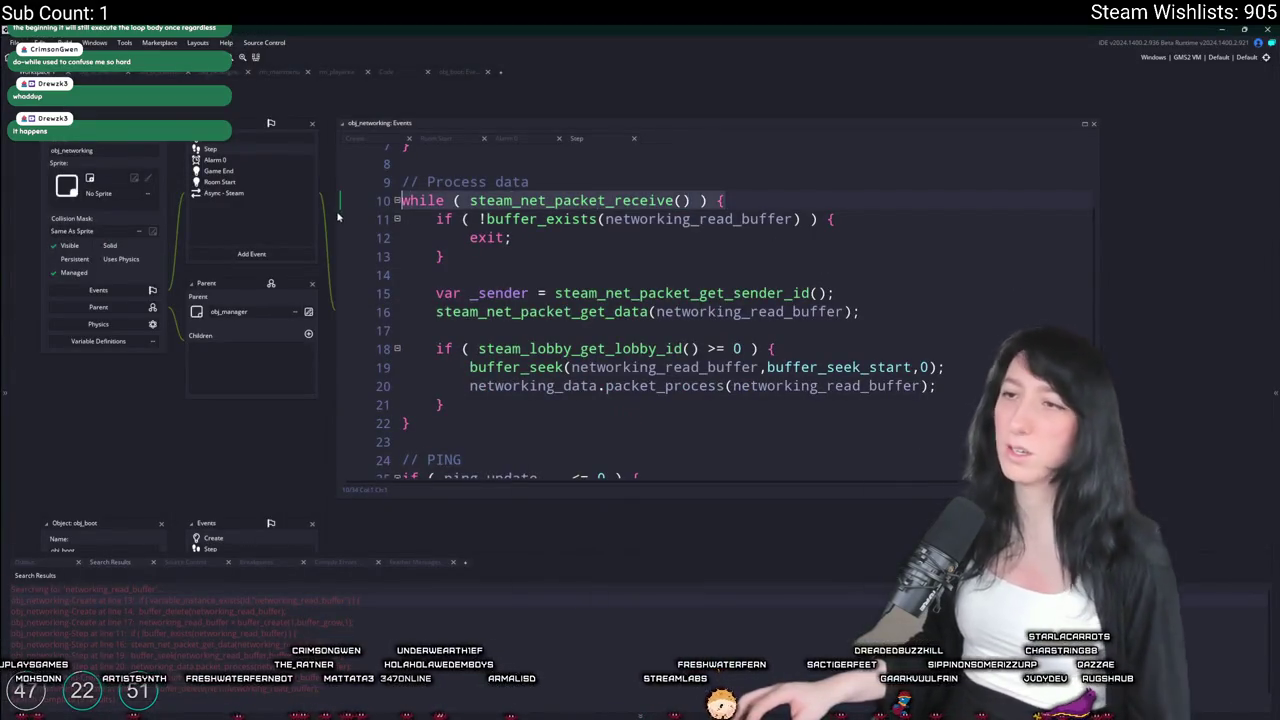
Paste a while(steam_net_packet_receive()) loop line above the Process data section
{"action": "scroll", "coordinate": [563, 221], "scroll_direction": "up", "scroll_amount": 2}
{"action": "left_click", "coordinate": [563, 225]}
{"action": "key", "text": "Return"}
{"action": "key", "text": "ctrl+v"}
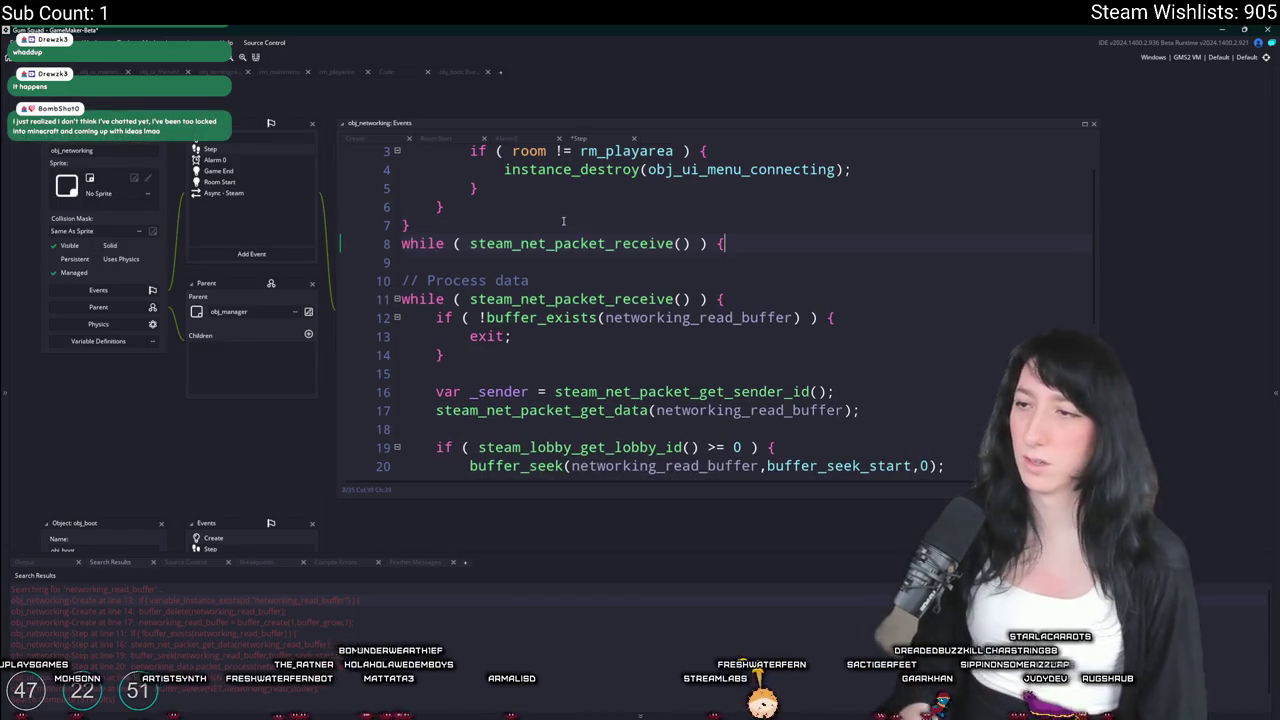
{"action": "key", "text": "Return"}
{"action": "type", "text": "}"}
Remove the lobby id check wrapper from Process data and dedent buffer_seek and packet_process
{"action": "scroll", "coordinate": [563, 221], "scroll_direction": "down", "scroll_amount": 1}
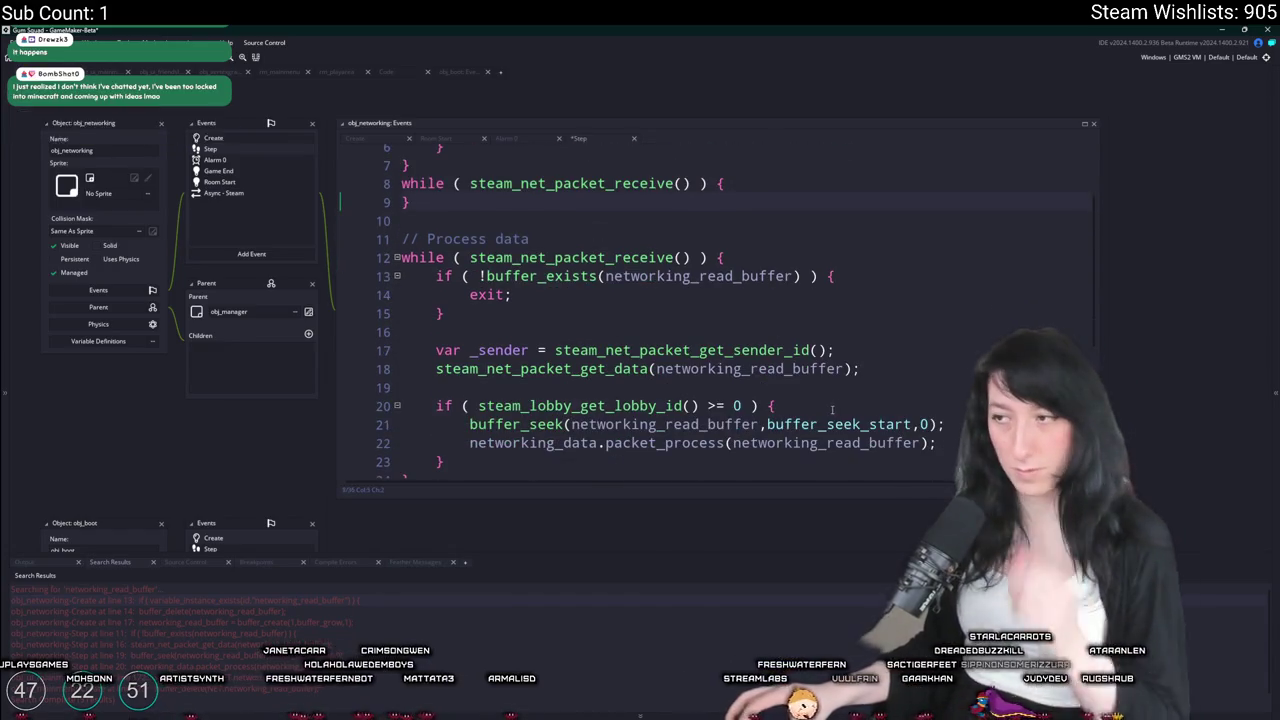
{"action": "left_click", "coordinate": [776, 405]}
{"action": "key", "text": "Home"}
{"action": "left_click_drag", "start_coordinate": [776, 405], "coordinate": [862, 368]}
{"action": "key", "text": "BackSpace"}
{"action": "left_click_drag", "start_coordinate": [446, 424], "coordinate": [402, 424]}
{"action": "key", "text": "BackSpace"}
{"action": "key", "text": "BackSpace"}
{"action": "left_click_drag", "start_coordinate": [476, 400], "coordinate": [402, 387]}
{"action": "key", "text": "shift+Tab"}
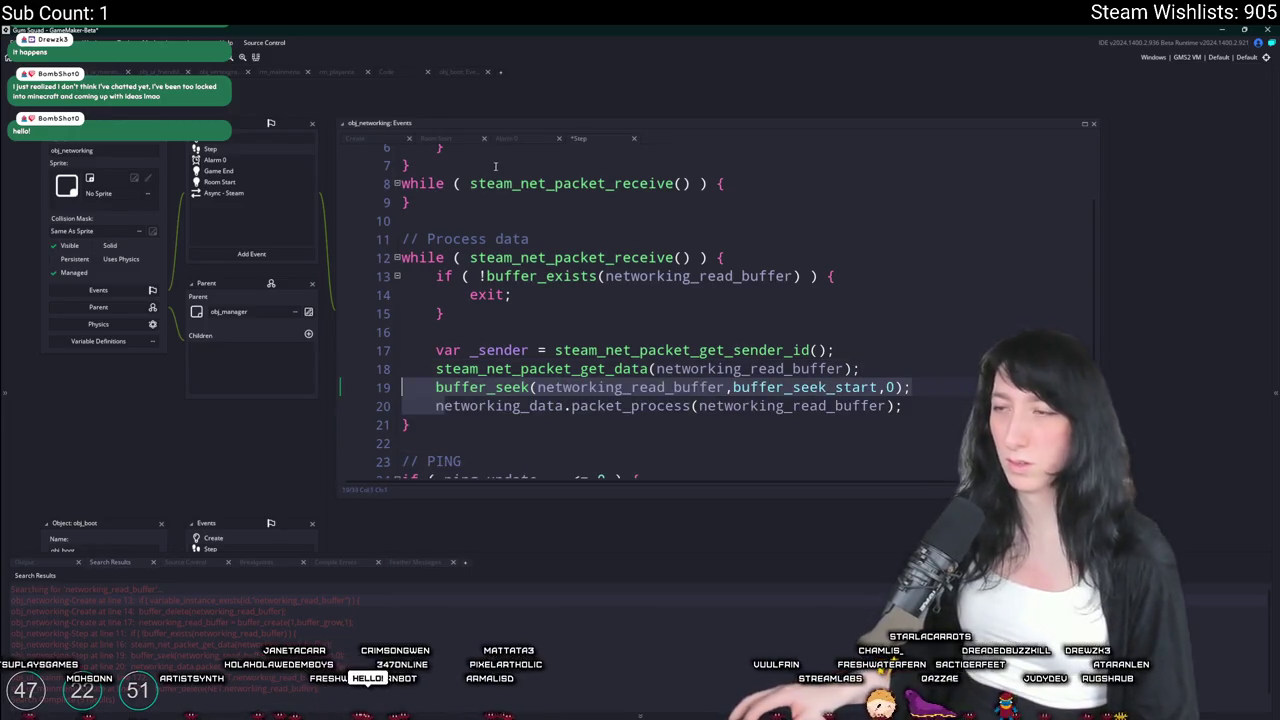
Wrap the new while loop in the lobby id check, changing >=0 to ==0
{"action": "left_click", "coordinate": [489, 170]}
{"action": "key", "text": "Return"}
{"action": "key", "text": "ctrl+v"}
{"action": "left_click", "coordinate": [420, 239]}
{"action": "key", "text": "Return"}
{"action": "type", "text": "}"}
{"action": "left_click_drag", "start_coordinate": [444, 239], "coordinate": [402, 220]}
{"action": "key", "text": "Tab"}
{"action": "left_click", "coordinate": [674, 202]}
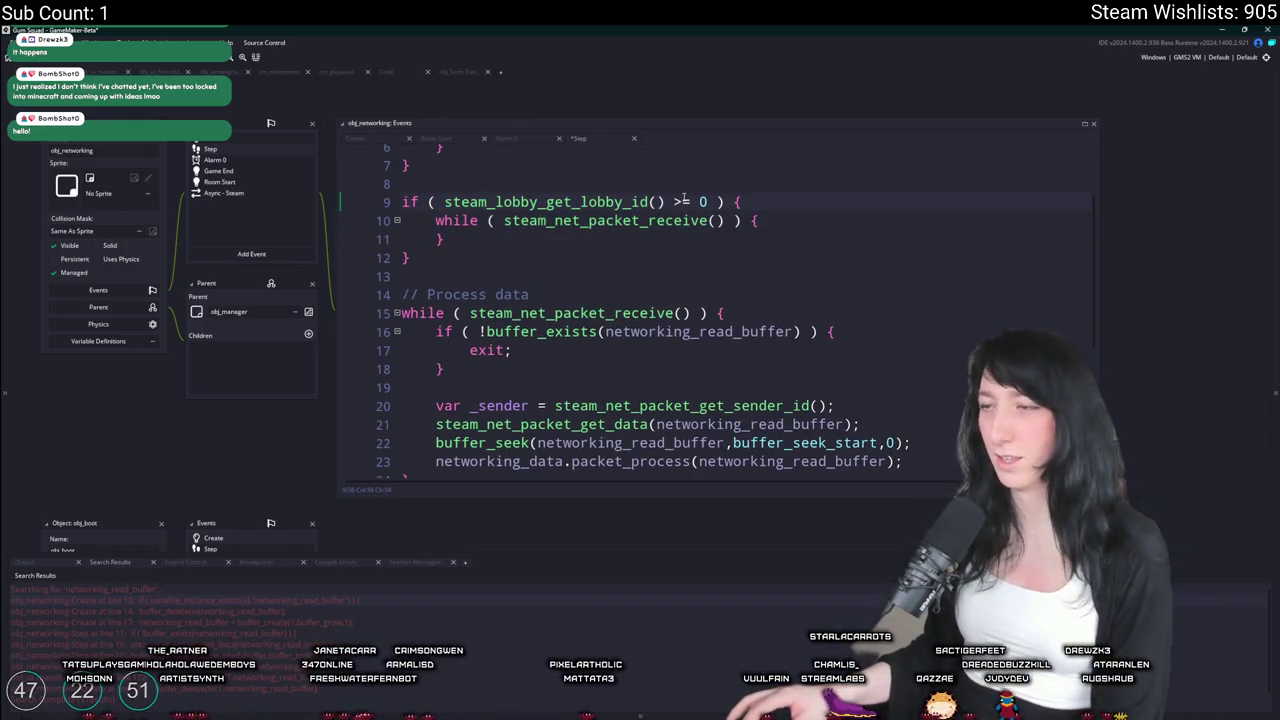
{"action": "key", "text": "Delete"}
{"action": "type", "text": "="}
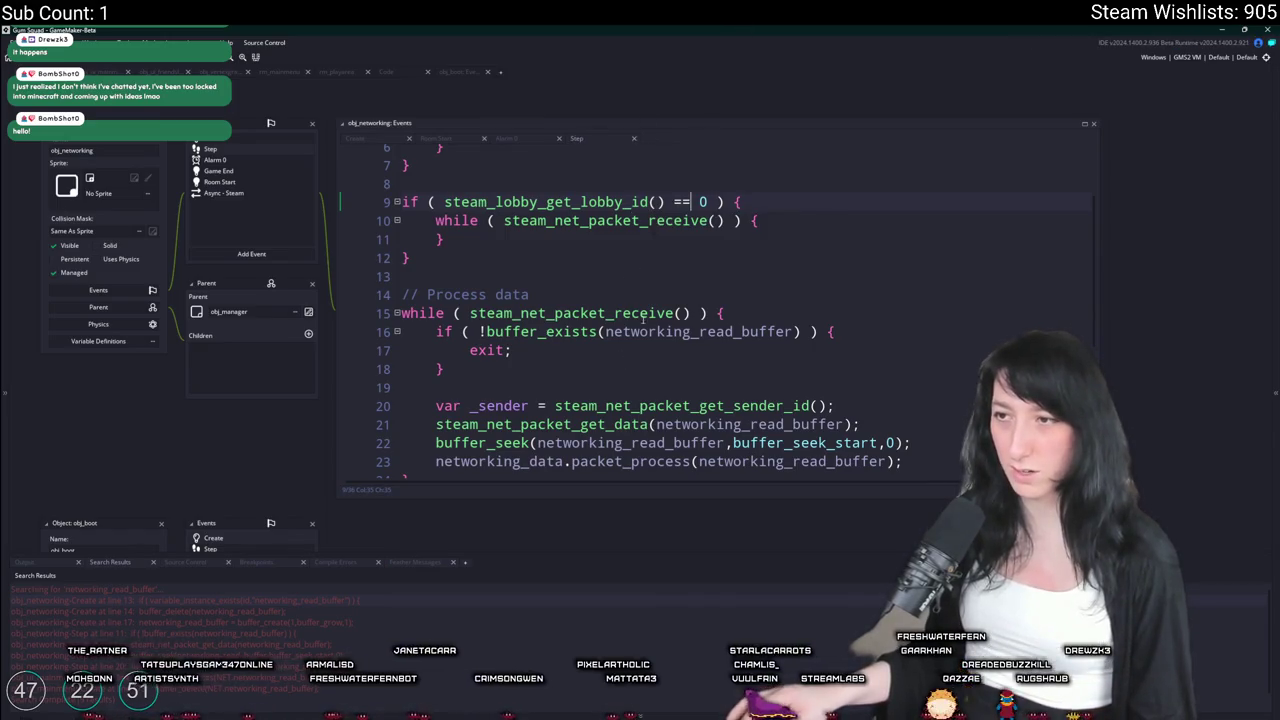
Paste the get_data call inside the drain loop to read packets into networking_read_buffer
{"action": "scroll", "coordinate": [808, 366], "scroll_direction": "down", "scroll_amount": 1}
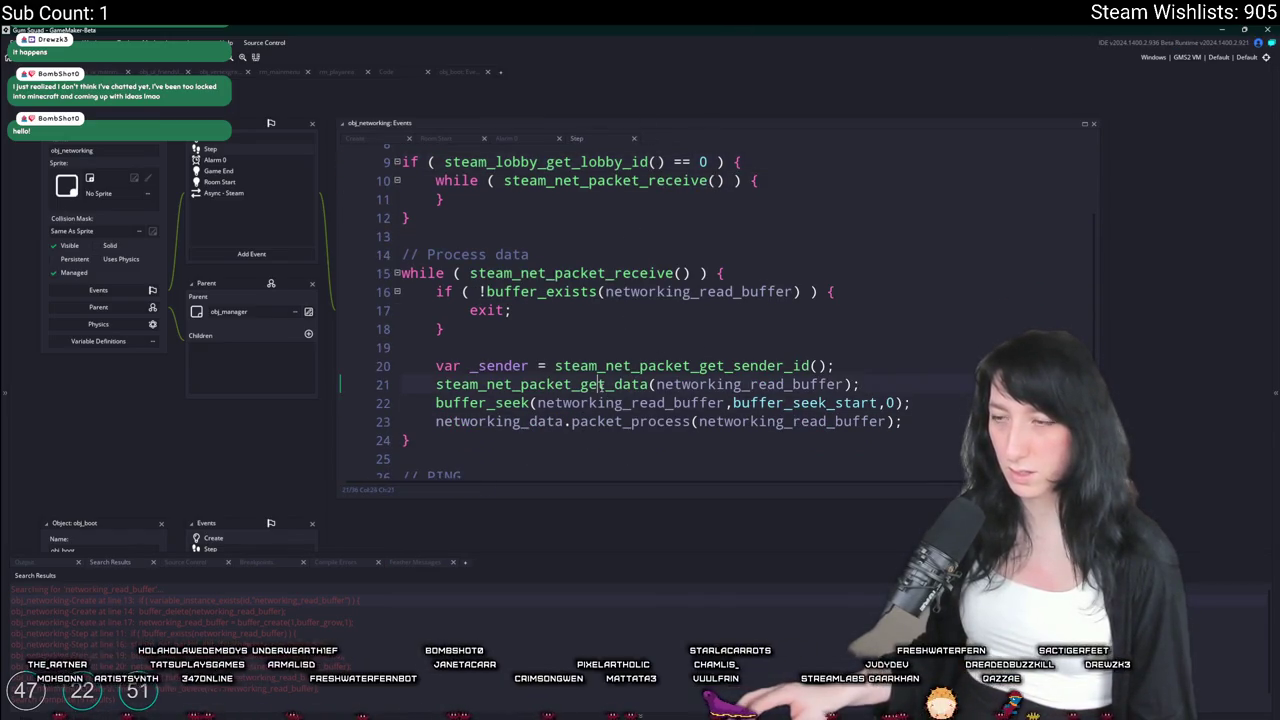
{"action": "left_click", "coordinate": [478, 384]}
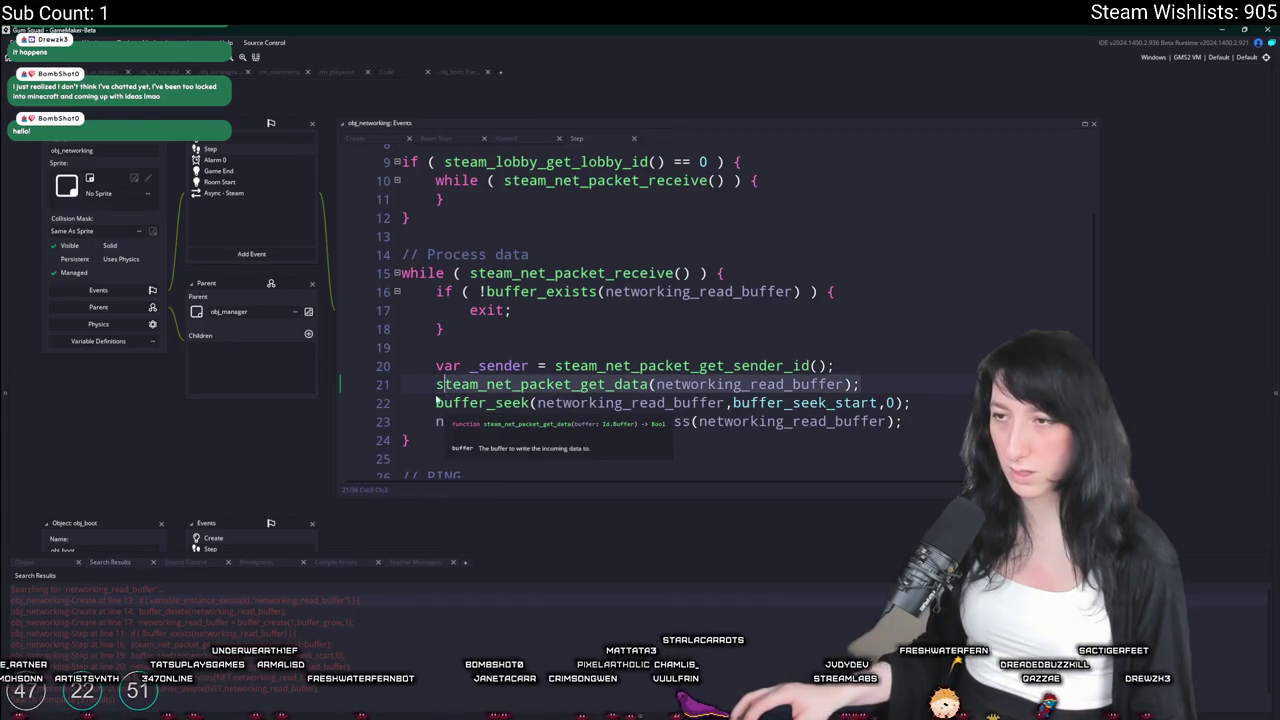
{"action": "left_click", "coordinate": [768, 186]}
{"action": "key", "text": "Return"}
{"action": "key", "text": "ctrl+v"}
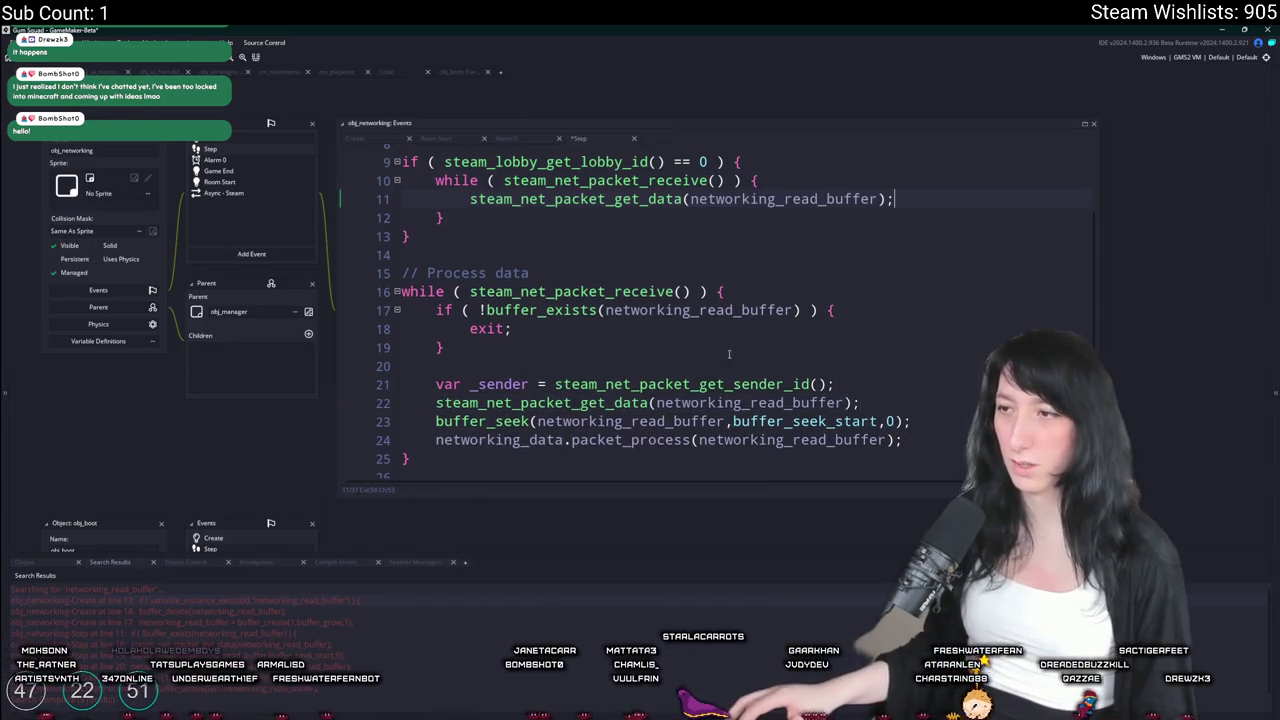
{"action": "left_click_drag", "start_coordinate": [468, 347], "coordinate": [443, 312]}
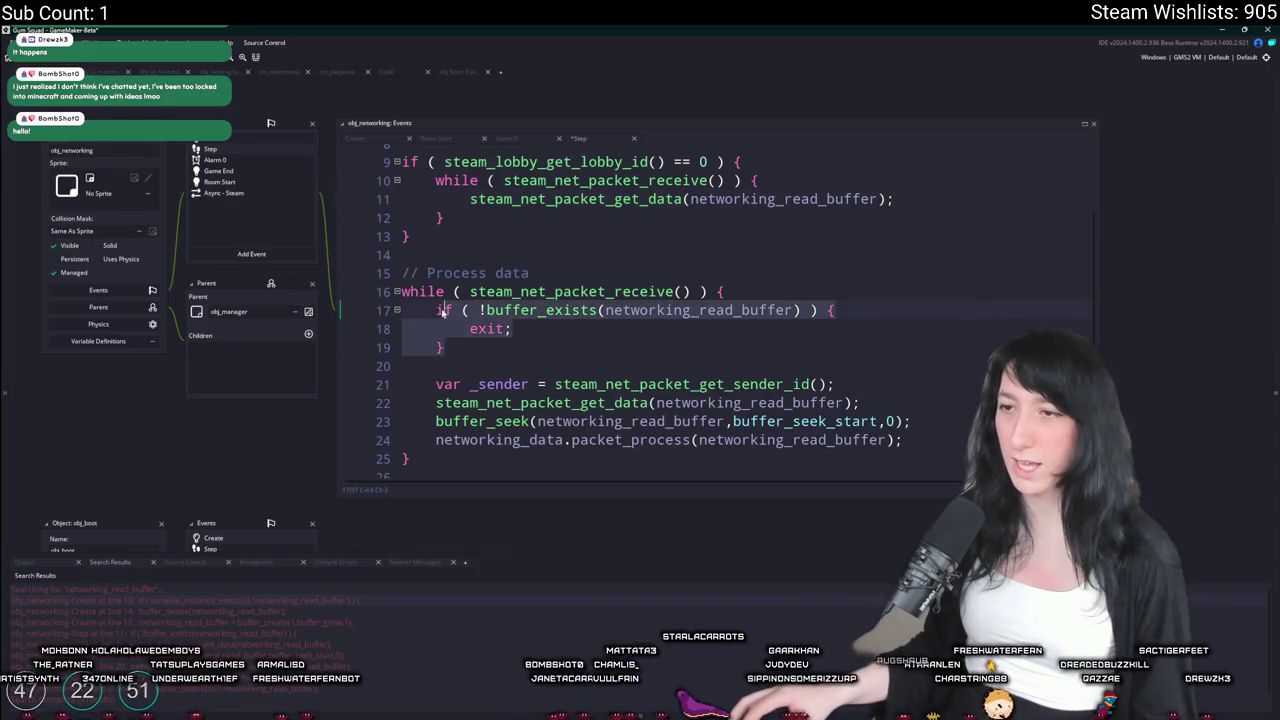
{"action": "left_click", "coordinate": [816, 184]}
{"action": "scroll", "coordinate": [807, 238], "scroll_direction": "up", "scroll_amount": 2}
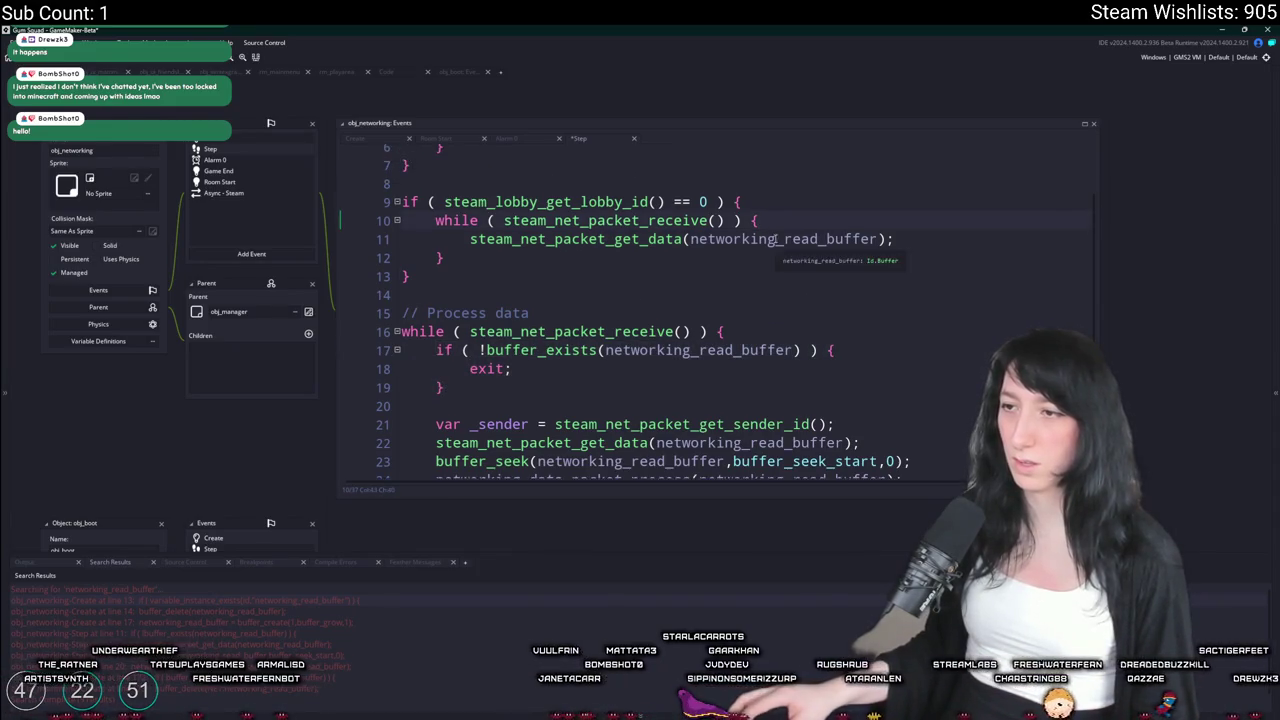
{"action": "left_click", "coordinate": [260, 138]}
{"action": "left_click", "coordinate": [806, 398]}
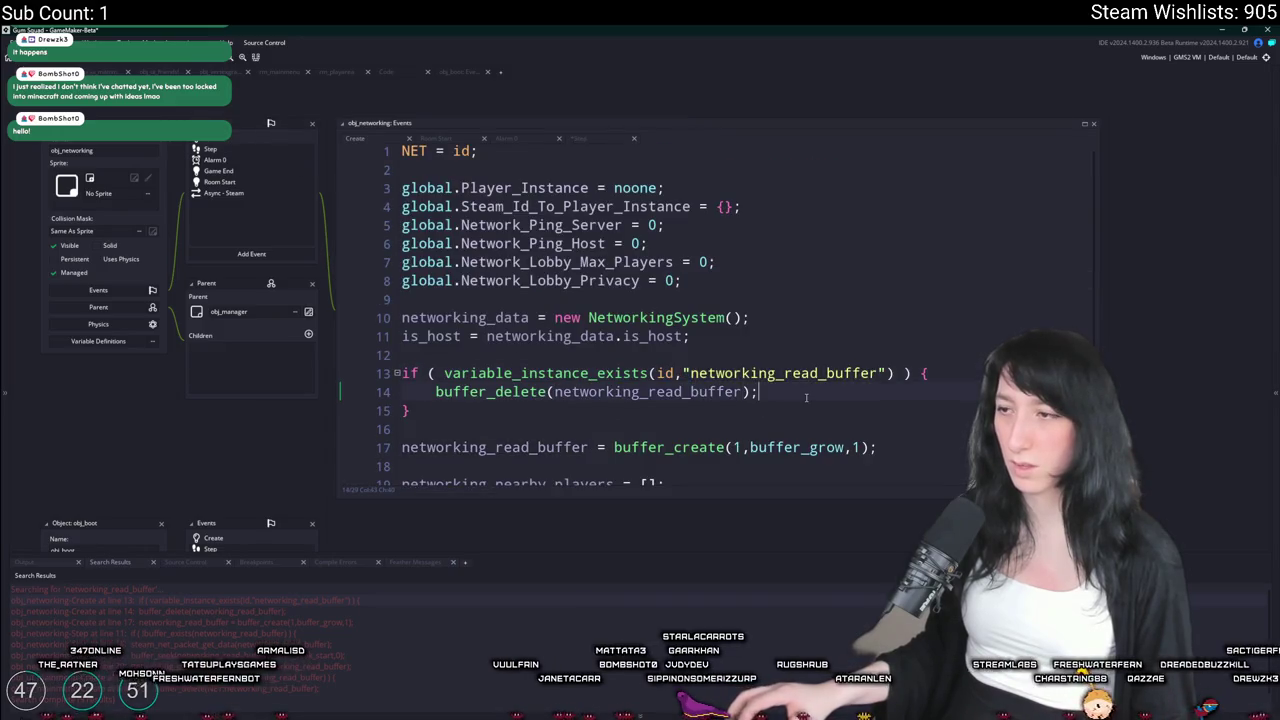
Copy the networking_read_buffer buffer_create line from the Create event
{"action": "scroll", "coordinate": [496, 411], "scroll_direction": "down", "scroll_amount": 2}
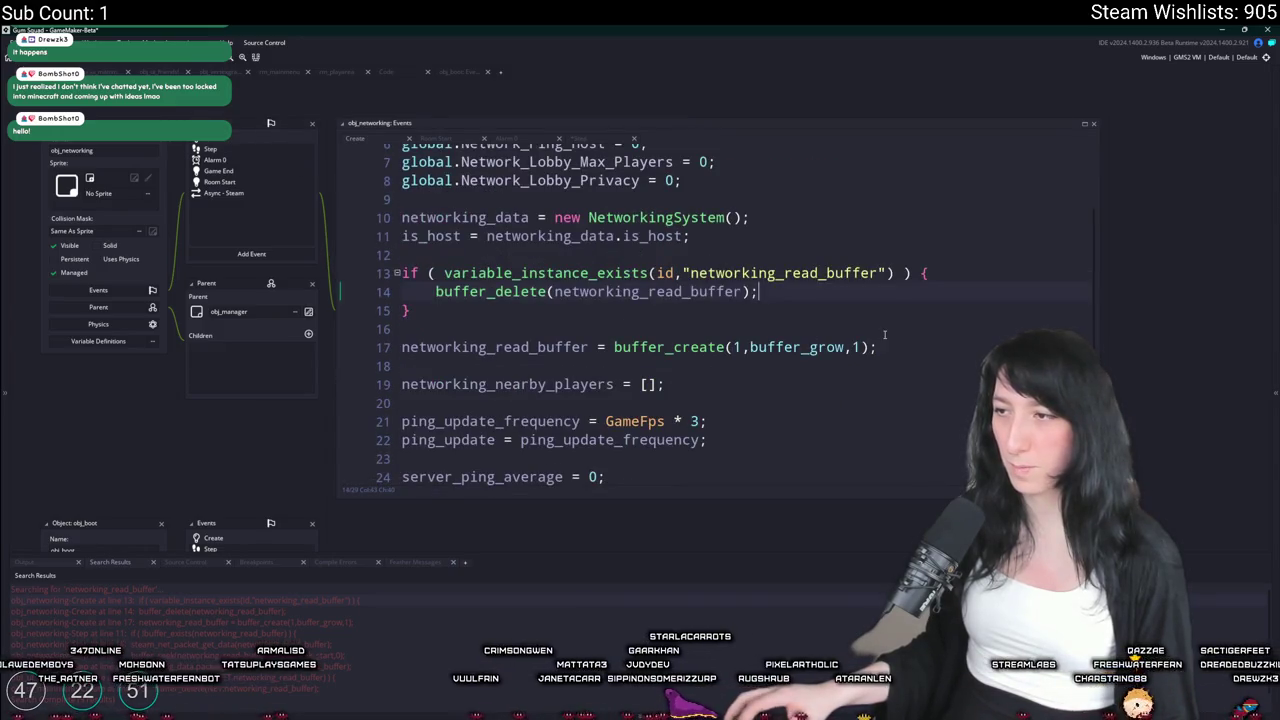
{"action": "left_click_drag", "start_coordinate": [412, 312], "coordinate": [343, 277]}
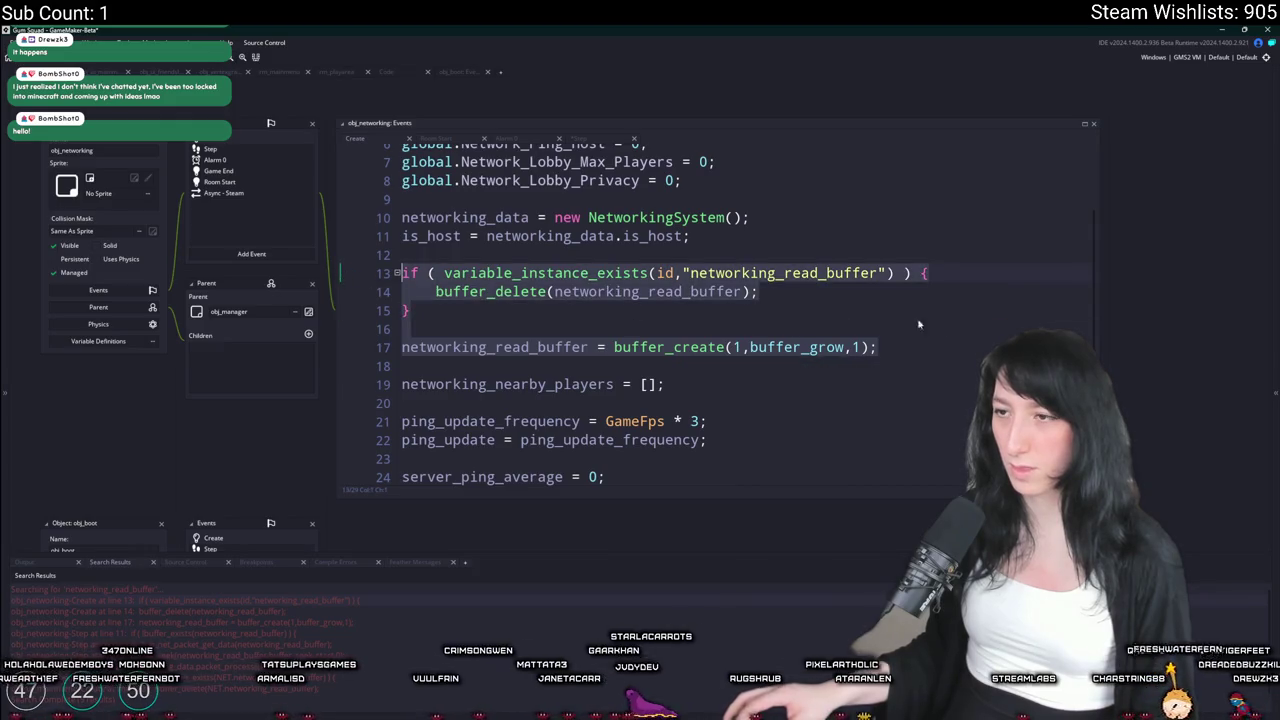
{"action": "left_click", "coordinate": [345, 347]}
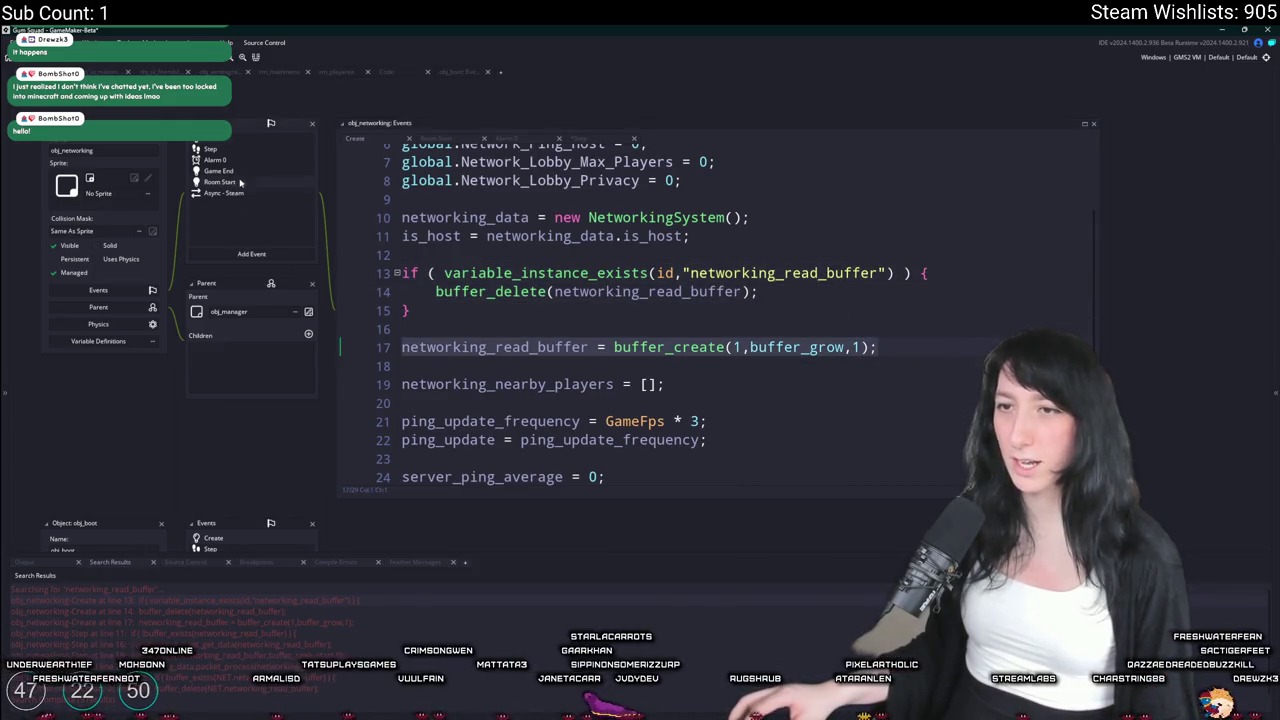
{"action": "left_click", "coordinate": [579, 138]}
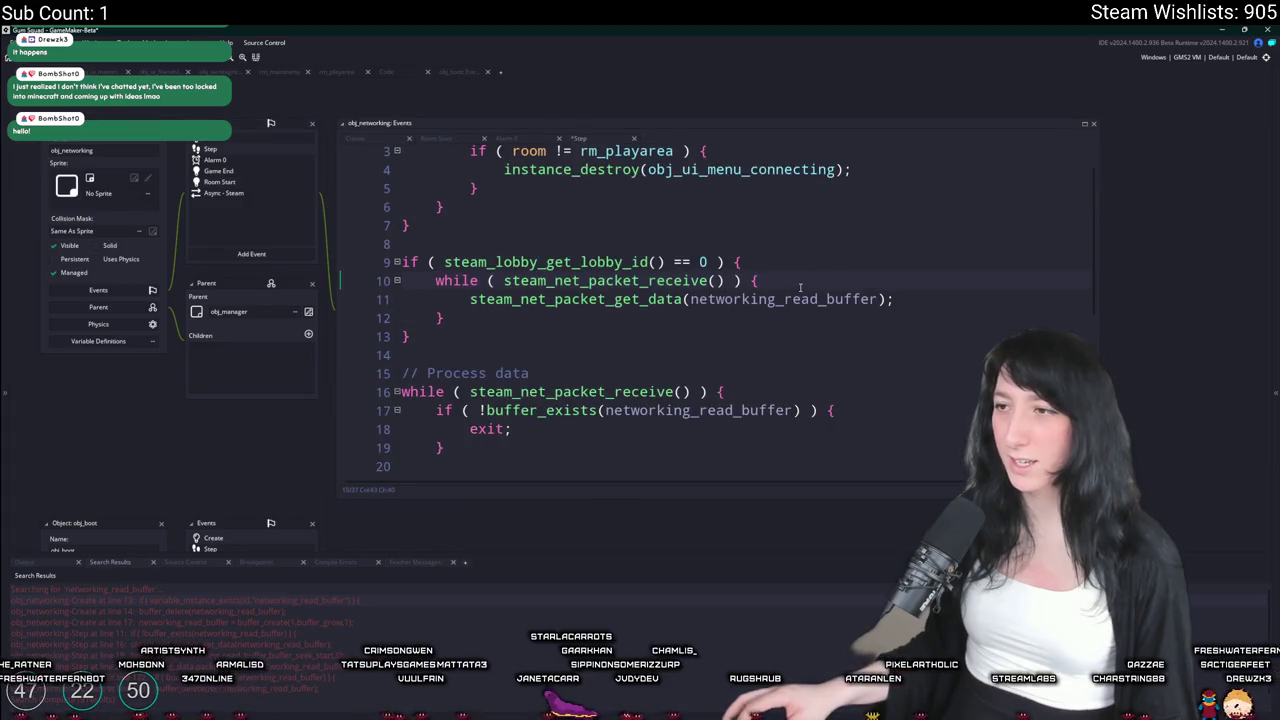
Put buffer_create inside the drain loop, wrapped in if(!buffer_exists(networking_read_buffer))
{"action": "type", "text": "networking_read_buffer = buffer_create(1,buffer_grow,1);"}
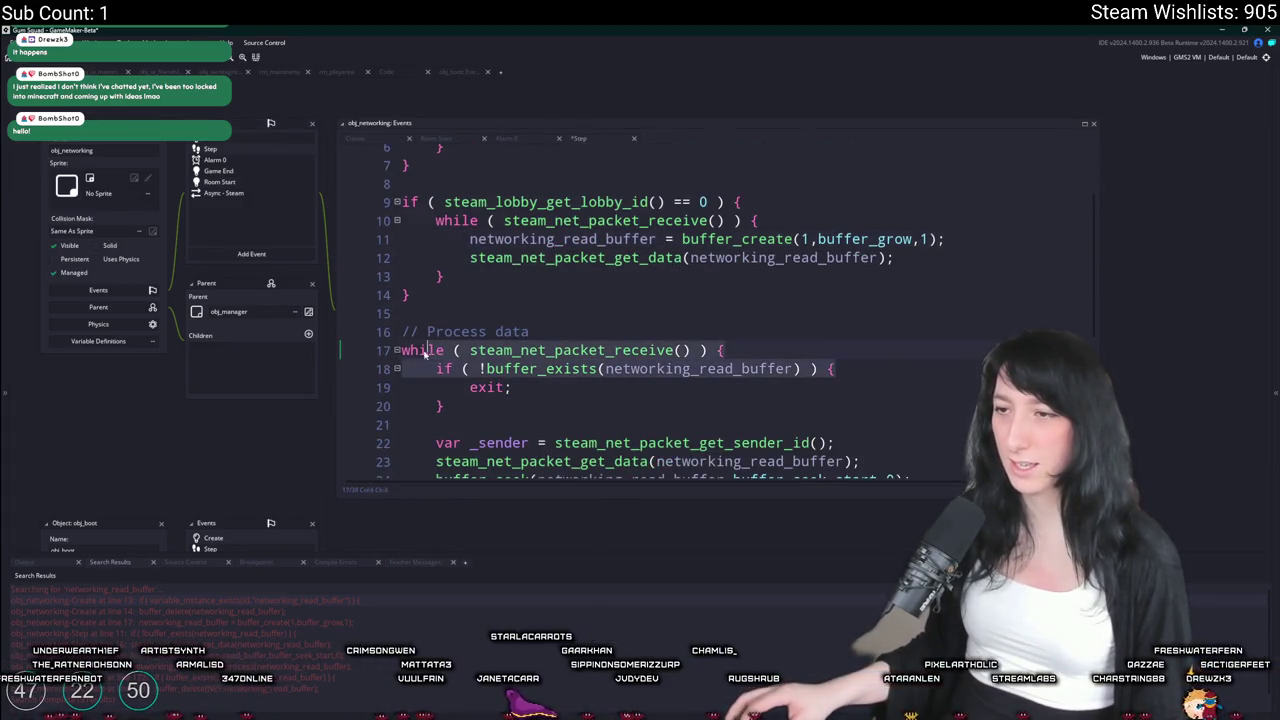
{"action": "left_click", "coordinate": [817, 222]}
{"action": "type", "text": "if ( !buffer_exists(networking_read_buffer) ) {"}
{"action": "left_click", "coordinate": [1013, 267]}
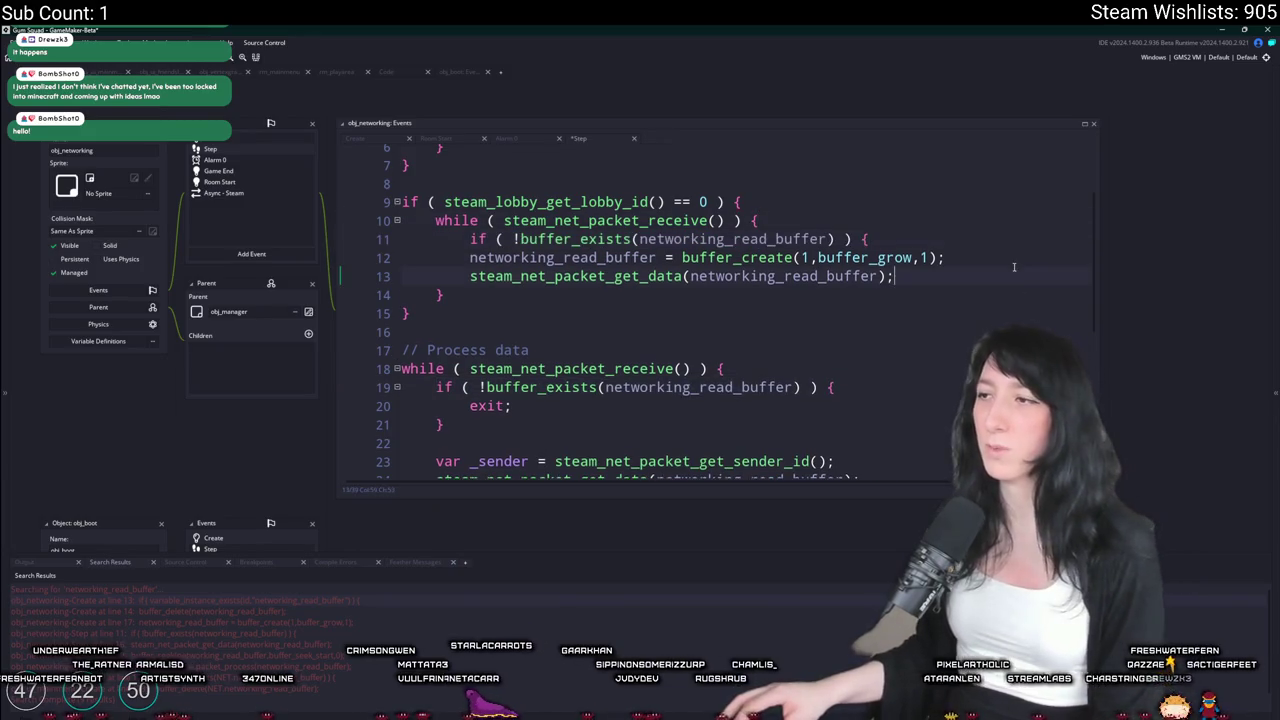
{"action": "key", "text": "Return"}
{"action": "type", "text": "}"}
{"action": "left_click", "coordinate": [464, 262]}
{"action": "key", "text": "Tab"}
{"action": "key", "text": "Down"}
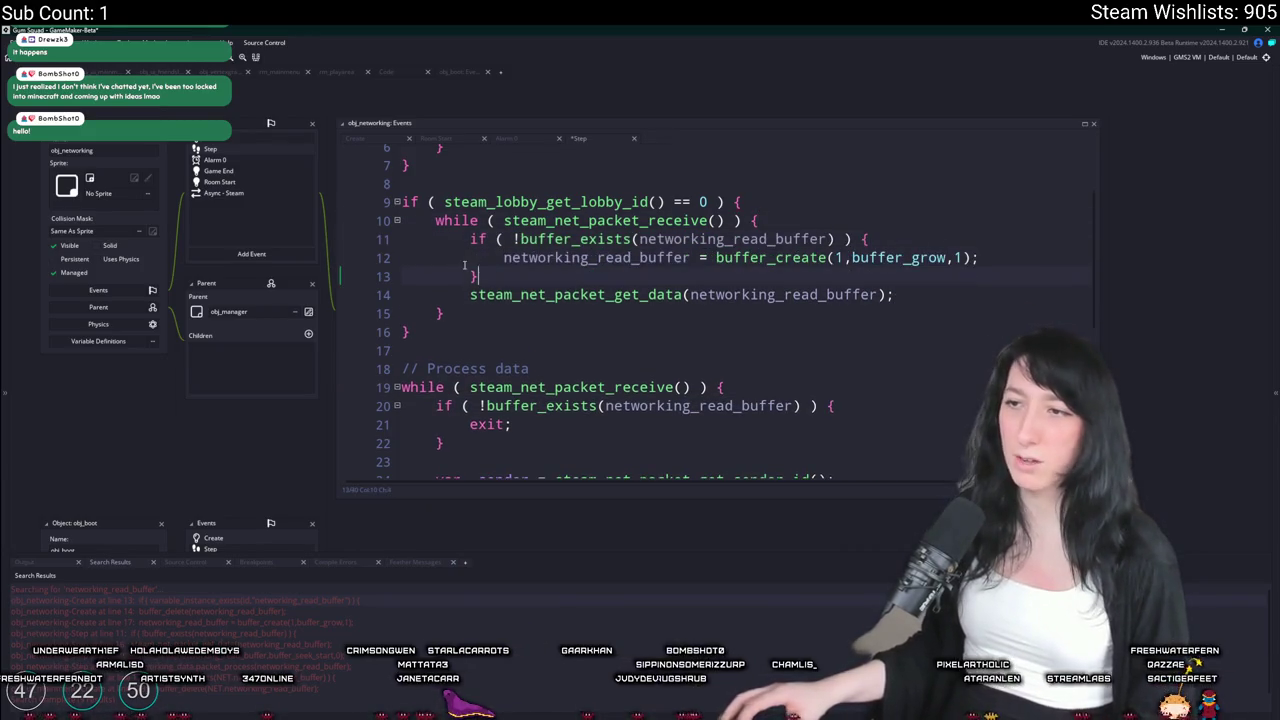
Delete the unfinished networking_read_buffer line typed after the drain loop
{"action": "left_click", "coordinate": [655, 317]}
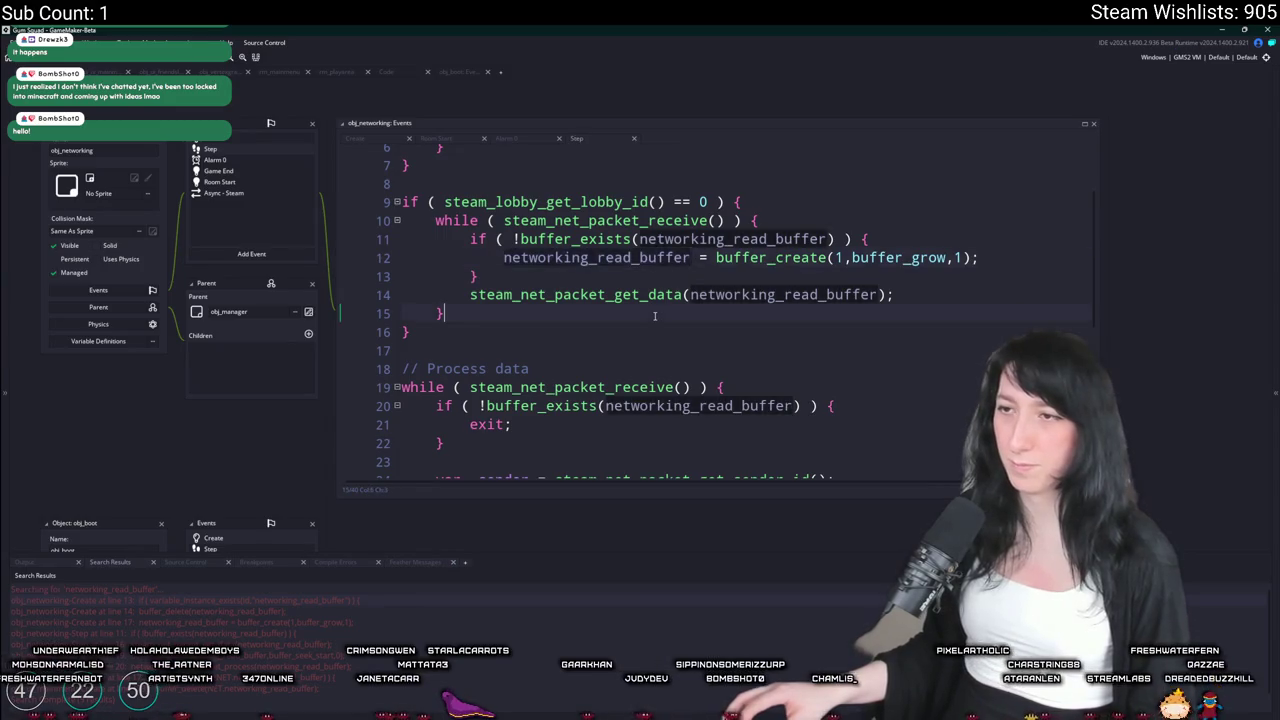
{"action": "key", "text": "Return"}
{"action": "key", "text": "Return"}
{"action": "type", "text": "networking_read_buffer"}
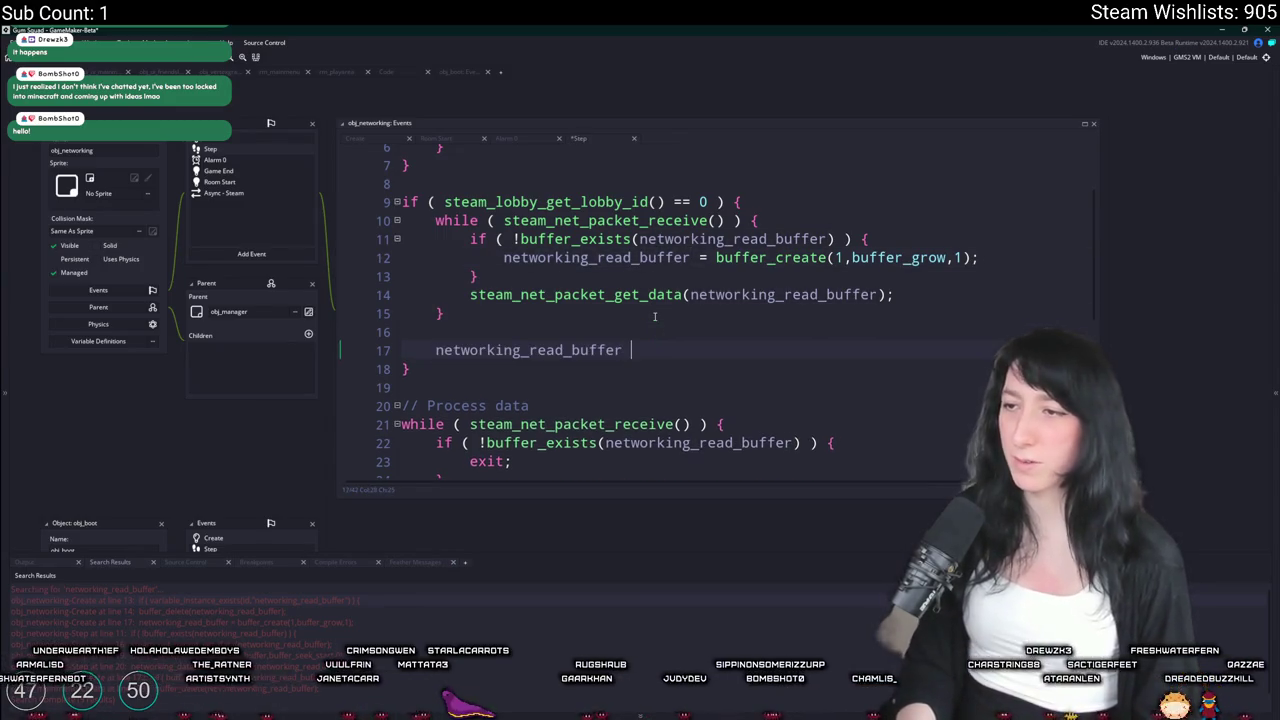
{"action": "type", "text": "ffer"}
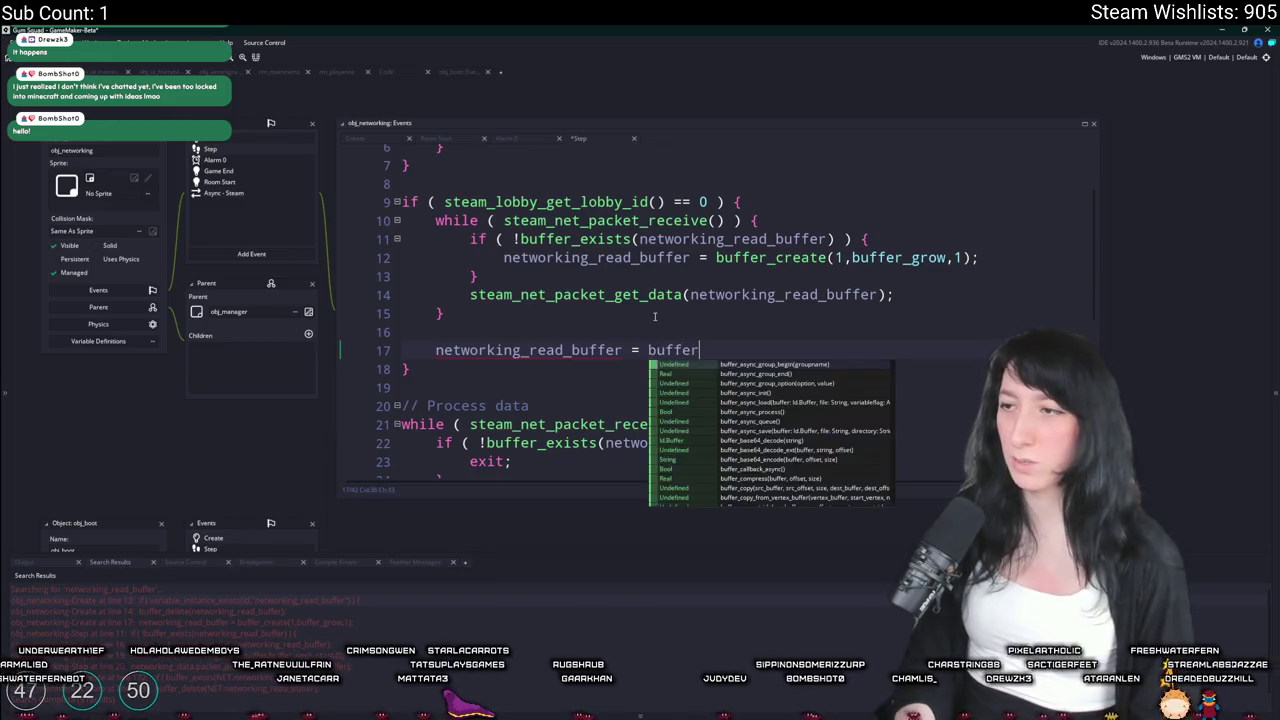
{"action": "type", "text": "_fre"}
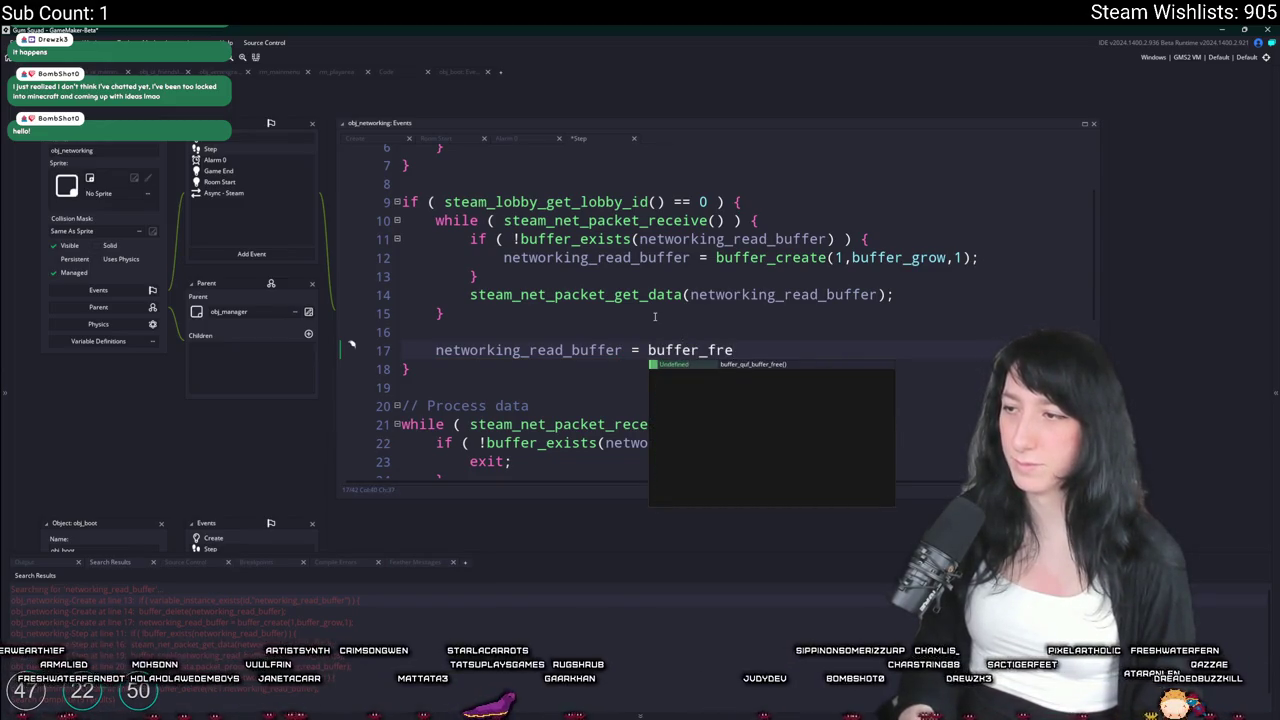
{"action": "key", "text": "BackSpace"}
{"action": "key", "text": "BackSpace"}
{"action": "key", "text": "BackSpace"}
{"action": "type", "text": "d"}
{"action": "key", "text": "BackSpace"}
{"action": "type", "text": "sl"}
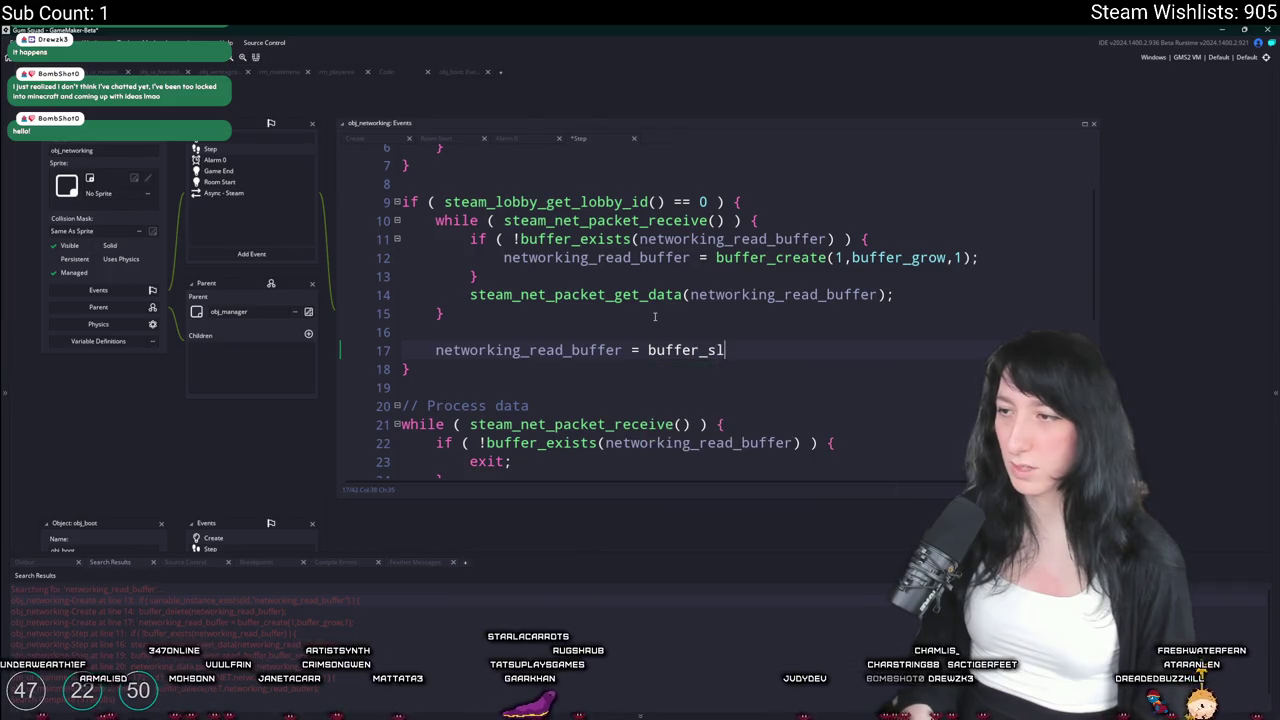
{"action": "key", "text": "BackSpace"}
{"action": "key", "text": "shift+Home"}
{"action": "key", "text": "BackSpace"}
{"action": "key", "text": "BackSpace"}
{"action": "key", "text": "BackSpace"}
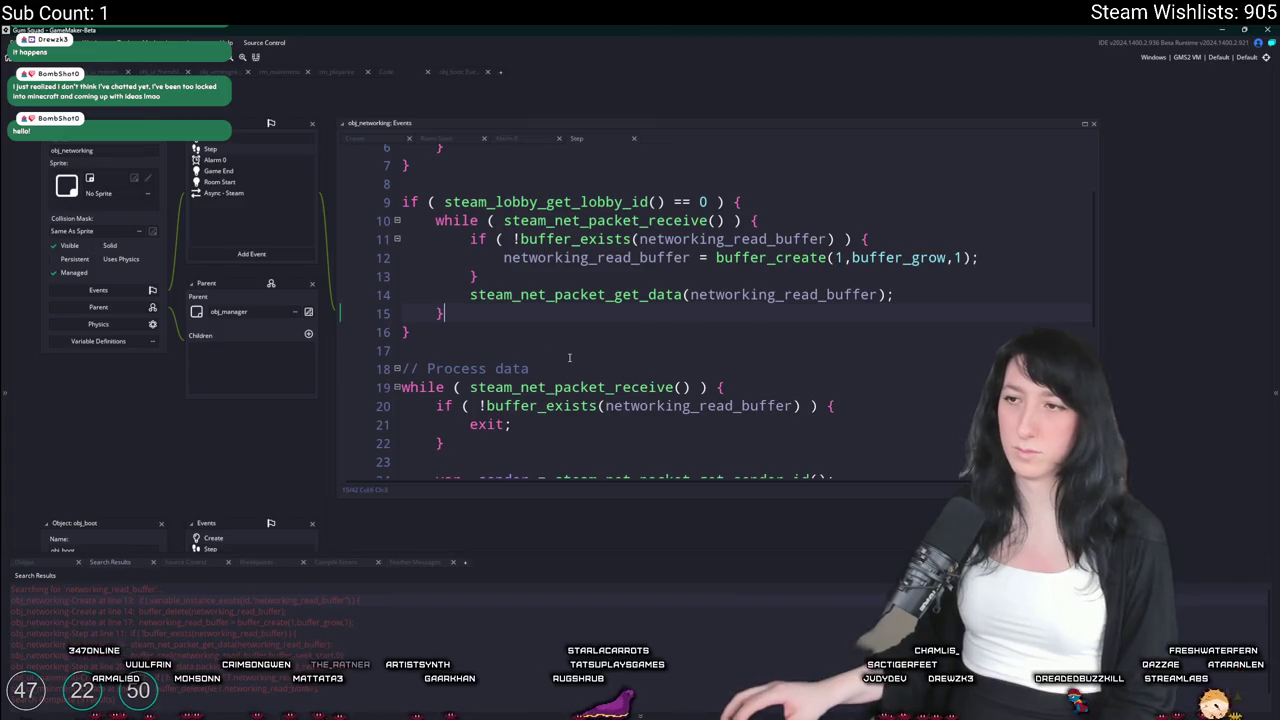
Build and run the game with F5, then begin a project-wide search
{"action": "scroll", "coordinate": [571, 346], "scroll_direction": "down", "scroll_amount": 2}
{"action": "scroll", "coordinate": [571, 346], "scroll_direction": "up", "scroll_amount": 1}
{"action": "key", "text": "F5"}
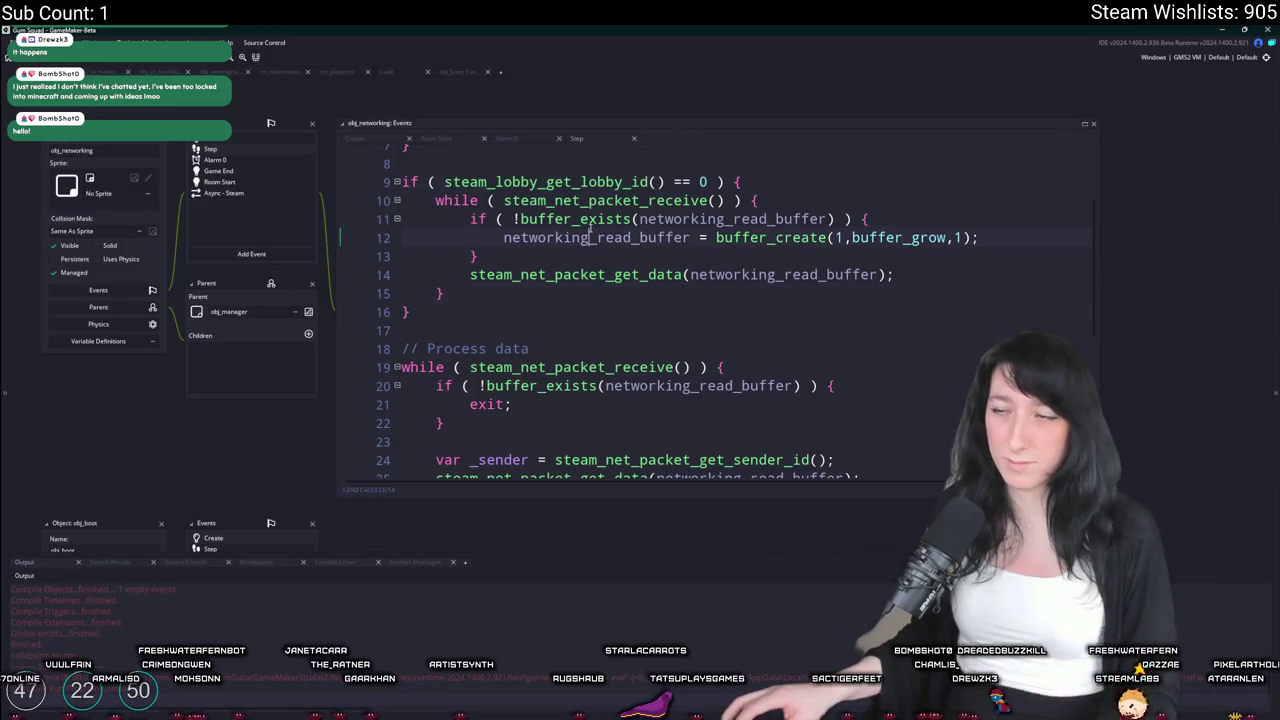
{"action": "scroll", "coordinate": [592, 233], "scroll_direction": "down", "scroll_amount": 2}
{"action": "key", "text": "ctrl+f"}
{"action": "type", "text": "NEW PLAYER"}
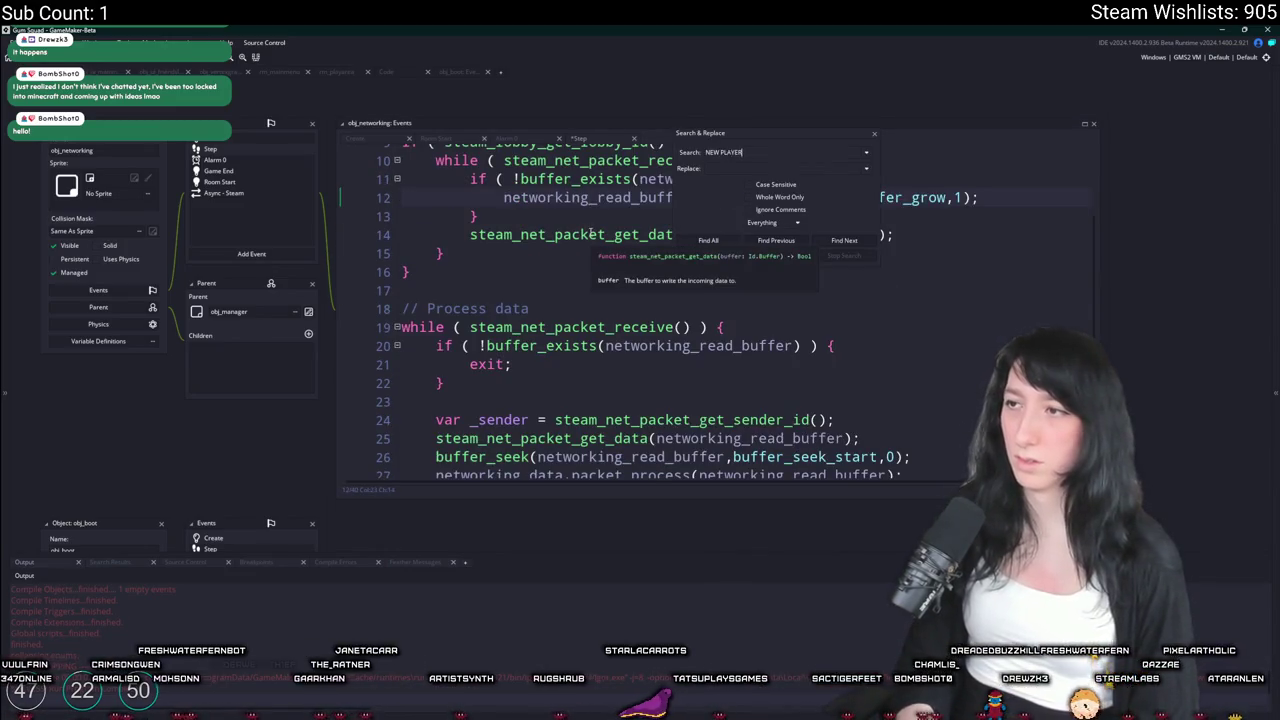
Search the project for NEW PLAYER, close the search panel, and launch a full-screen test build
{"action": "key", "text": "Return"}
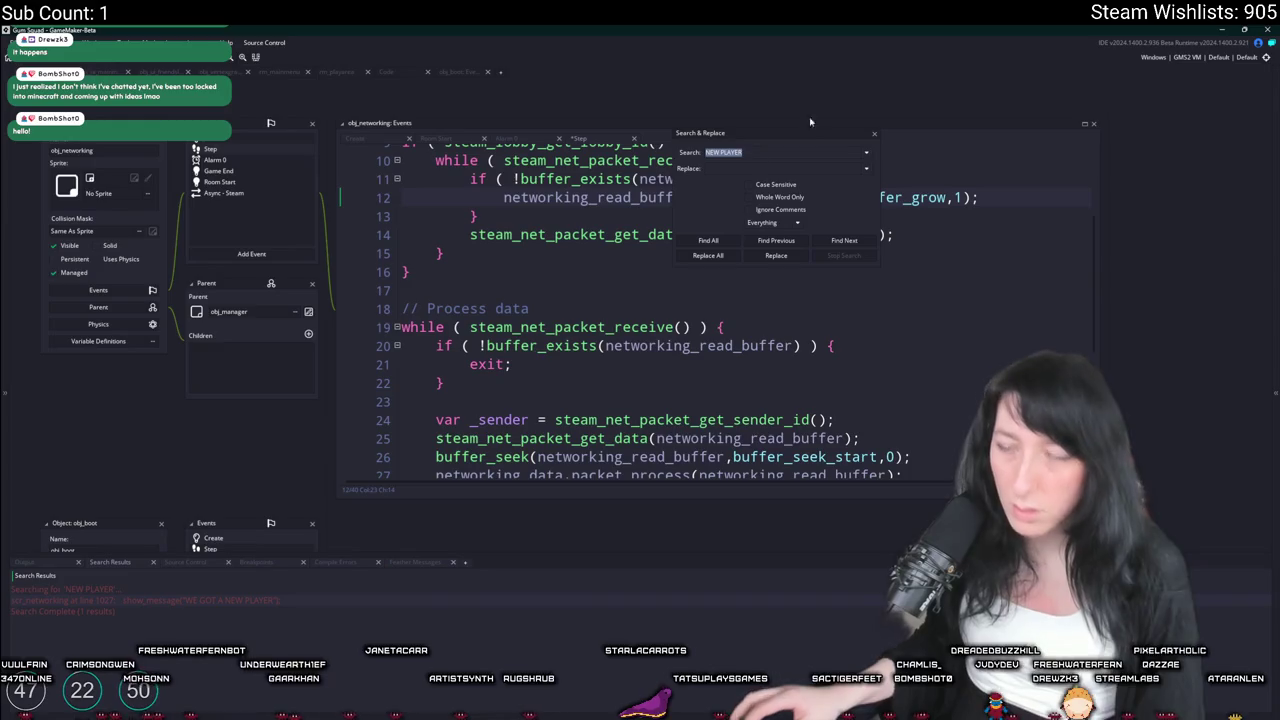
{"action": "left_click", "coordinate": [875, 135]}
{"action": "left_click", "coordinate": [898, 283]}
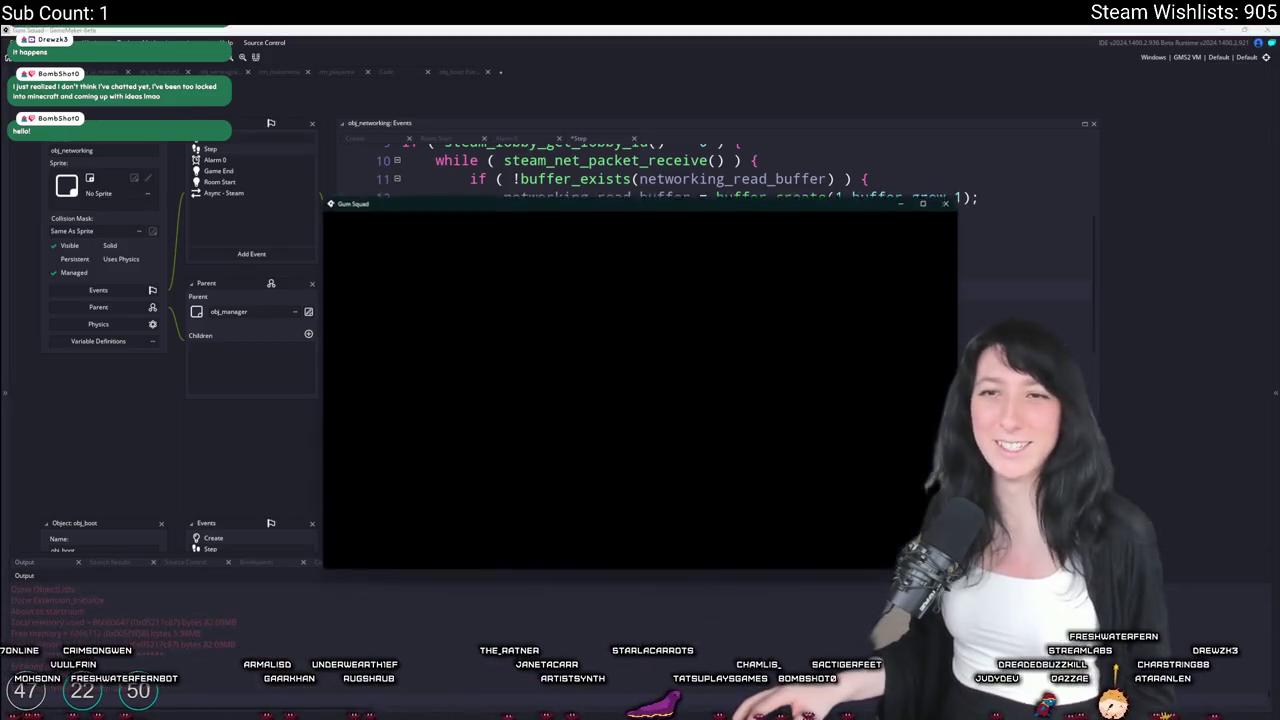
{"action": "left_click_drag", "start_coordinate": [695, 202], "coordinate": [689, 28]}
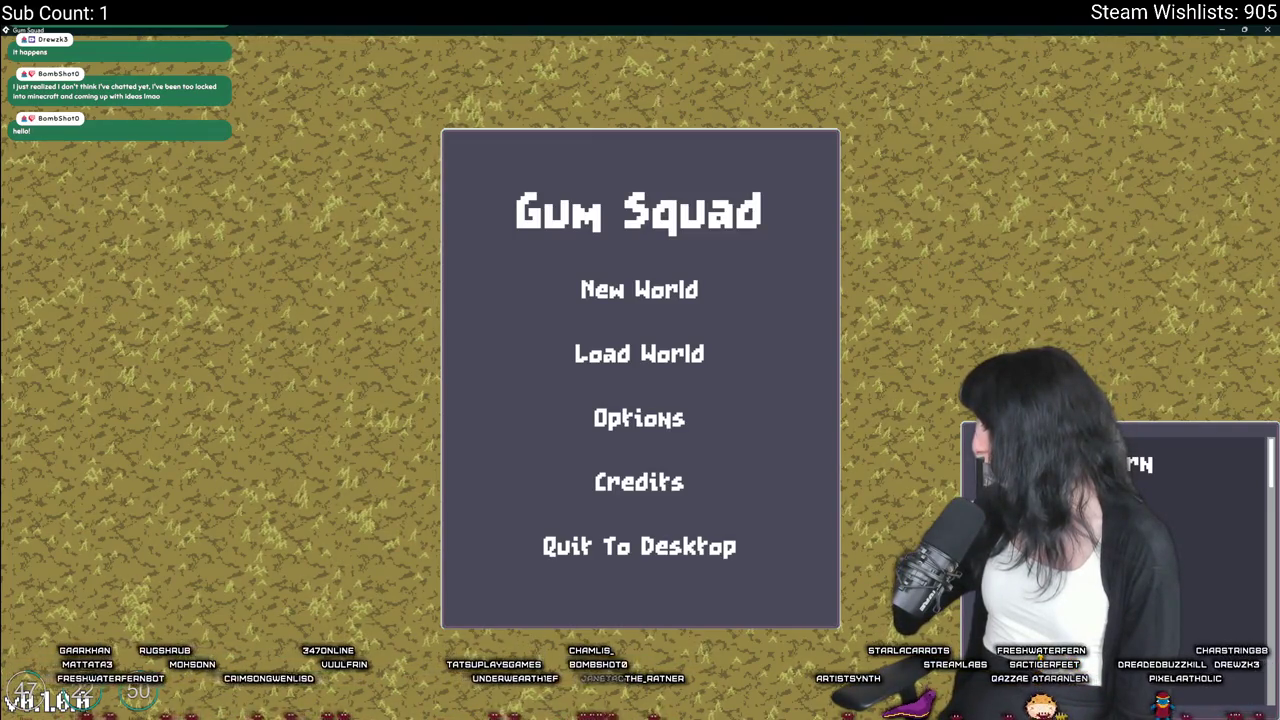
Create a New World, dismiss the new-player alert, then pause and quit
{"action": "left_click", "coordinate": [508, 303]}
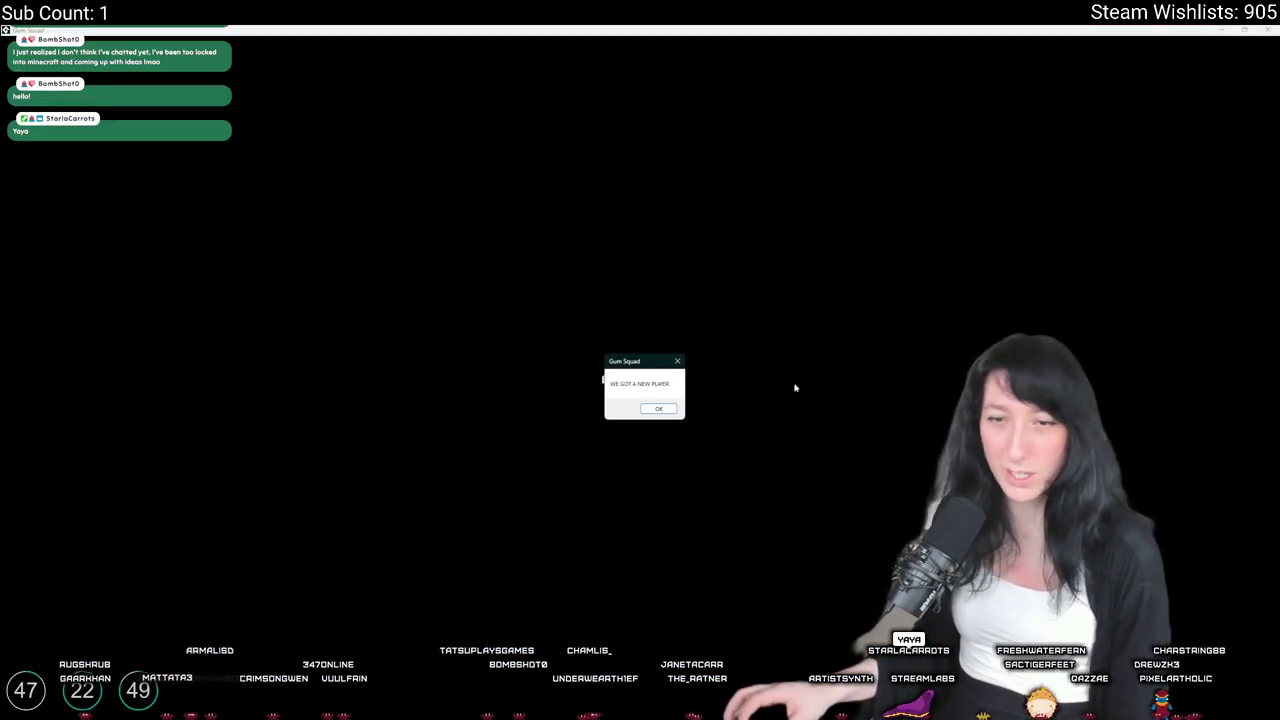
{"action": "left_click", "coordinate": [658, 408]}
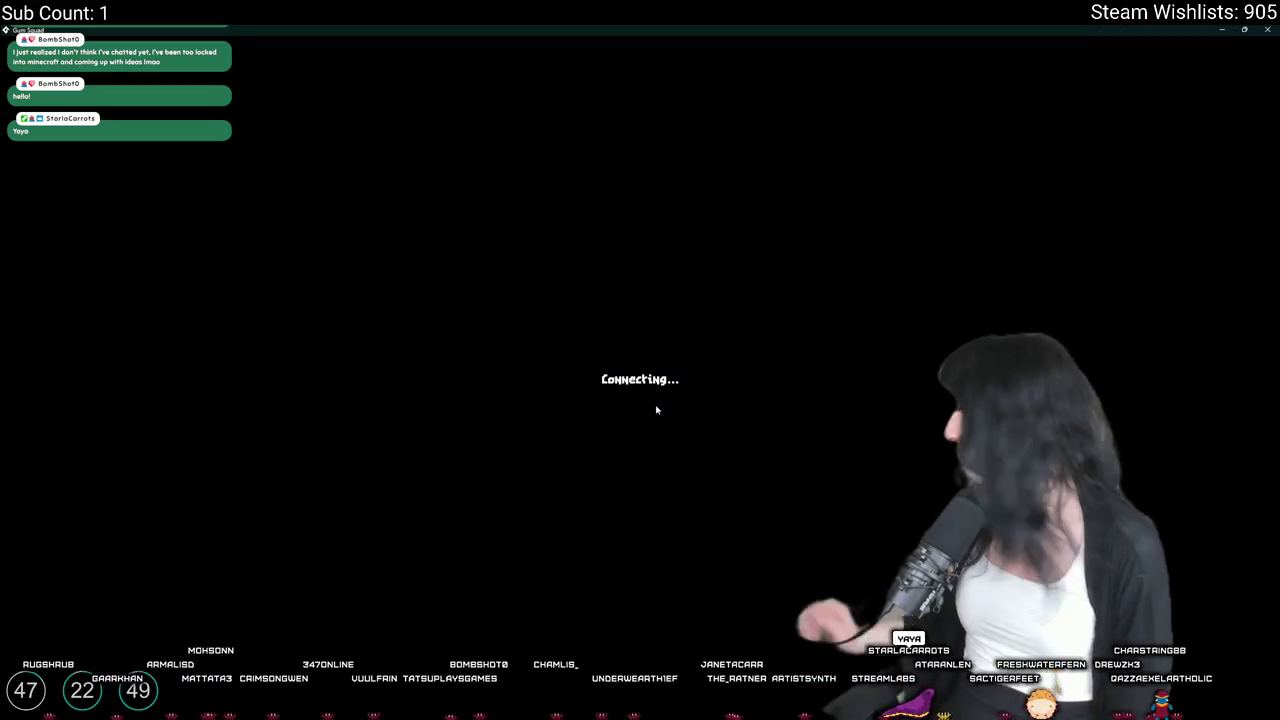
{"action": "key", "text": "Escape"}
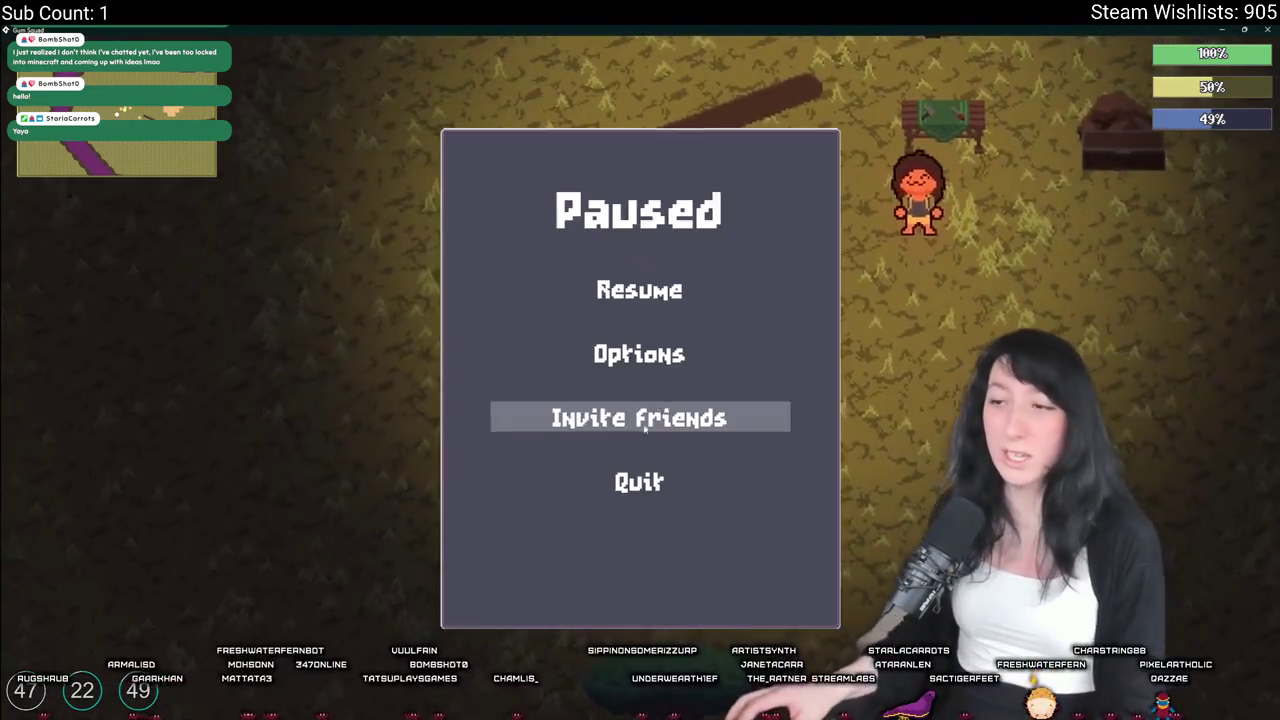
{"action": "left_click", "coordinate": [640, 482]}
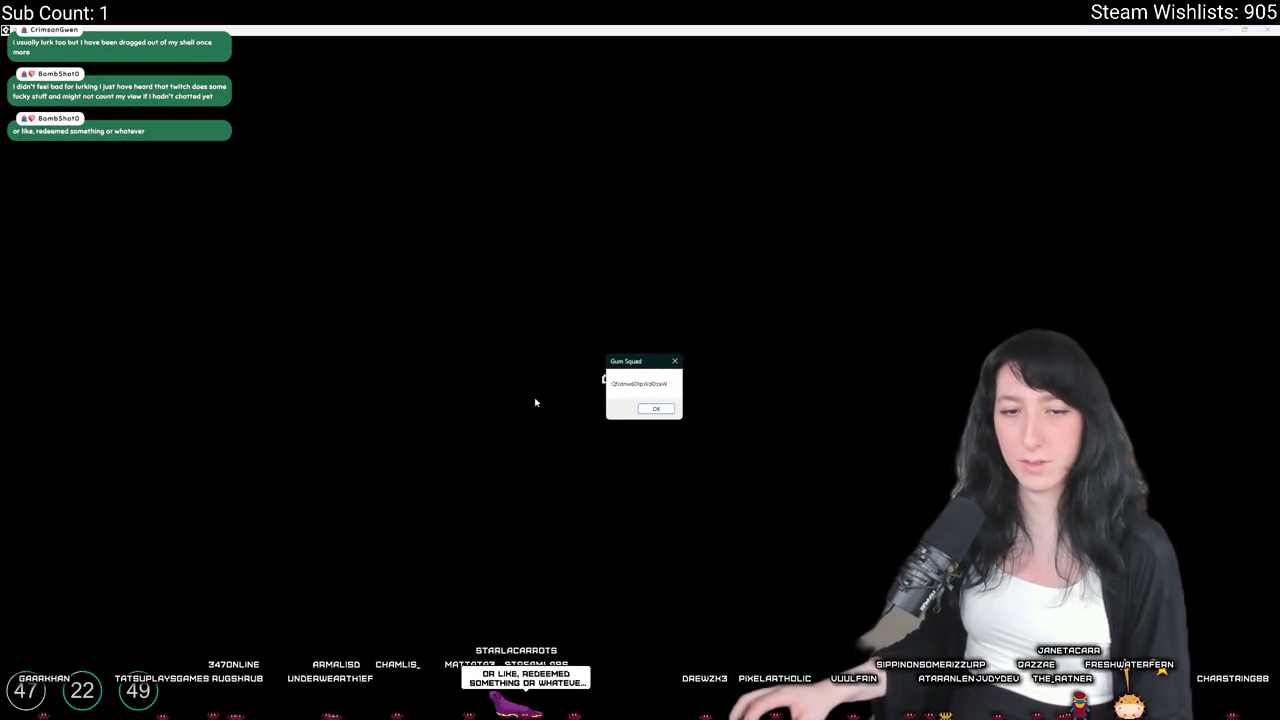
Re-enter the world so two players appear, walk down with S, then close the game
{"action": "key", "text": "Return"}
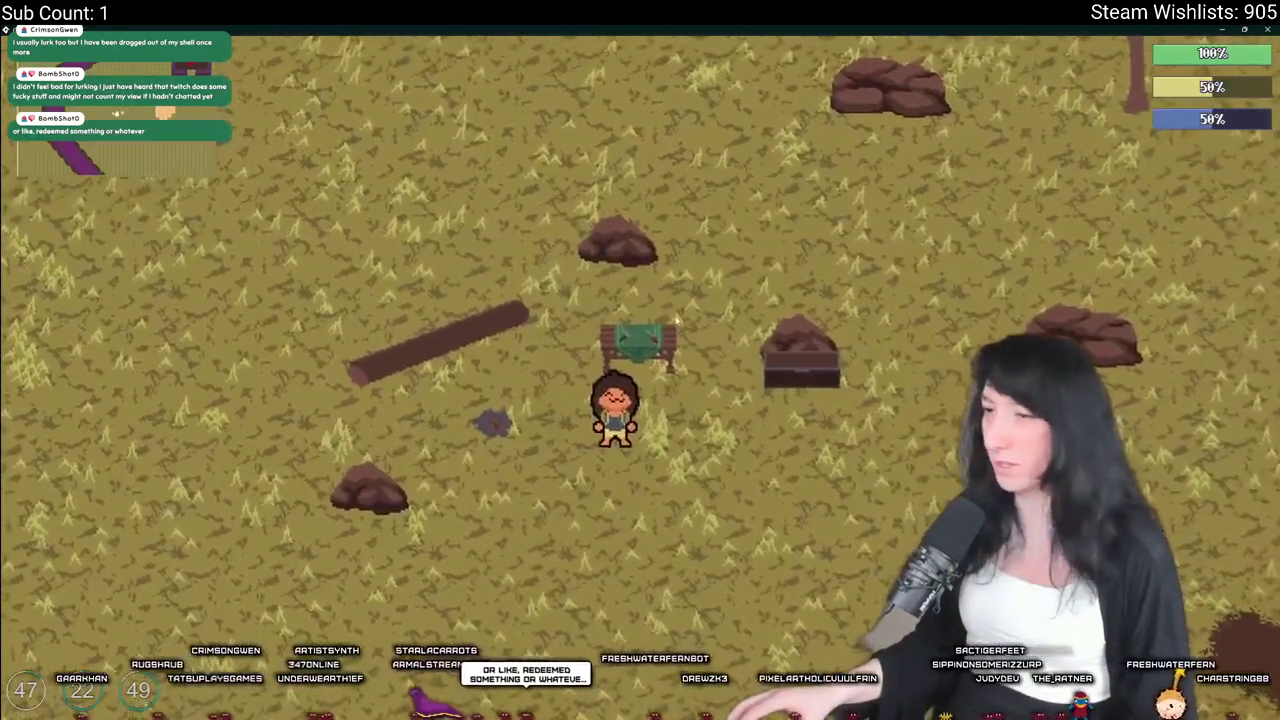
{"action": "key", "text": "Escape"}
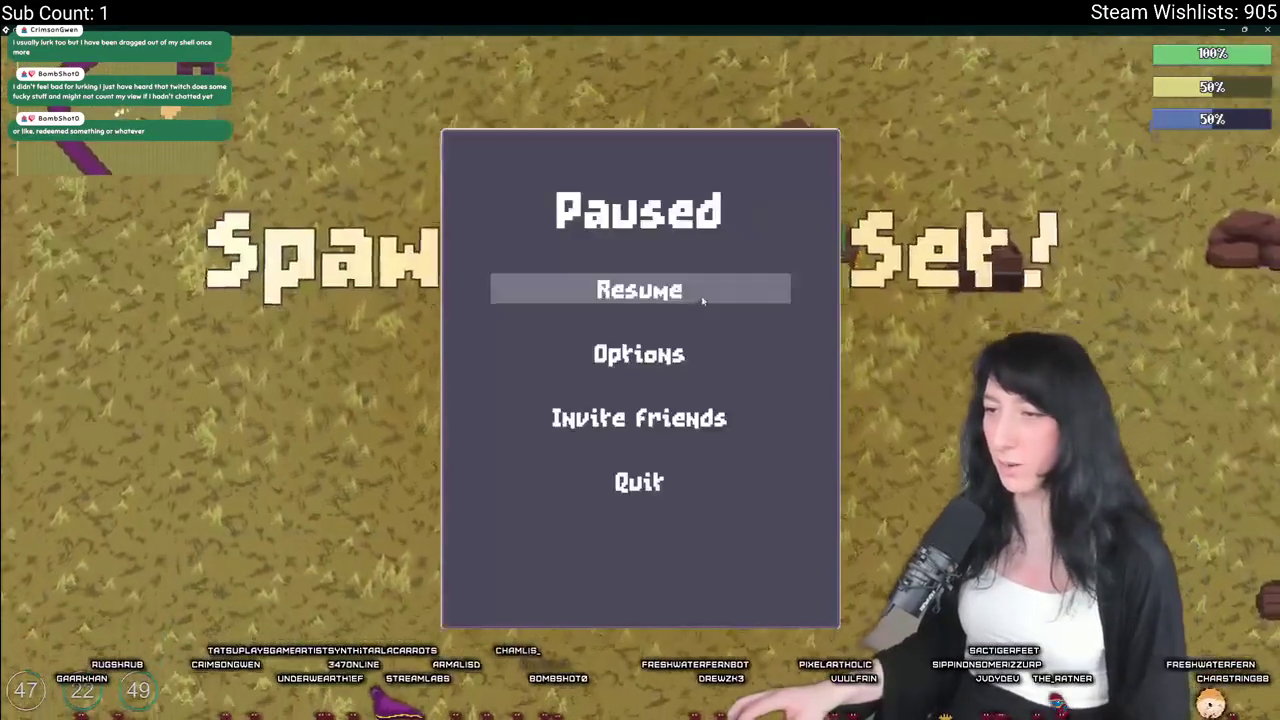
{"action": "left_click", "coordinate": [700, 482]}
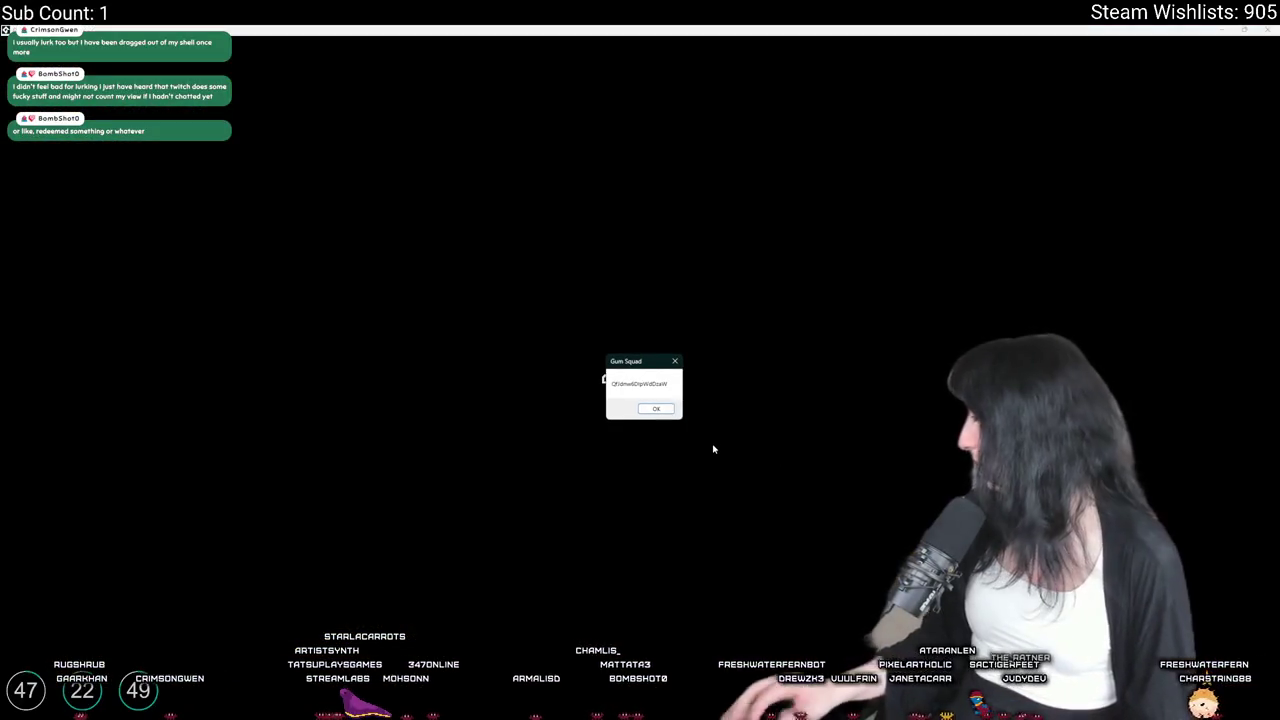
{"action": "key", "text": "Return"}
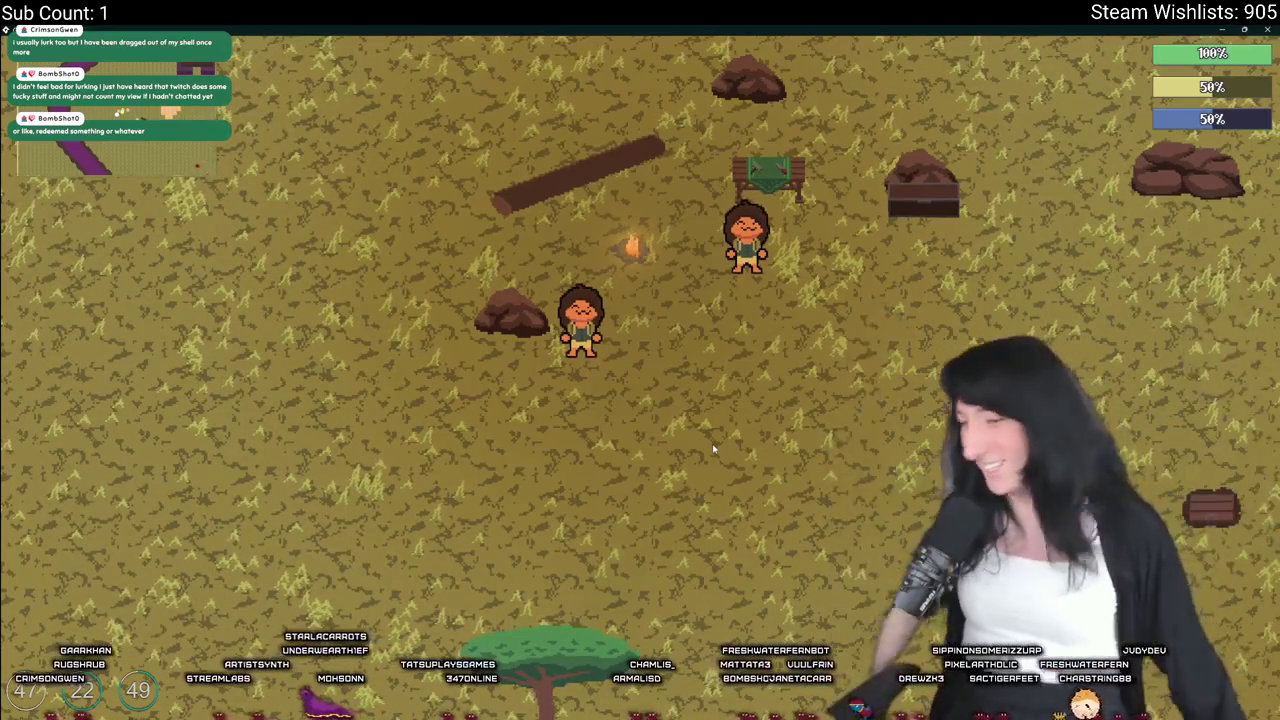
{"action": "key", "text": "s"}
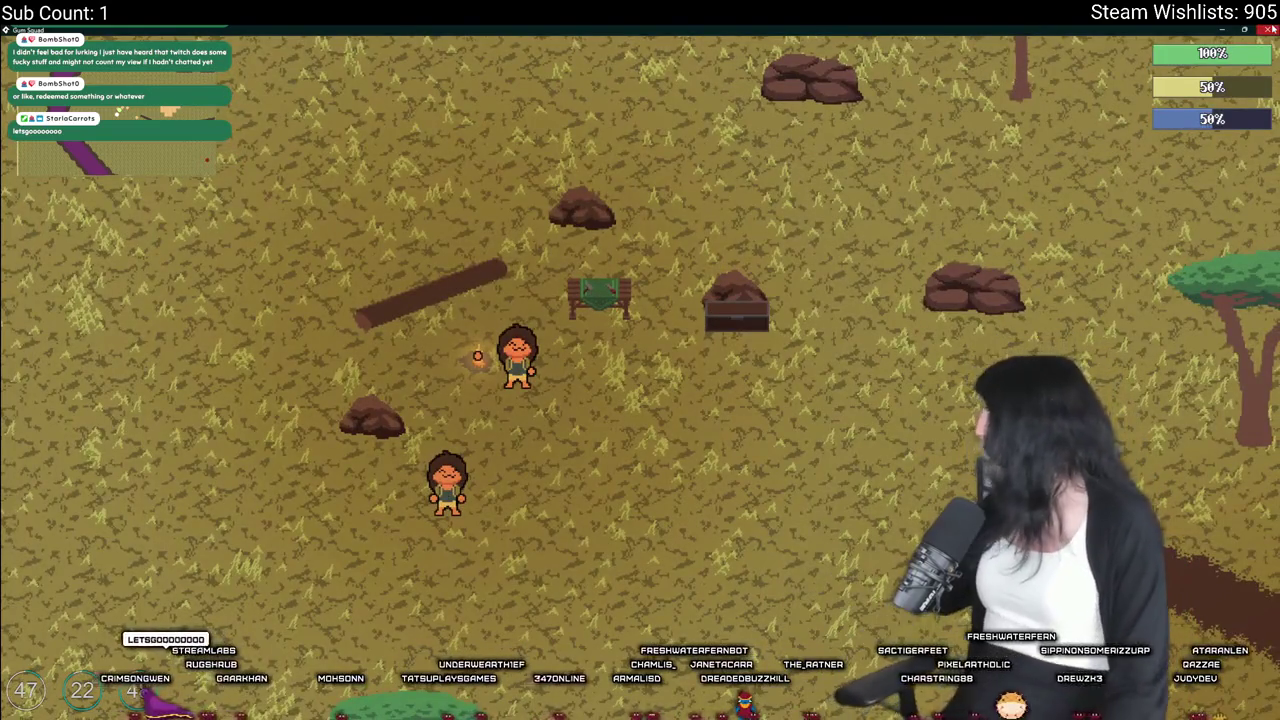
{"action": "left_click", "coordinate": [1270, 29]}
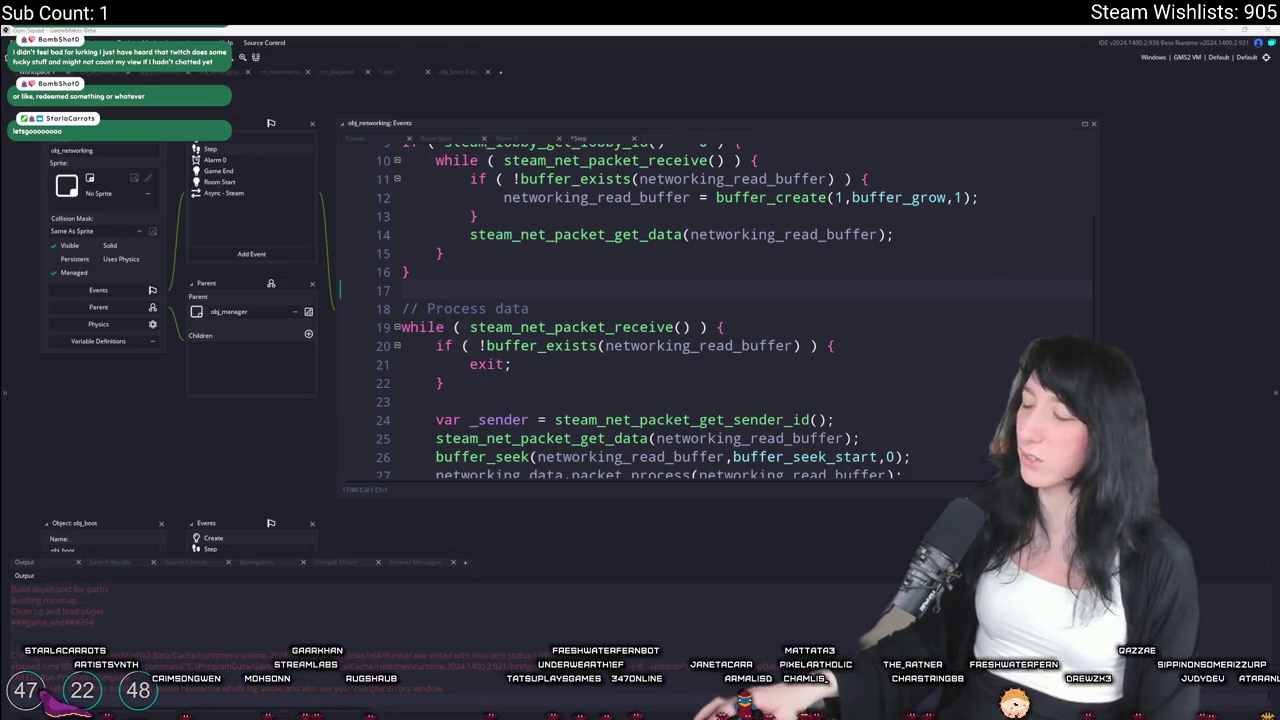
{"action": "key", "text": "alt+Tab"}
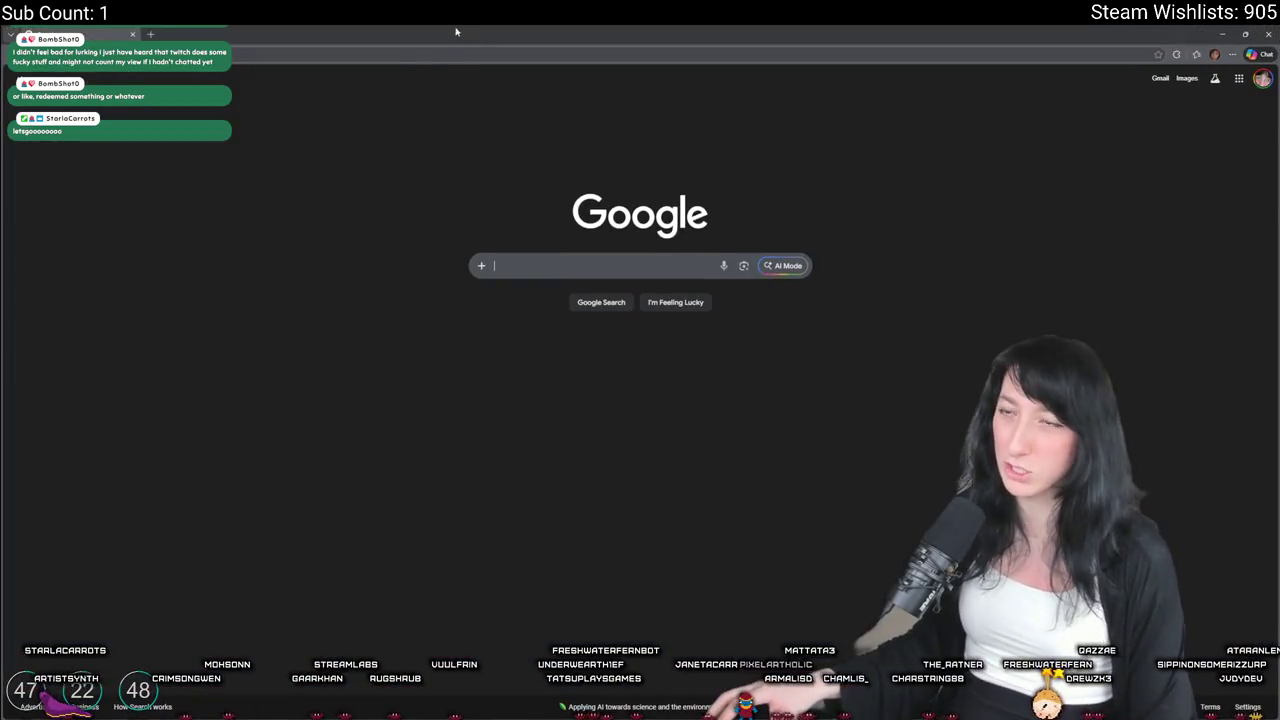
{"action": "left_click", "coordinate": [414, 56]}
{"action": "key", "text": "alt+Tab"}
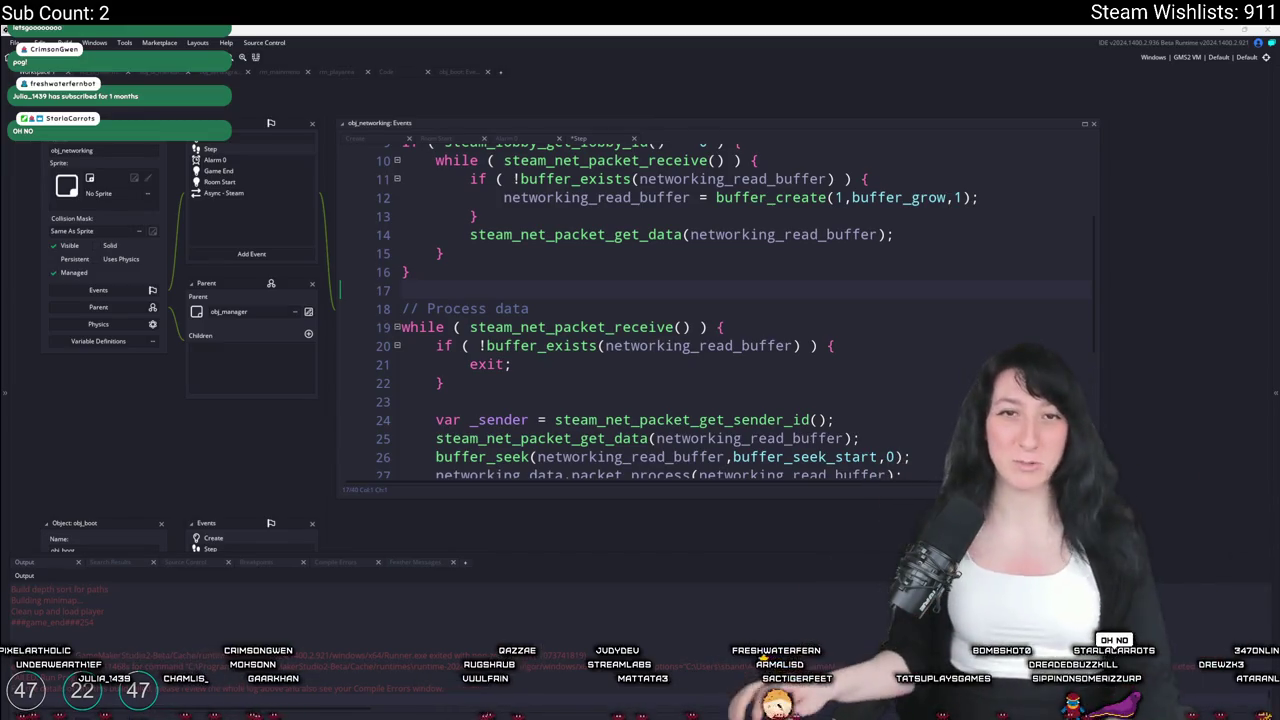
Return to GameMaker, place the caret after line 15's brace, then switch to FL Studio
{"action": "key", "text": "super+Tab"}
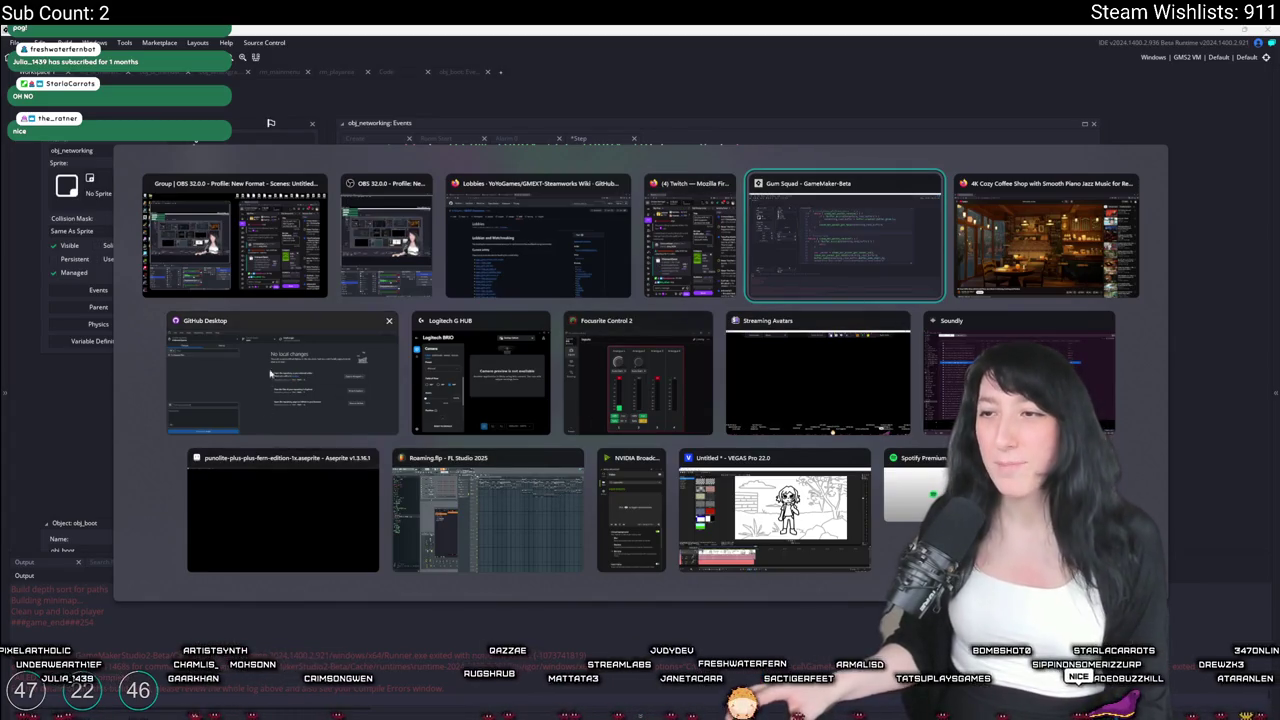
{"action": "left_click", "coordinate": [847, 313]}
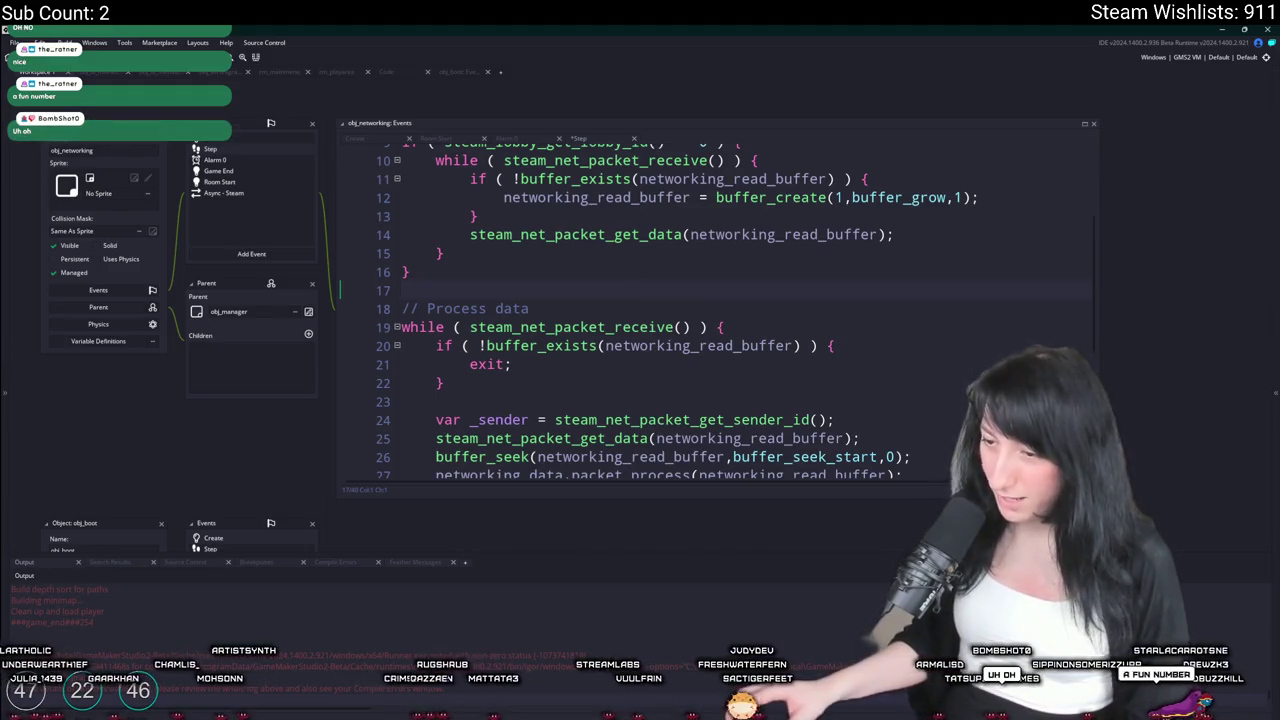
{"action": "mouse_move", "coordinate": [528, 707]}
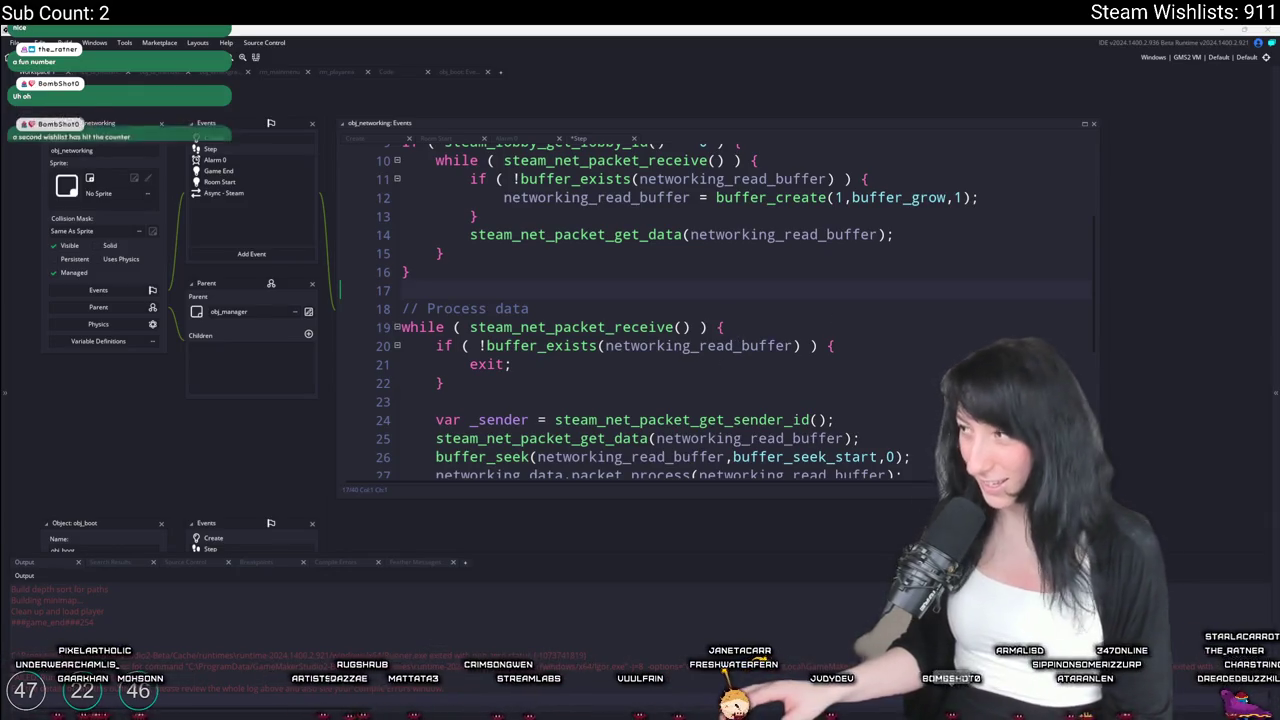
{"action": "left_click", "coordinate": [771, 255]}
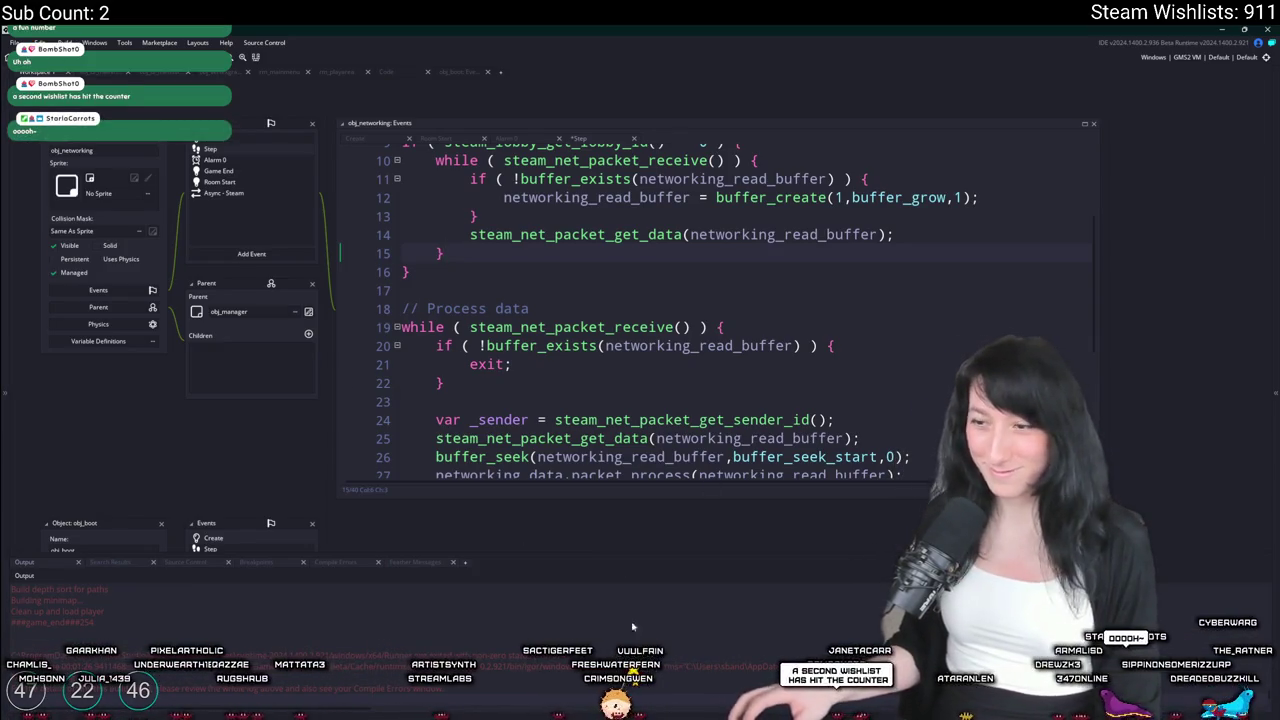
{"action": "key", "text": "alt+Tab"}
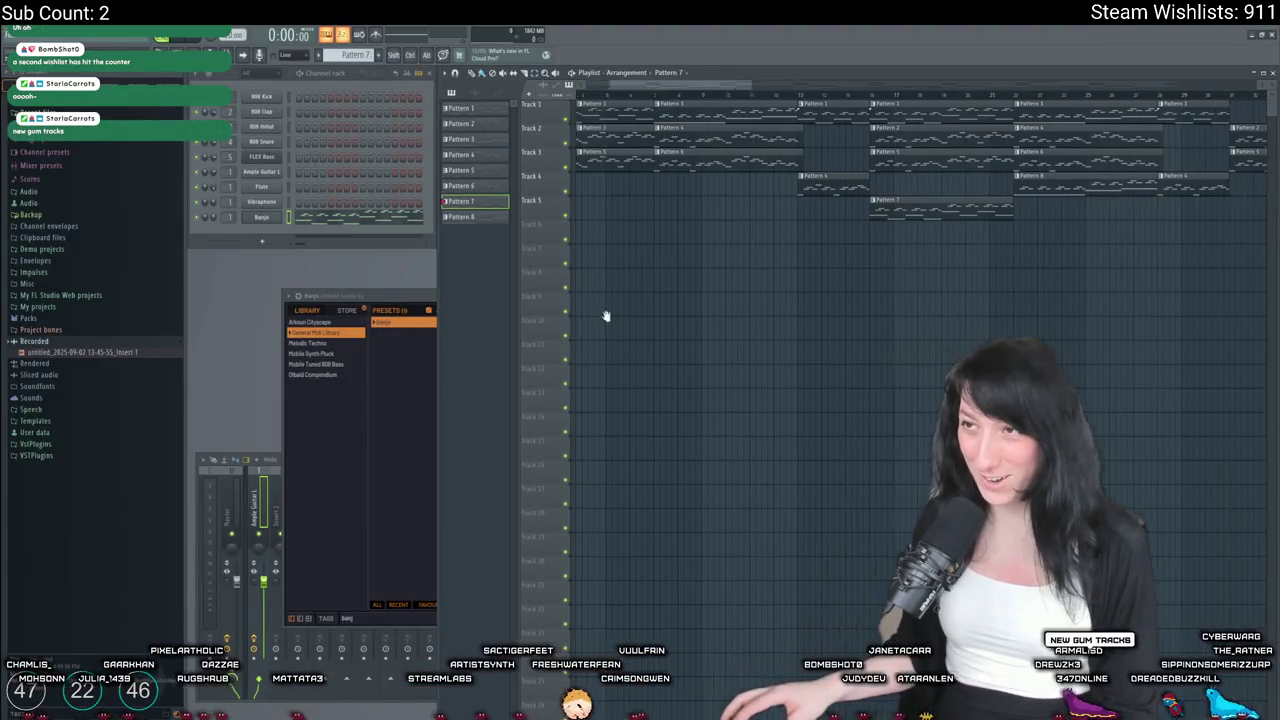
Close the FLEX Banjo plugin window and stop the song's playback
{"action": "left_click", "coordinate": [786, 297]}
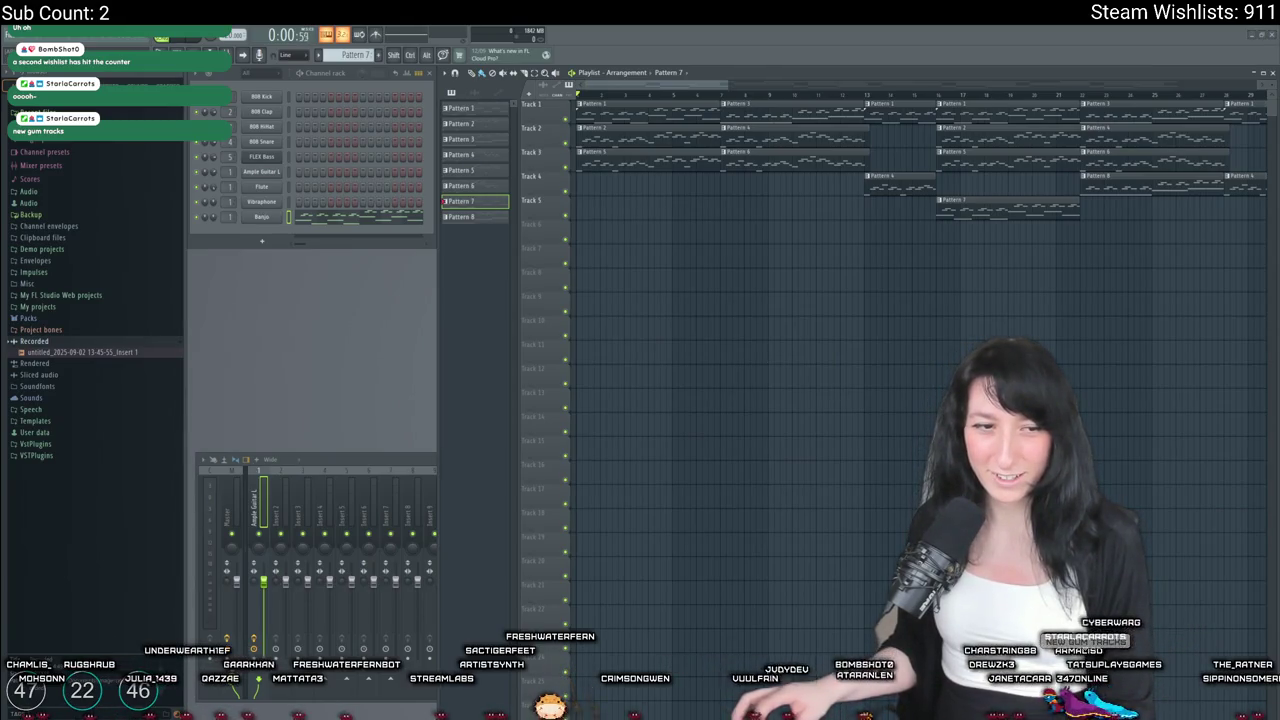
{"action": "key", "text": "space"}
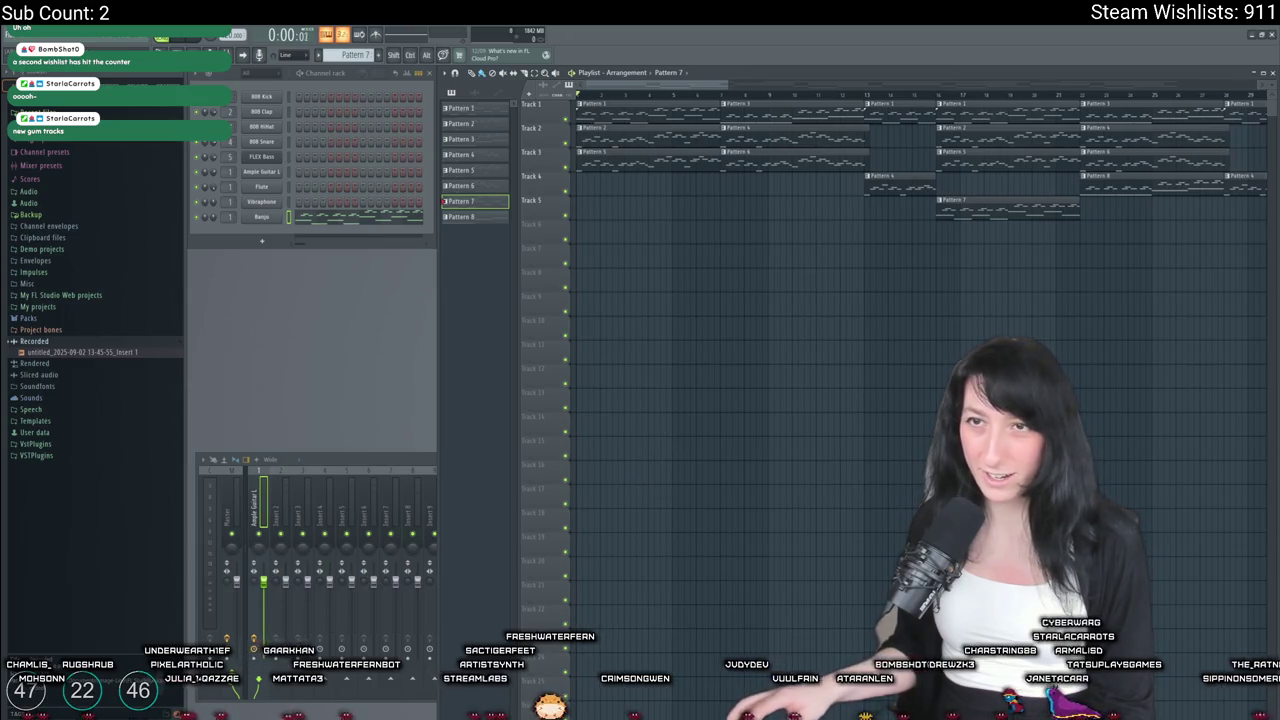
{"action": "left_click", "coordinate": [104, 38]}
Keep Speakers (Focusrite USB Audio) as the audio output device and start playback
{"action": "left_click", "coordinate": [120, 165]}
{"action": "left_click", "coordinate": [585, 207]}
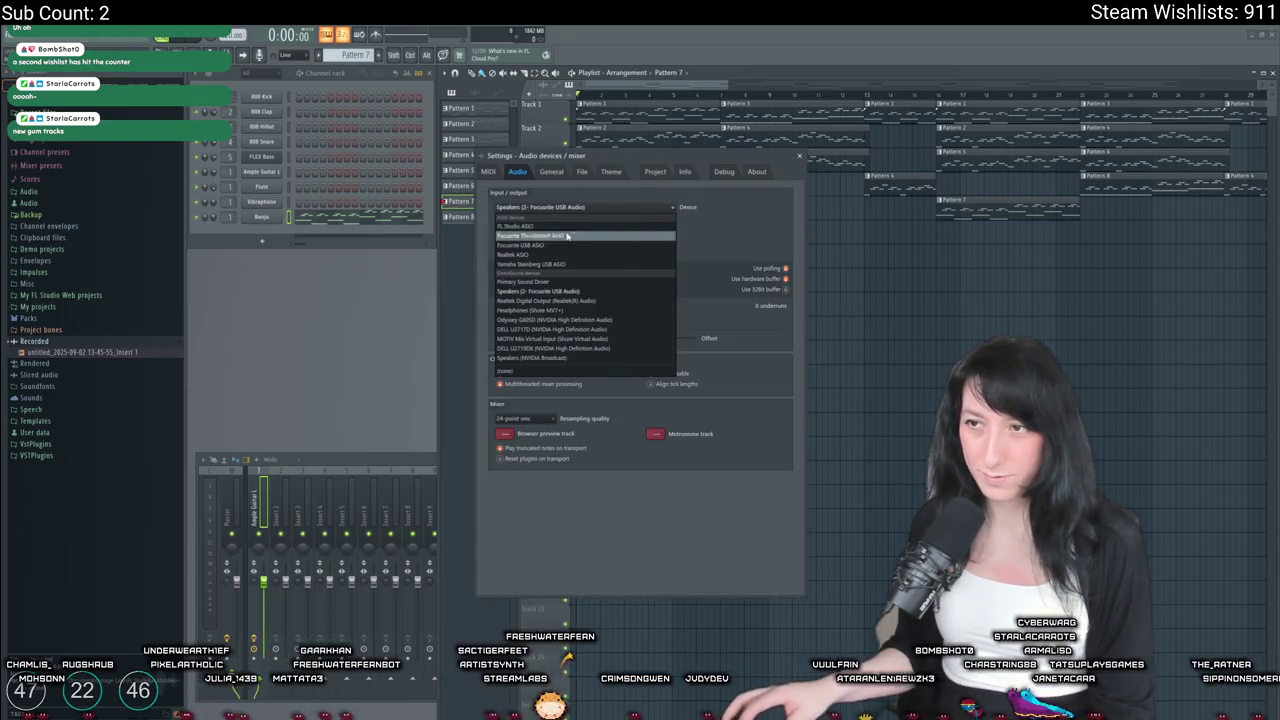
{"action": "left_click", "coordinate": [537, 283]}
{"action": "left_click", "coordinate": [585, 207]}
{"action": "left_click", "coordinate": [540, 290]}
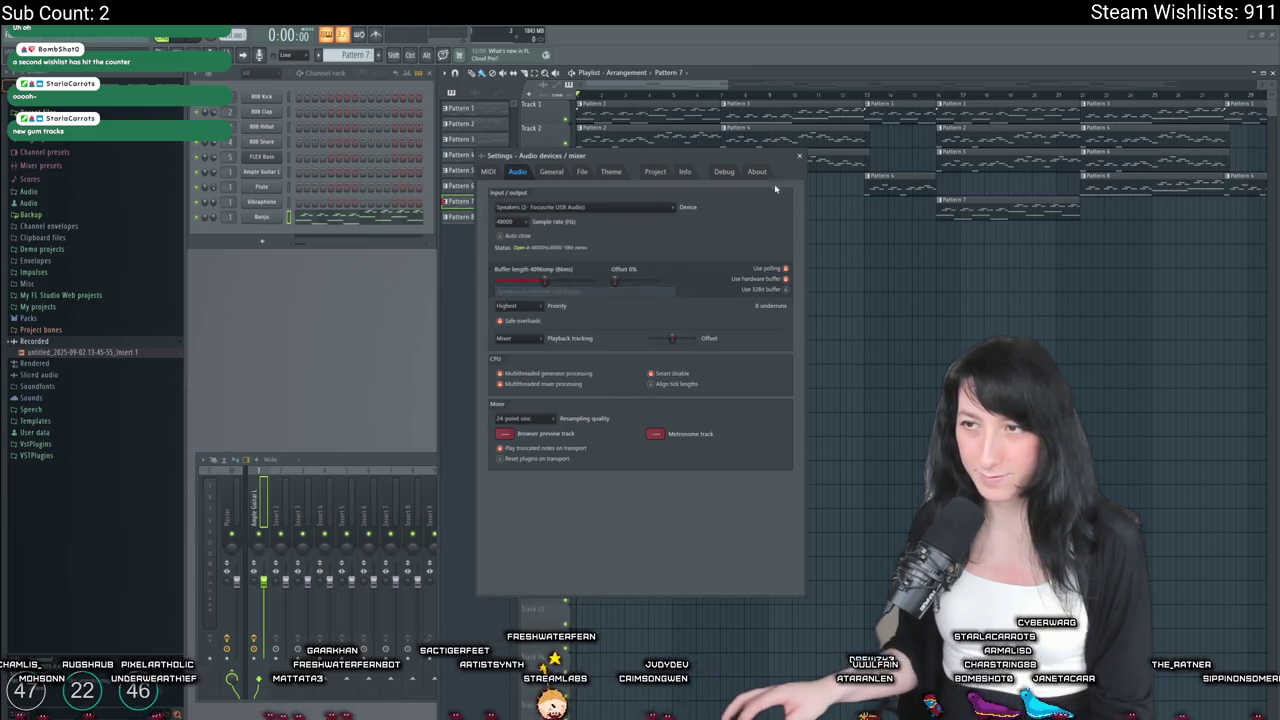
{"action": "left_click", "coordinate": [799, 157]}
{"action": "key", "text": "space"}
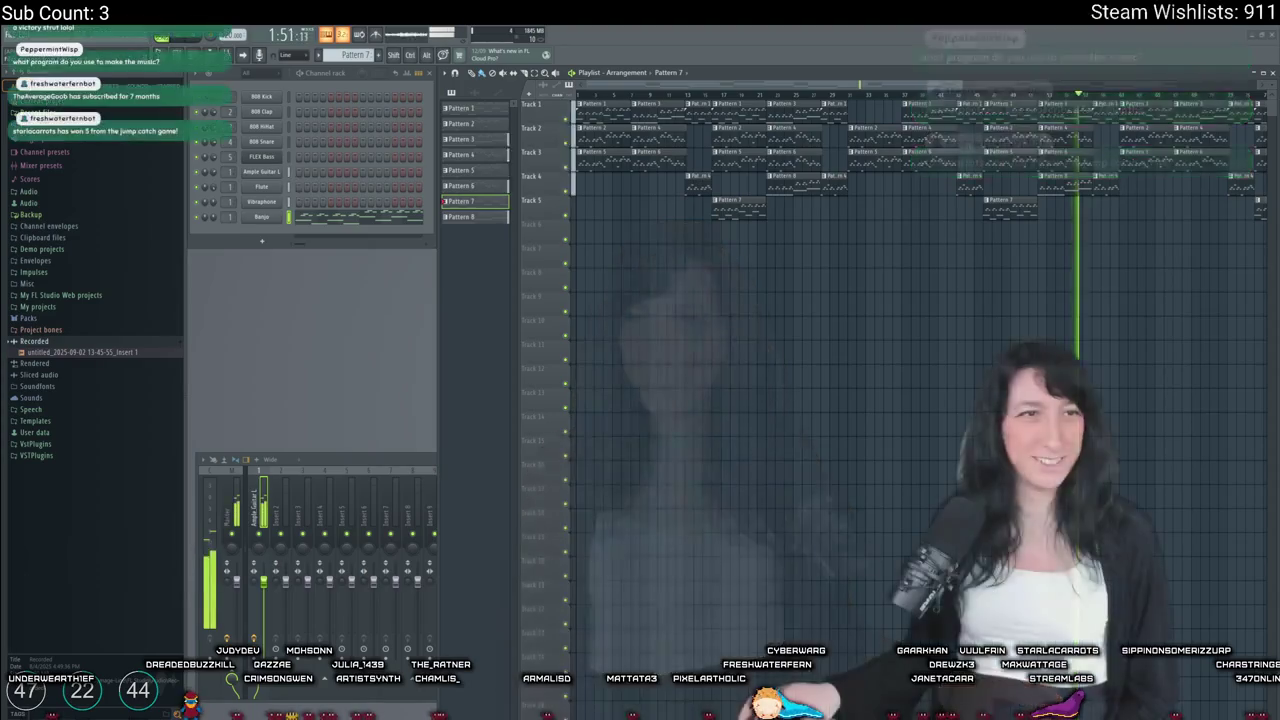
Show the Ample Guitar L channel's Pattern 3 bass and melody notes in the Piano roll and play them
{"action": "scroll", "coordinate": [765, 277], "scroll_direction": "right", "scroll_amount": 3}
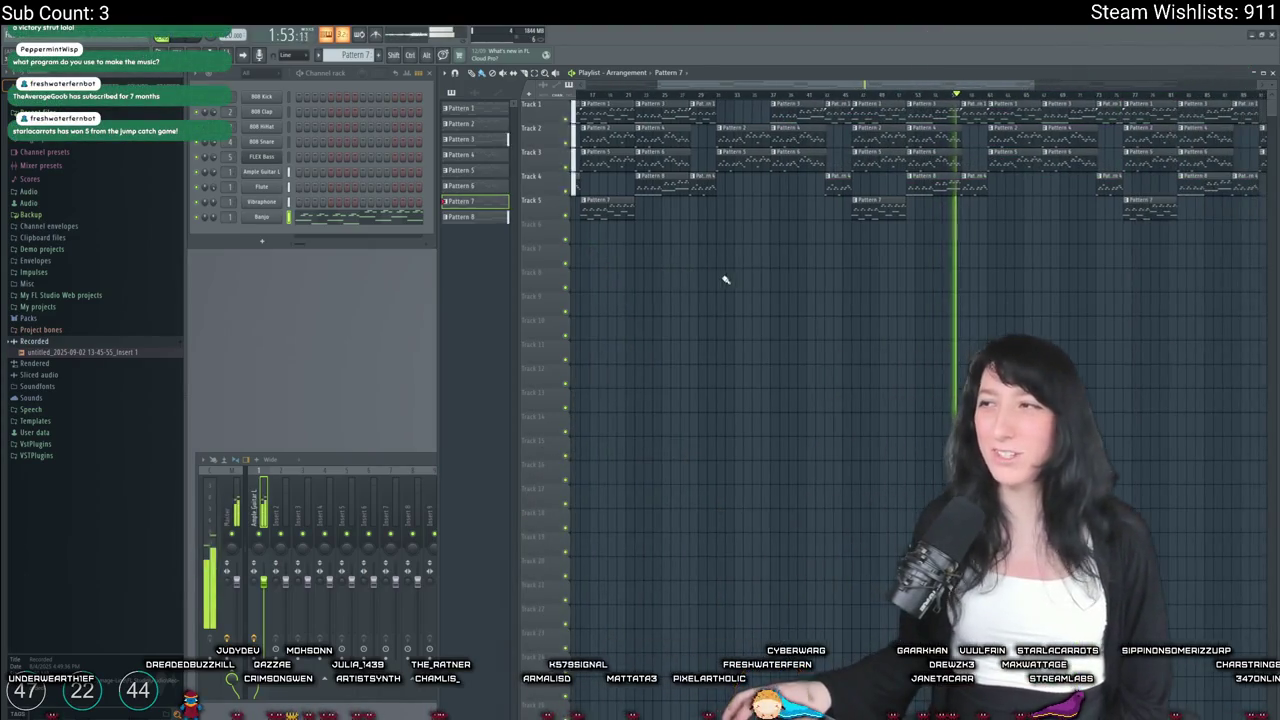
{"action": "right_click", "coordinate": [281, 170]}
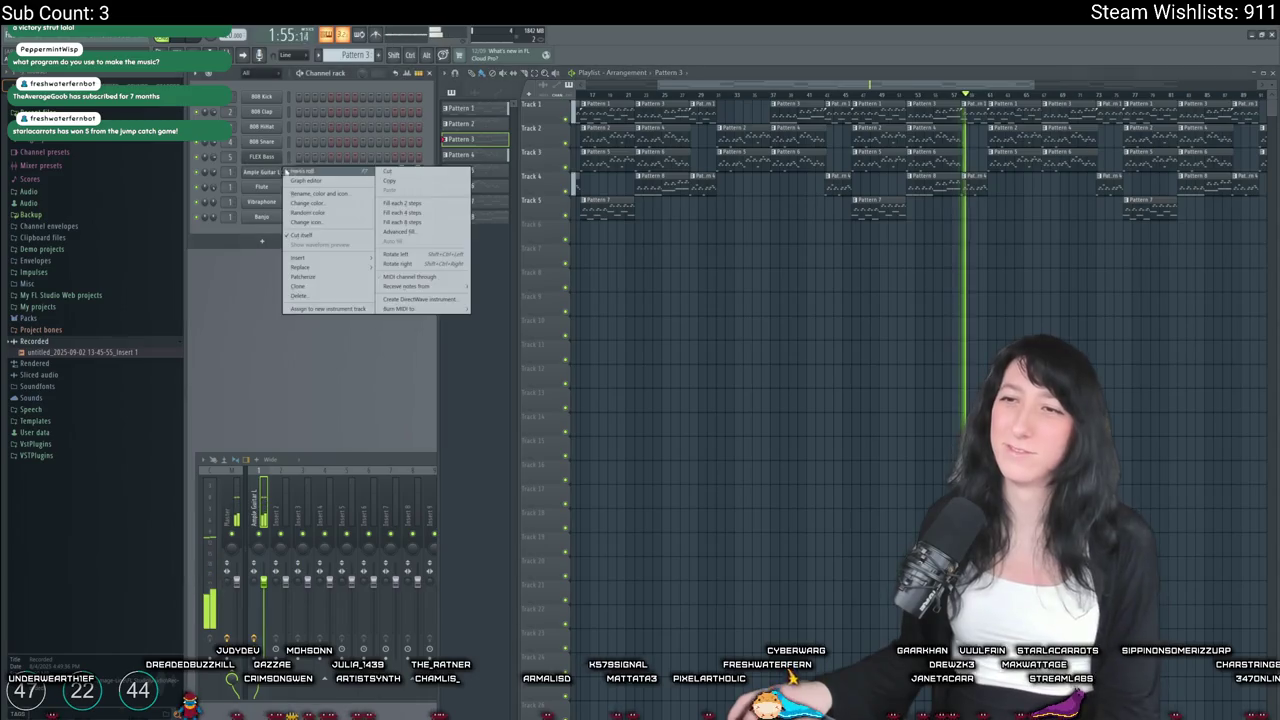
{"action": "left_click", "coordinate": [305, 180]}
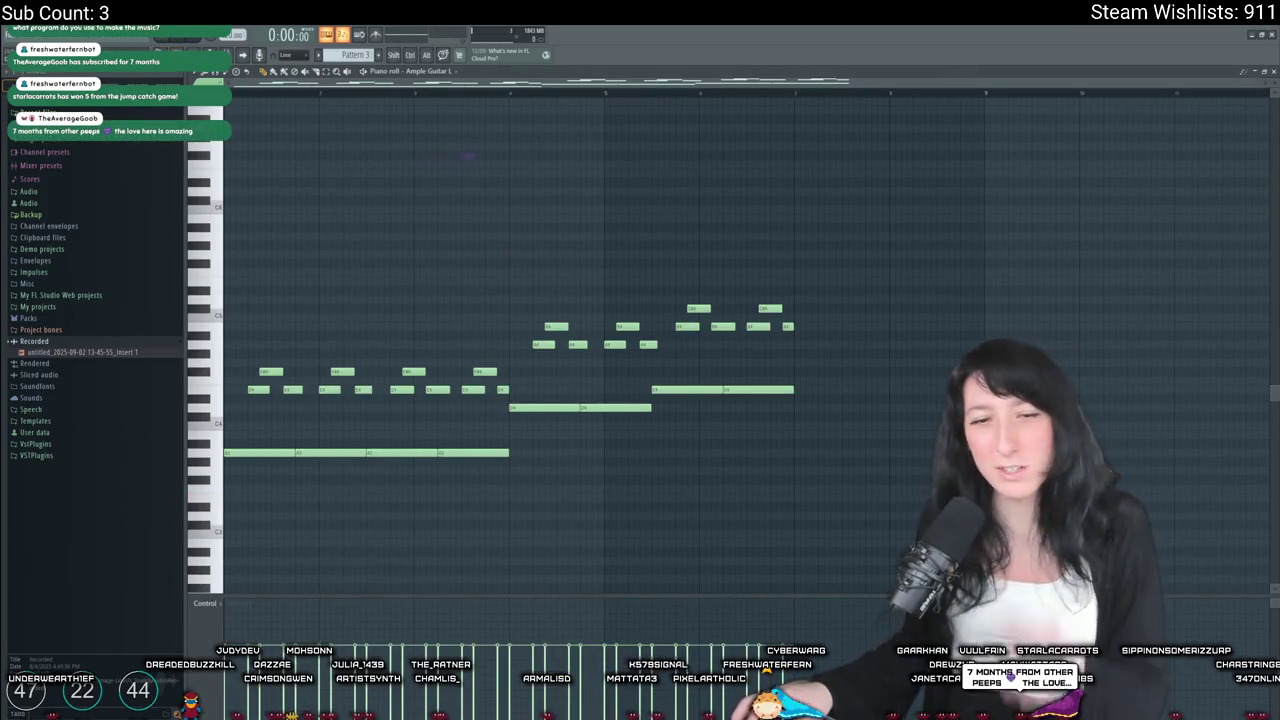
{"action": "key", "text": "space"}
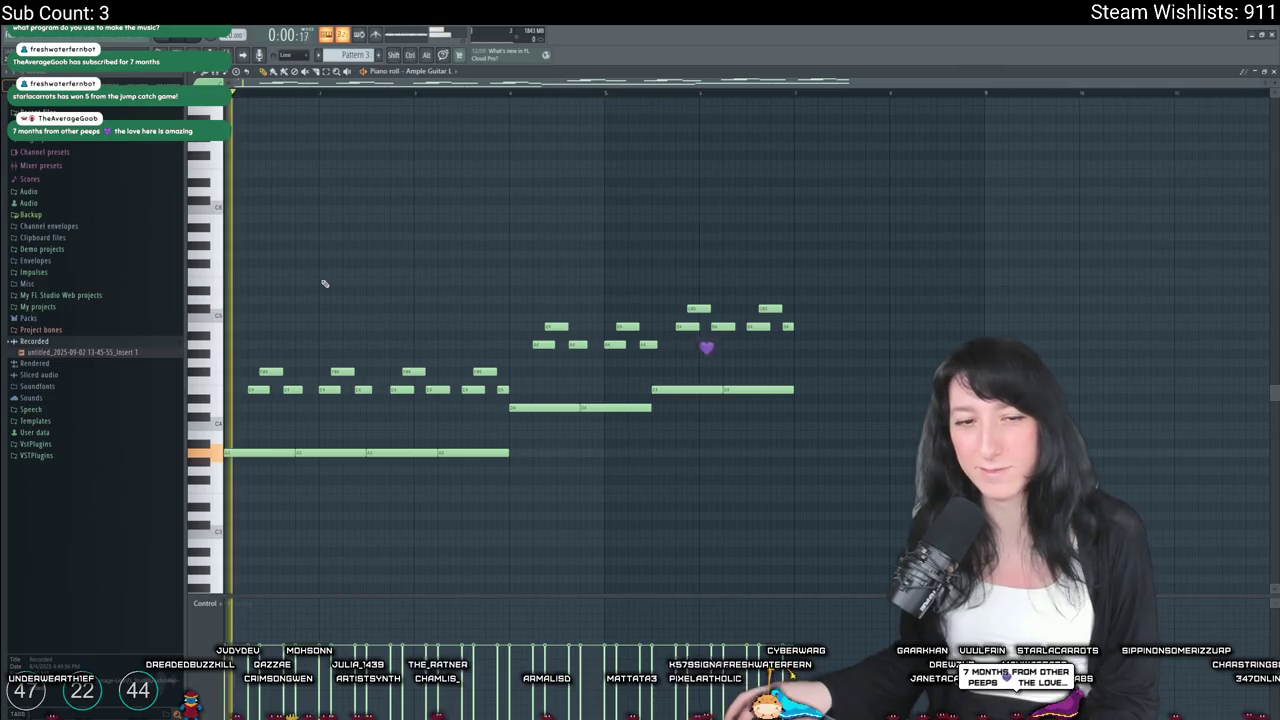